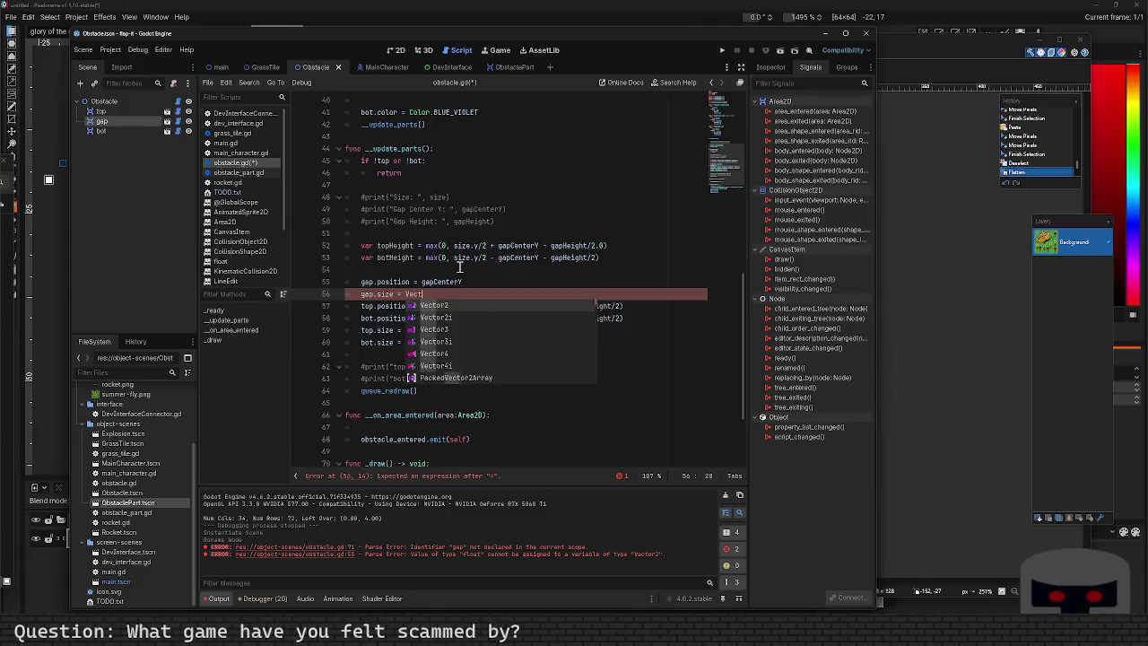
Complete line 56 as gap.size = Vector2(size/2, gapHeight) and save obstacle.gd.
{"action": "type", "text": "or2(size/2, "}
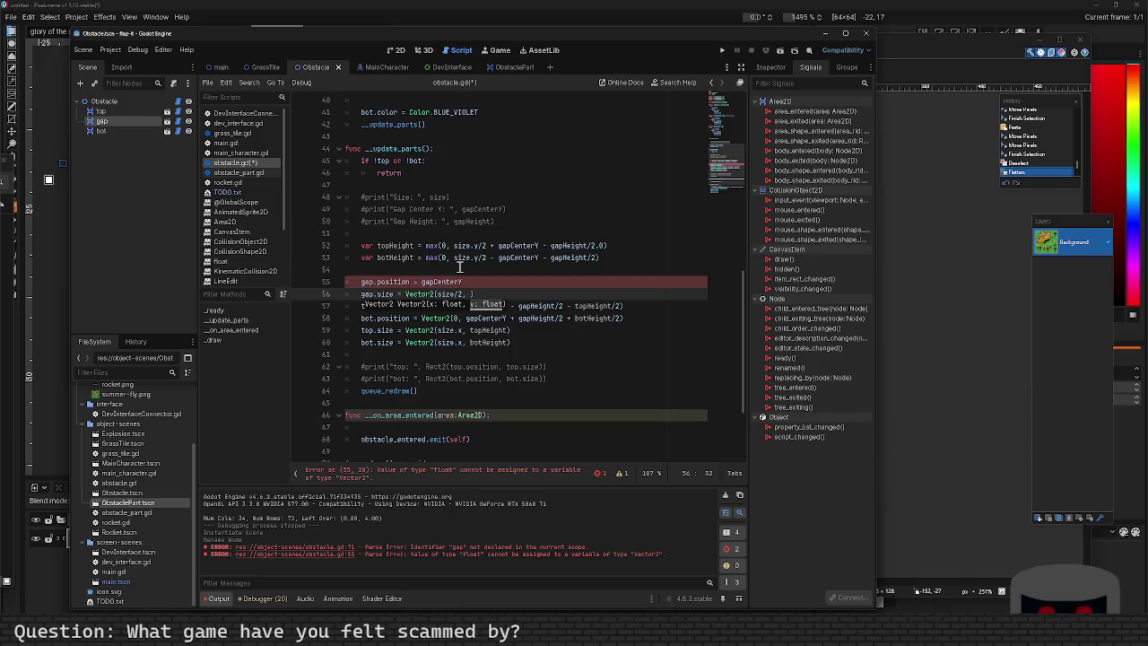
{"action": "type", "text": "gapHeight)"}
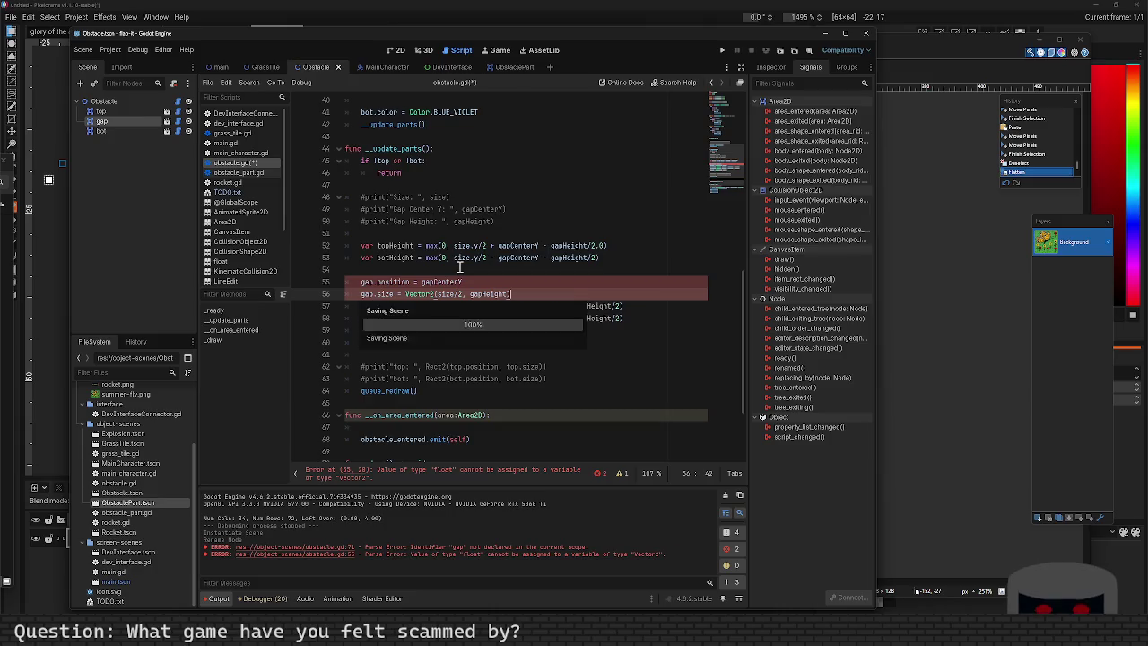
{"action": "key", "text": "Return"}
{"action": "key", "text": "Up"}
{"action": "key", "text": "Up"}
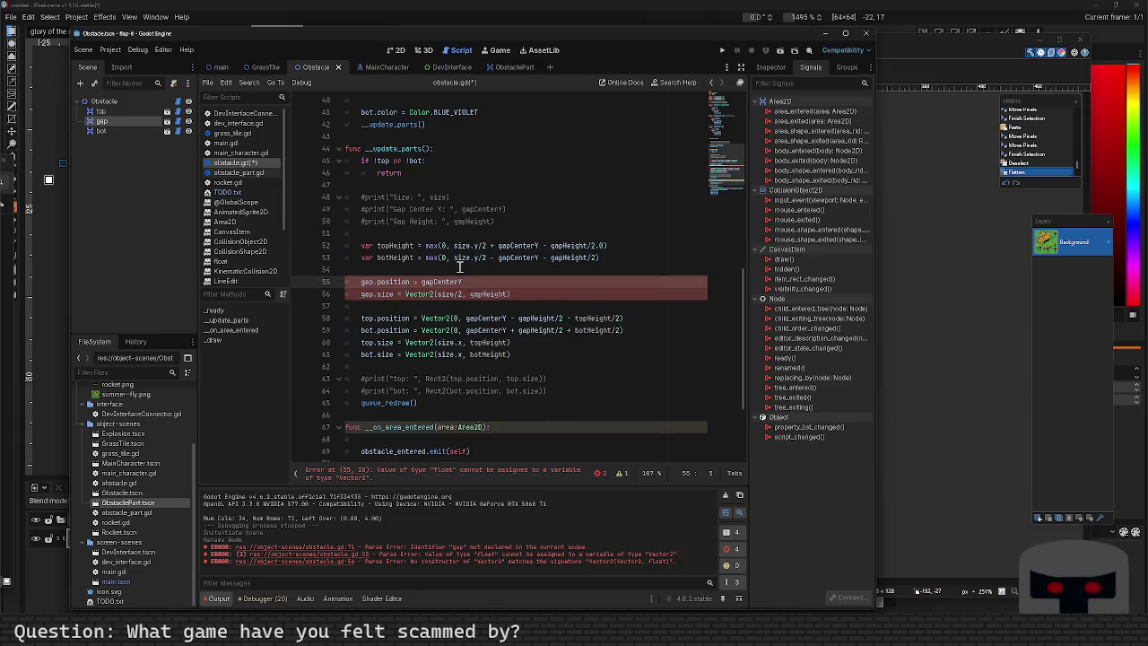
{"action": "key", "text": "ctrl+s"}
{"action": "key", "text": "Down"}
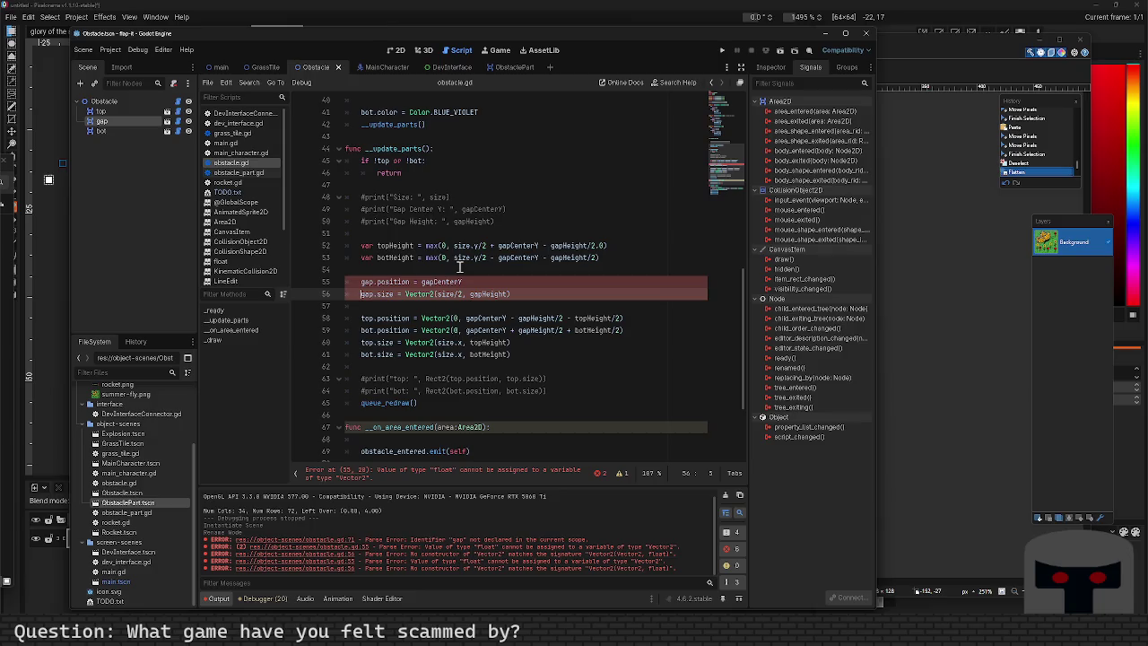
Scroll up to review the top-or-bottom check in __update_parts.
{"action": "scroll", "coordinate": [459, 267], "scroll_direction": "up", "scroll_amount": 3}
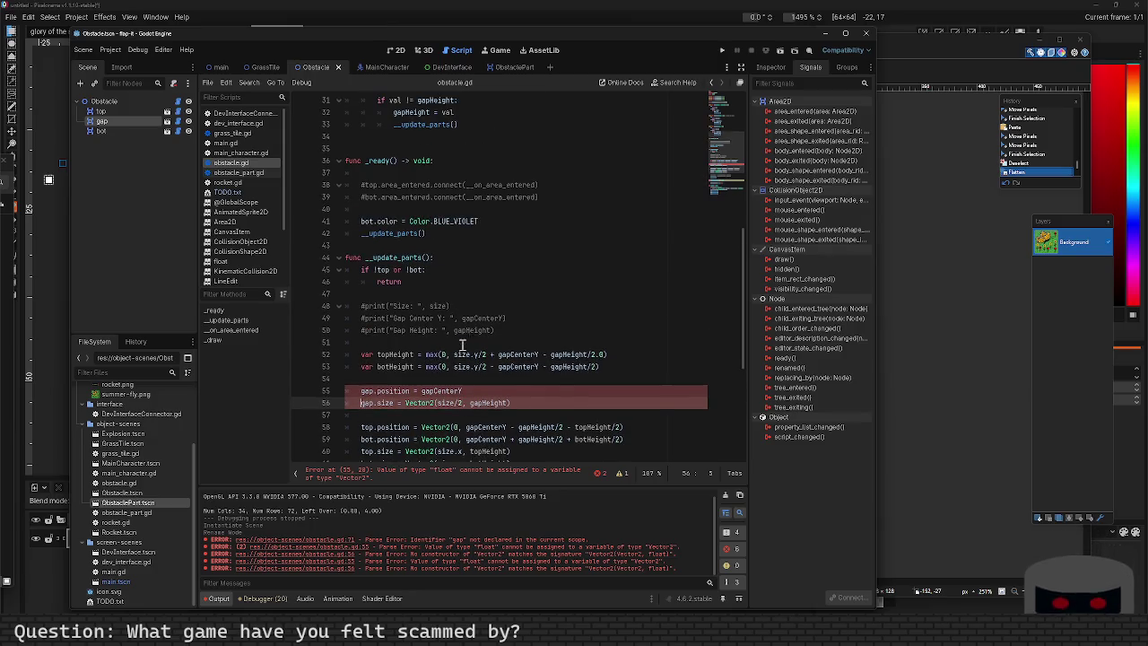
{"action": "left_click", "coordinate": [423, 270]}
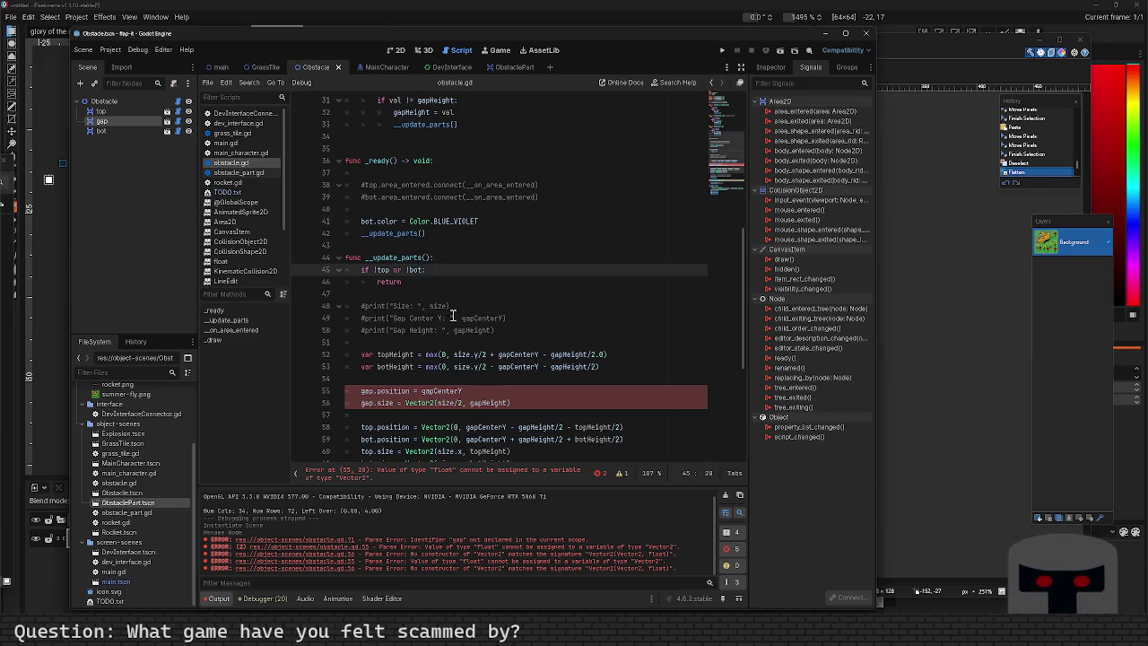
{"action": "scroll", "coordinate": [430, 164], "scroll_direction": "up", "scroll_amount": 10}
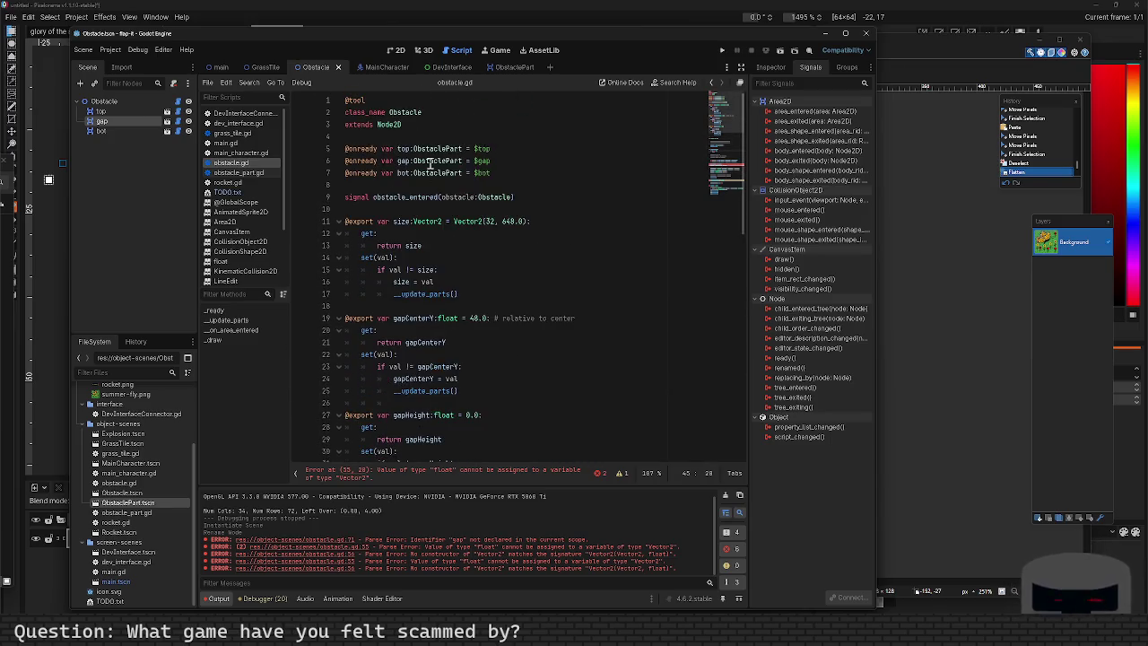
Review the gap position assignment on line 55 of obstacle.gd.
{"action": "scroll", "coordinate": [446, 334], "scroll_direction": "down", "scroll_amount": 12}
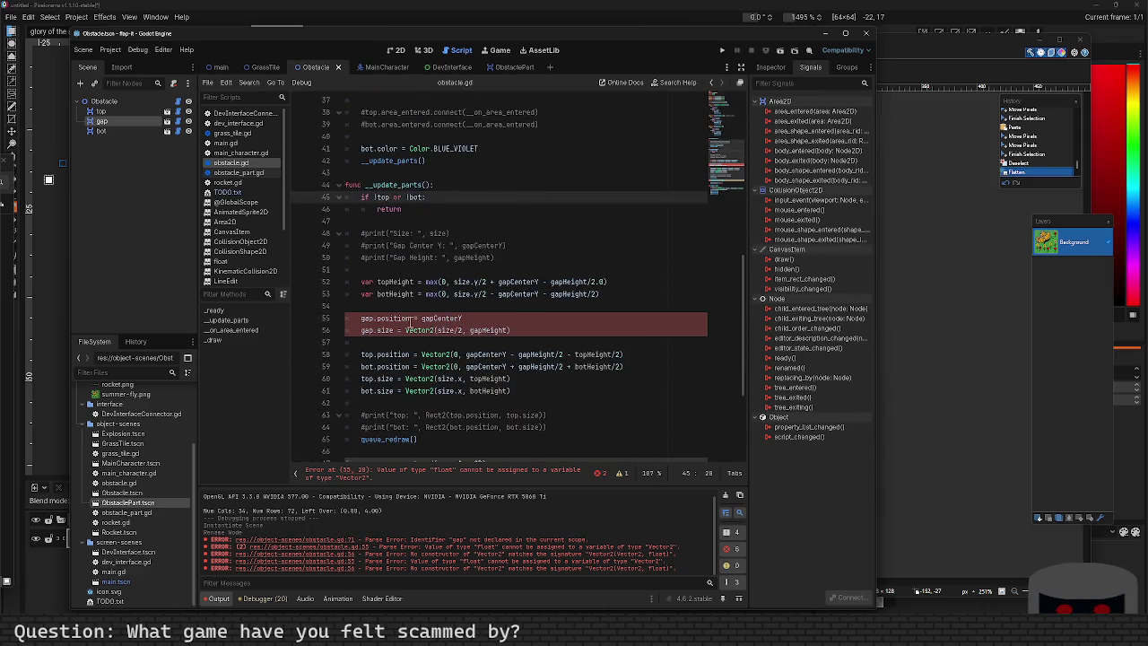
{"action": "left_click", "coordinate": [411, 318]}
{"action": "scroll", "coordinate": [386, 323], "scroll_direction": "up", "scroll_amount": 11}
{"action": "scroll", "coordinate": [382, 323], "scroll_direction": "up", "scroll_amount": 1}
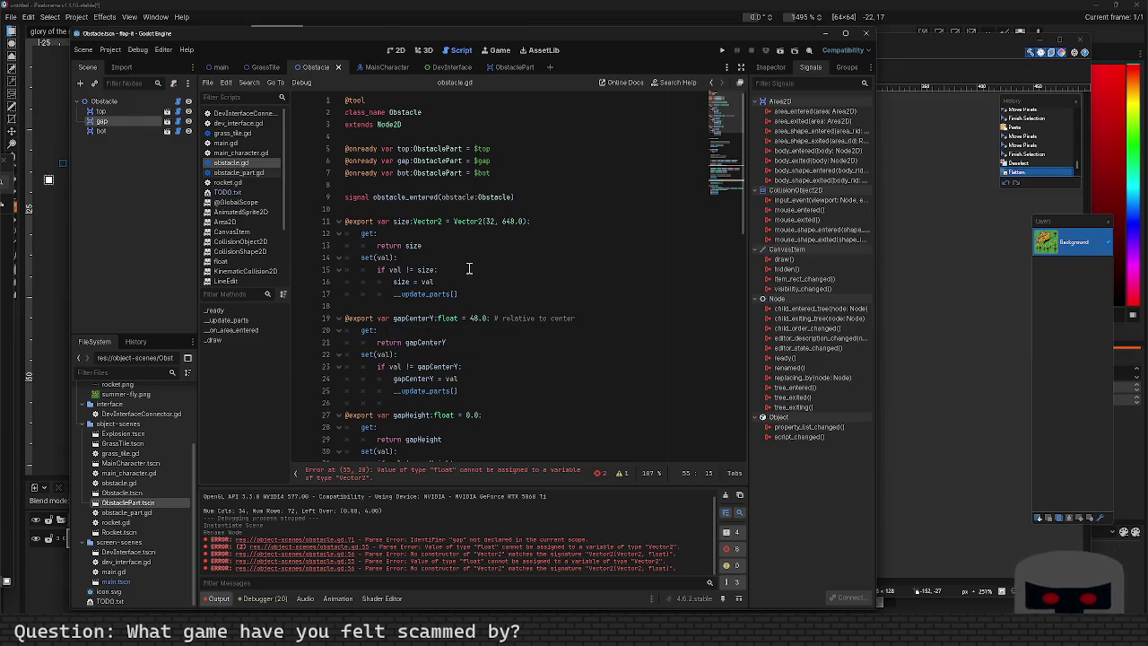
{"action": "scroll", "coordinate": [468, 268], "scroll_direction": "down", "scroll_amount": 14}
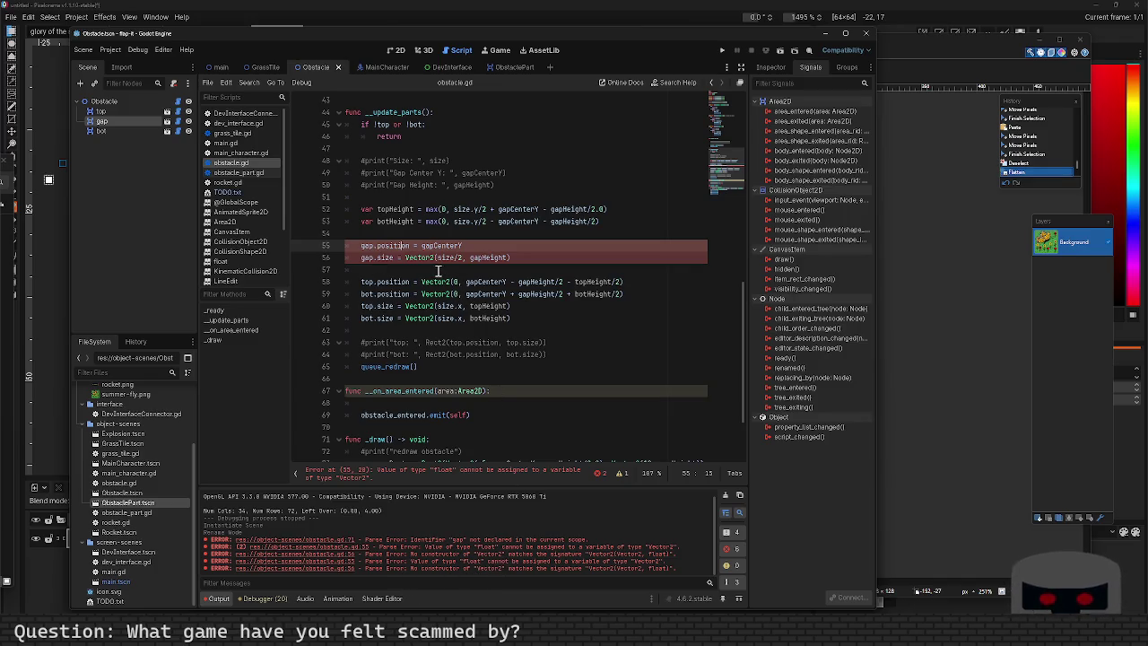
Change line 56 to Vector2i, save, and open obstacle_part.gd to check its size type.
{"action": "left_click", "coordinate": [434, 258]}
{"action": "type", "text": "i"}
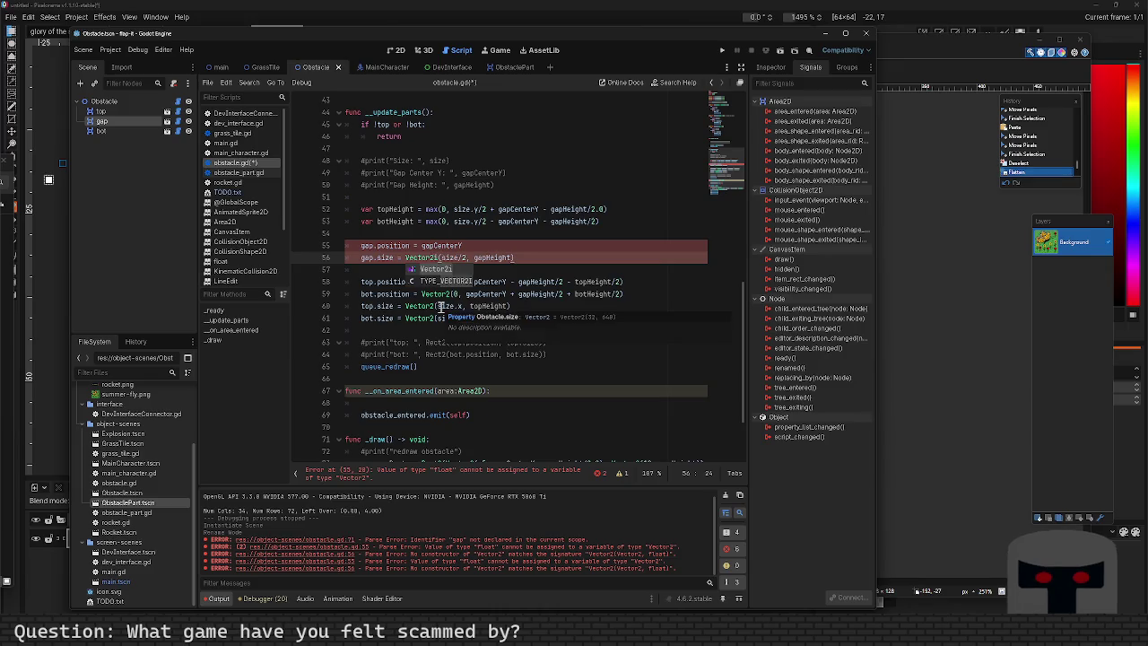
{"action": "left_click", "coordinate": [557, 259]}
{"action": "key", "text": "ctrl+s"}
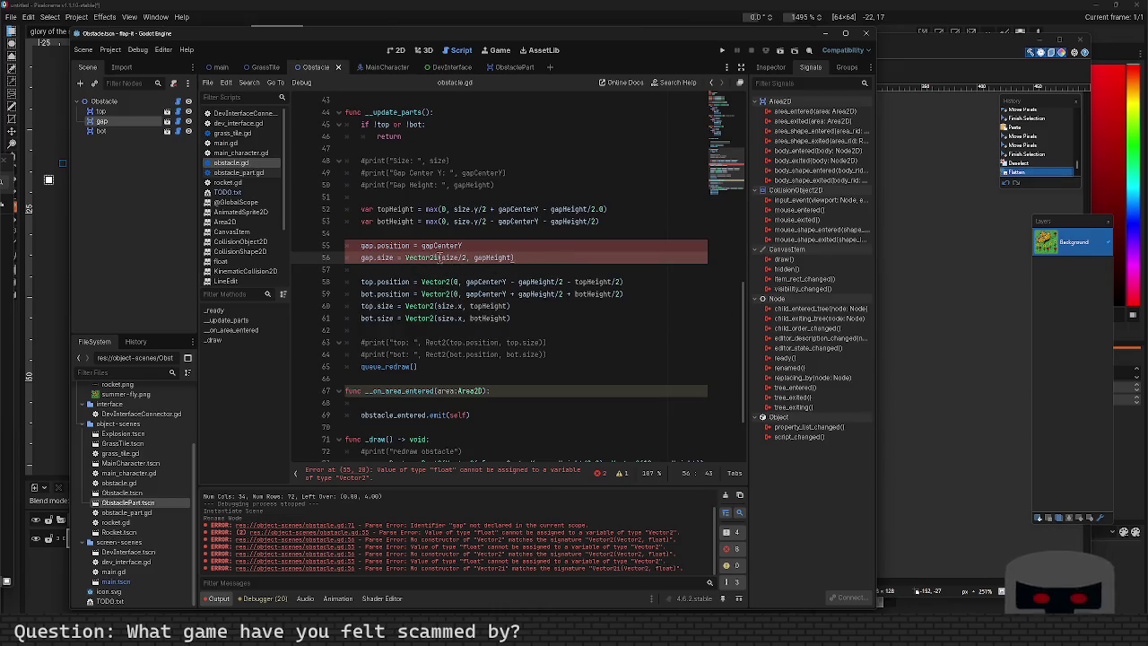
{"action": "mouse_move", "coordinate": [437, 258]}
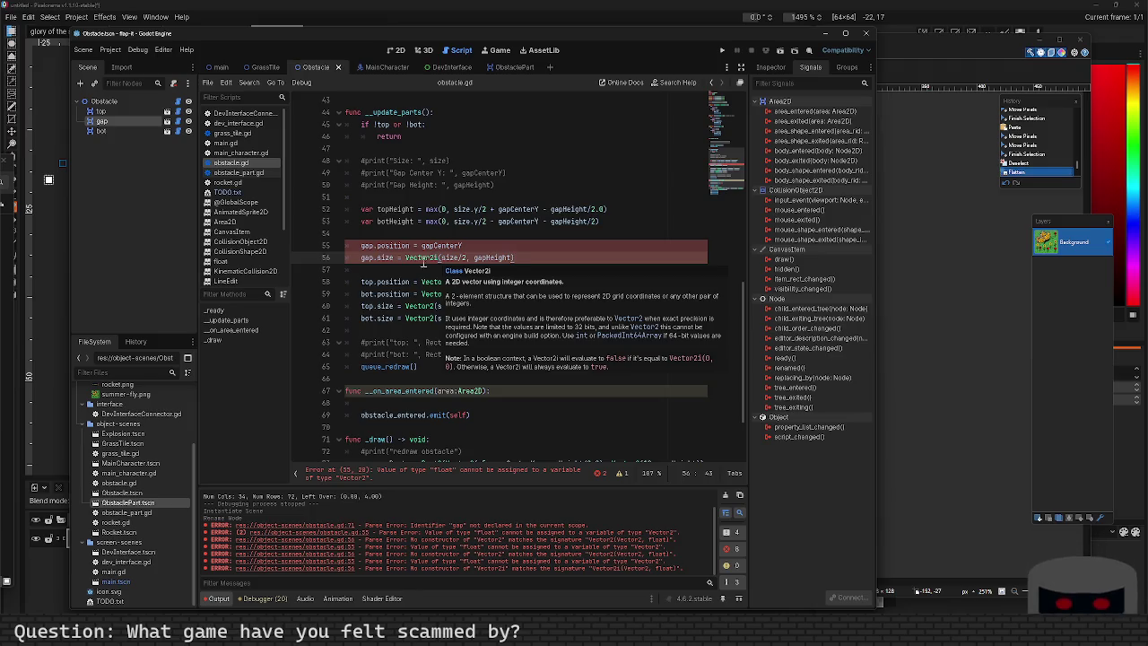
{"action": "left_click", "coordinate": [386, 258], "text": "ctrl"}
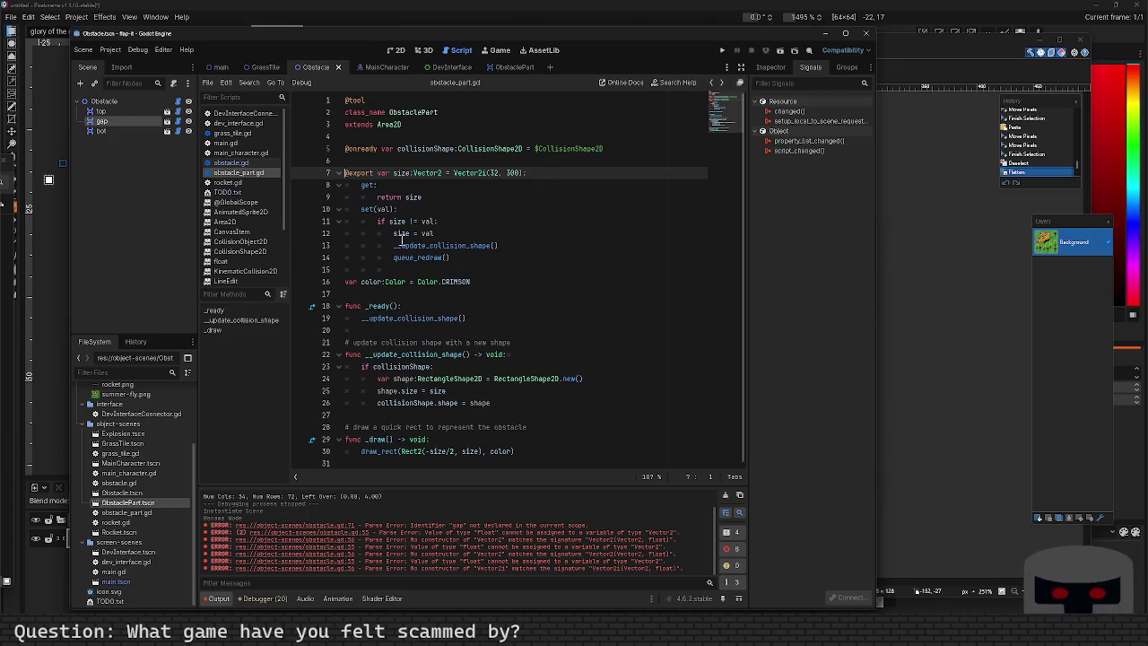
Back in obstacle.gd, make the gap position line assign gap.position.y.
{"action": "left_click", "coordinate": [712, 82]}
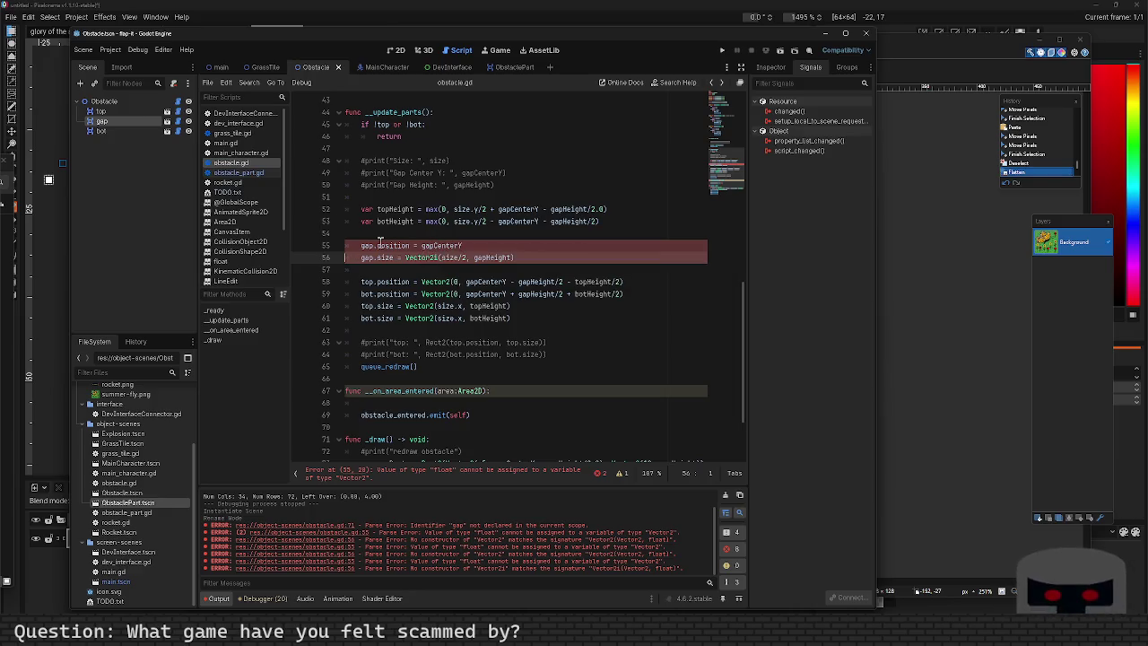
{"action": "left_click", "coordinate": [416, 246]}
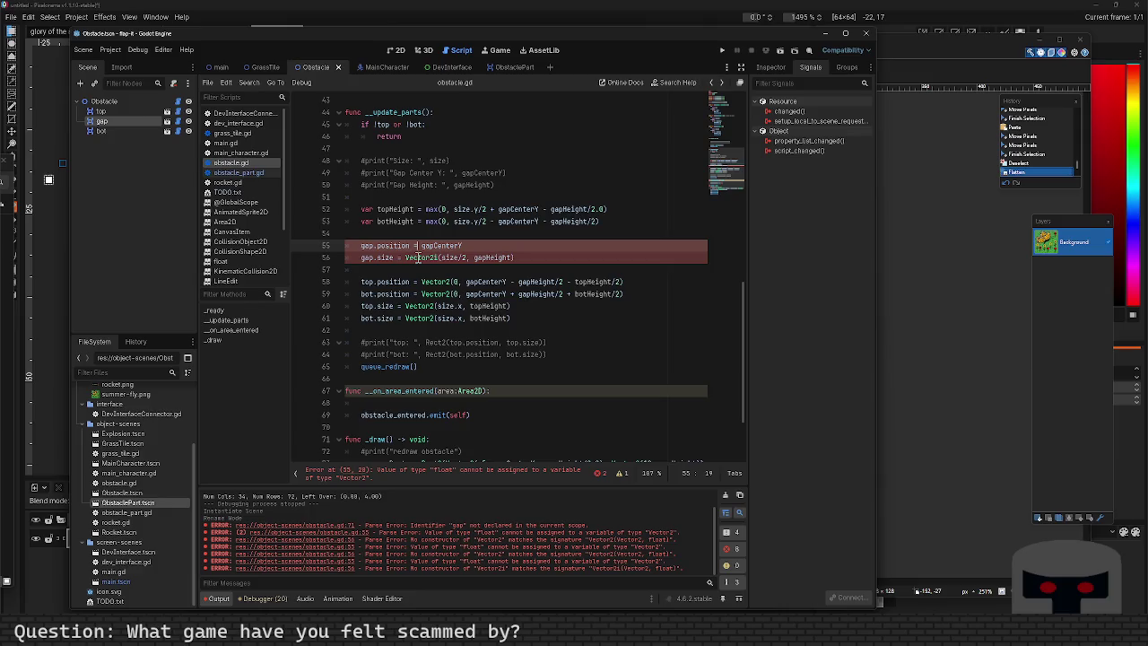
{"action": "key", "text": "Left"}
{"action": "mouse_move", "coordinate": [418, 257]}
{"action": "type", "text": ".y"}
Revert line 56 to Vector2 with round(size/2) and run the game.
{"action": "left_click", "coordinate": [418, 258]}
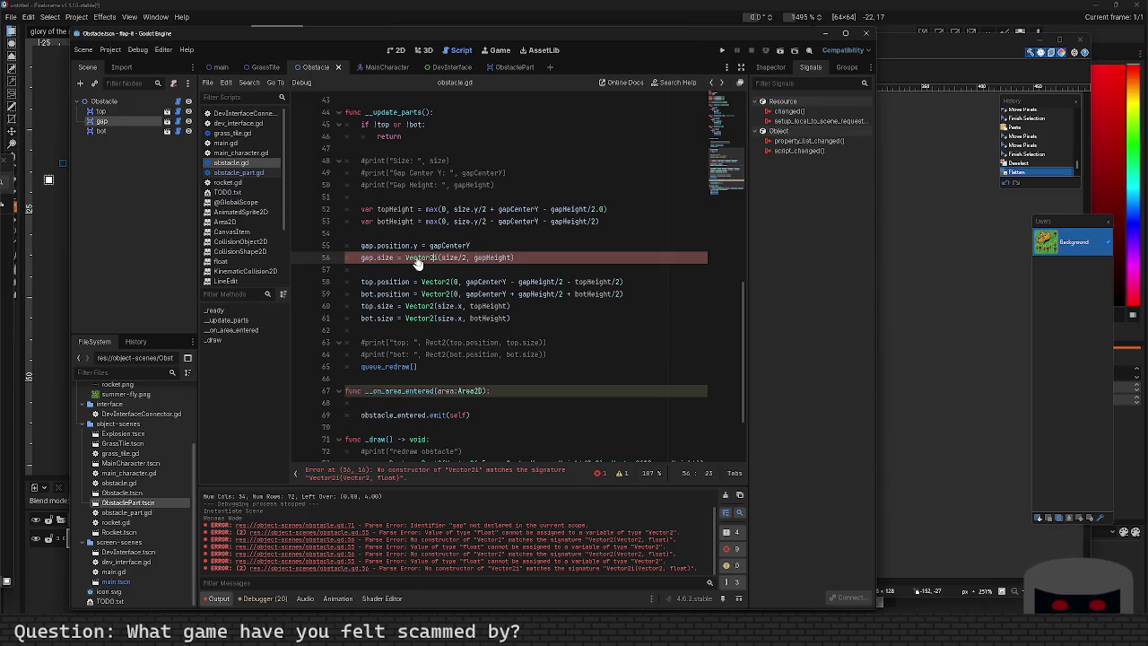
{"action": "key", "text": "BackSpace"}
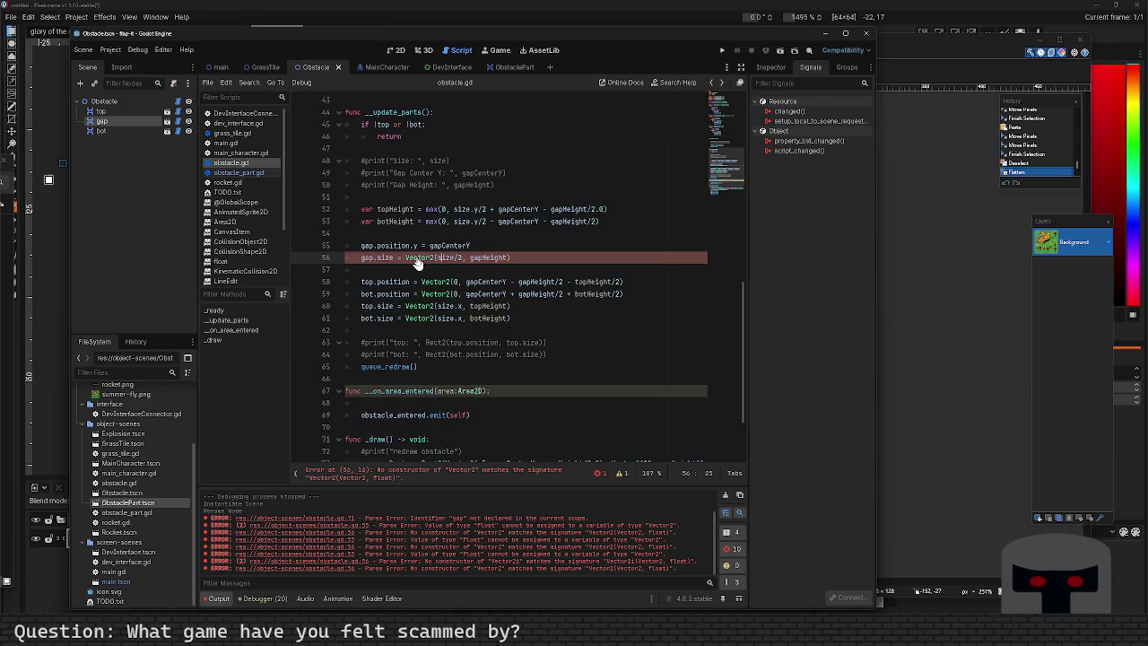
{"action": "type", "text": "round(size/2"}
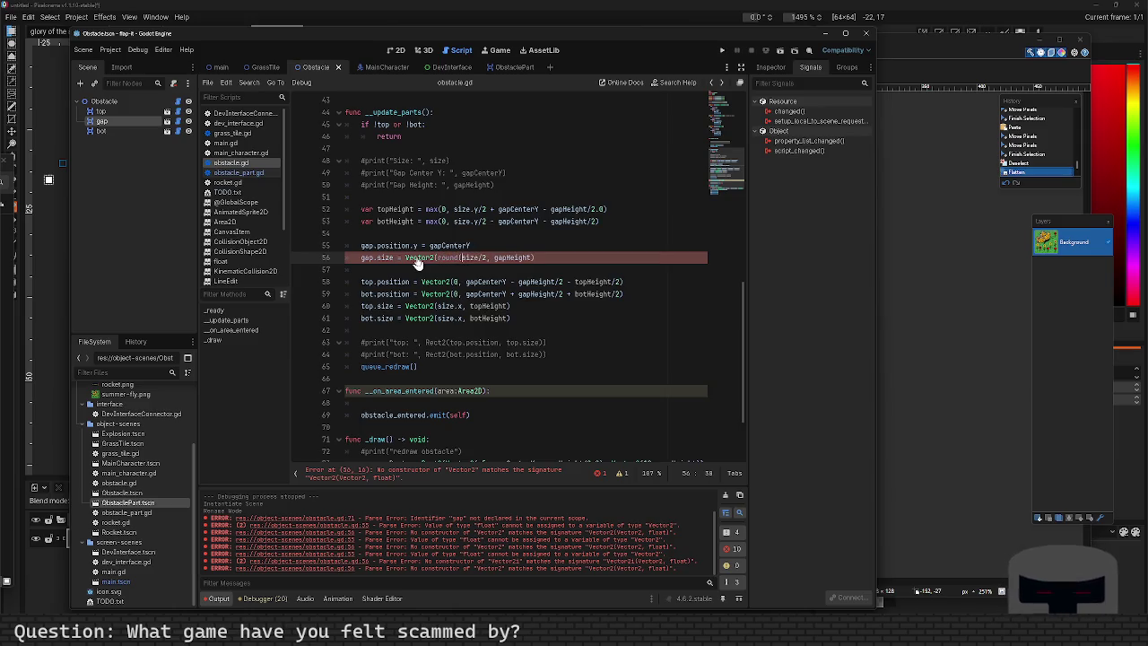
{"action": "type", "text": ")"}
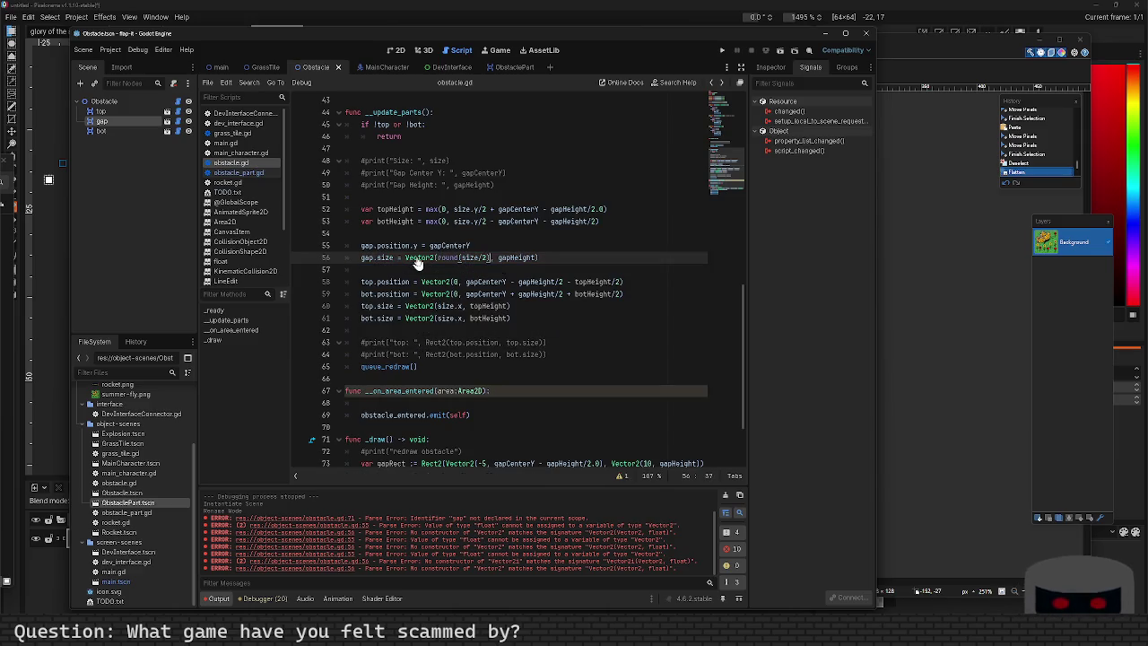
{"action": "key", "text": "F5"}
{"action": "mouse_move", "coordinate": [469, 306]}
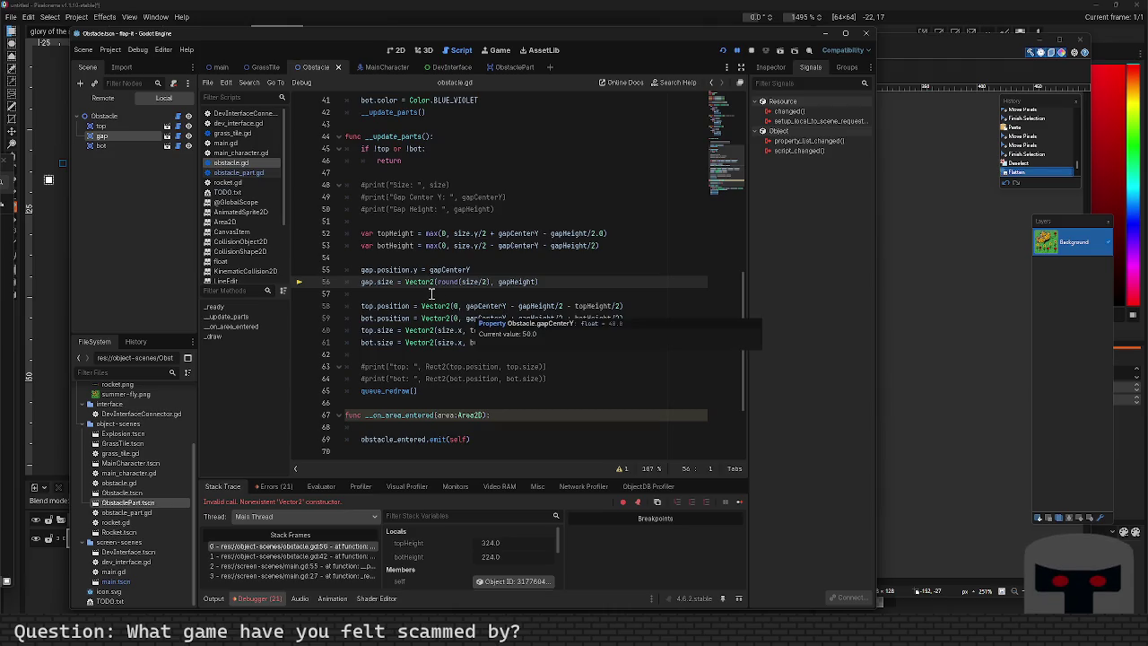
Switch line 56 back to Vector2i, save, and run the game again.
{"action": "left_click", "coordinate": [435, 283]}
{"action": "type", "text": "i"}
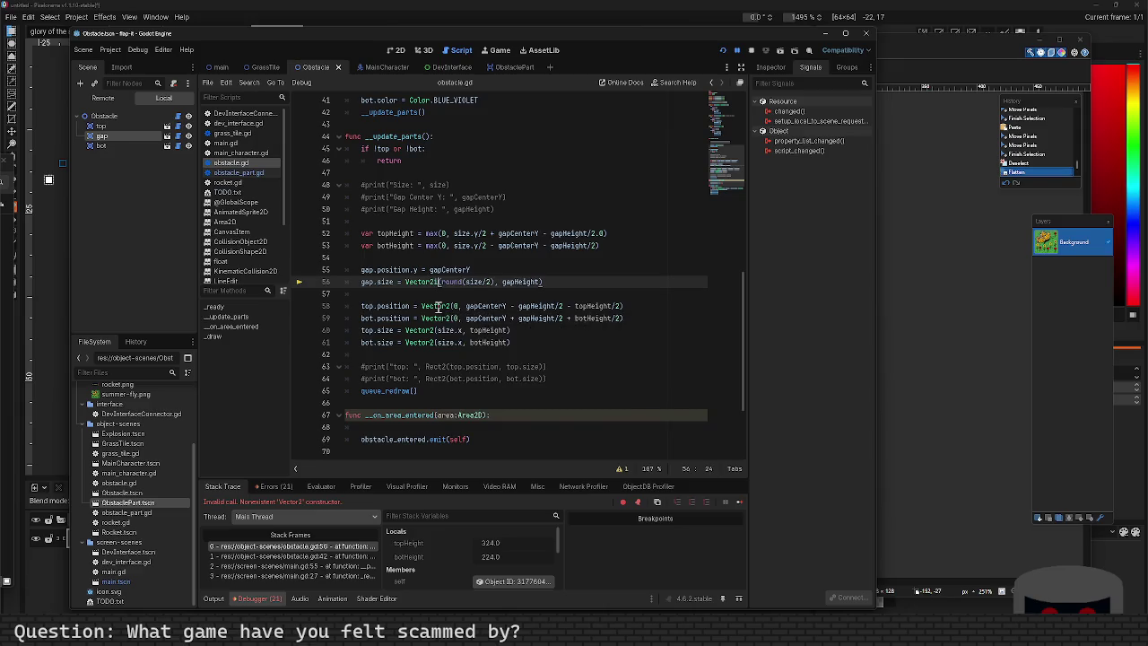
{"action": "key", "text": "ctrl+s"}
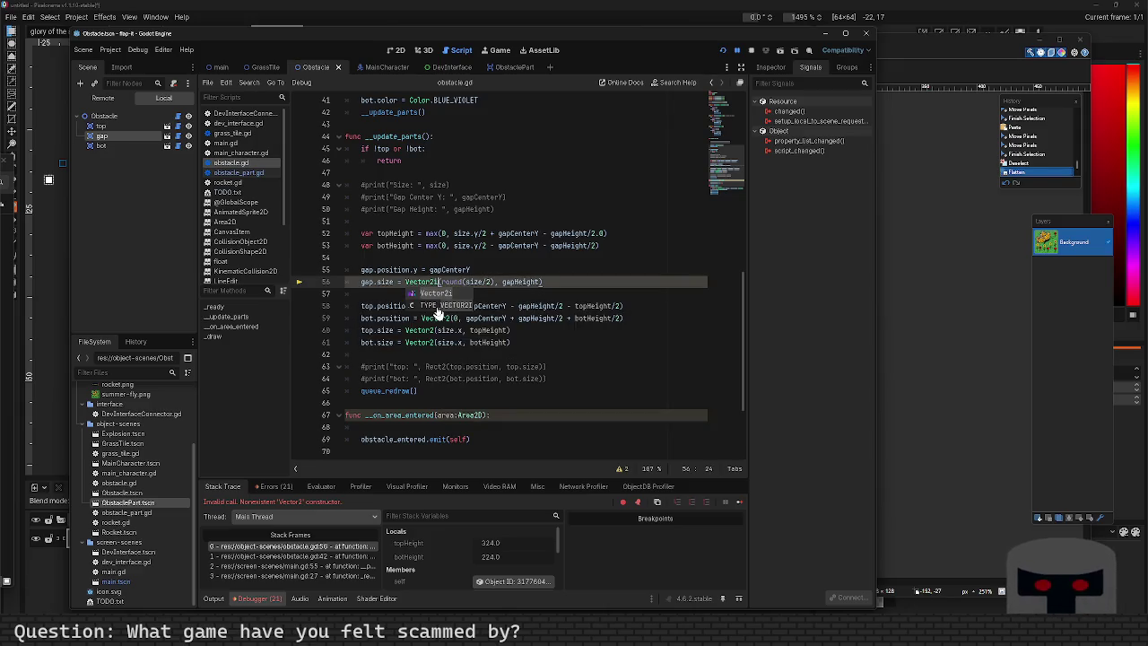
{"action": "key", "text": "F5"}
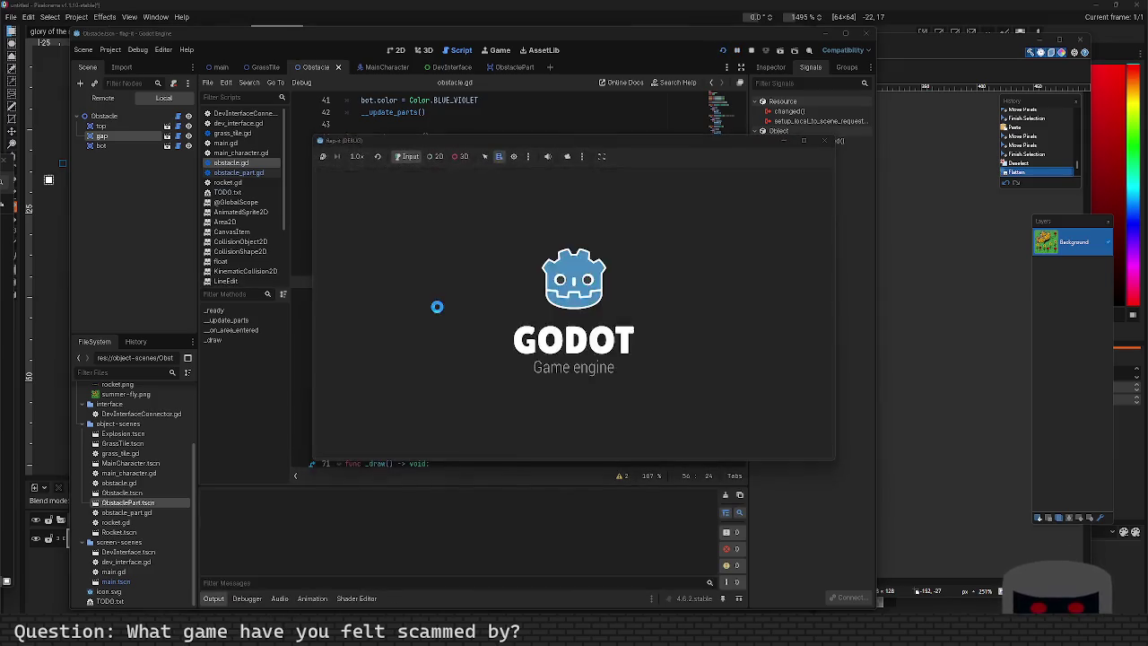
{"action": "mouse_move", "coordinate": [439, 306]}
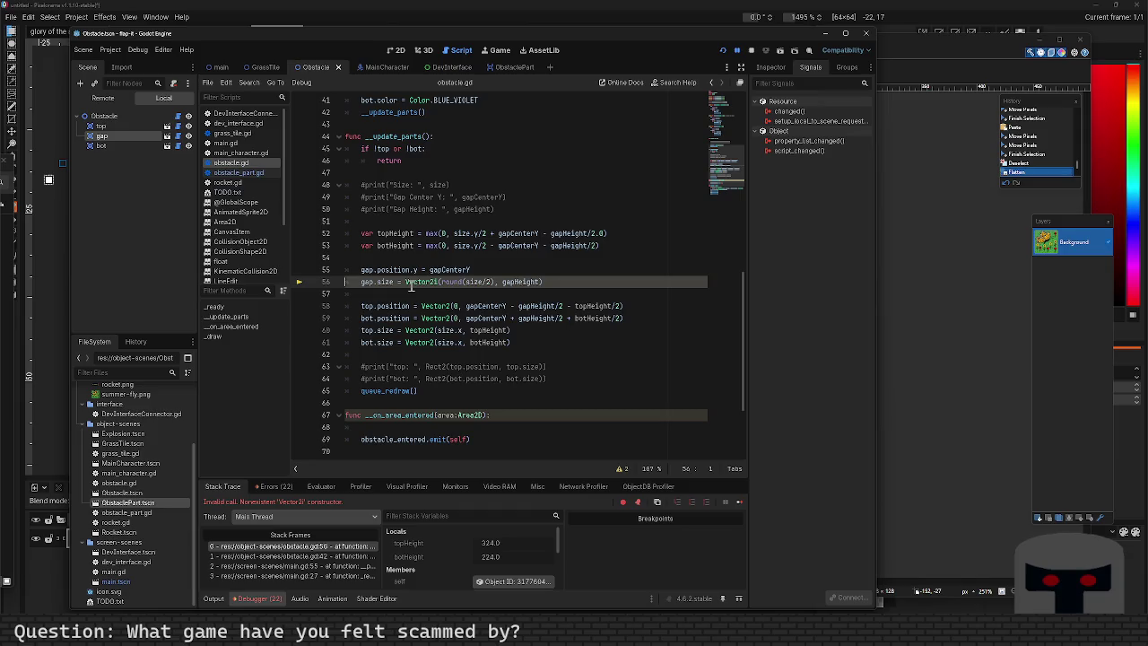
Restore Vector2 on line 56, rerun, and inspect the new Vector2 constructor error in the errors list.
{"action": "left_click", "coordinate": [407, 283]}
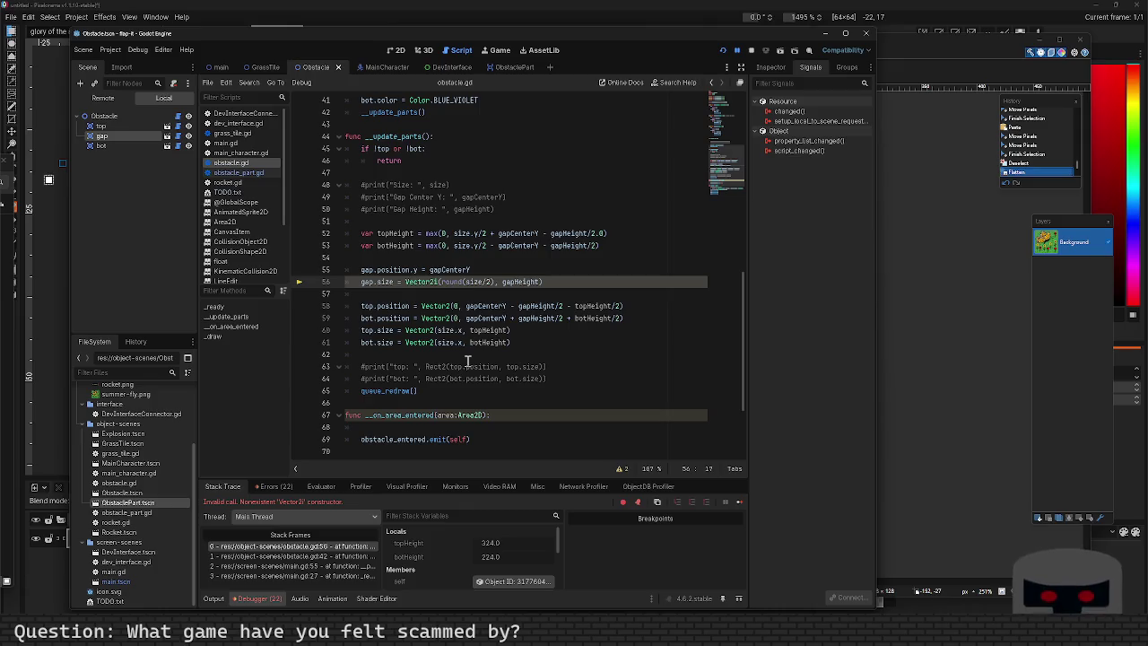
{"action": "key", "text": "Delete"}
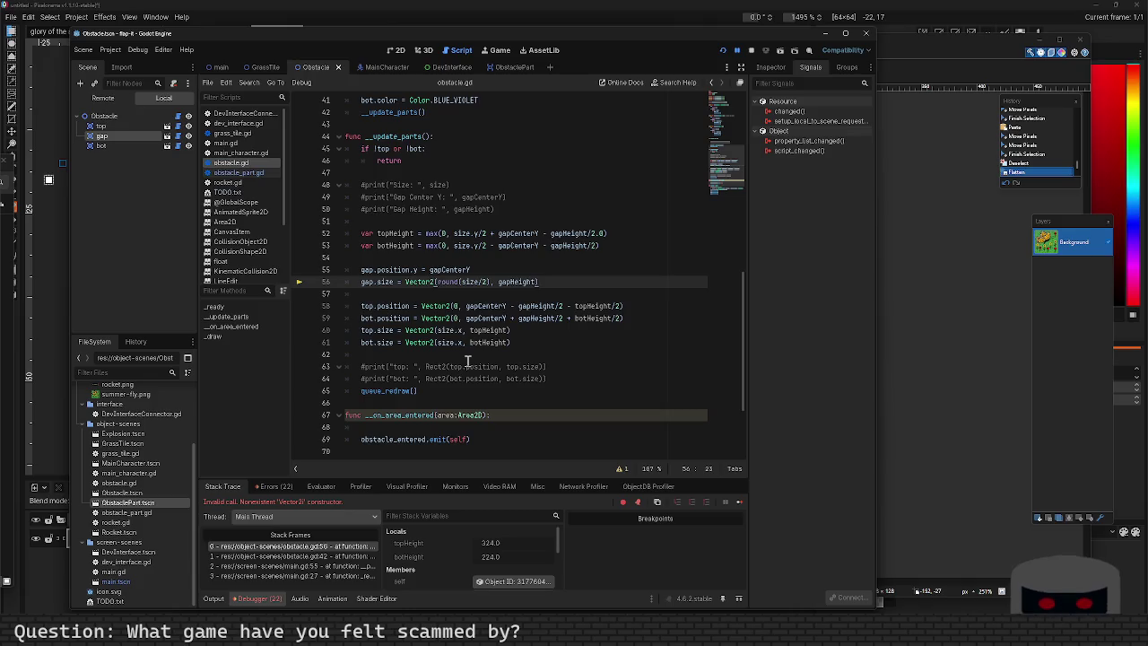
{"action": "key", "text": "F5"}
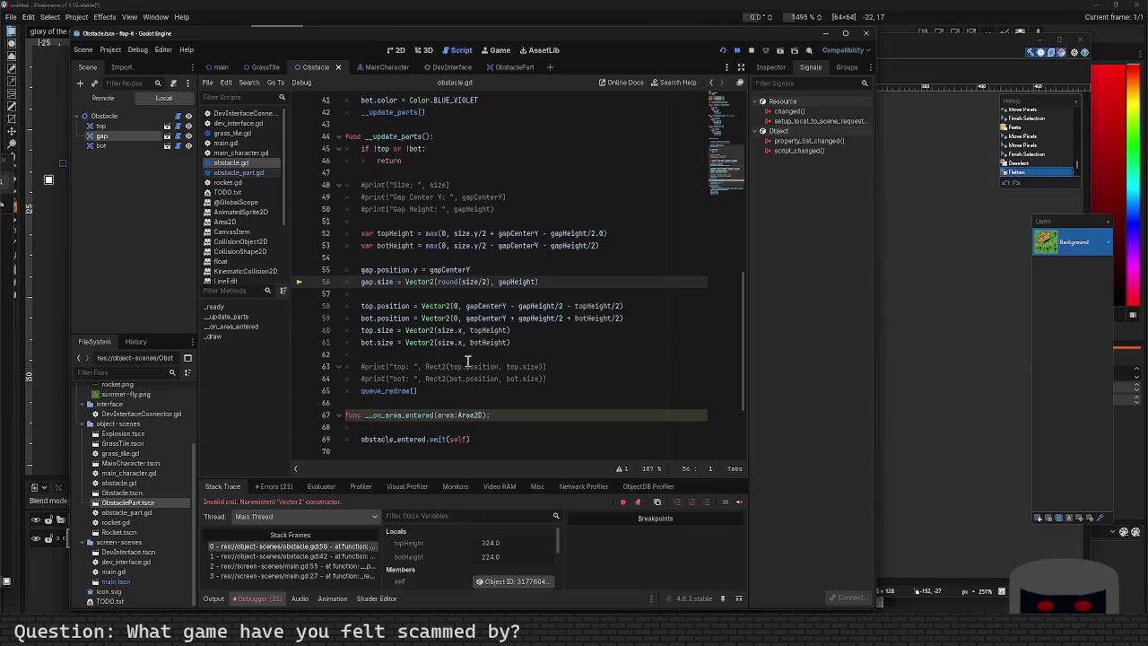
{"action": "left_click", "coordinate": [275, 486]}
{"action": "scroll", "coordinate": [366, 558], "scroll_direction": "down", "scroll_amount": 5}
{"action": "scroll", "coordinate": [374, 559], "scroll_direction": "down", "scroll_amount": 2}
{"action": "left_click", "coordinate": [369, 583]}
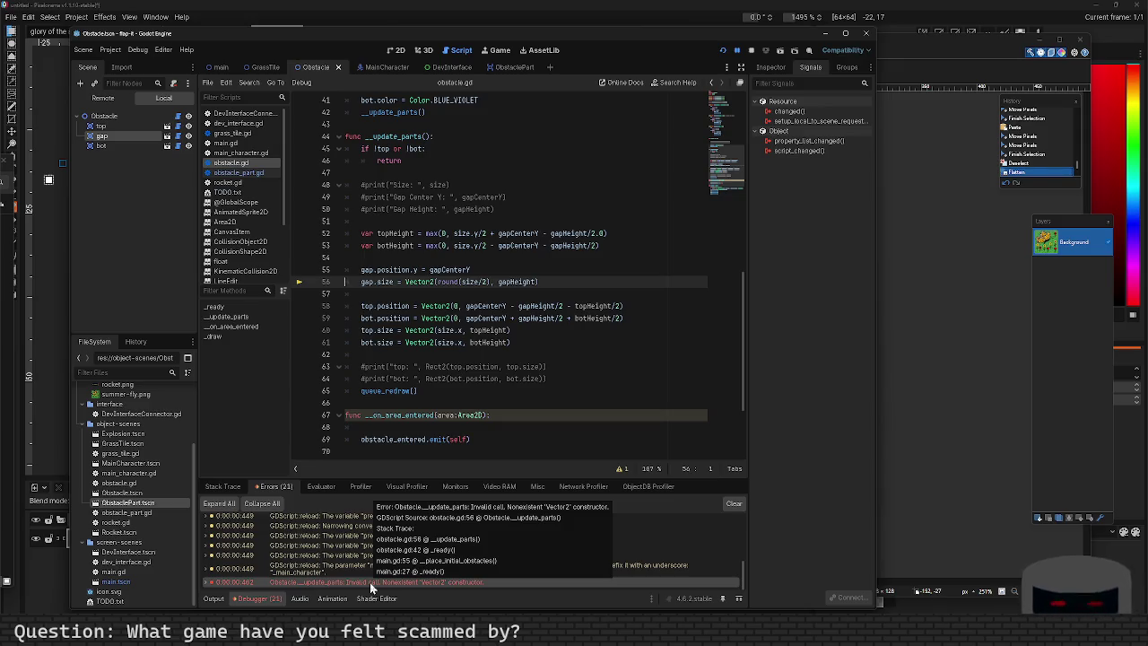
{"action": "mouse_move", "coordinate": [488, 342]}
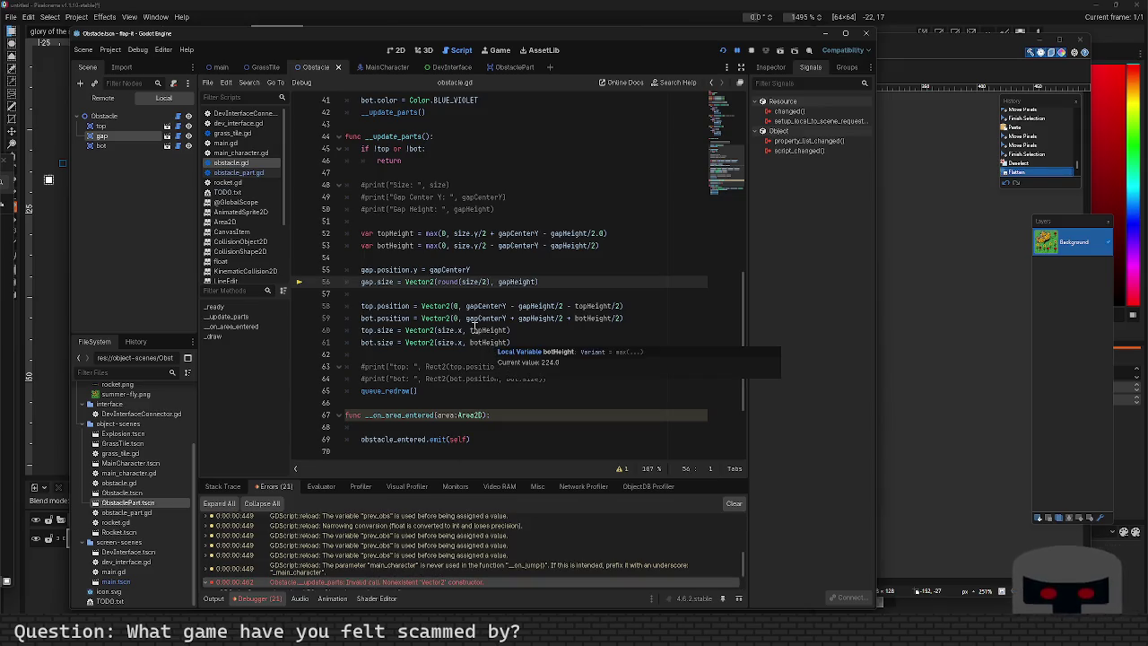
Comment out the gap.size line 56 with Ctrl+K and run the game.
{"action": "double_click", "coordinate": [437, 305]}
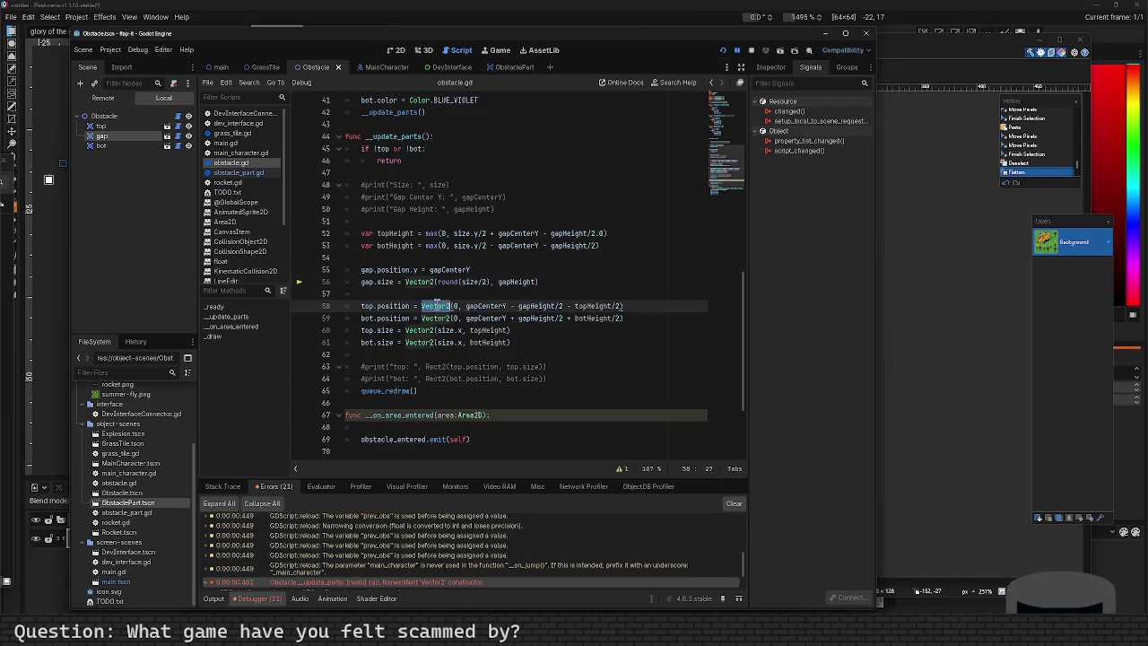
{"action": "left_click", "coordinate": [547, 282]}
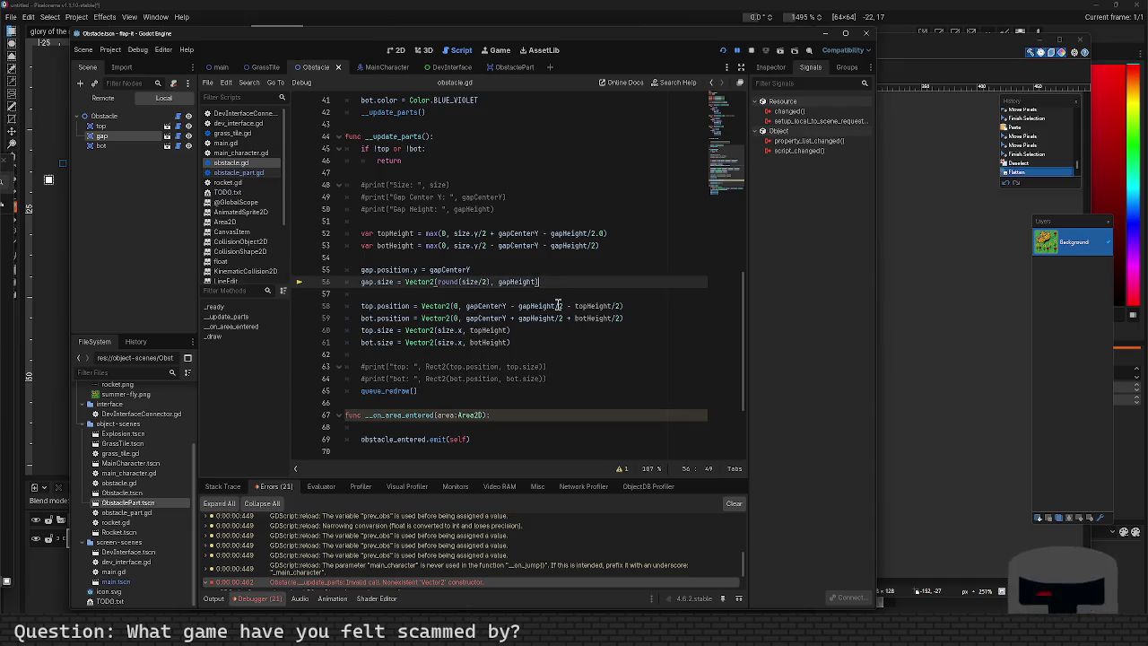
{"action": "key", "text": "ctrl+k"}
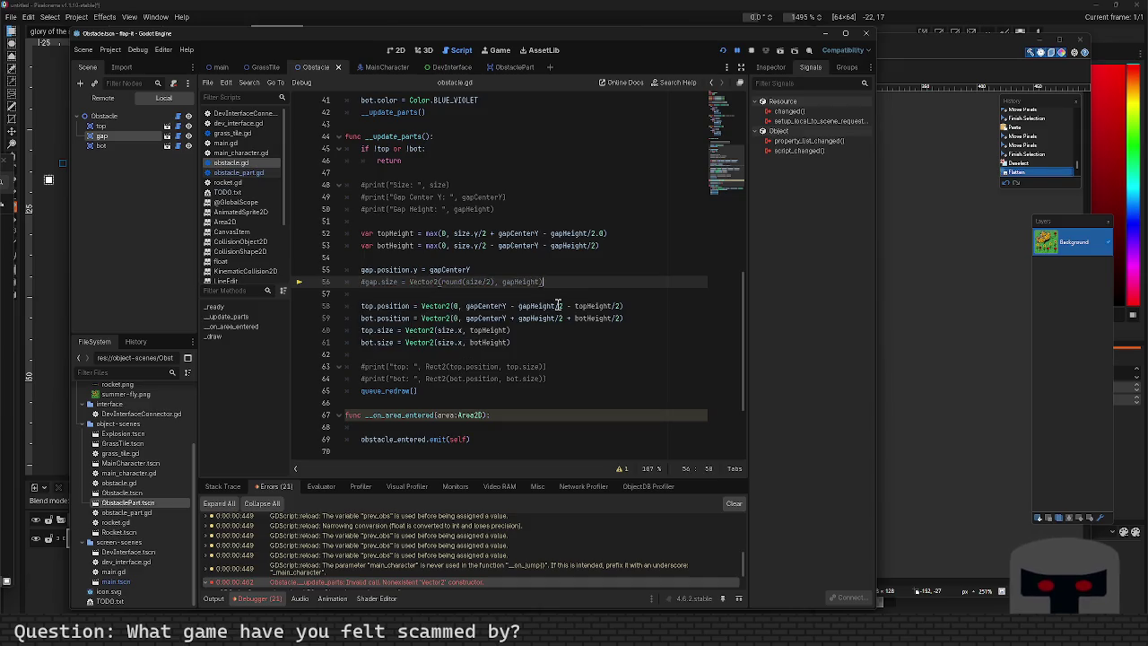
{"action": "key", "text": "F5"}
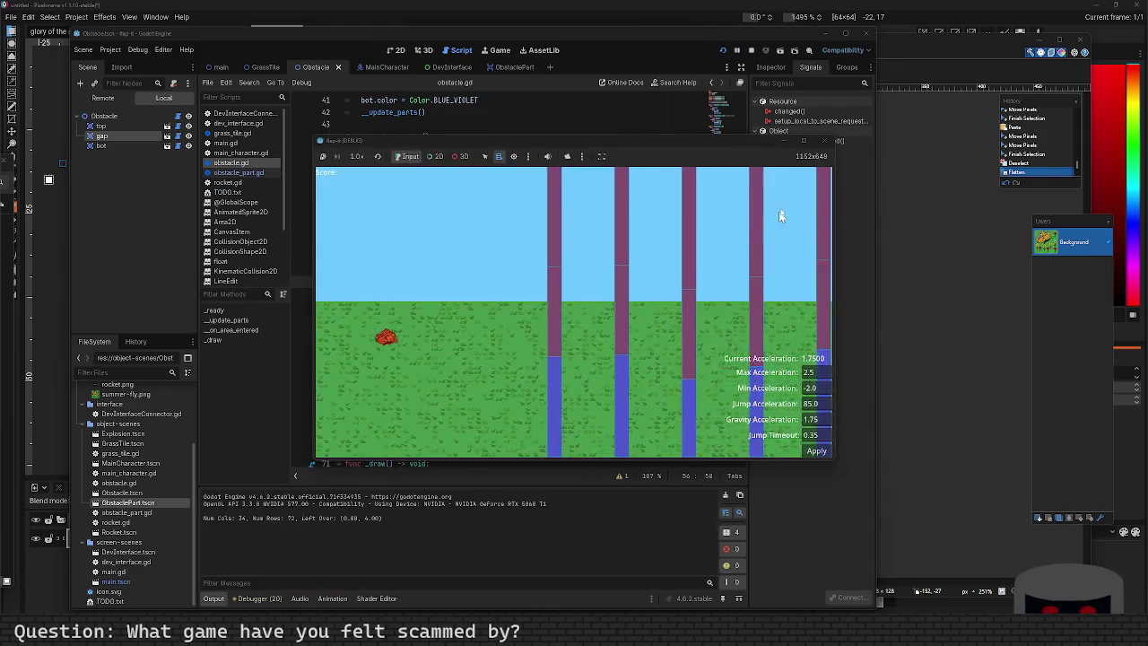
Close the game, uncomment line 56, rerun to get the Vector2 error, then view obstacle_part.gd.
{"action": "left_click", "coordinate": [830, 141]}
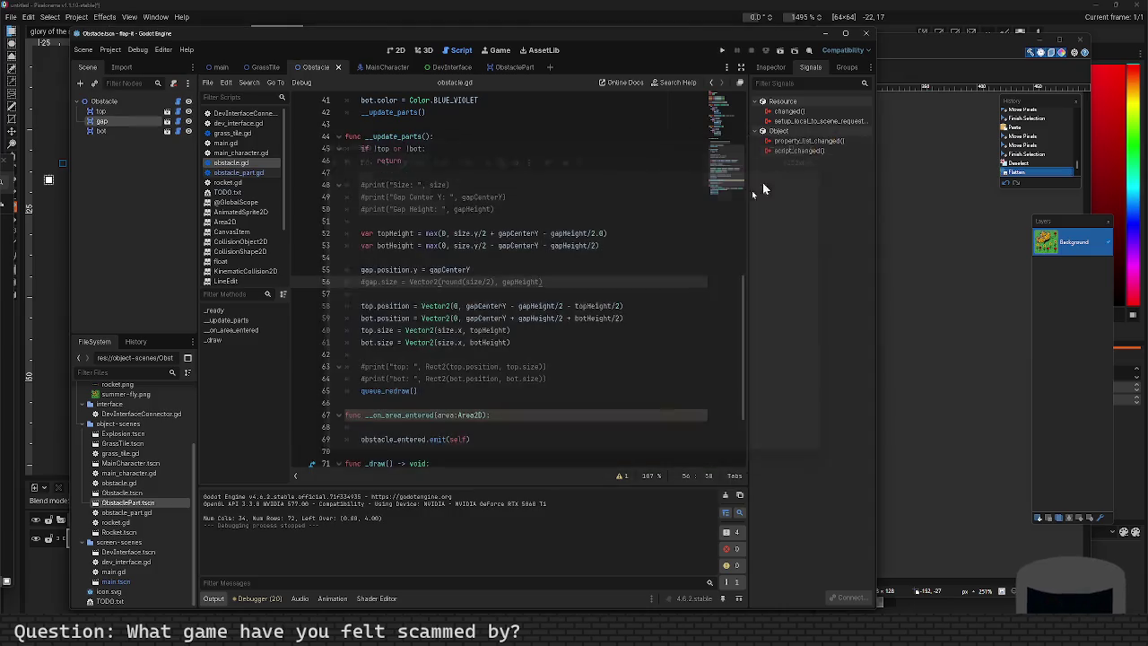
{"action": "left_click", "coordinate": [408, 282]}
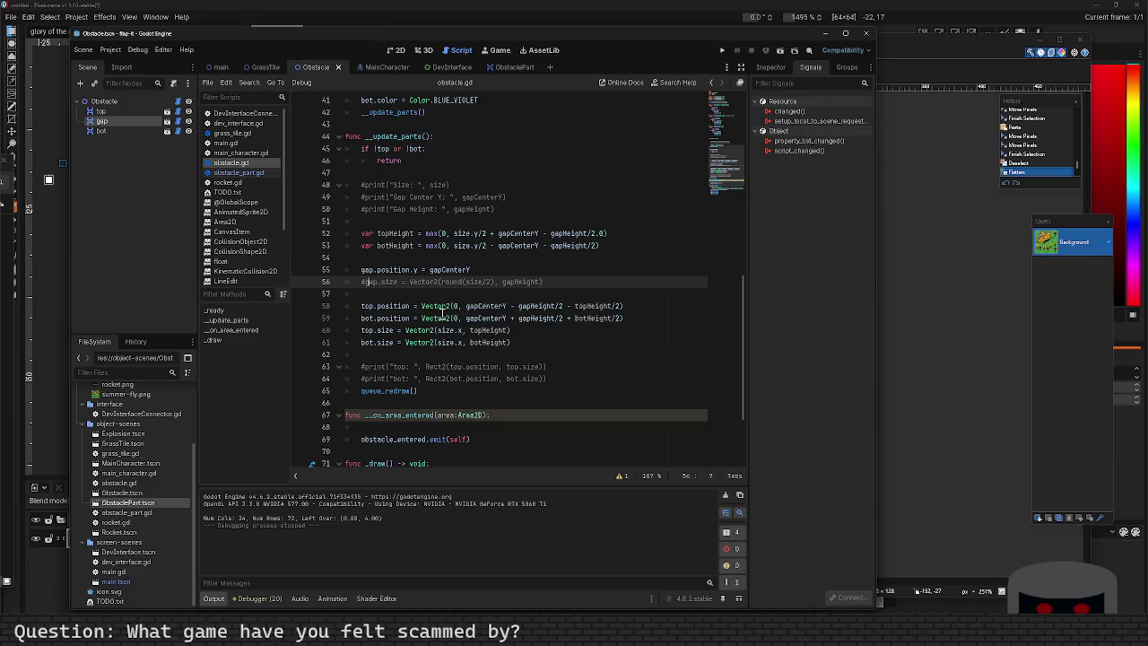
{"action": "key", "text": "BackSpace"}
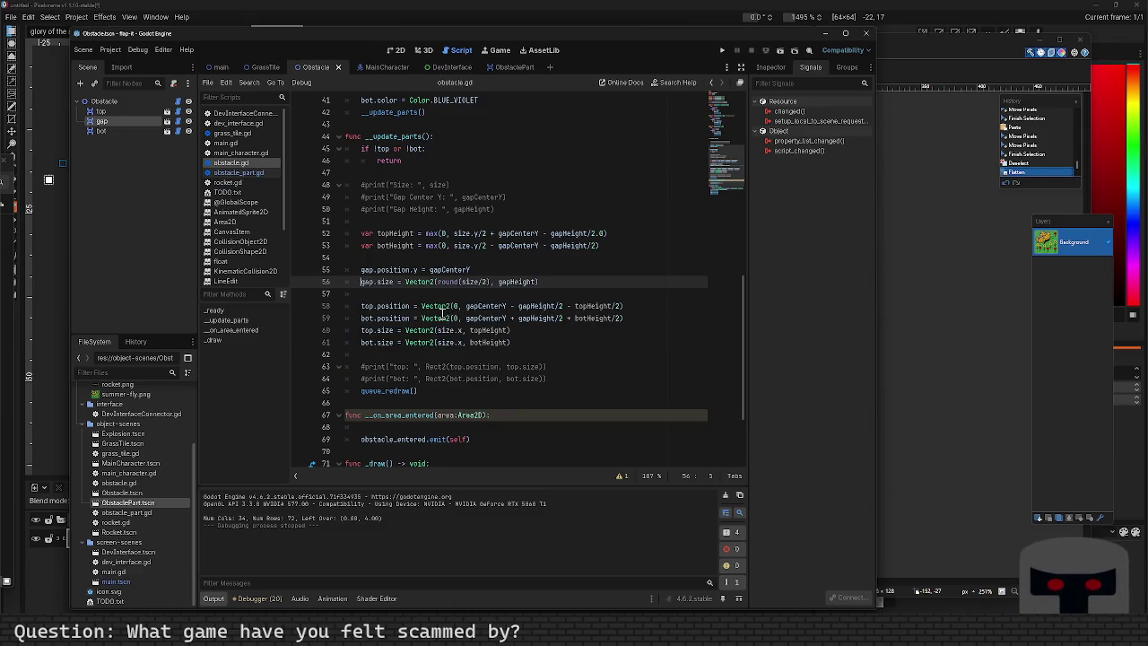
{"action": "key", "text": "F5"}
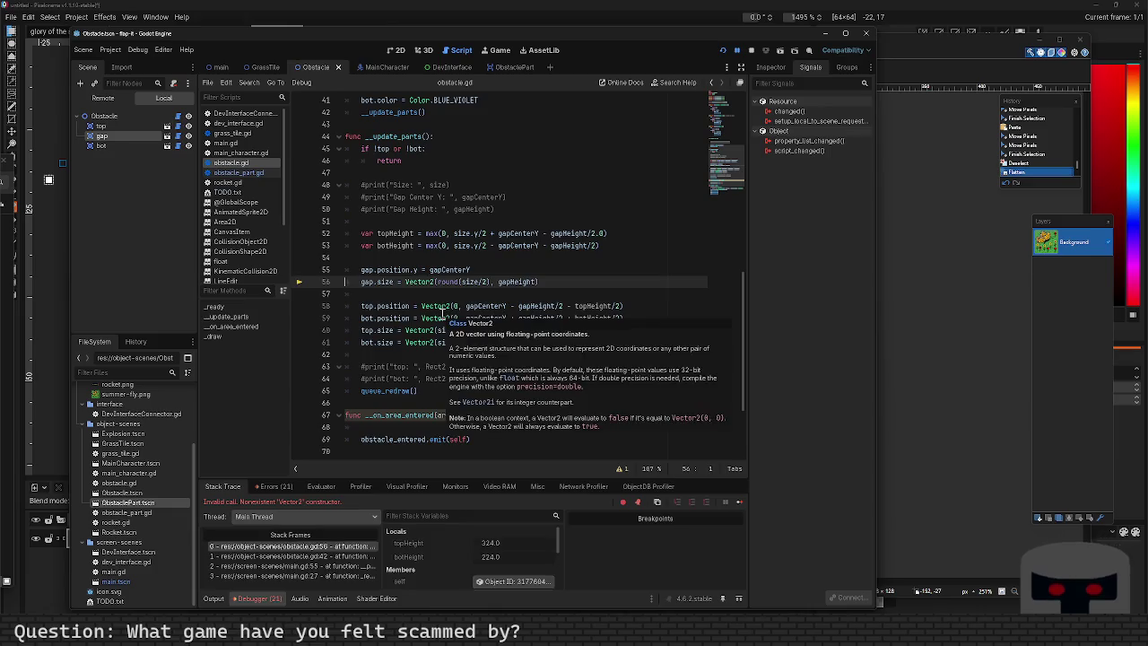
{"action": "left_click", "coordinate": [435, 282]}
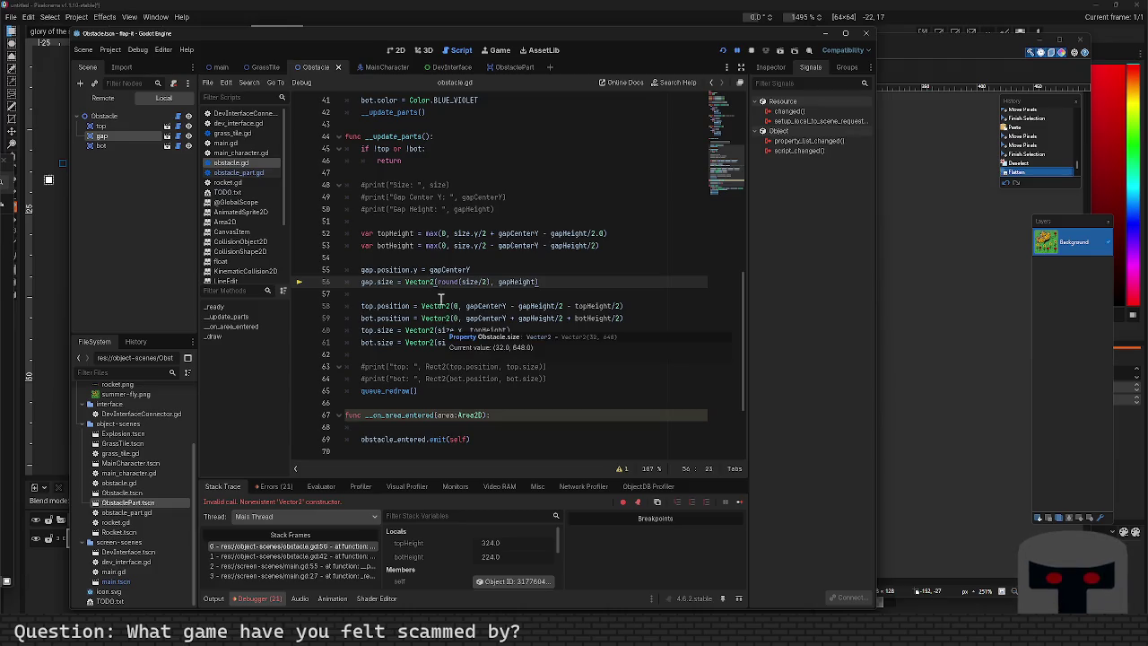
{"action": "left_click", "coordinate": [385, 330], "text": "ctrl"}
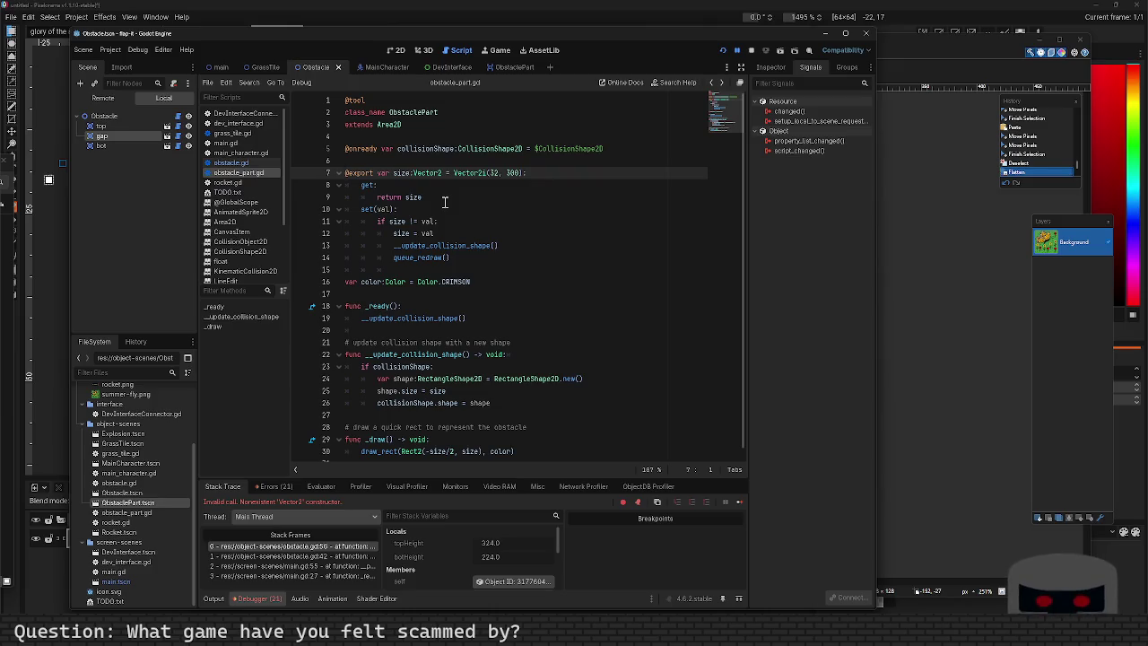
In obstacle.gd, change round(size/2) to round(size.x/2) on line 56 and run the game.
{"action": "key", "text": "alt+Left"}
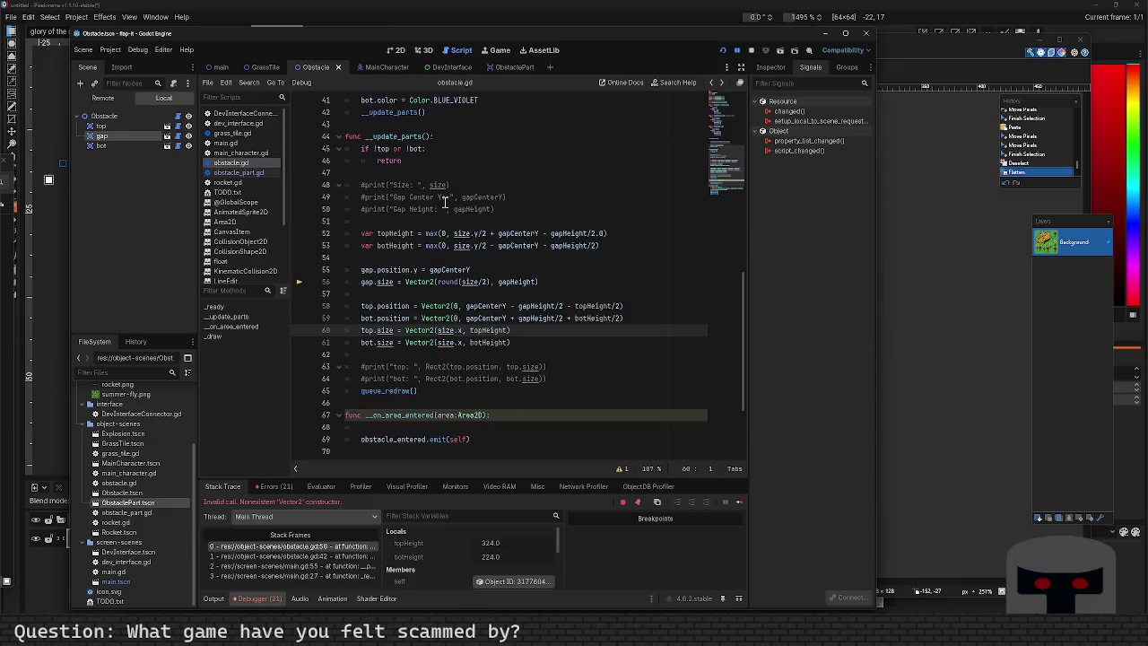
{"action": "key", "text": "Up"}
{"action": "key", "text": "Up"}
{"action": "key", "text": "Up"}
{"action": "key", "text": "Down"}
{"action": "key", "text": "End"}
{"action": "key", "text": "Left"}
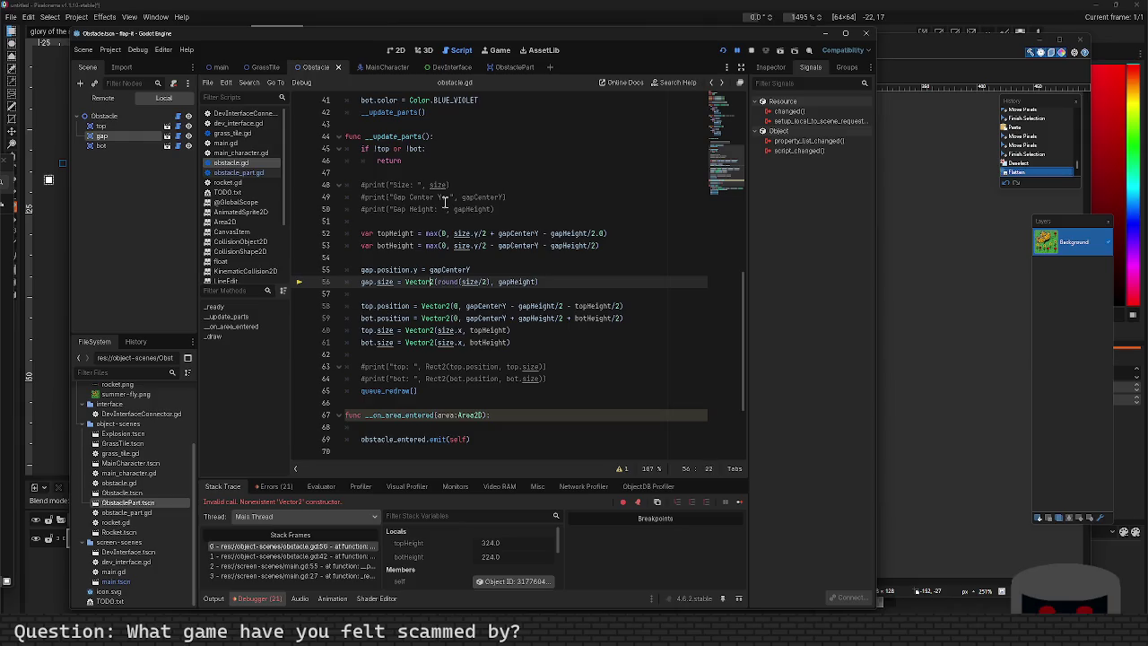
{"action": "key", "text": "Right"}
{"action": "key", "text": "Right"}
{"action": "key", "text": "Right"}
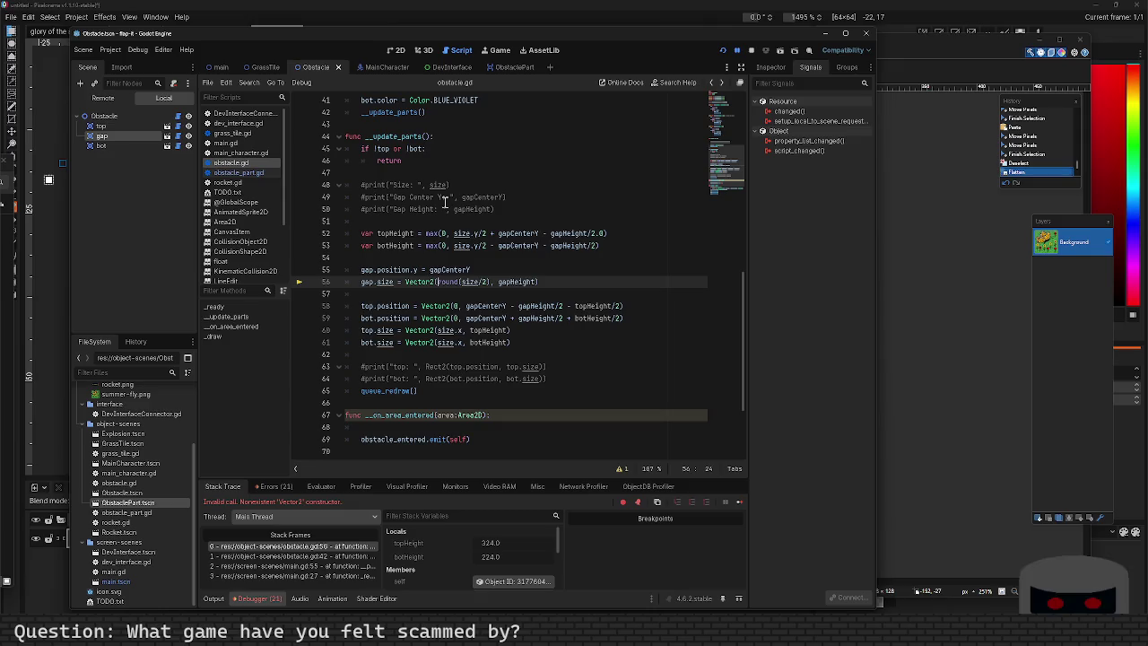
{"action": "key", "text": "ctrl+Right"}
{"action": "key", "text": "ctrl+Right"}
{"action": "type", "text": ".x"}
{"action": "key", "text": "Escape"}
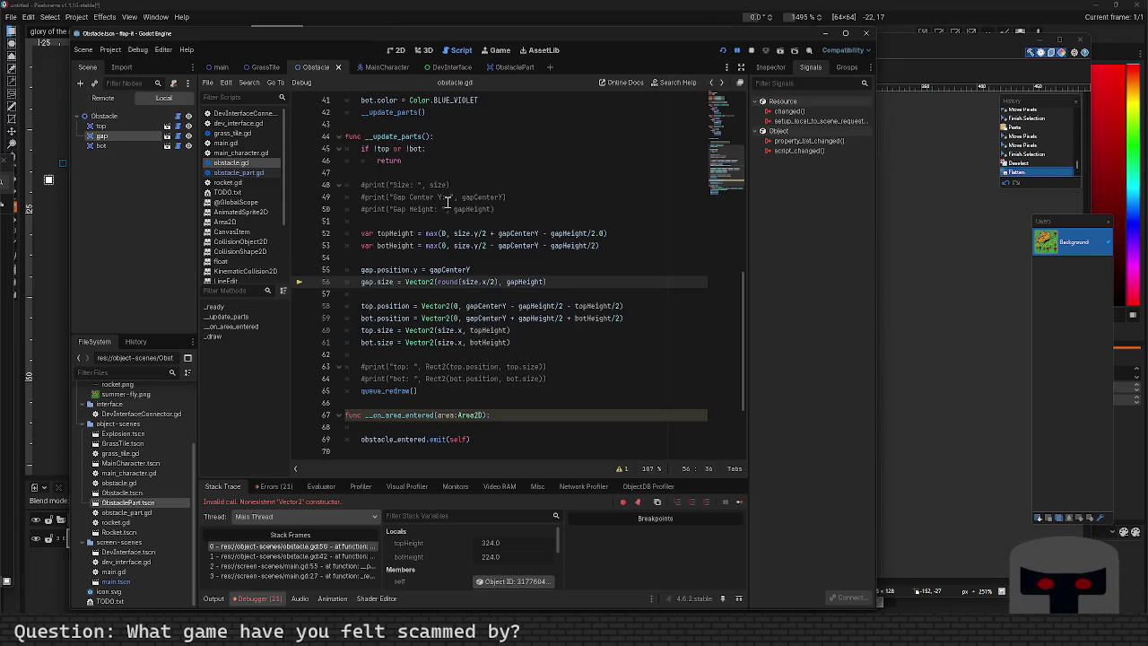
{"action": "key", "text": "F5"}
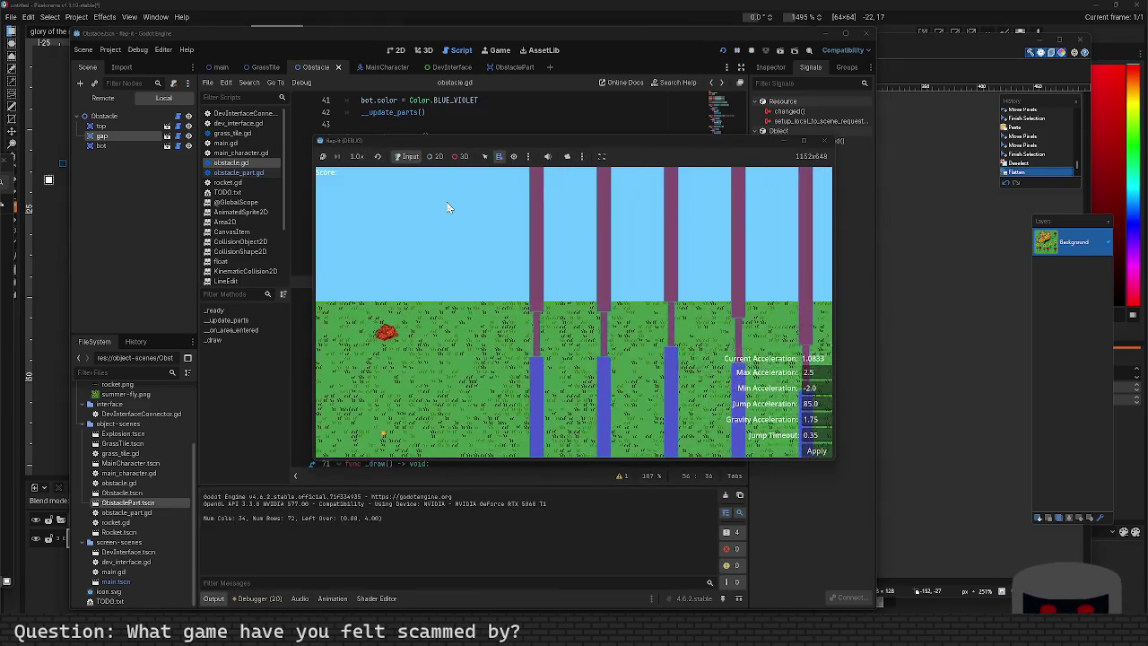
Flap the character three times in the running game, then close the game window.
{"action": "left_click", "coordinate": [644, 350]}
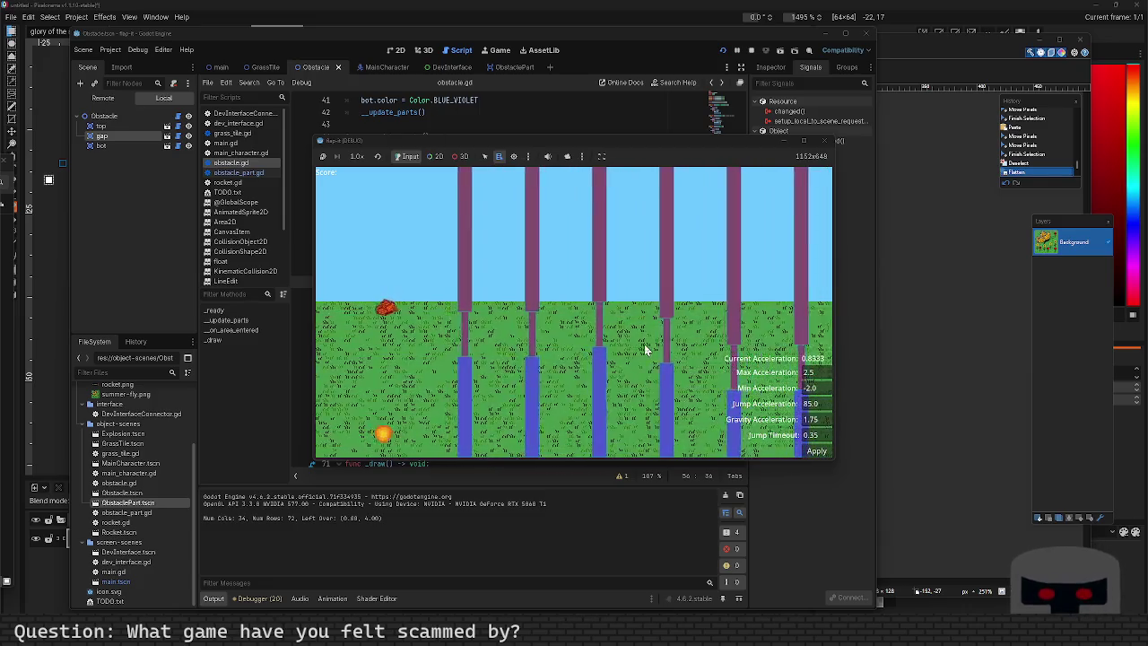
{"action": "left_click", "coordinate": [644, 350]}
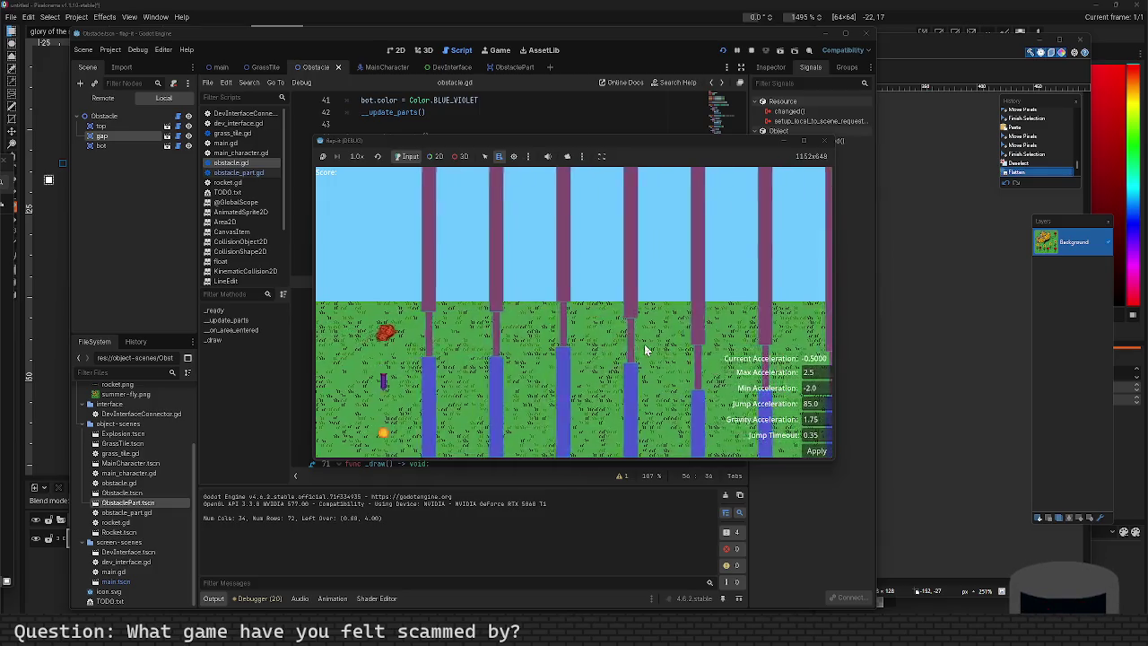
{"action": "left_click", "coordinate": [644, 350]}
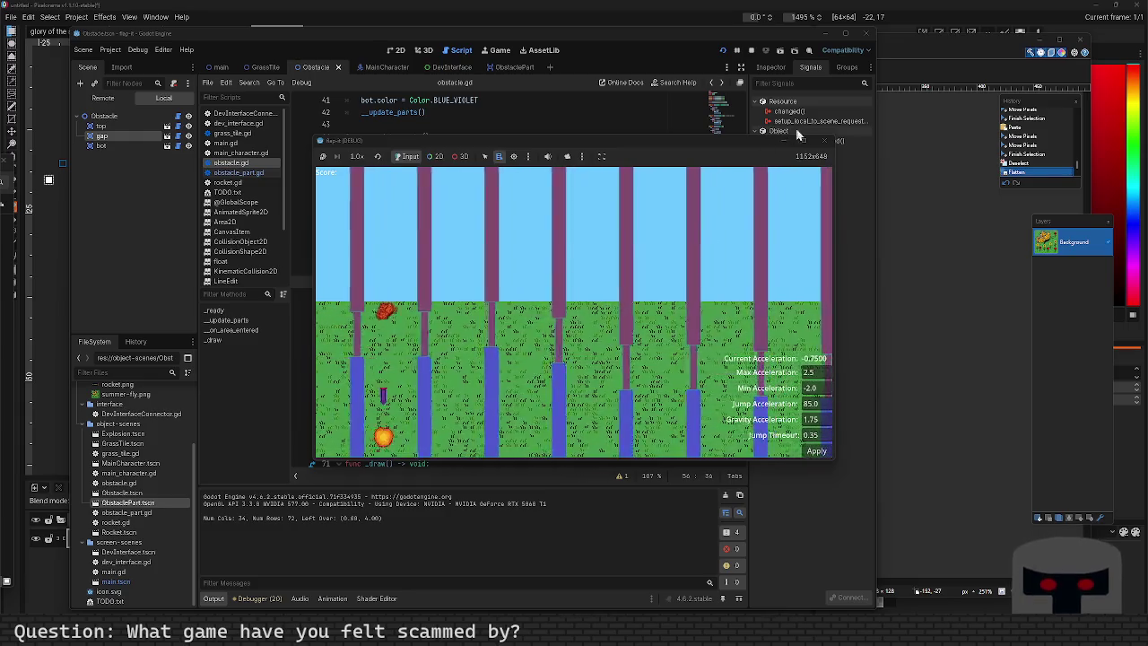
{"action": "left_click", "coordinate": [825, 141]}
{"action": "scroll", "coordinate": [438, 233], "scroll_direction": "up", "scroll_amount": 9}
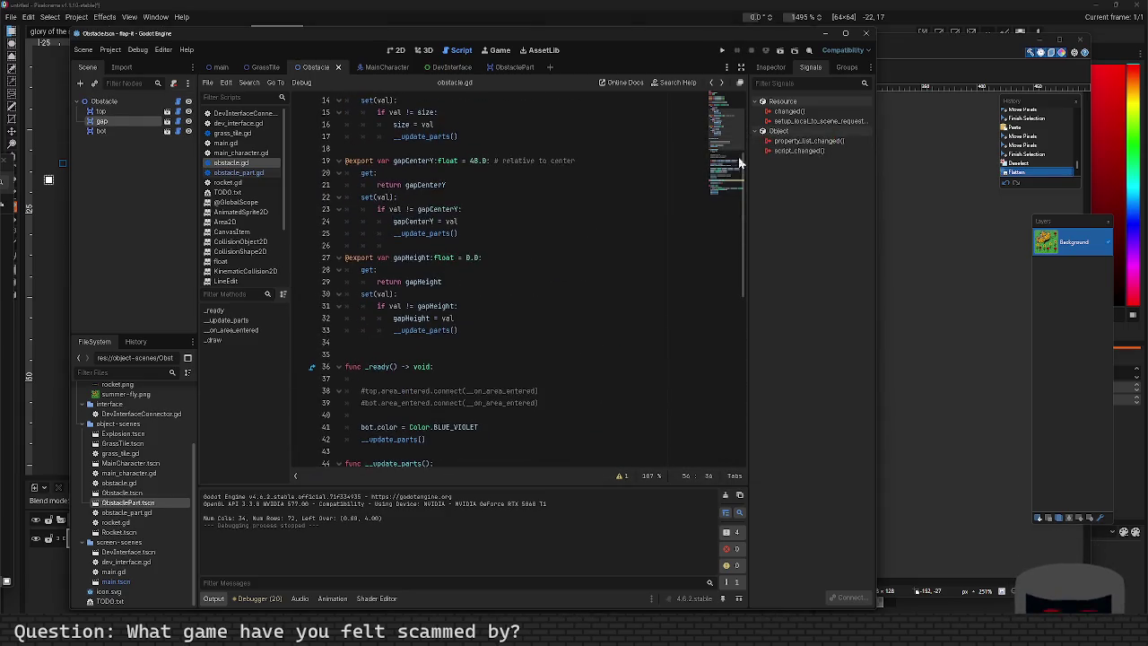
Connect the gap node's area_exited signal to a new _on_gap_area_exited function.
{"action": "left_click", "coordinate": [103, 123]}
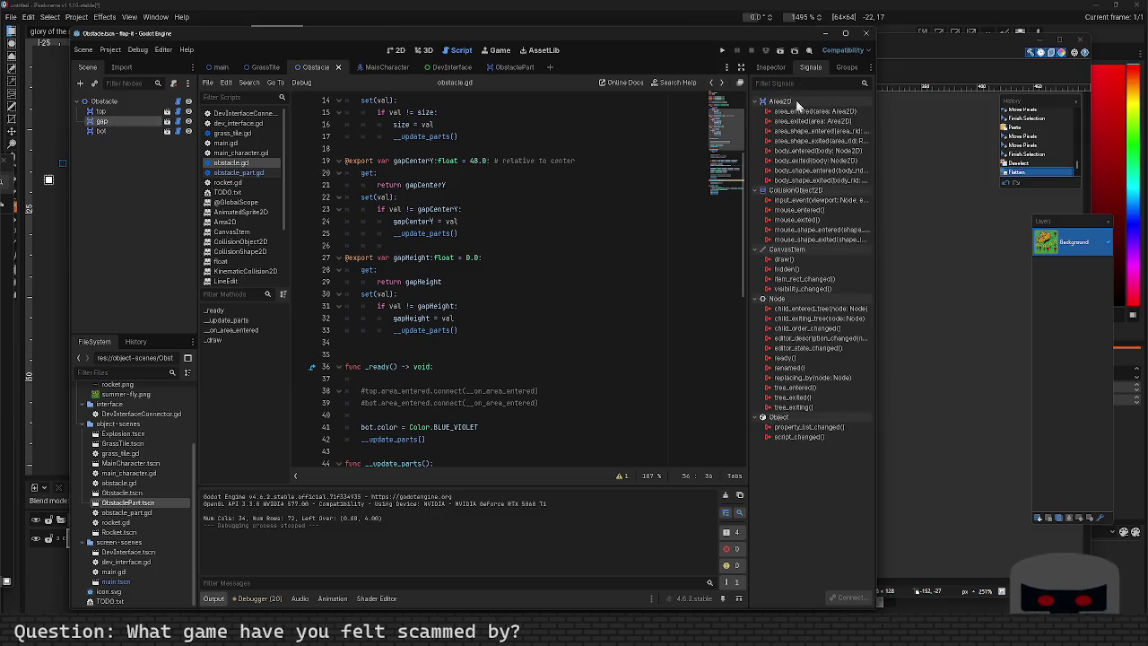
{"action": "double_click", "coordinate": [812, 121]}
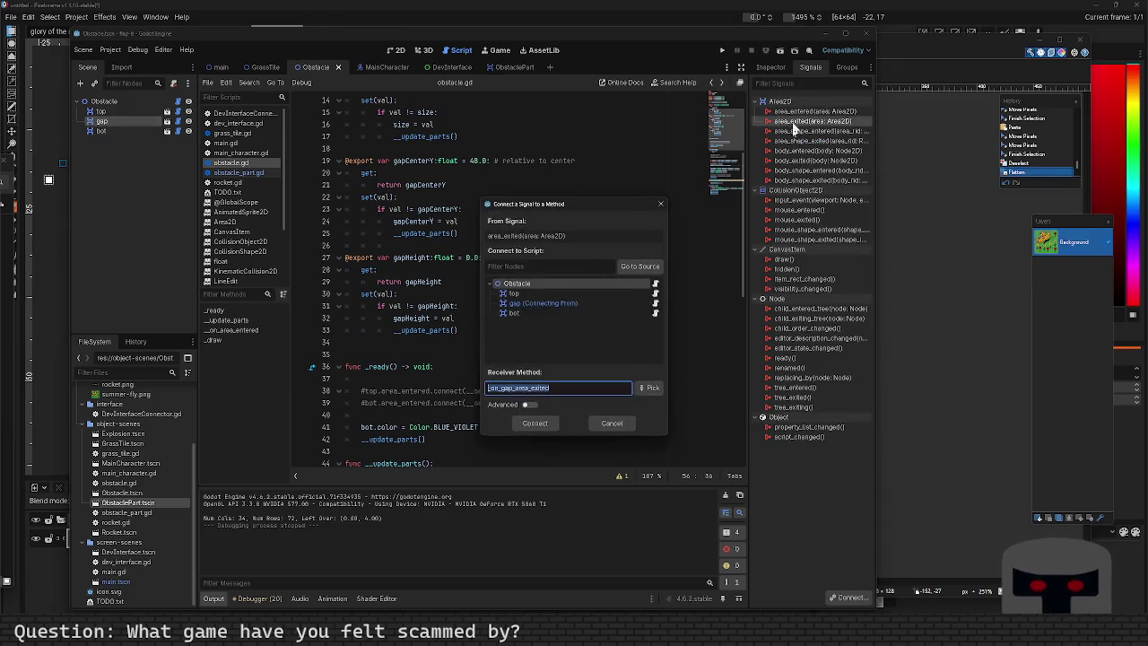
{"action": "left_click", "coordinate": [537, 423]}
{"action": "left_click", "coordinate": [500, 314]}
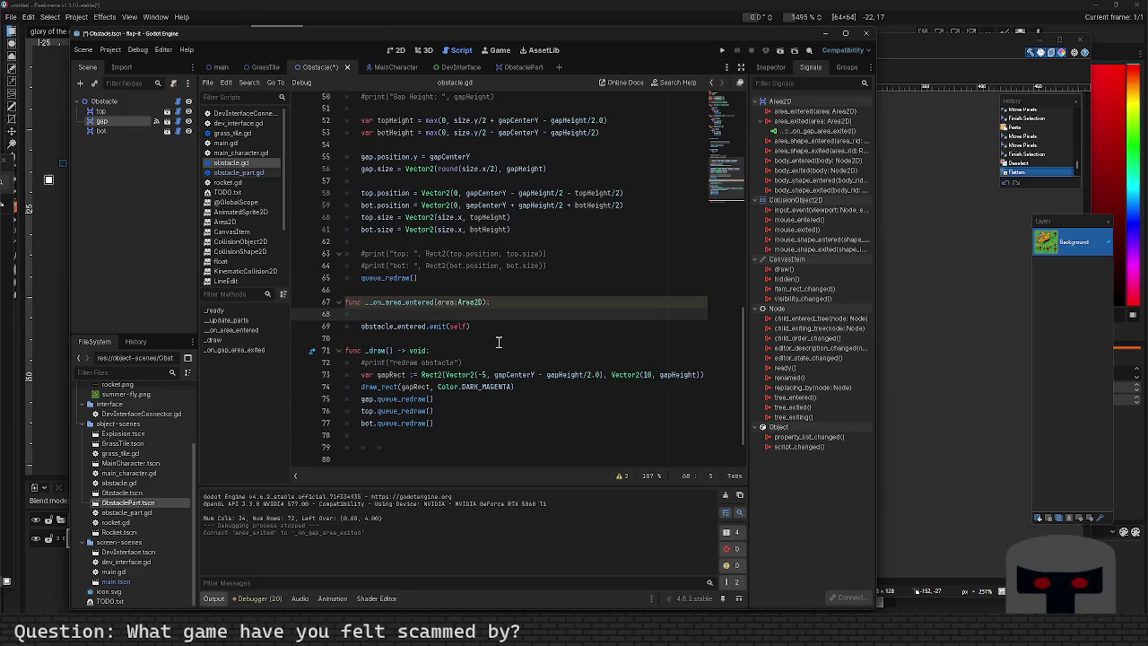
{"action": "double_click", "coordinate": [822, 130]}
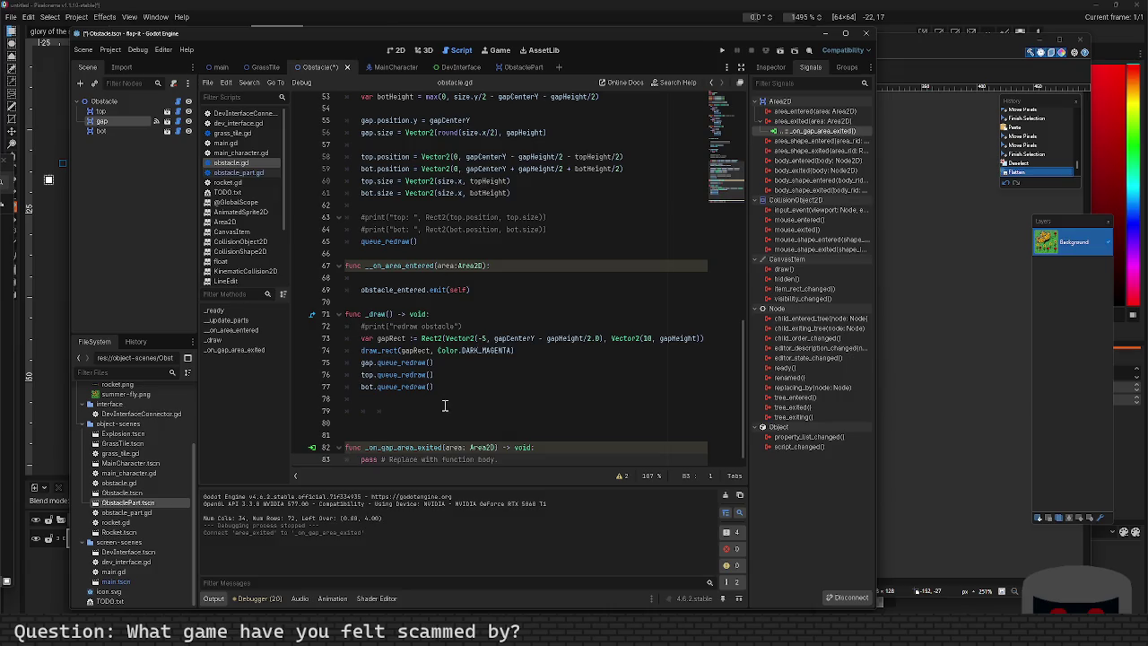
Make _on_gap_area_exited print "Exited Gap Area.", remove extra blank lines, save, and run.
{"action": "scroll", "coordinate": [445, 406], "scroll_direction": "down", "scroll_amount": 1}
{"action": "left_click", "coordinate": [579, 441]}
{"action": "key", "text": "Return"}
{"action": "type", "text": "print("}
{"action": "type", "text": "Exited Gap"}
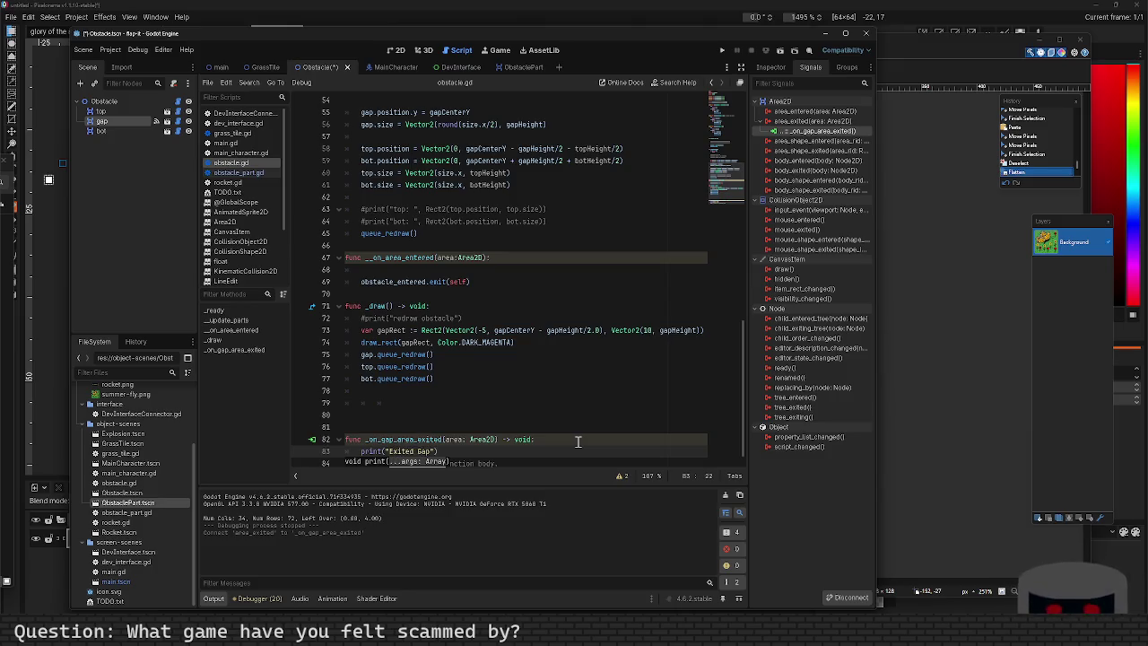
{"action": "type", "text": "."}
{"action": "key", "text": "ctrl+s"}
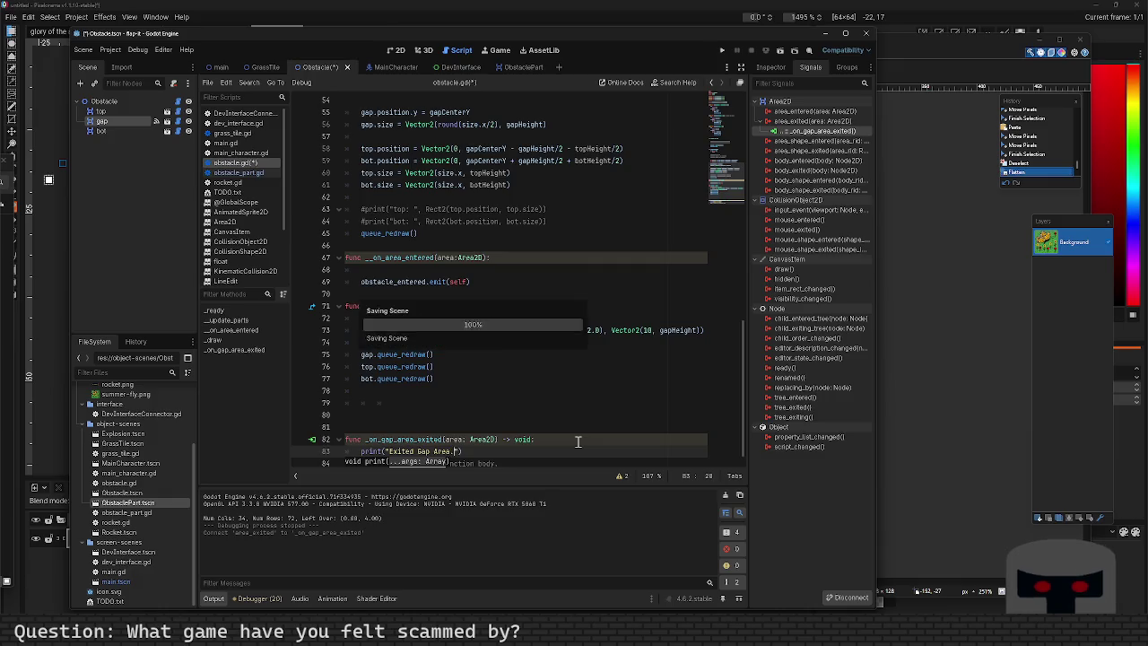
{"action": "key", "text": "Up"}
{"action": "key", "text": "Up"}
{"action": "key", "text": "shift+Up"}
{"action": "key", "text": "shift+Up"}
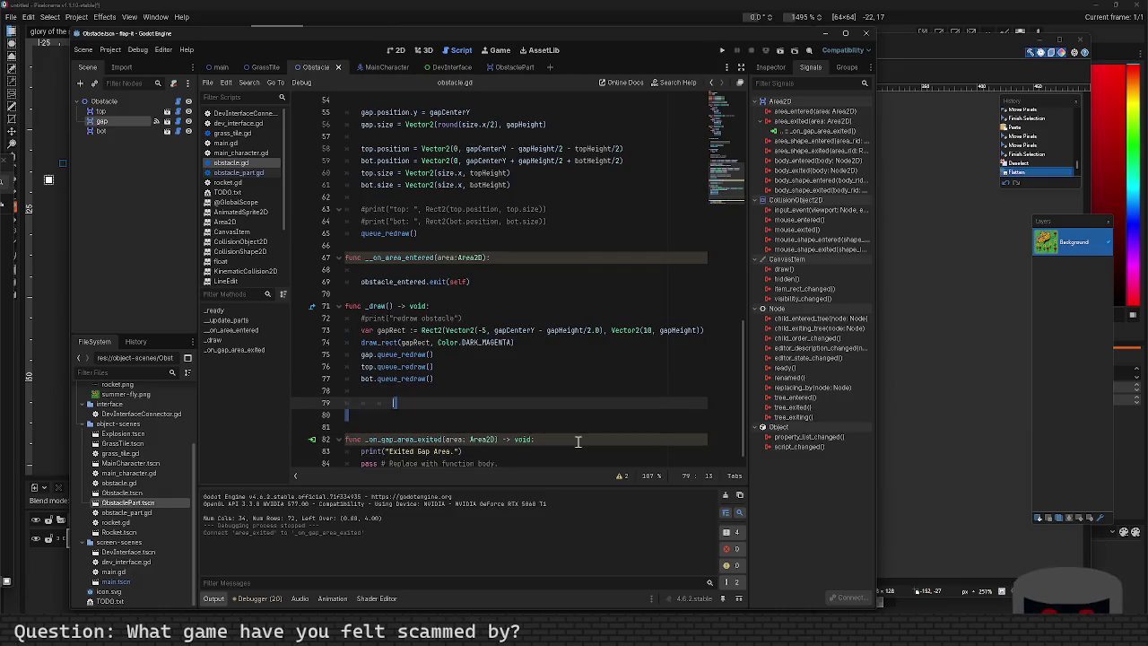
{"action": "key", "text": "BackSpace"}
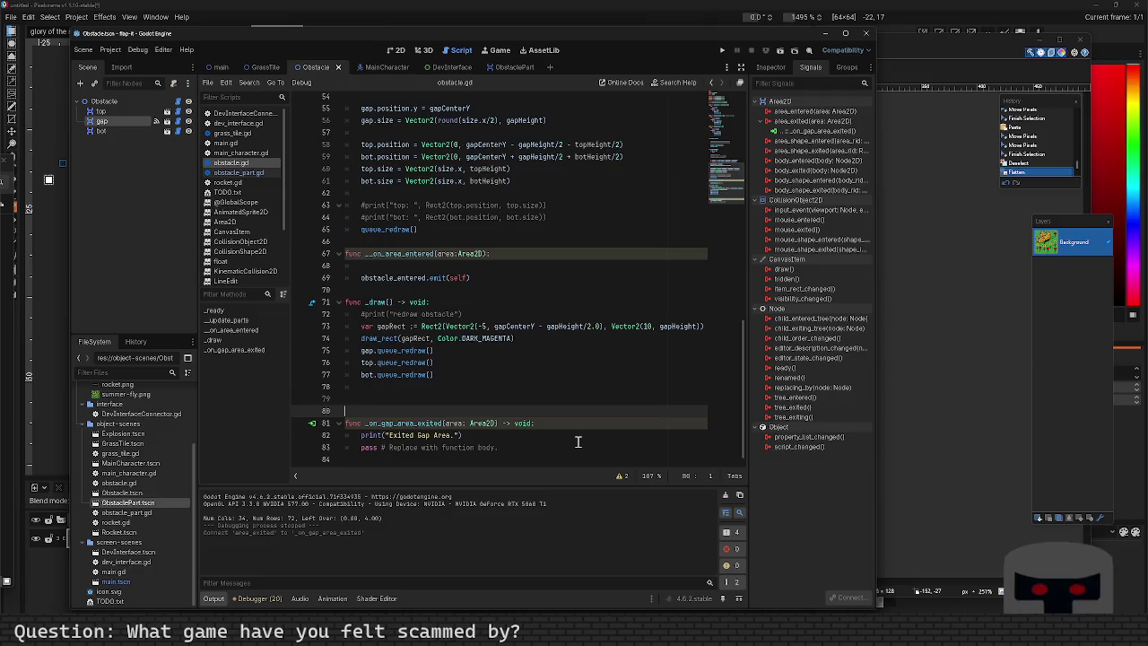
{"action": "key", "text": "Up"}
{"action": "key", "text": "Up"}
{"action": "key", "text": "BackSpace"}
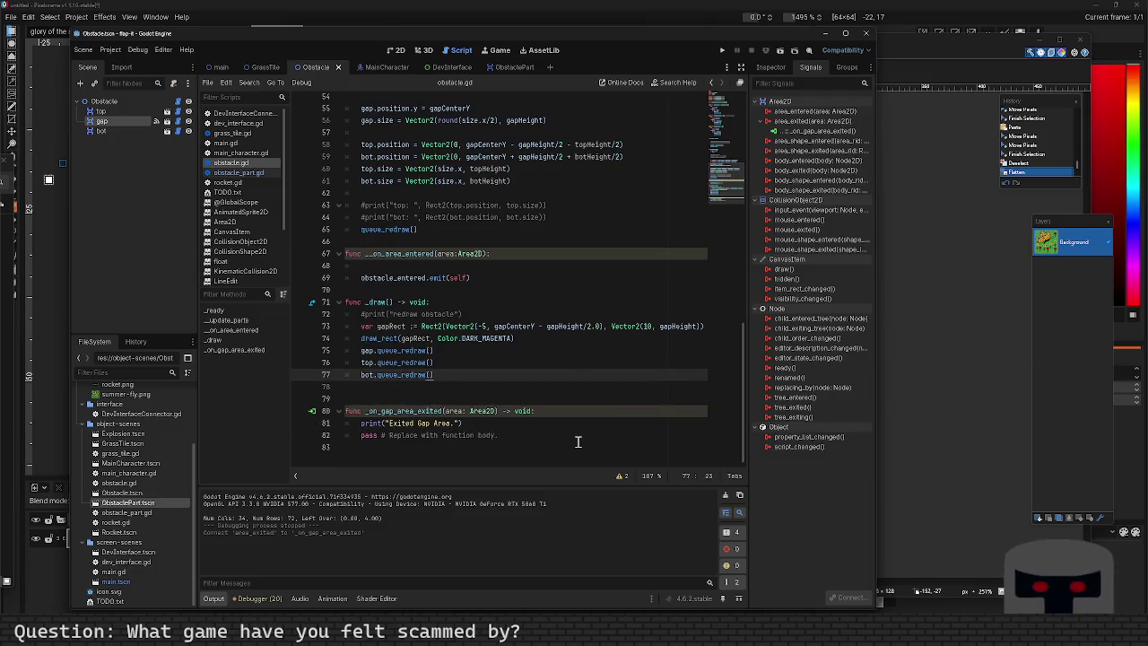
{"action": "key", "text": "F5"}
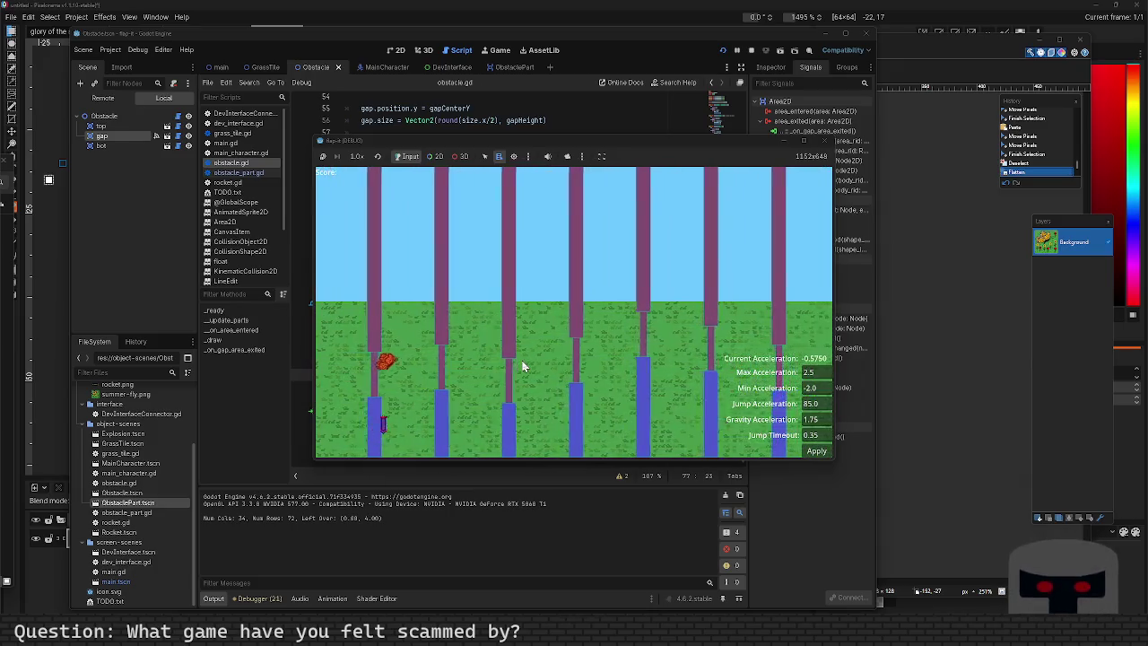
Close the game window after play-testing the obstacle course.
{"action": "left_click", "coordinate": [821, 142]}
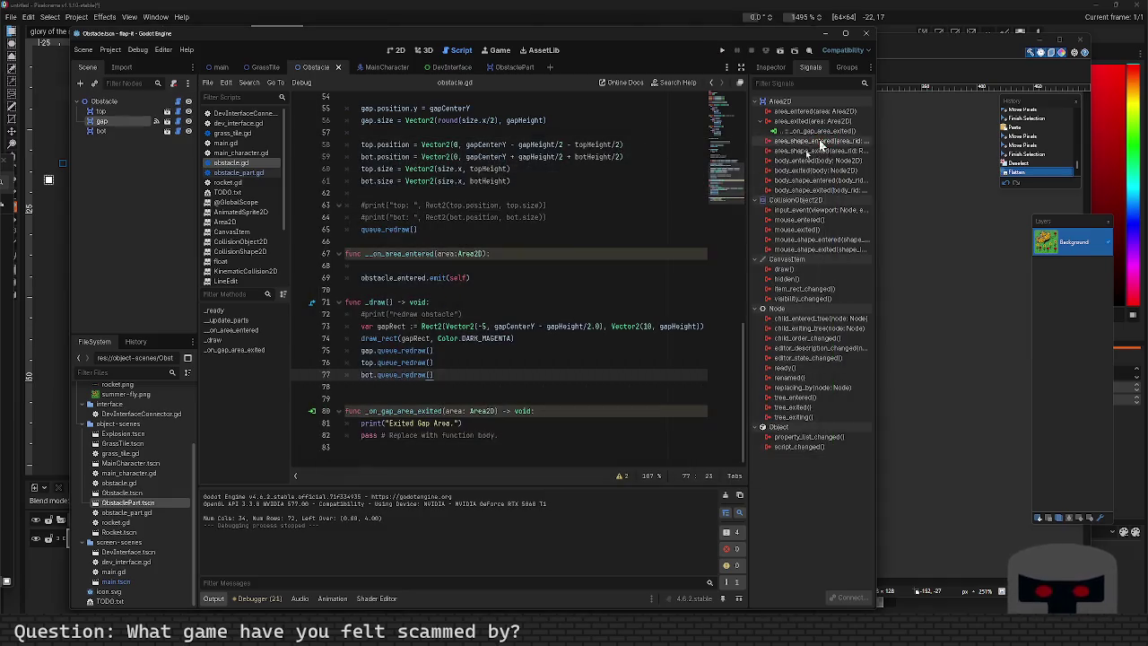
Open TODO.txt, add an asterisk on the line under Make score, and save it.
{"action": "left_click", "coordinate": [542, 269]}
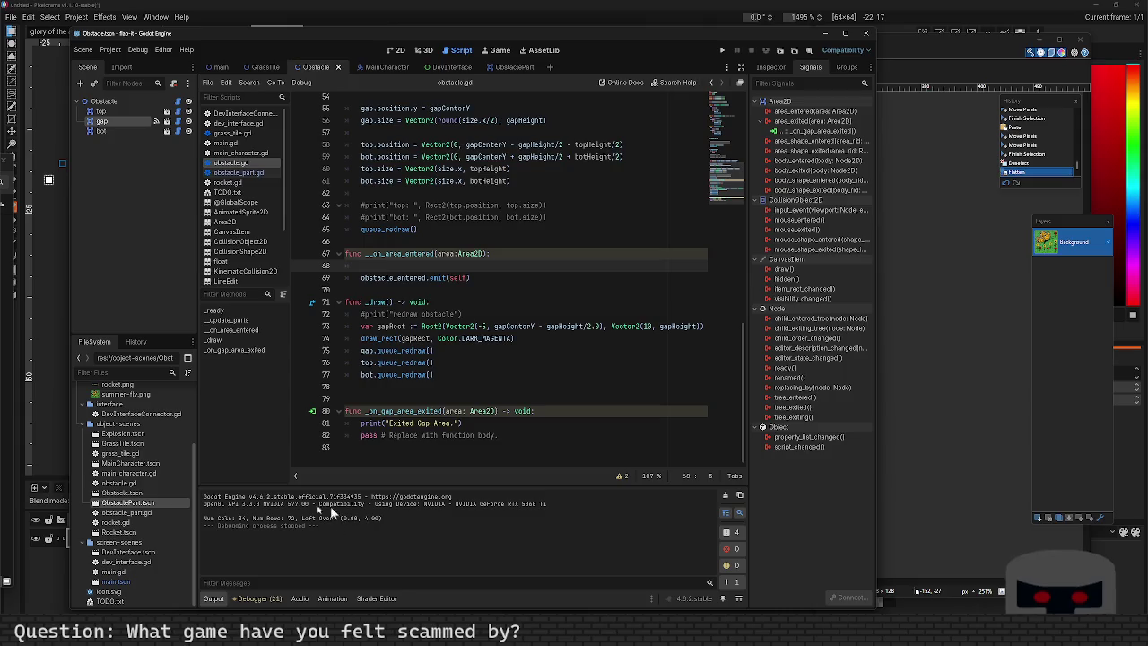
{"action": "double_click", "coordinate": [122, 602]}
{"action": "left_click", "coordinate": [458, 150]}
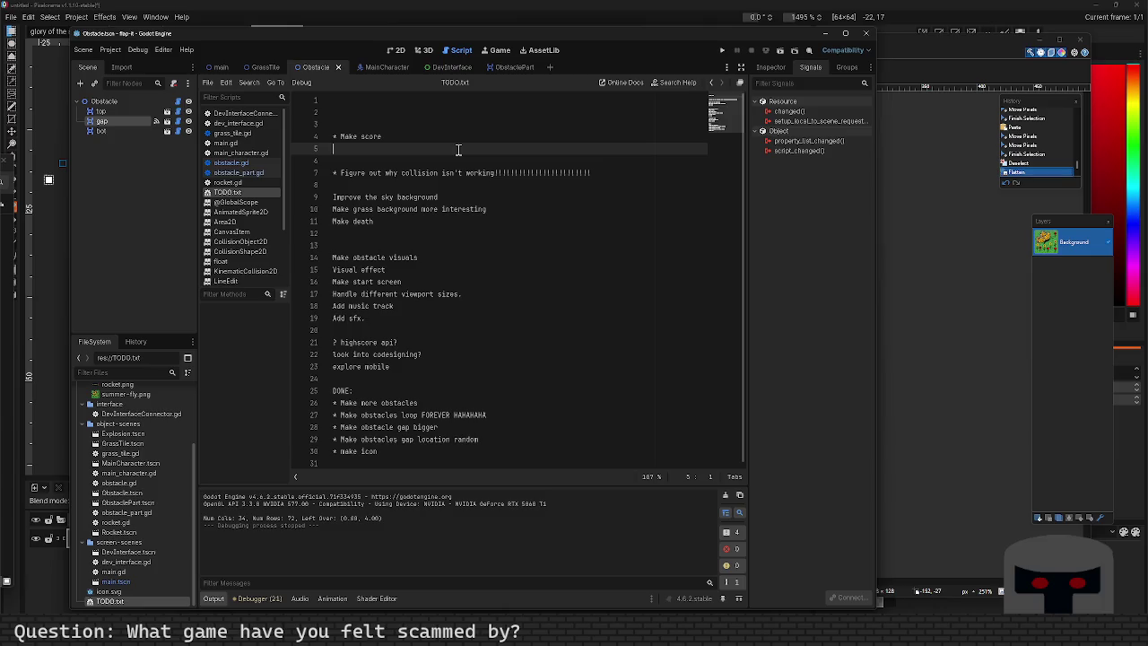
{"action": "type", "text": "*"}
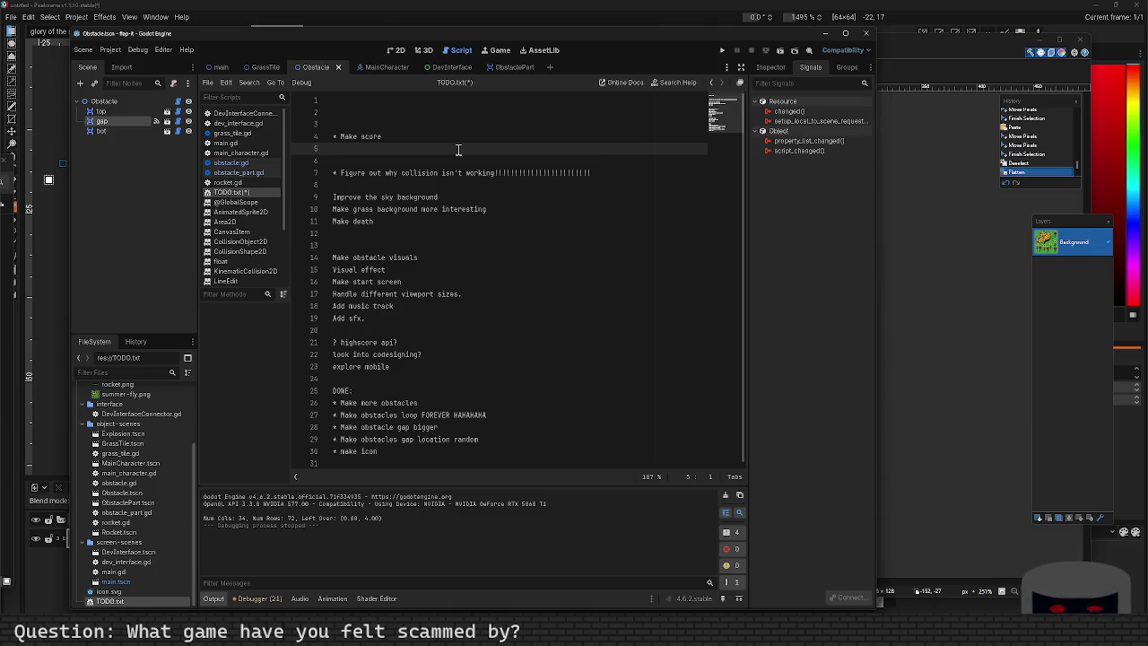
{"action": "key", "text": "ctrl+s"}
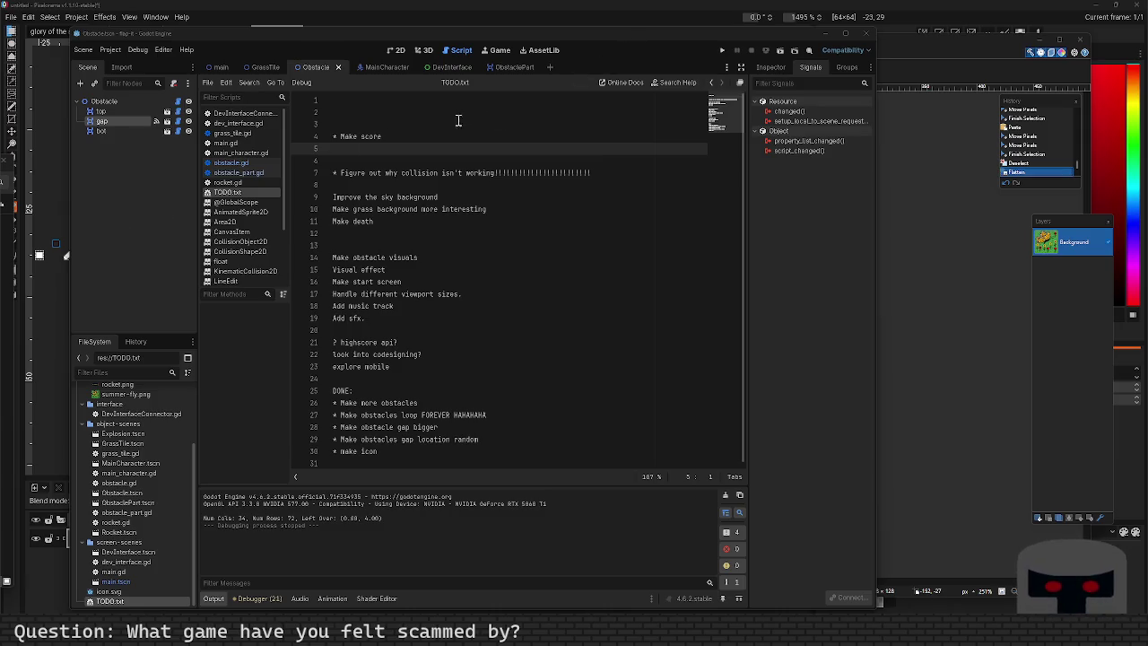
Try connecting the top node's area_entered signal to _on_area_entered, which reports it is already connected.
{"action": "left_click", "coordinate": [399, 51]}
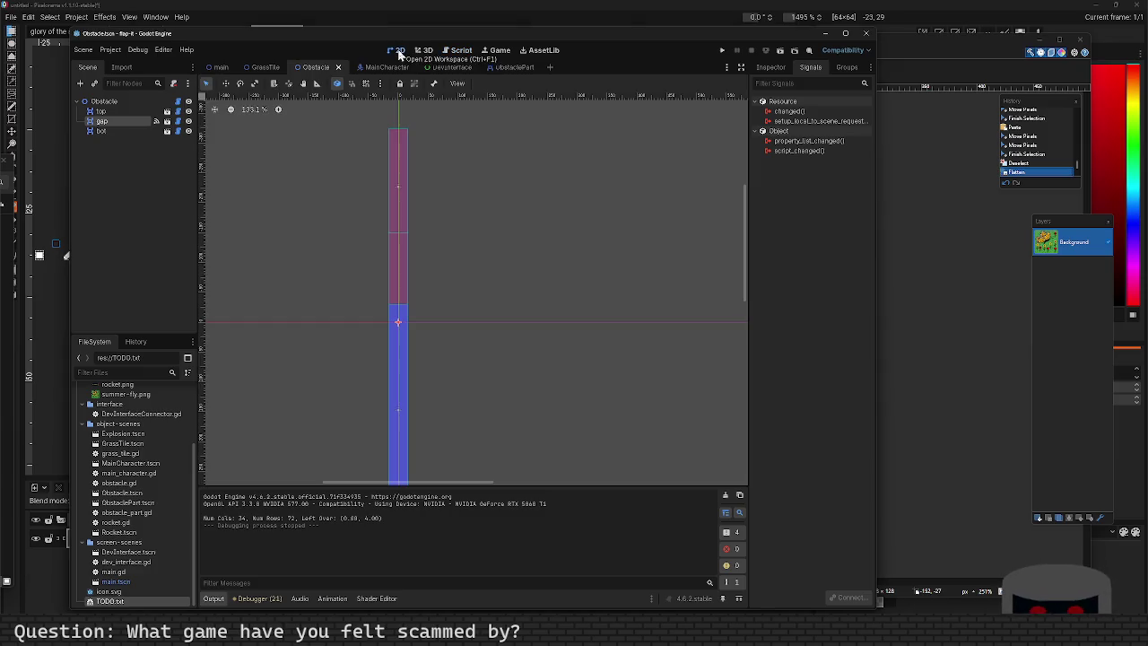
{"action": "left_click", "coordinate": [457, 50]}
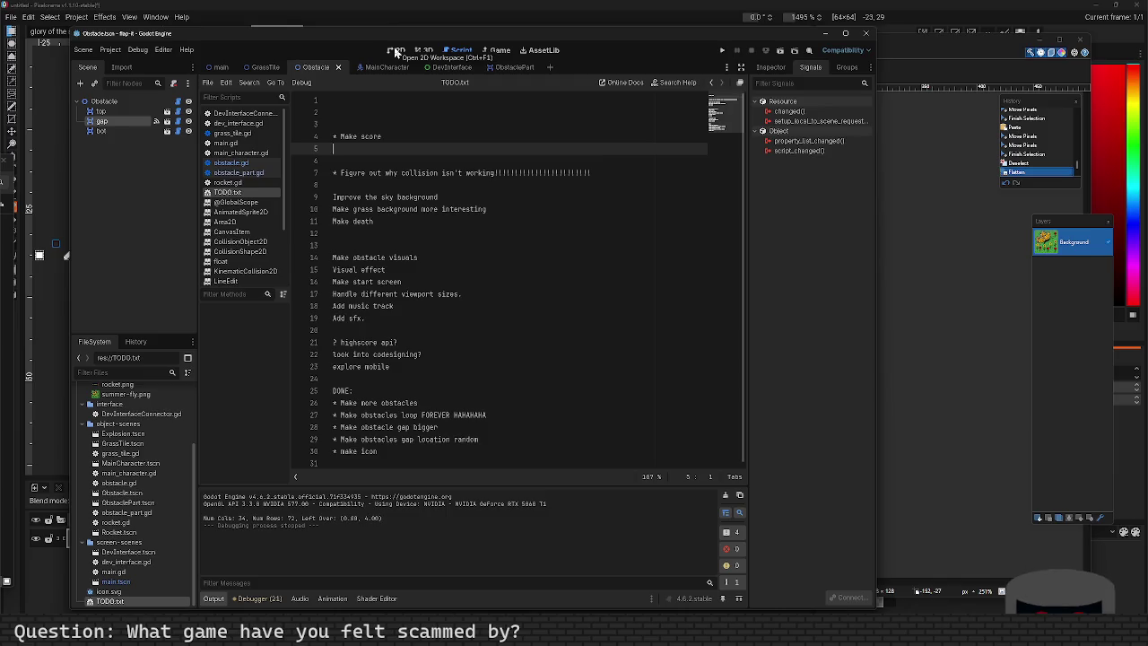
{"action": "left_click", "coordinate": [142, 114]}
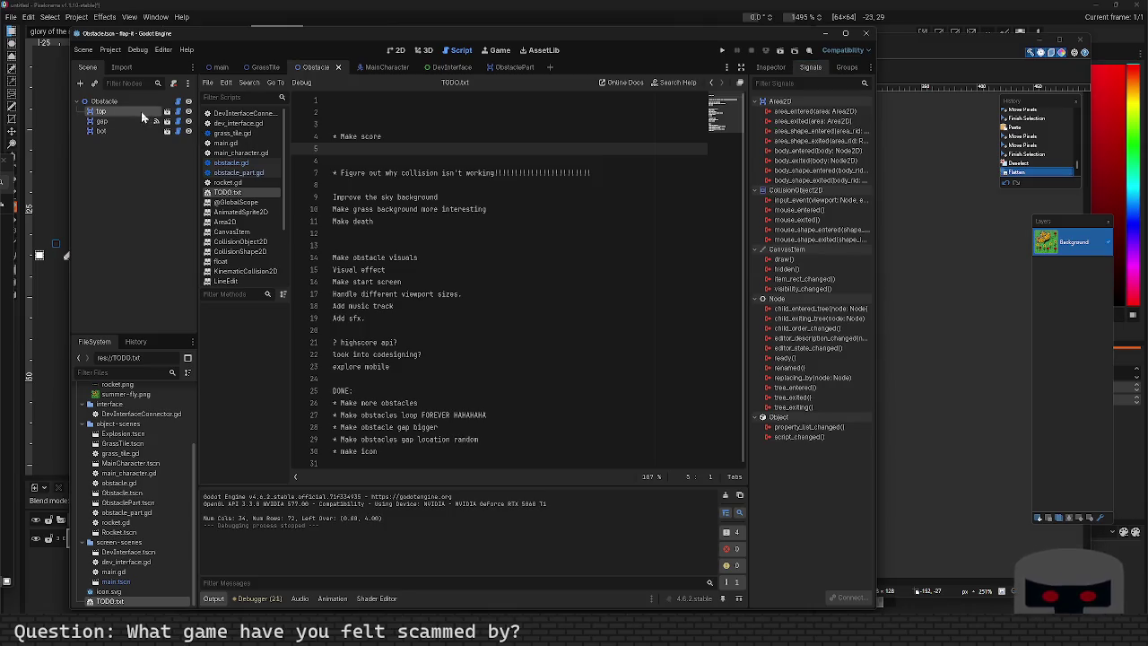
{"action": "double_click", "coordinate": [796, 112]}
{"action": "left_click", "coordinate": [647, 386]}
{"action": "double_click", "coordinate": [562, 226]}
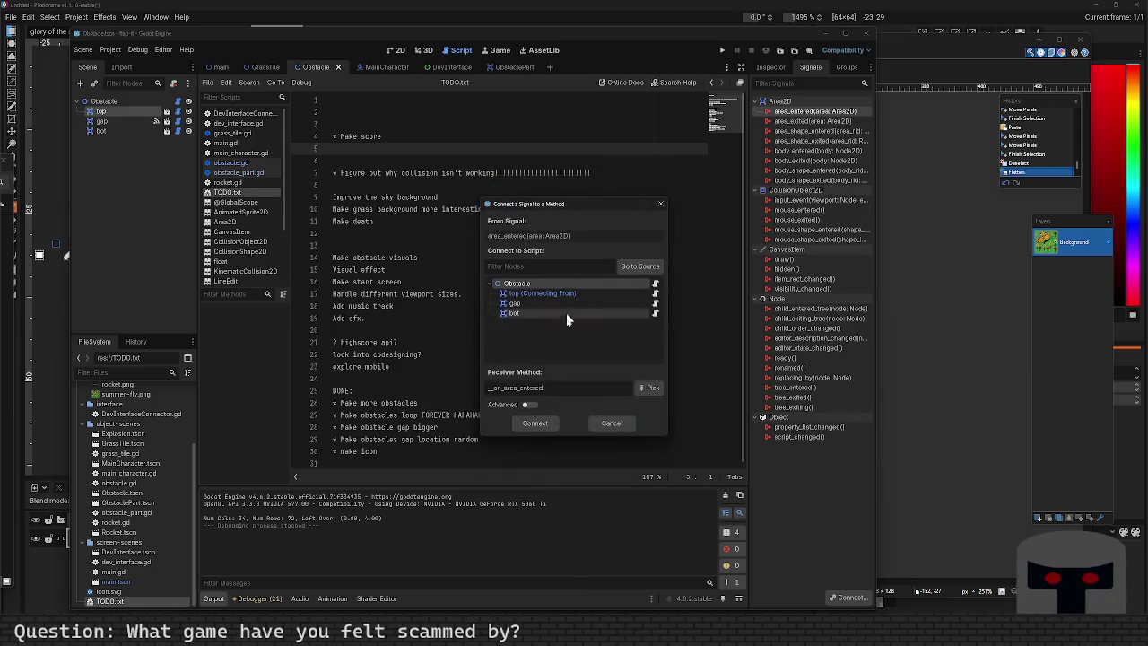
{"action": "left_click", "coordinate": [544, 421]}
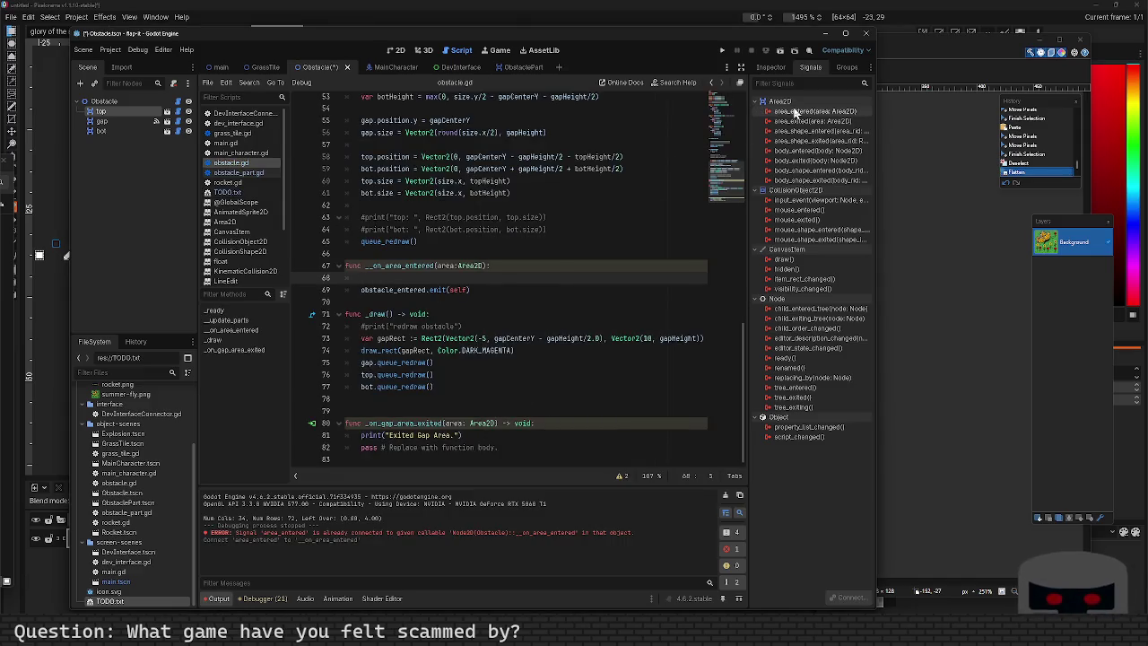
Give the _on_area_entered signature a -> void return type.
{"action": "scroll", "coordinate": [485, 329], "scroll_direction": "up", "scroll_amount": 5}
{"action": "scroll", "coordinate": [485, 329], "scroll_direction": "up", "scroll_amount": 3}
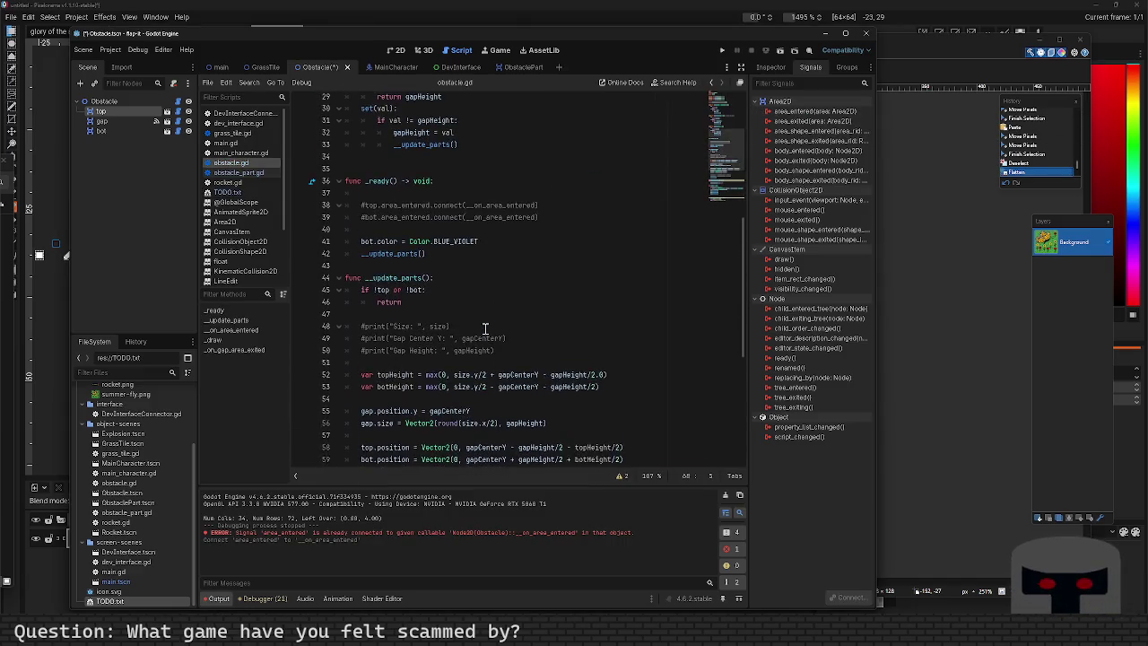
{"action": "scroll", "coordinate": [485, 329], "scroll_direction": "down", "scroll_amount": 8}
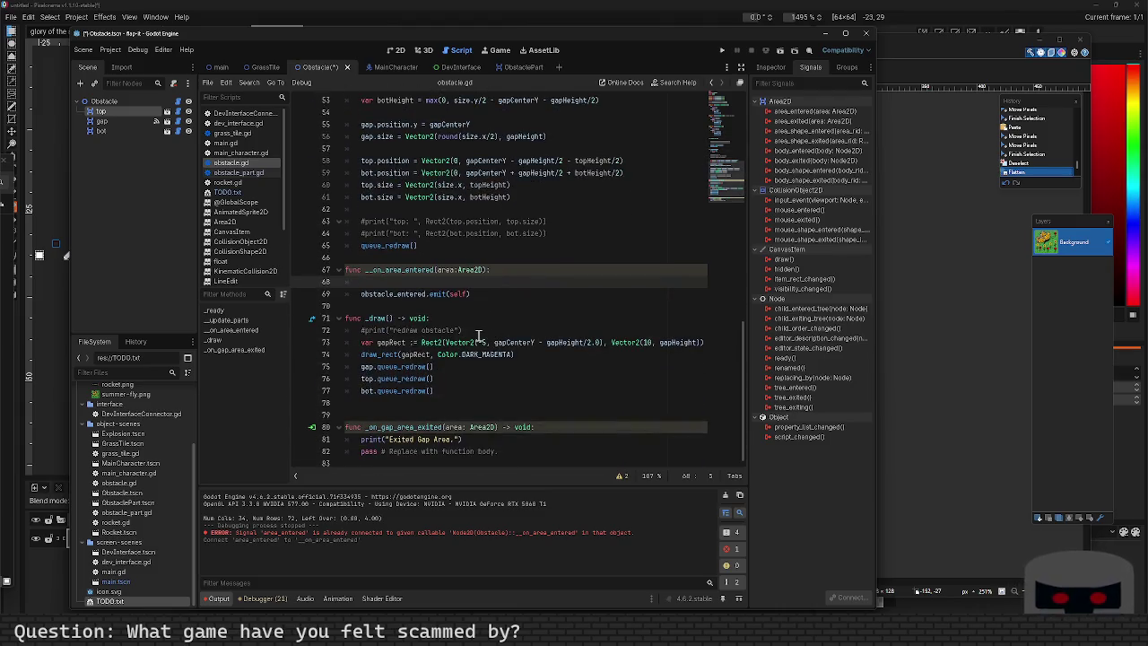
{"action": "left_click", "coordinate": [486, 271]}
{"action": "type", "text": "-> vo"}
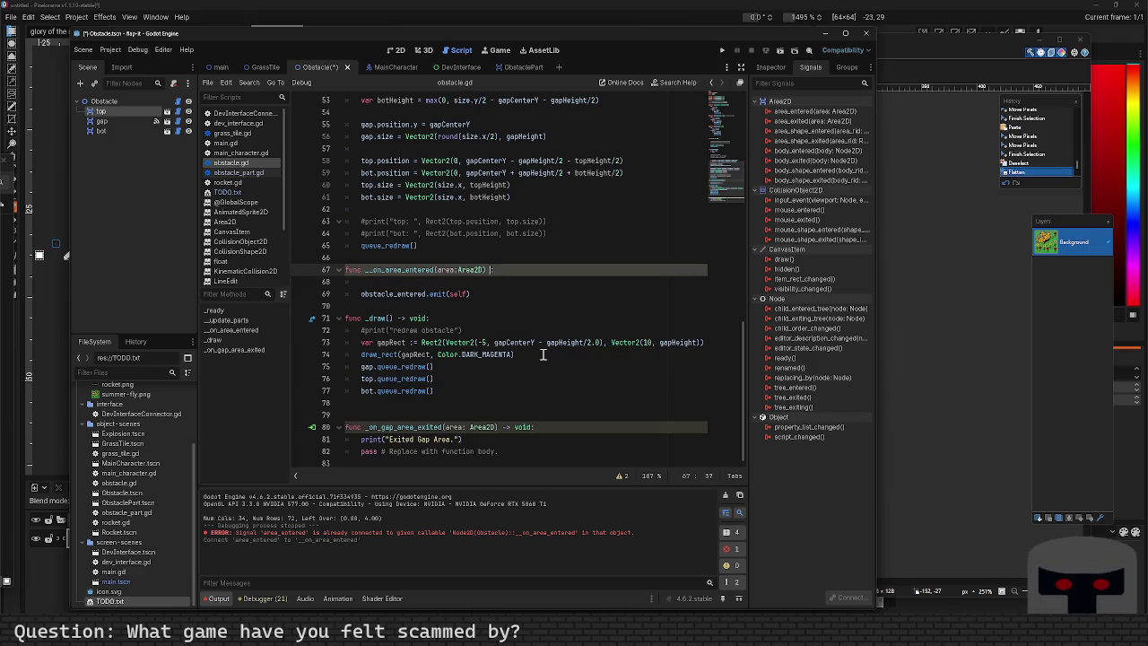
{"action": "key", "text": "BackSpace"}
{"action": "key", "text": "BackSpace"}
{"action": "type", "text": "void:"}
{"action": "key", "text": "Down"}
{"action": "key", "text": "Down"}
Delete the blank line inside _on_area_entered and save obstacle.gd.
{"action": "key", "text": "Home"}
{"action": "key", "text": "Up"}
{"action": "key", "text": "Up"}
{"action": "key", "text": "Down"}
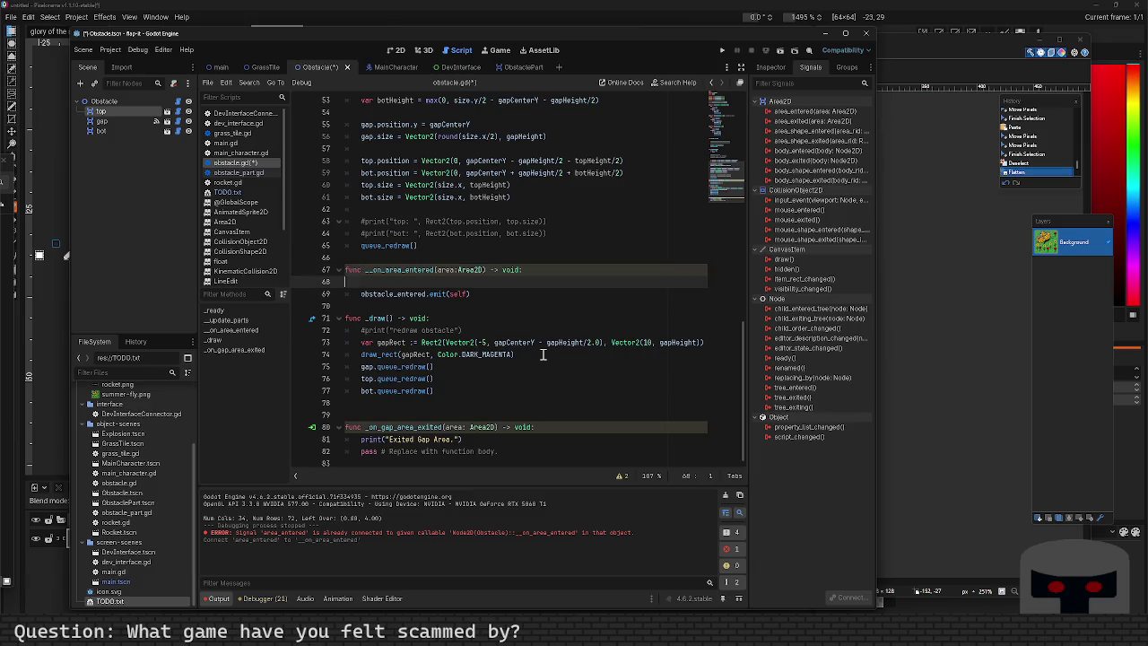
{"action": "key", "text": "BackSpace"}
{"action": "key", "text": "Down"}
{"action": "key", "text": "Down"}
{"action": "key", "text": "Down"}
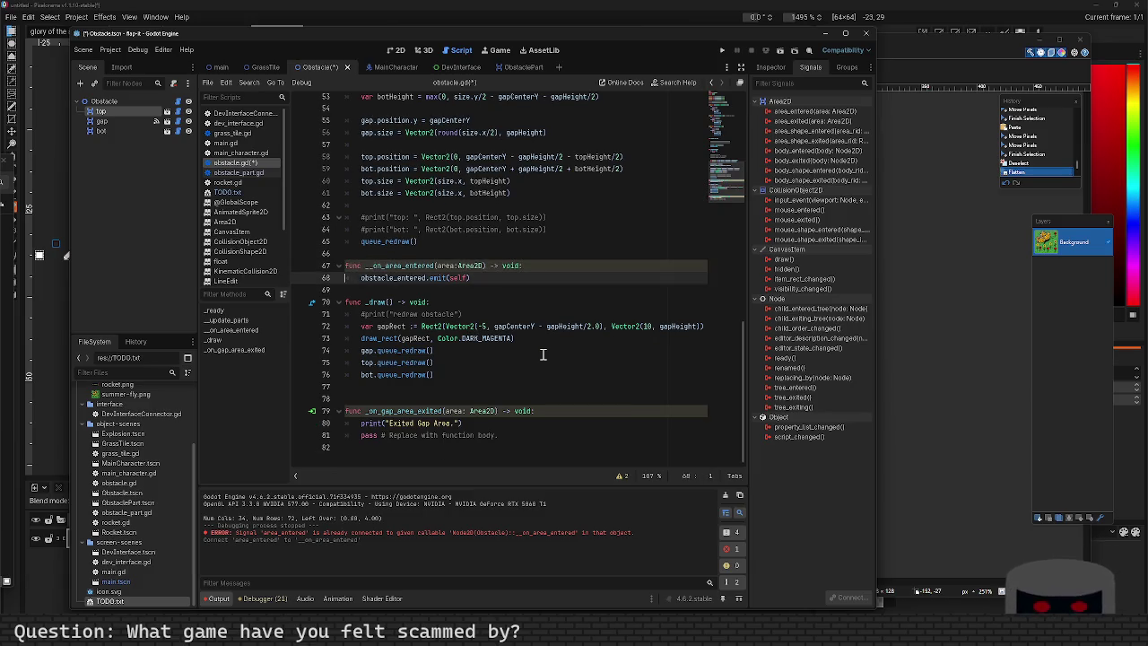
{"action": "key", "text": "ctrl+s"}
{"action": "scroll", "coordinate": [542, 354], "scroll_direction": "up", "scroll_amount": 10}
{"action": "scroll", "coordinate": [565, 431], "scroll_direction": "down", "scroll_amount": 2}
{"action": "left_click", "coordinate": [550, 374]}
{"action": "scroll", "coordinate": [550, 373], "scroll_direction": "up", "scroll_amount": 1}
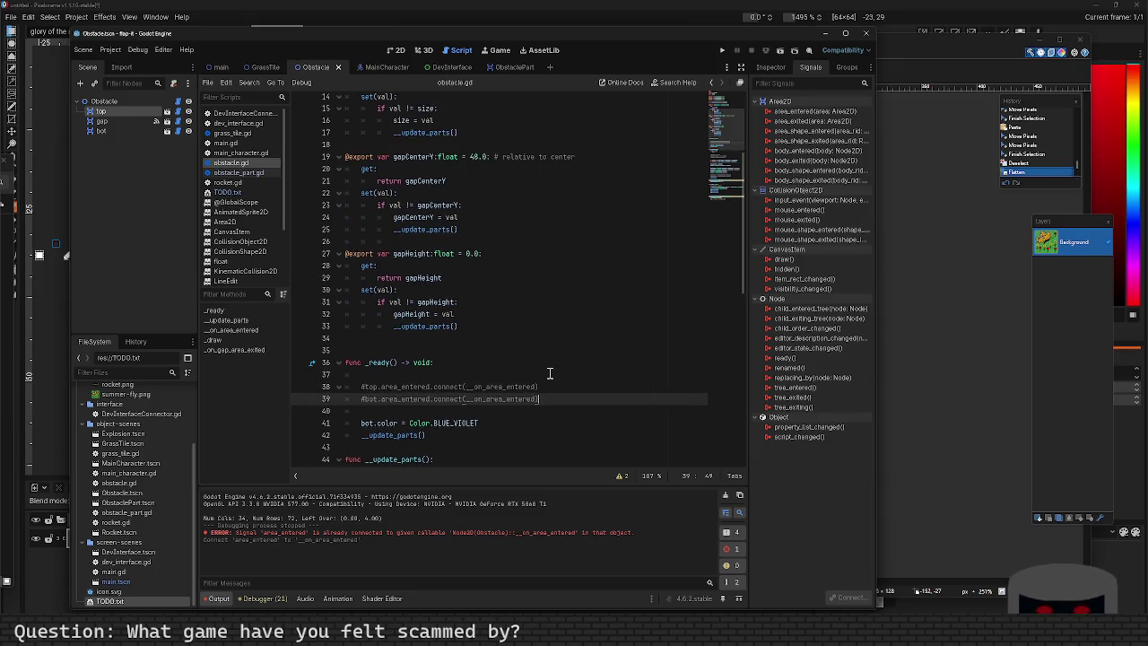
Connect top's area_entered to a new _on_top_area_entered handler printing "Top area entered", and save.
{"action": "double_click", "coordinate": [809, 111]}
{"action": "left_click", "coordinate": [535, 423]}
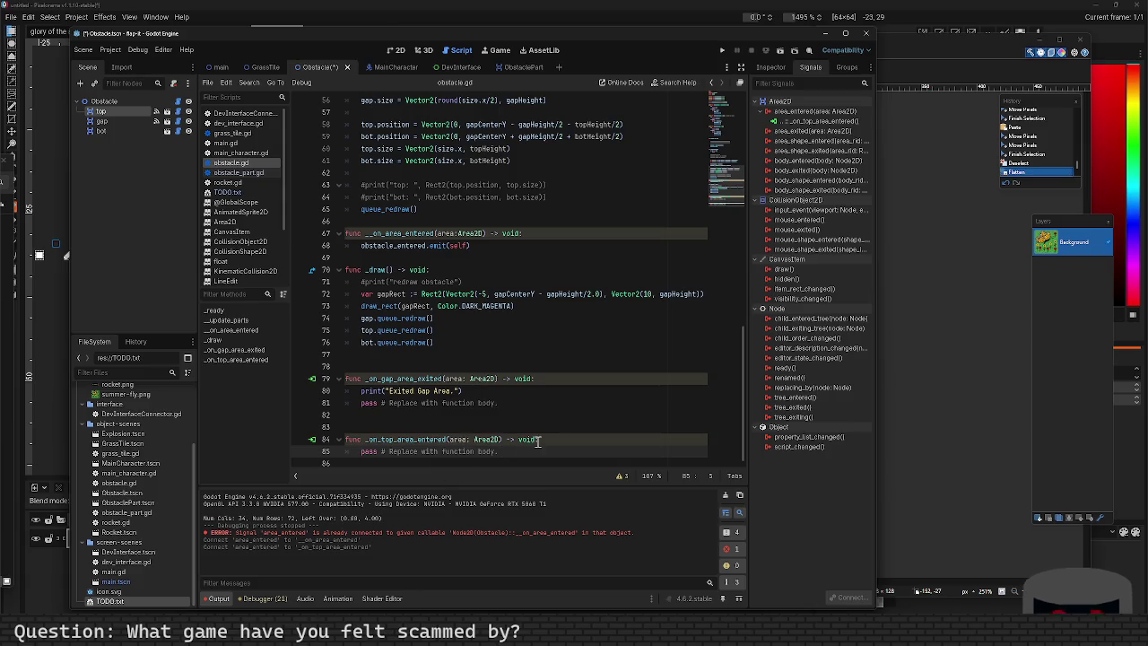
{"action": "left_click", "coordinate": [480, 391]}
{"action": "key", "text": "shift+Home"}
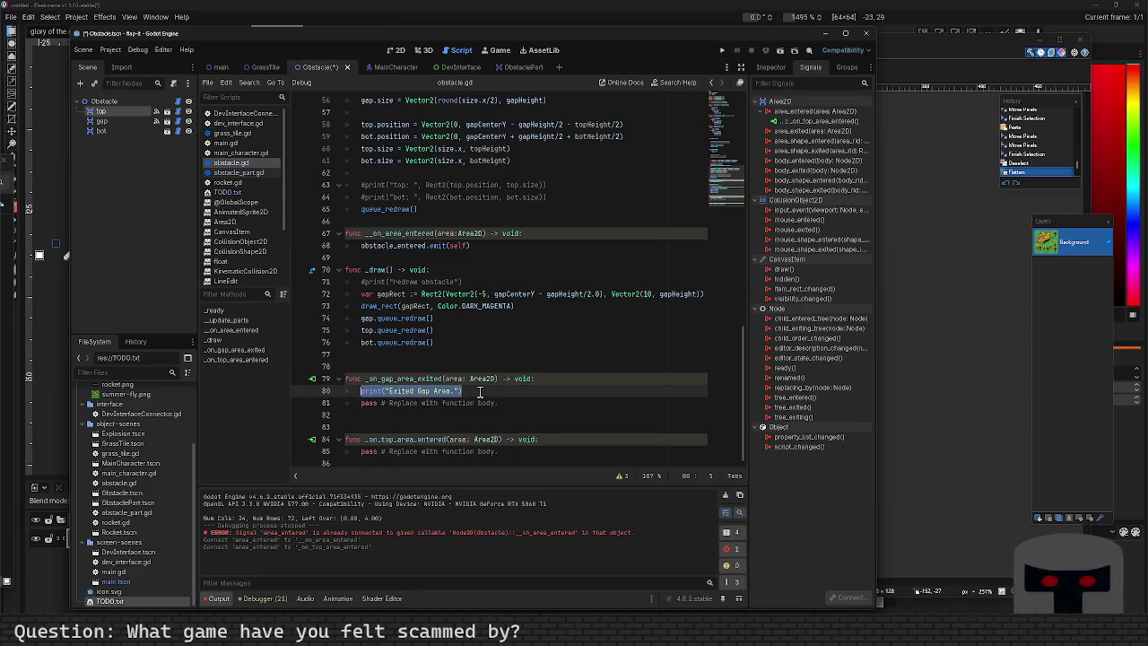
{"action": "key", "text": "Down"}
{"action": "key", "text": "Down"}
{"action": "key", "text": "Down"}
{"action": "key", "text": "End"}
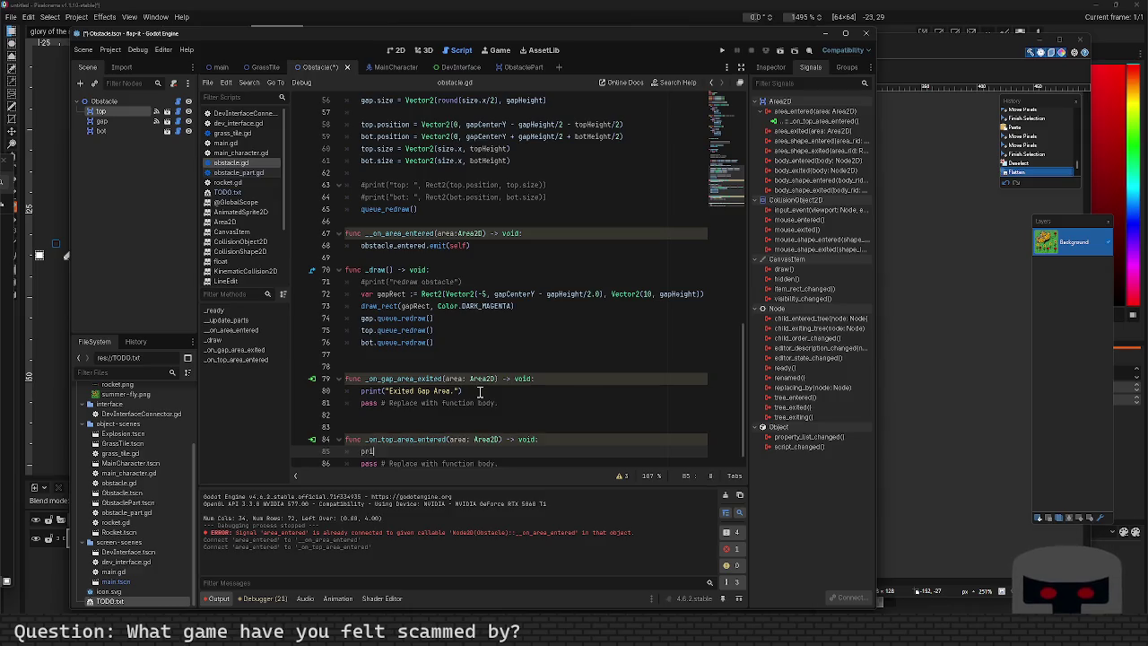
{"action": "type", "text": "Top area en"}
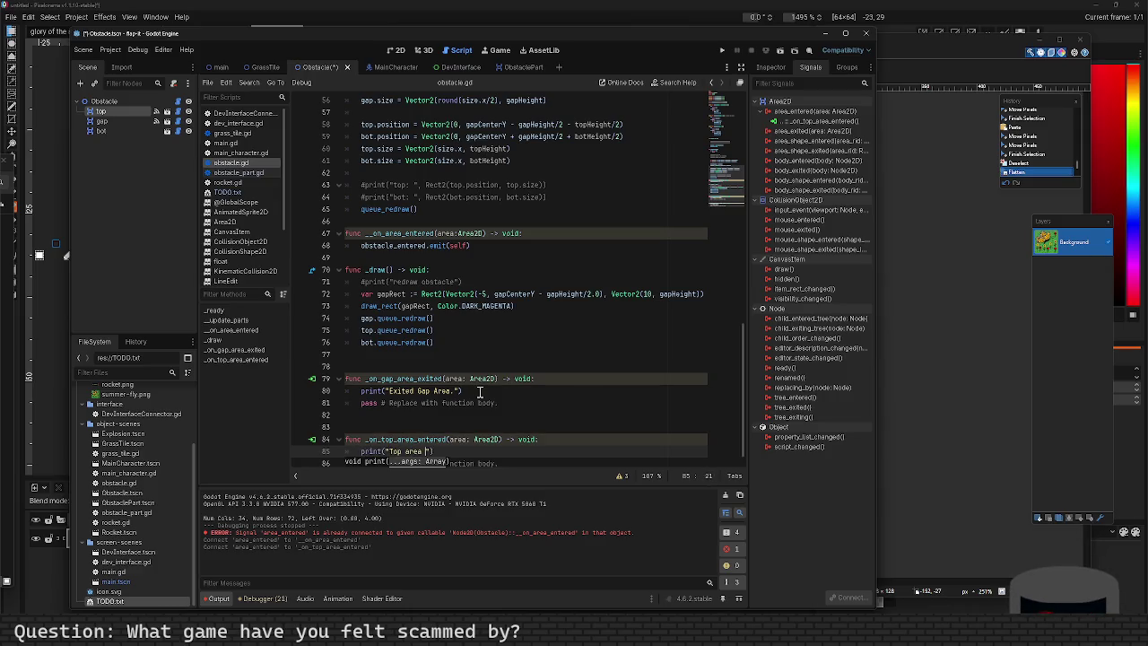
{"action": "type", "text": "tered"}
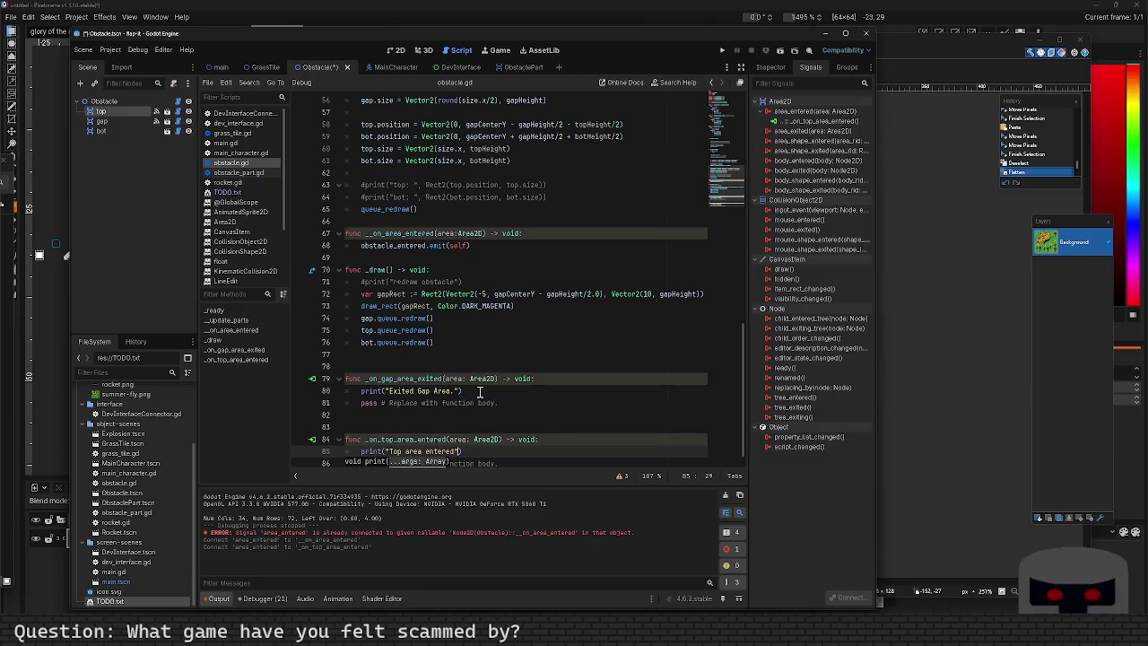
{"action": "key", "text": "ctrl+s"}
Duplicate the top-area handler below itself, then delete the copy again.
{"action": "key", "text": "Down"}
{"action": "key", "text": "End"}
{"action": "key", "text": "shift+Up"}
{"action": "key", "text": "shift+Up"}
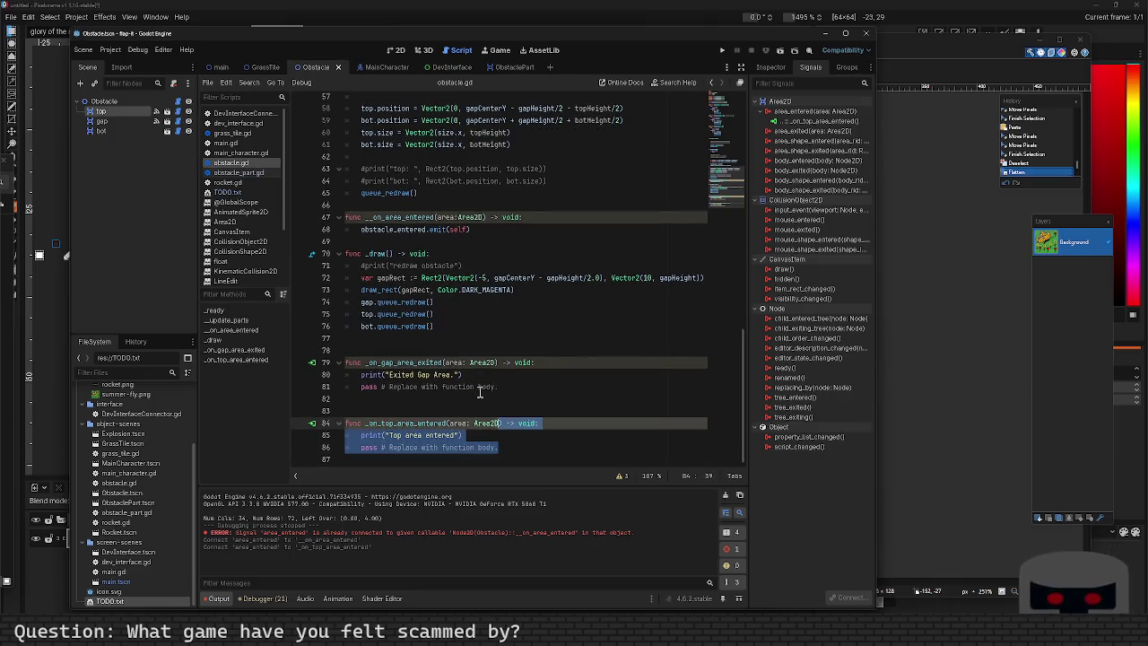
{"action": "key", "text": "shift+Home"}
{"action": "key", "text": "ctrl+c"}
{"action": "key", "text": "Down"}
{"action": "key", "text": "Return"}
{"action": "key", "text": "ctrl+v"}
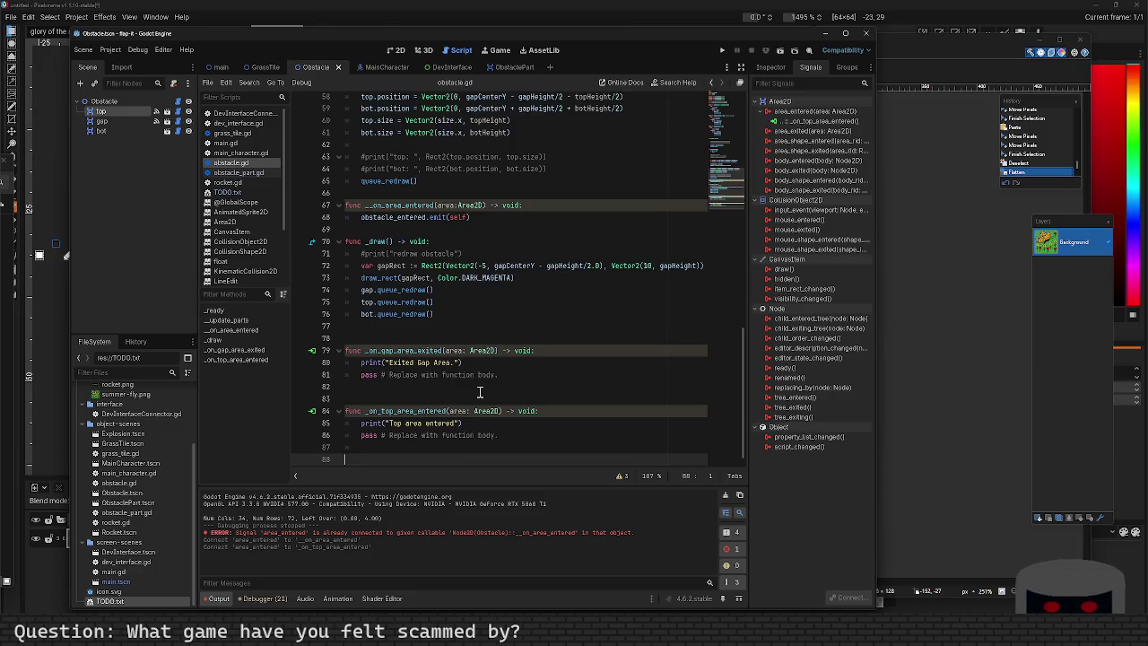
{"action": "key", "text": "Up"}
{"action": "key", "text": "Up"}
{"action": "key", "text": "Home"}
{"action": "key", "text": "shift+Down"}
{"action": "key", "text": "shift+Down"}
{"action": "key", "text": "shift+Down"}
{"action": "key", "text": "Delete"}
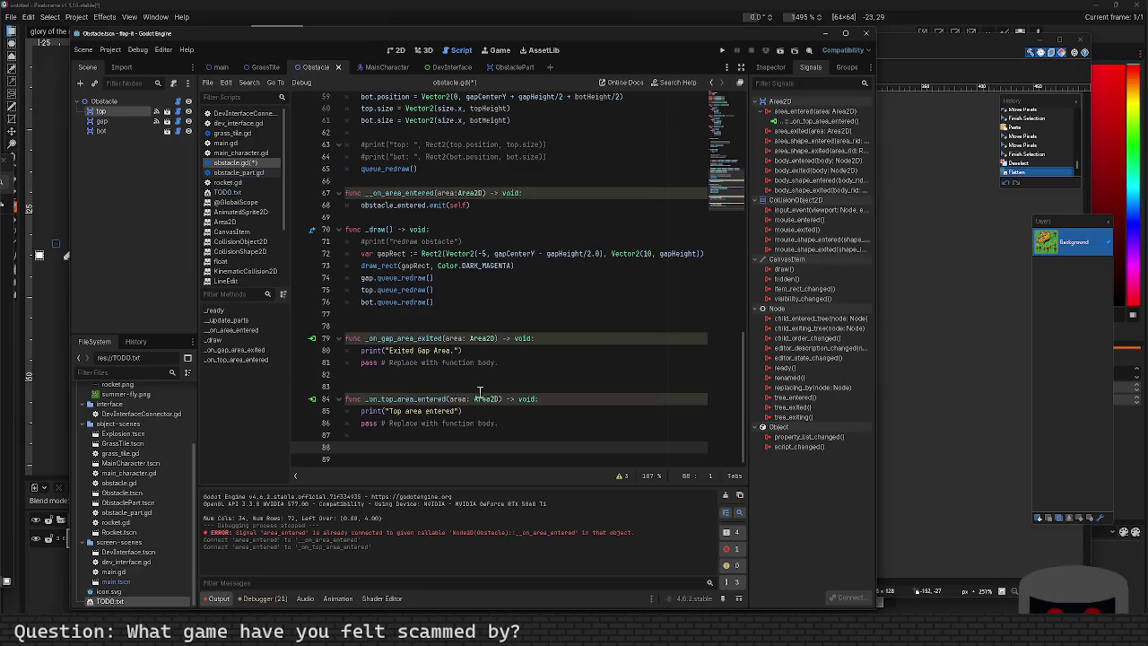
{"action": "left_click", "coordinate": [166, 129]}
Connect bot's area_entered signal to a new _on_bot_area_entered handler on the Obstacle node.
{"action": "double_click", "coordinate": [807, 112]}
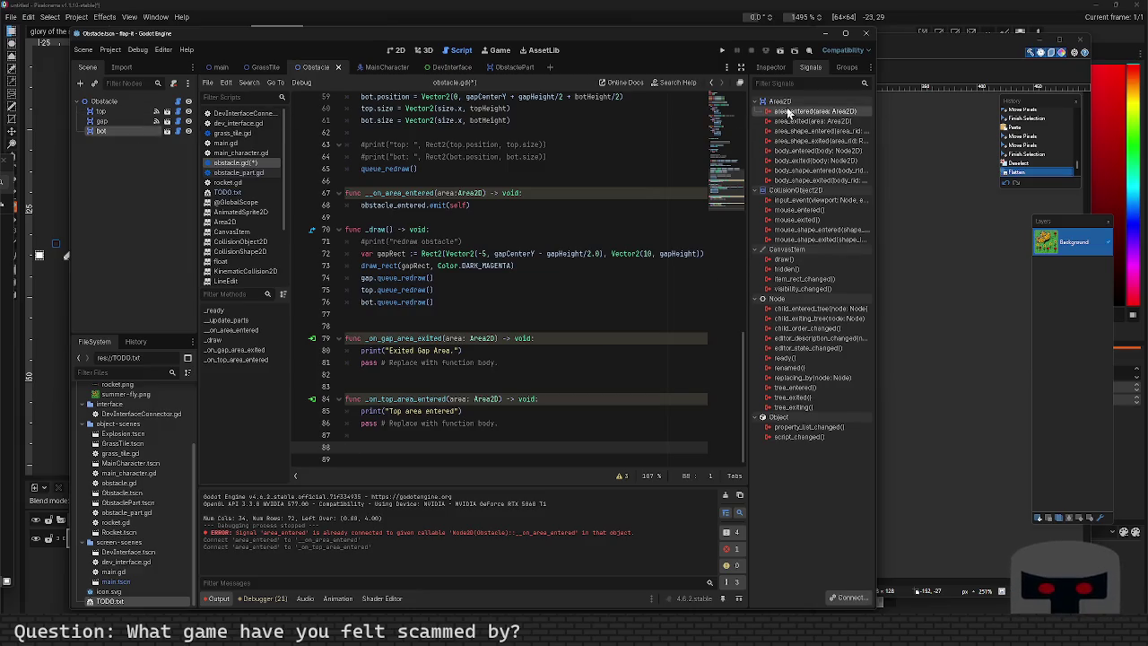
{"action": "left_click", "coordinate": [532, 312]}
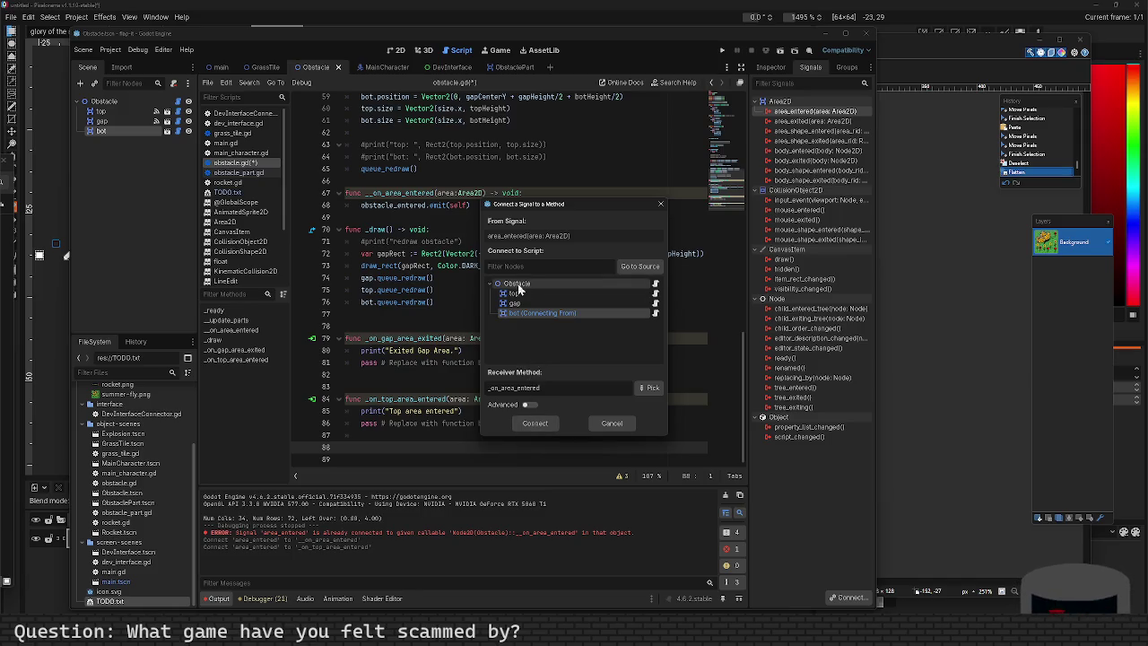
{"action": "left_click", "coordinate": [517, 283]}
{"action": "left_click", "coordinate": [541, 423]}
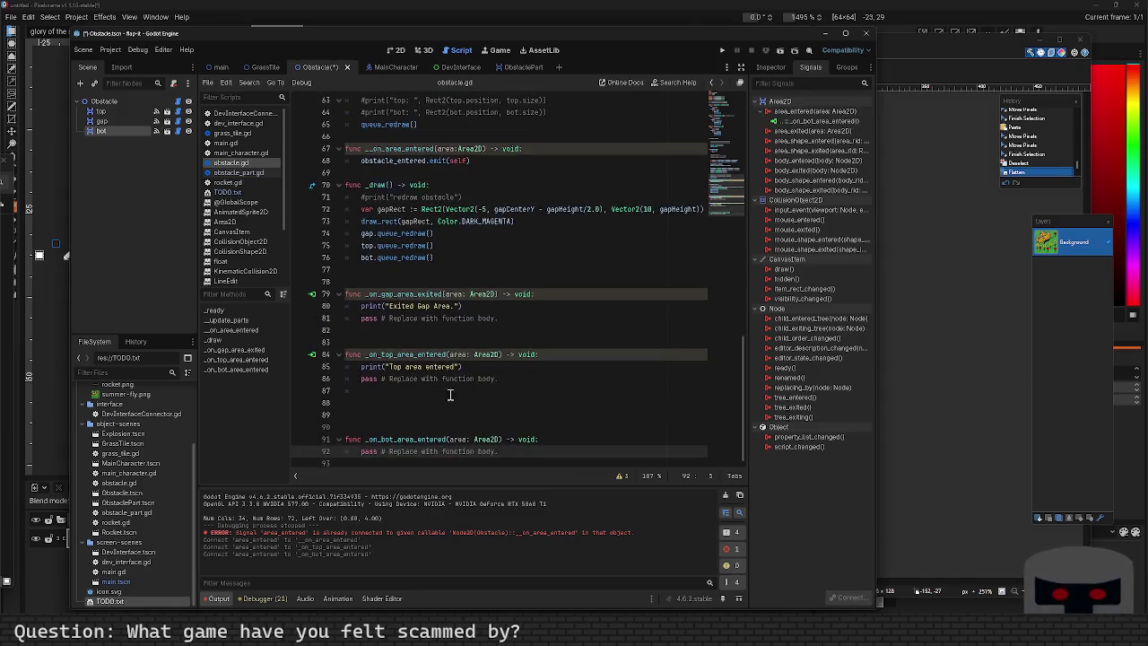
Remove the blank lines above the handler, add print("Bot Area Entered") inside it, and save.
{"action": "key", "text": "Home"}
{"action": "key", "text": "BackSpace"}
{"action": "key", "text": "BackSpace"}
{"action": "key", "text": "BackSpace"}
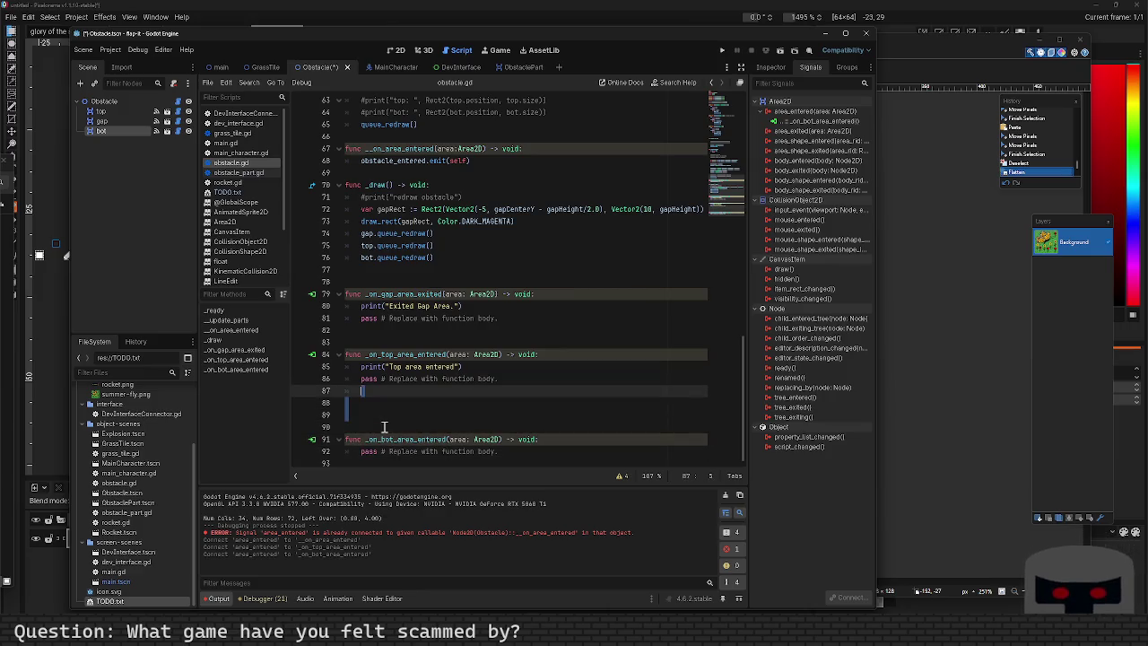
{"action": "key", "text": "End"}
{"action": "key", "text": "Return"}
{"action": "type", "text": "int(\"Bot Are"}
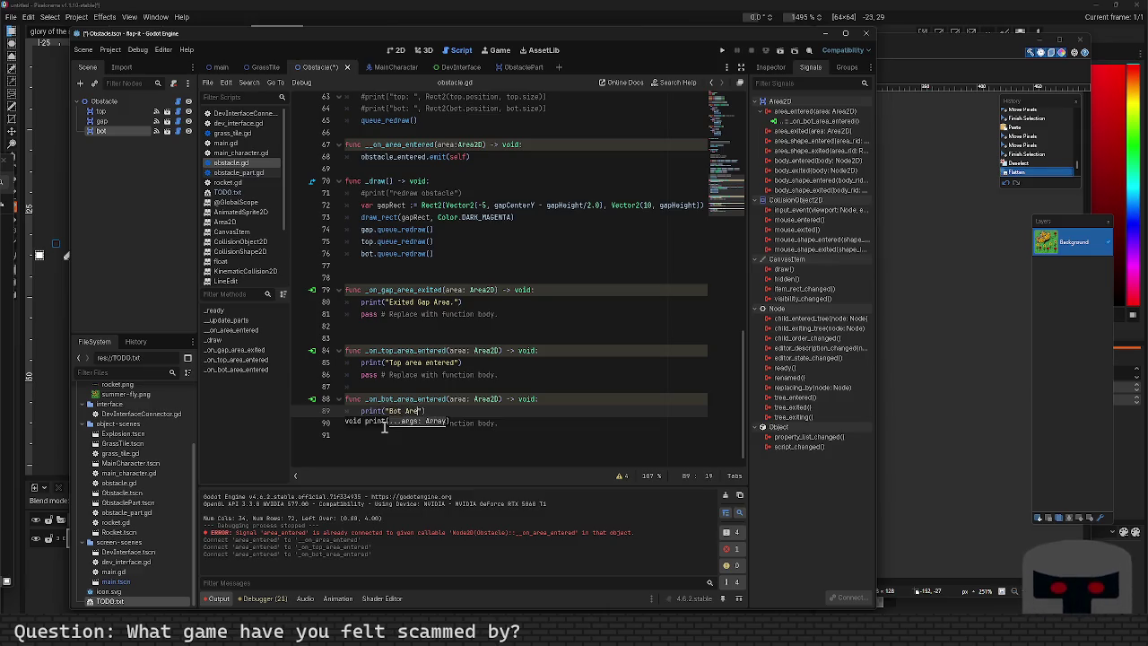
{"action": "type", "text": "a Entered"}
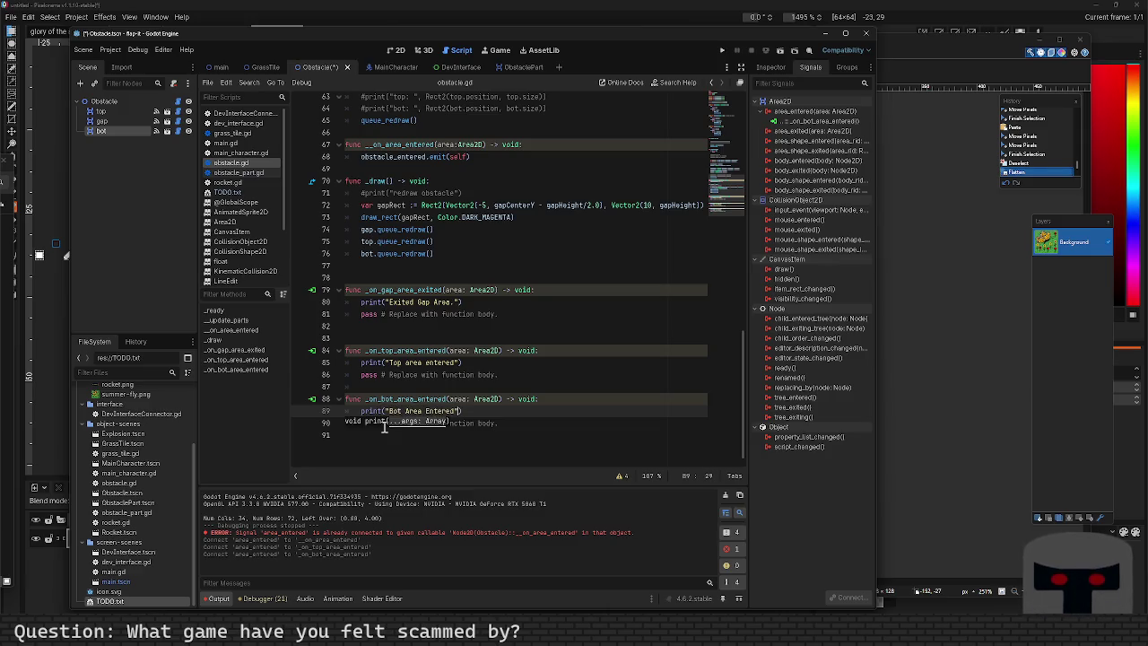
{"action": "key", "text": "ctrl+s"}
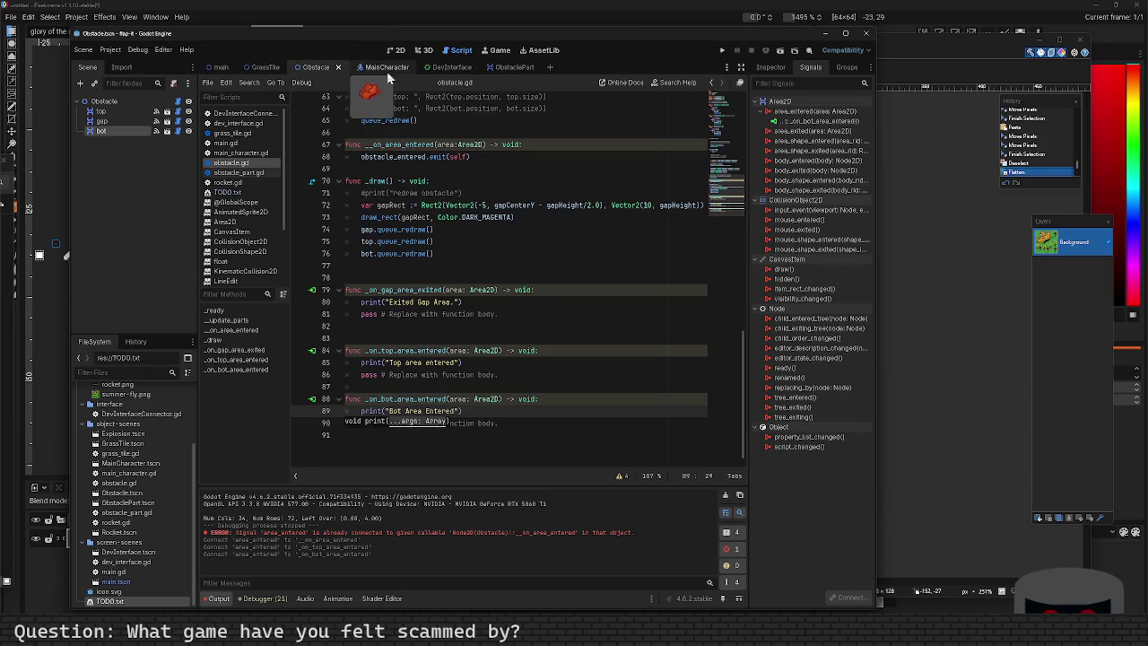
Open main_character.gd from the MainCharacter scene and delete empty line 67.
{"action": "left_click", "coordinate": [375, 67]}
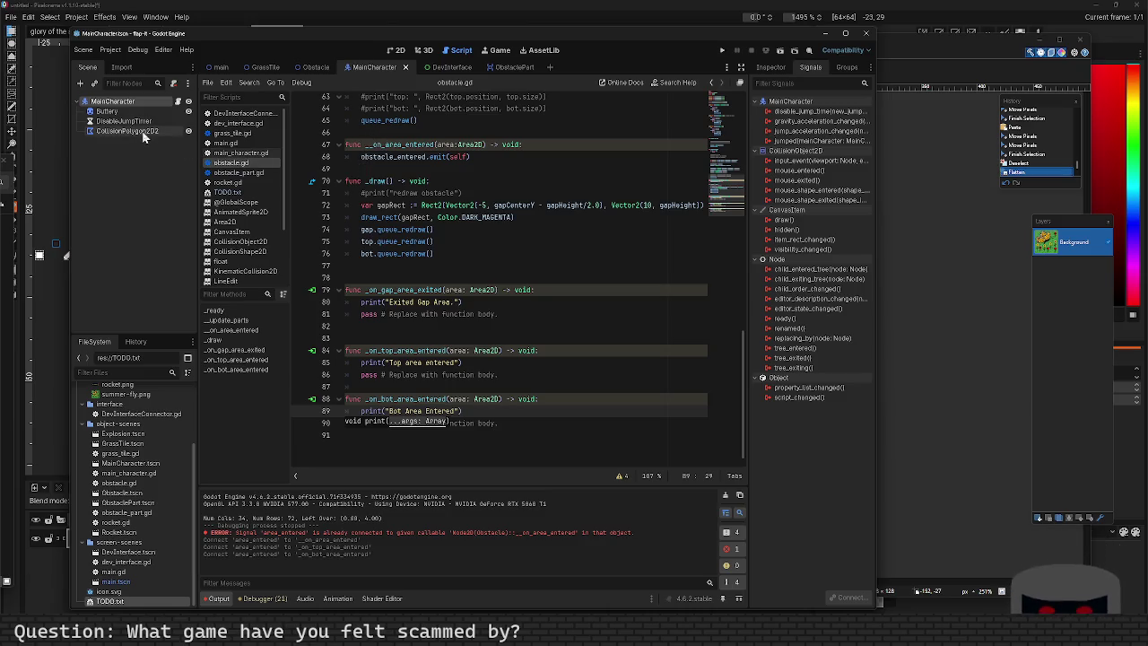
{"action": "left_click", "coordinate": [177, 101]}
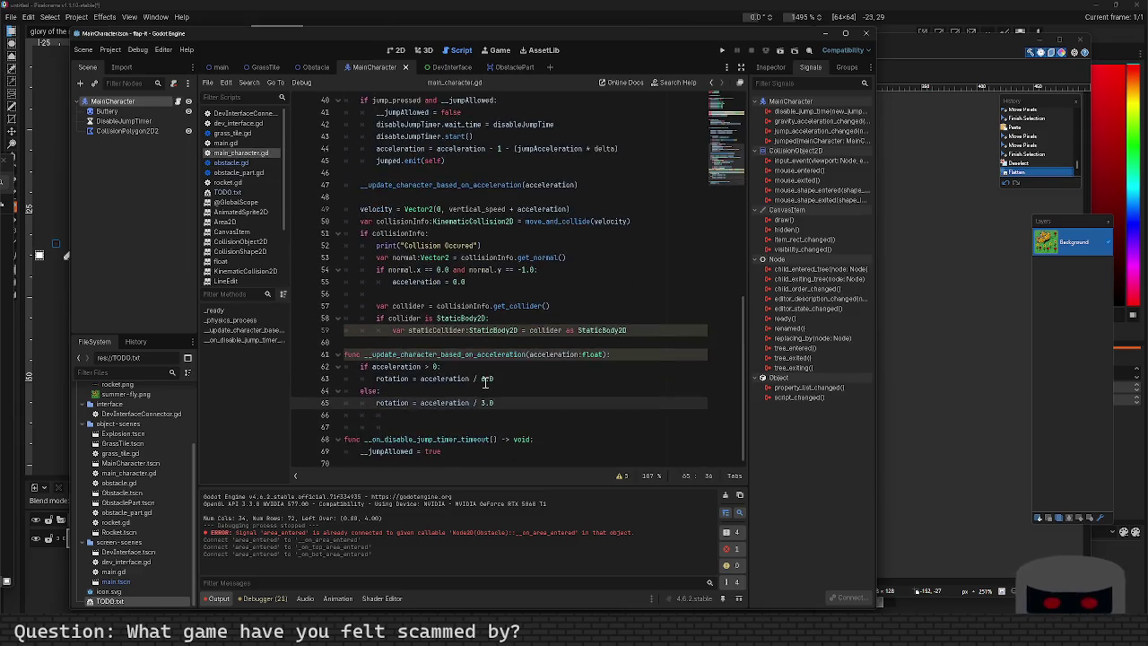
{"action": "left_click", "coordinate": [443, 422]}
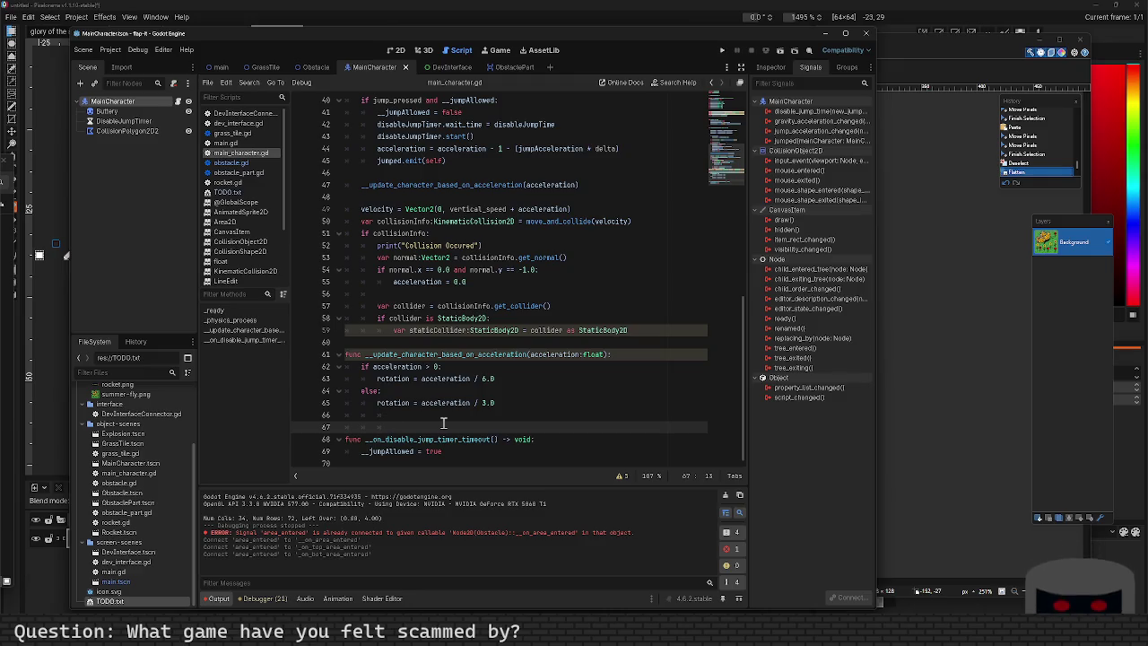
{"action": "key", "text": "BackSpace"}
{"action": "key", "text": "BackSpace"}
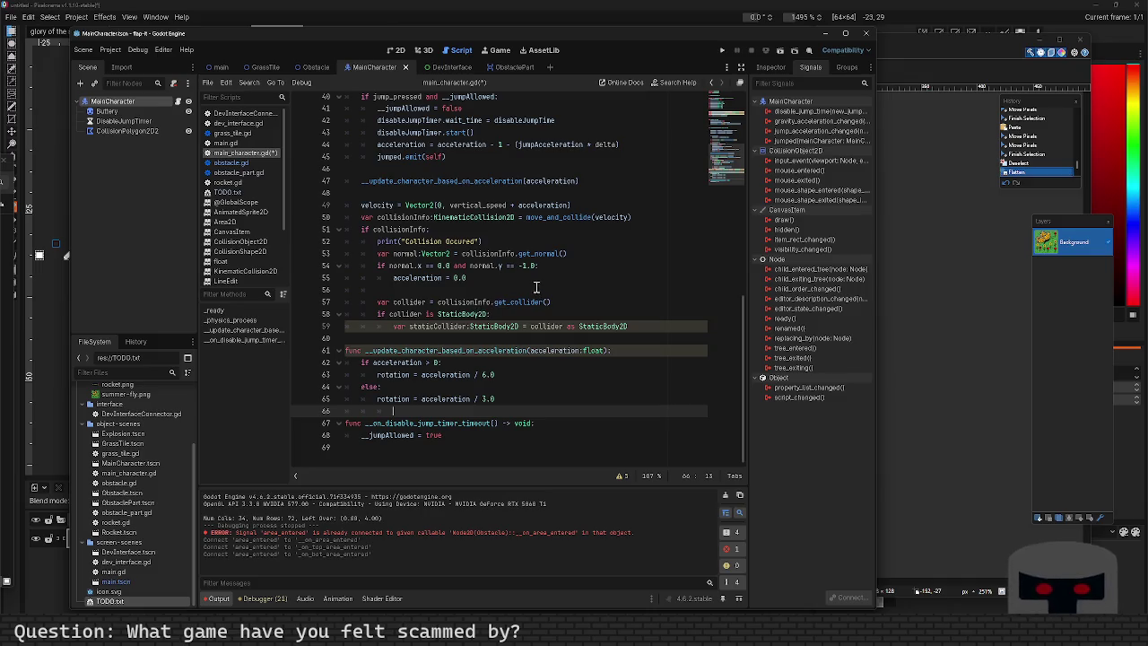
Select collisionInfo on line 53 and velocity on line 50 to inspect them.
{"action": "double_click", "coordinate": [538, 254]}
{"action": "double_click", "coordinate": [482, 254]}
{"action": "double_click", "coordinate": [529, 254]}
{"action": "left_click", "coordinate": [517, 240]}
{"action": "double_click", "coordinate": [551, 217]}
{"action": "double_click", "coordinate": [602, 217]}
{"action": "left_click", "coordinate": [534, 238]}
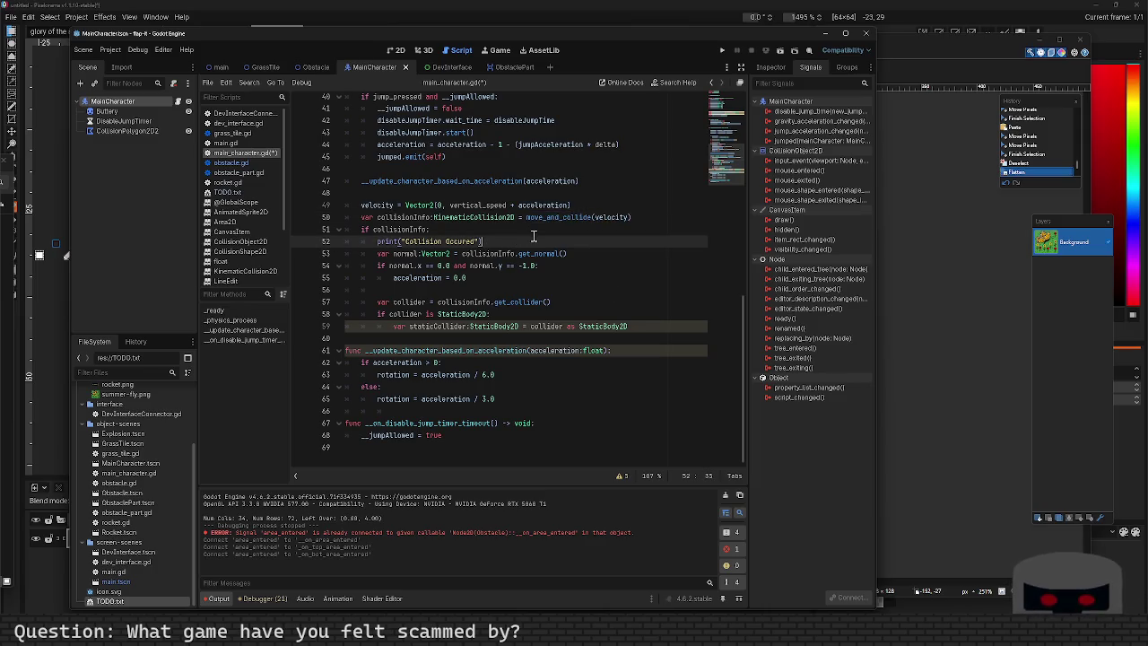
Run the game with F5, thrust the rocket twice, and stop it with F8.
{"action": "key", "text": "F5"}
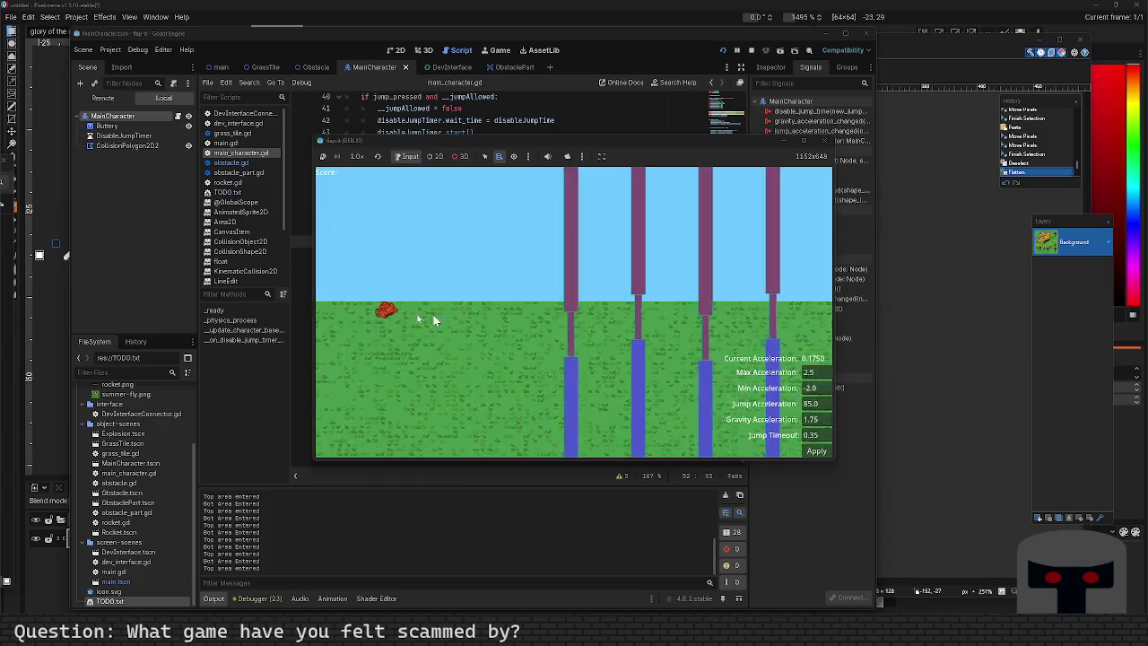
{"action": "key", "text": "space"}
{"action": "key", "text": "space"}
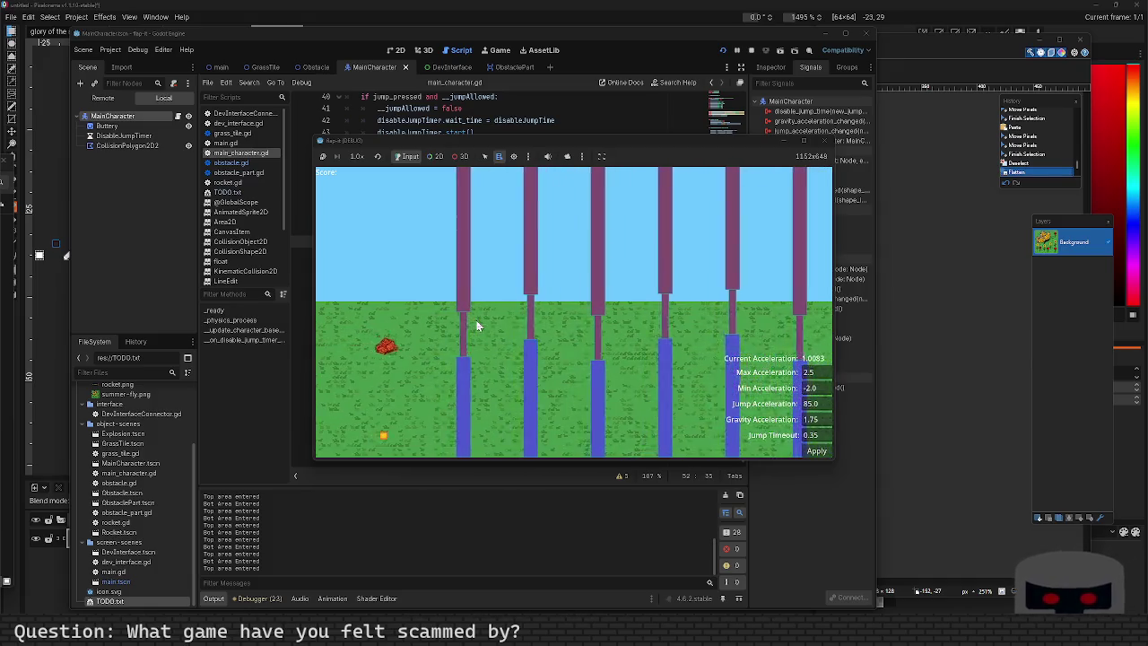
{"action": "key", "text": "space"}
{"action": "key", "text": "space"}
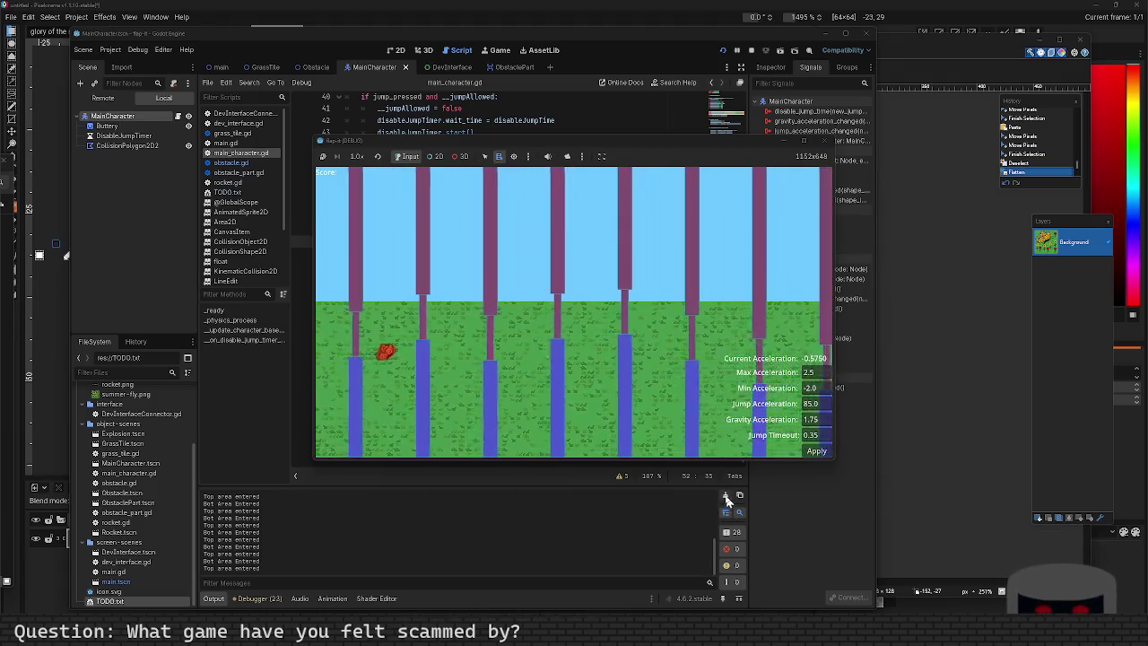
{"action": "key", "text": "F8"}
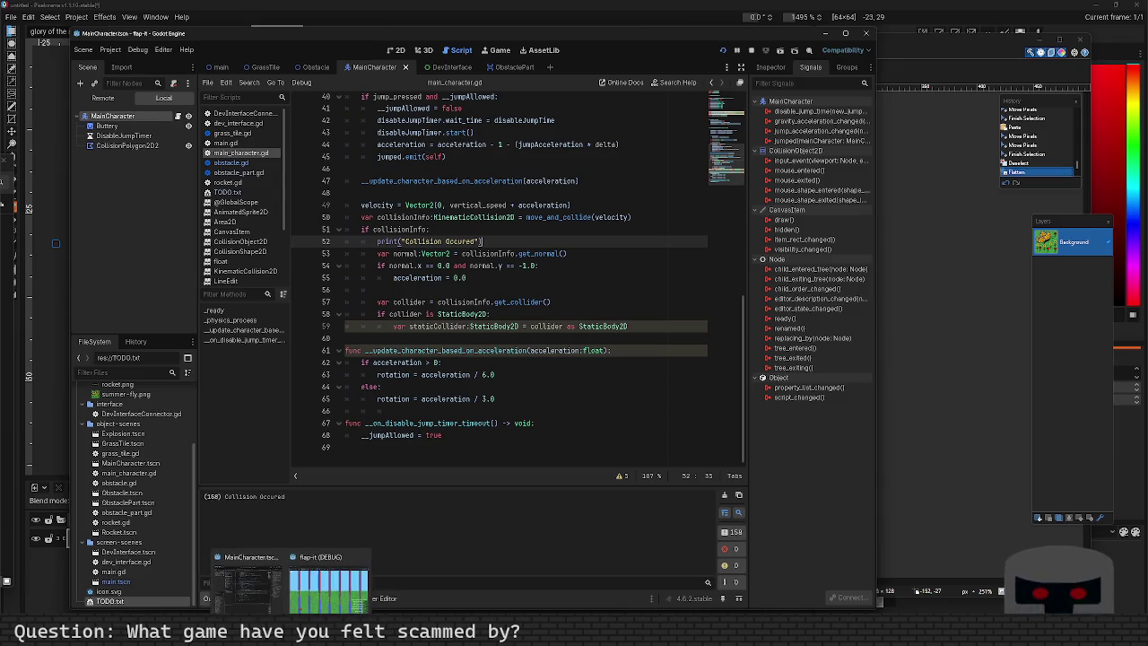
Fly the rocket through the pillars with repeated space thrusts, then stop the game.
{"action": "left_click", "coordinate": [290, 583]}
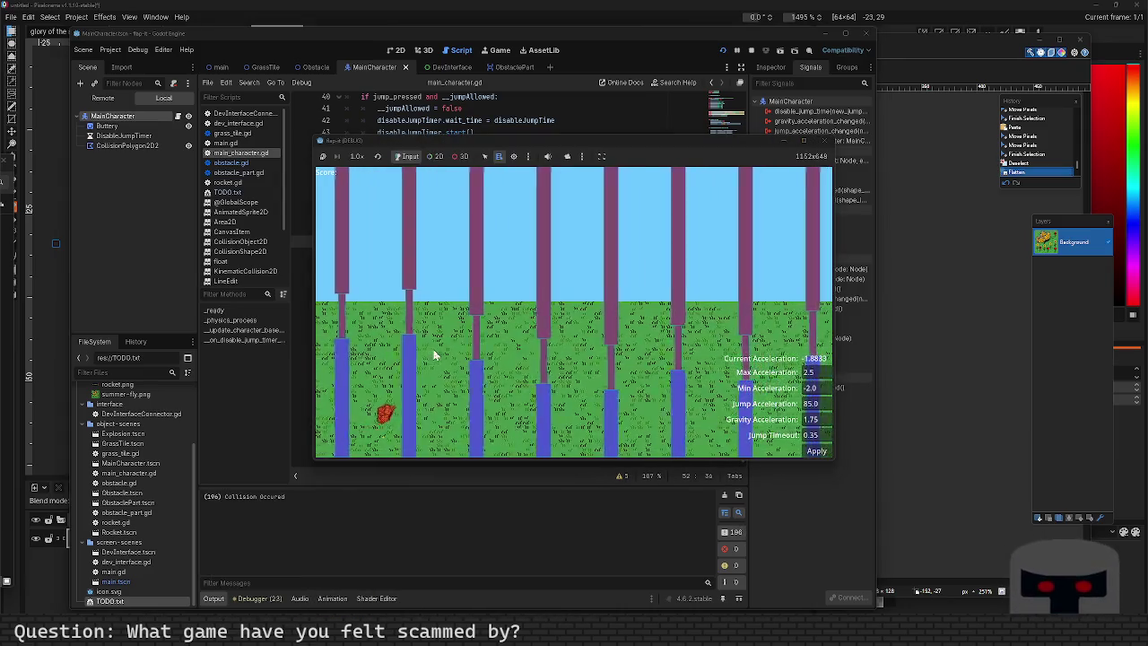
{"action": "key", "text": "space"}
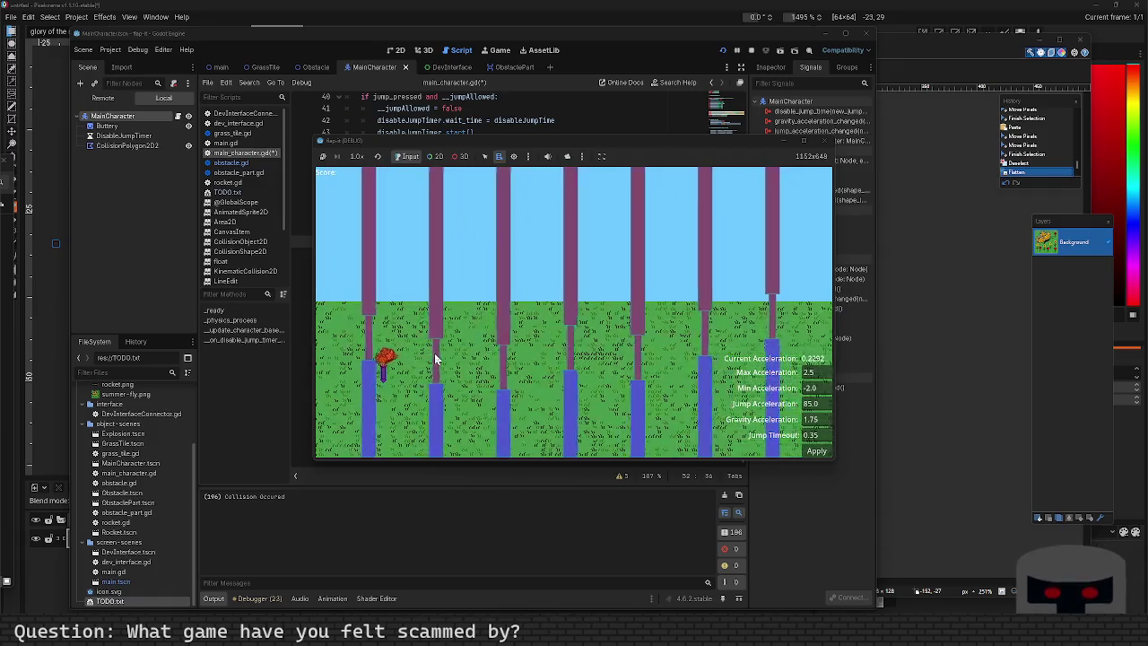
{"action": "key", "text": "space"}
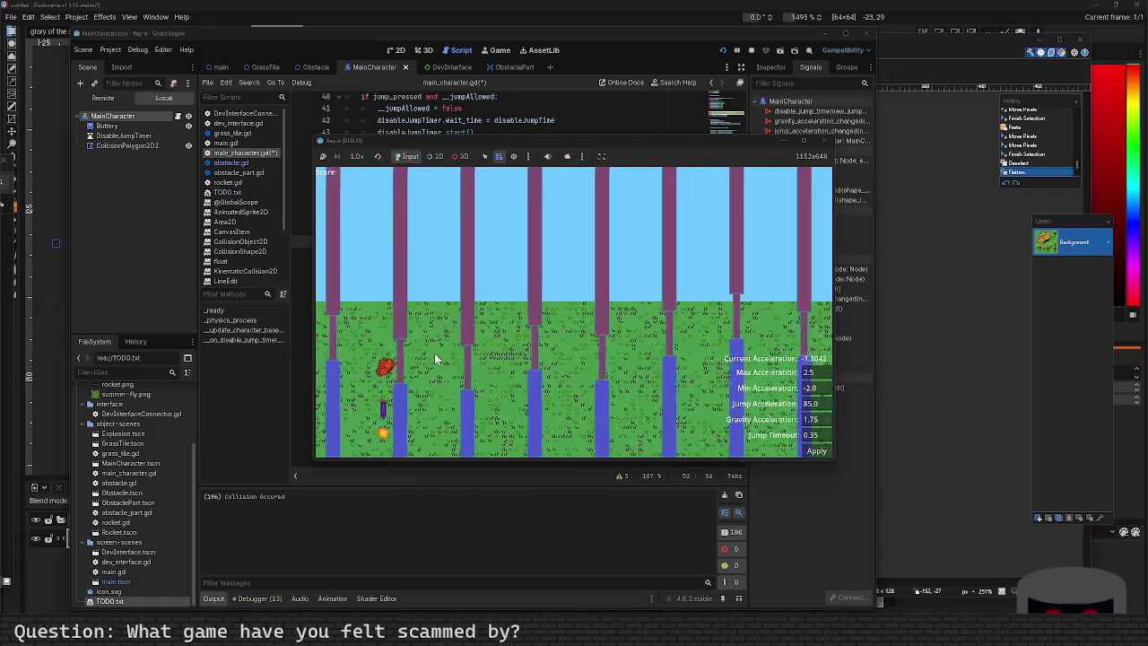
{"action": "key", "text": "space"}
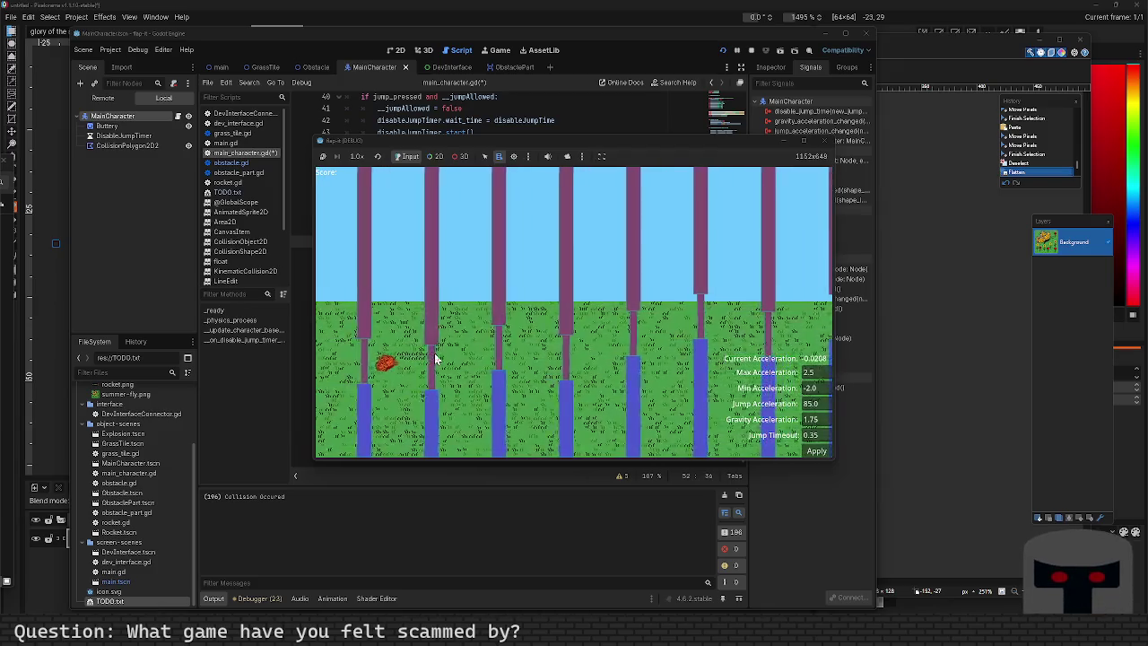
{"action": "key", "text": "space"}
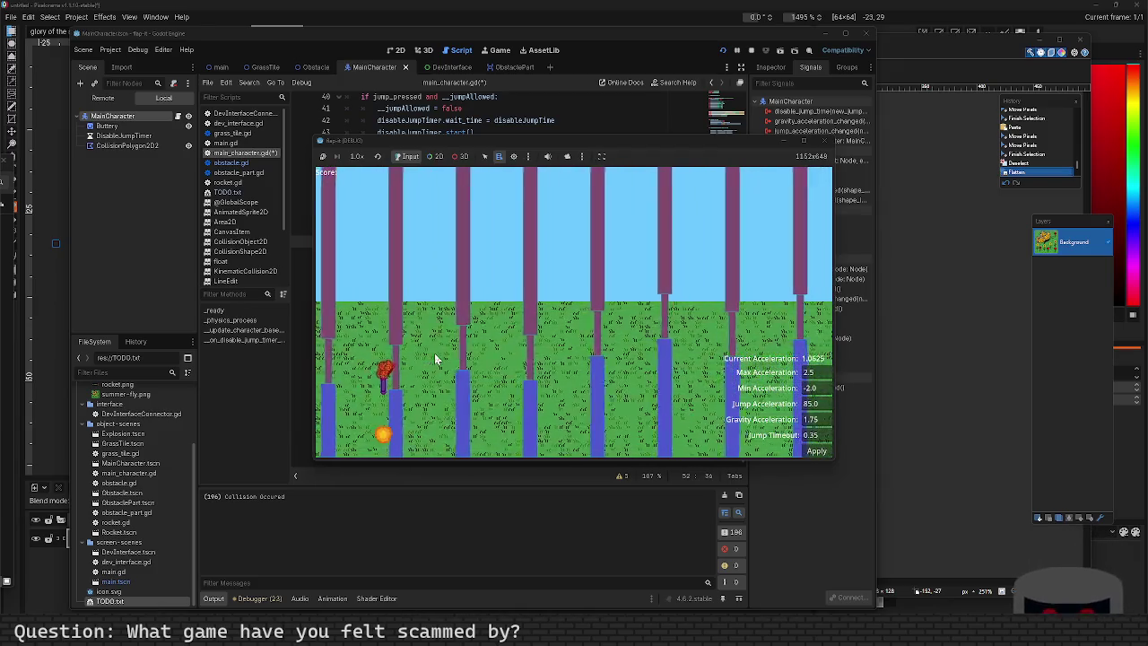
{"action": "key", "text": "space"}
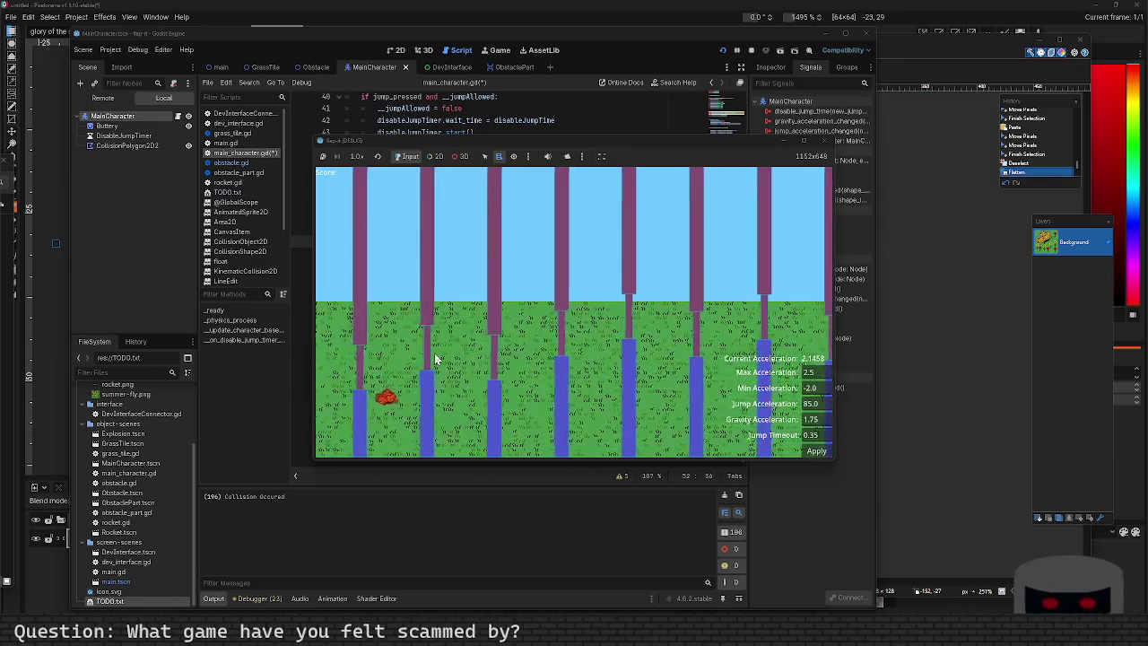
{"action": "key", "text": "space"}
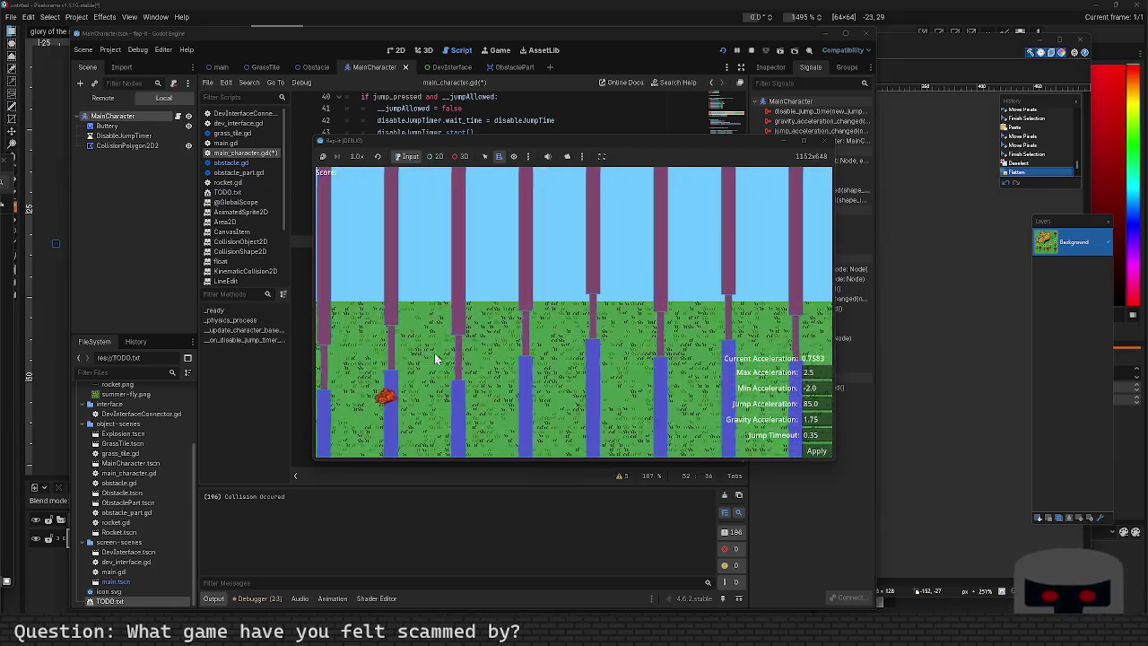
{"action": "key", "text": "space"}
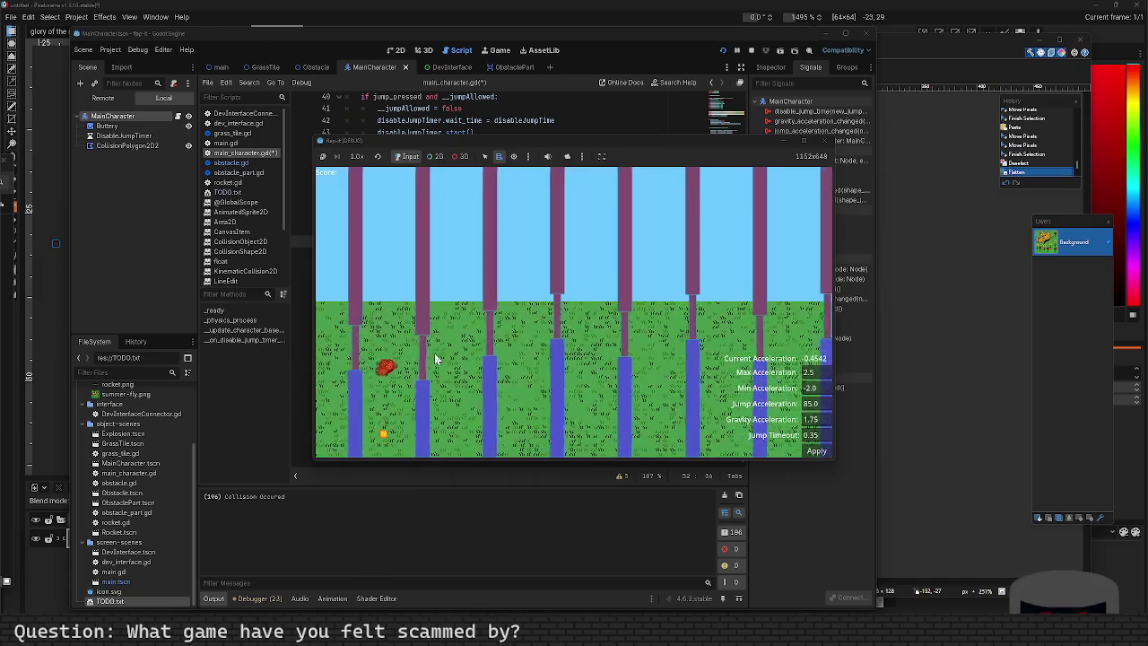
{"action": "left_click", "coordinate": [822, 141]}
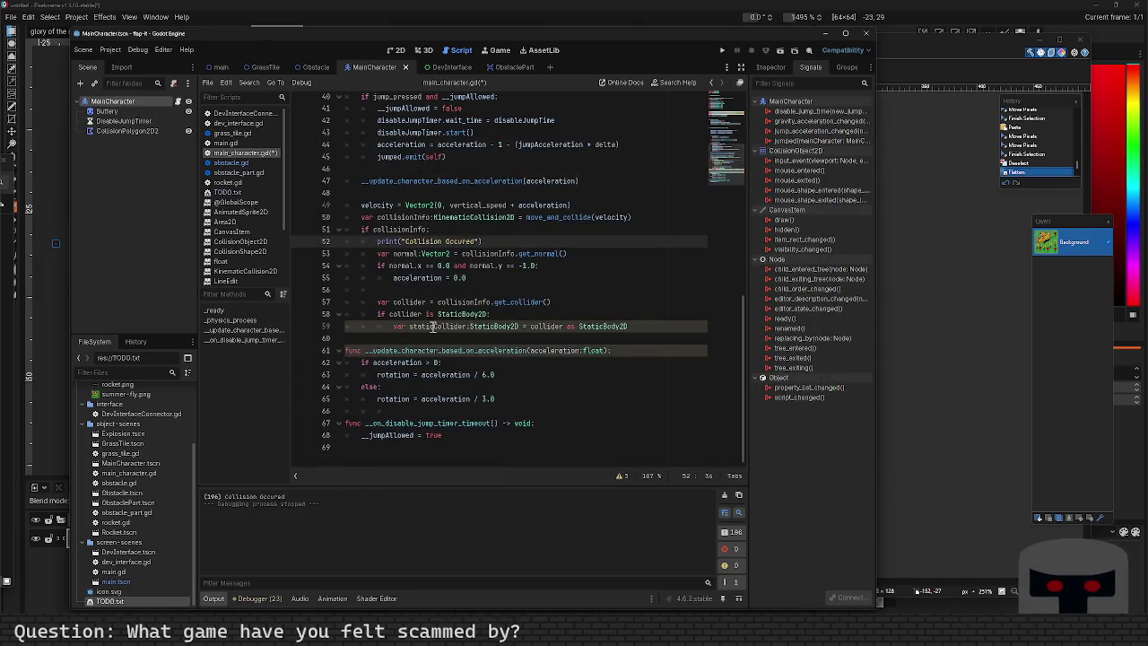
Start an Input.action_press("ui_right") check at line 48 with an indented velocity.y line.
{"action": "left_click", "coordinate": [523, 191]}
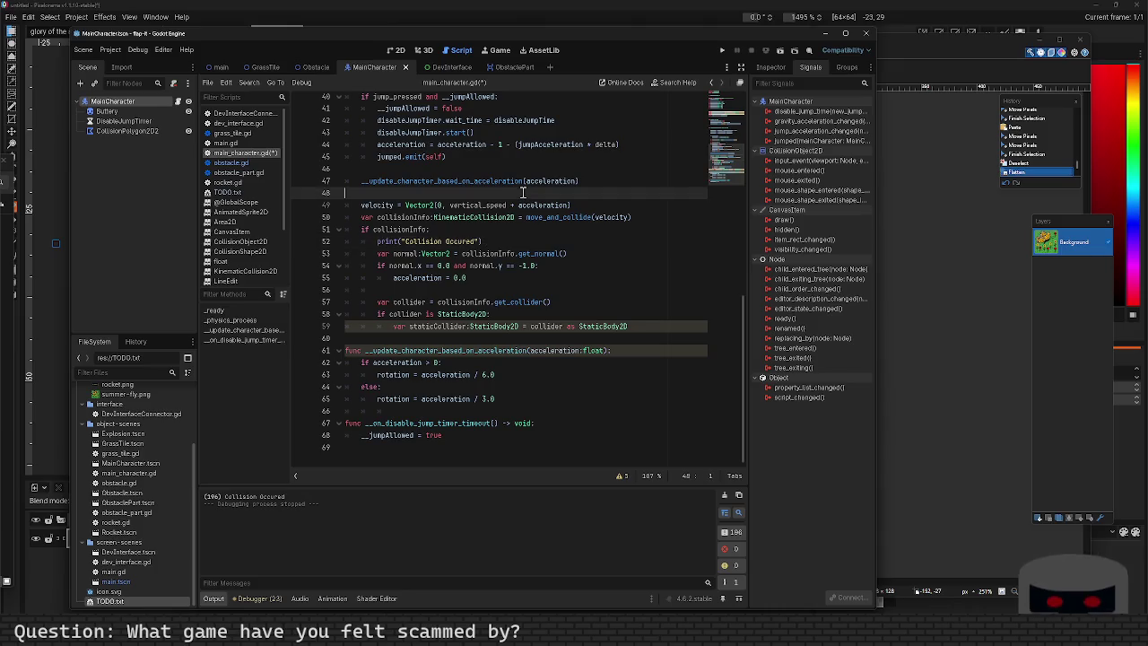
{"action": "key", "text": "Return"}
{"action": "key", "text": "Return"}
{"action": "key", "text": "Up"}
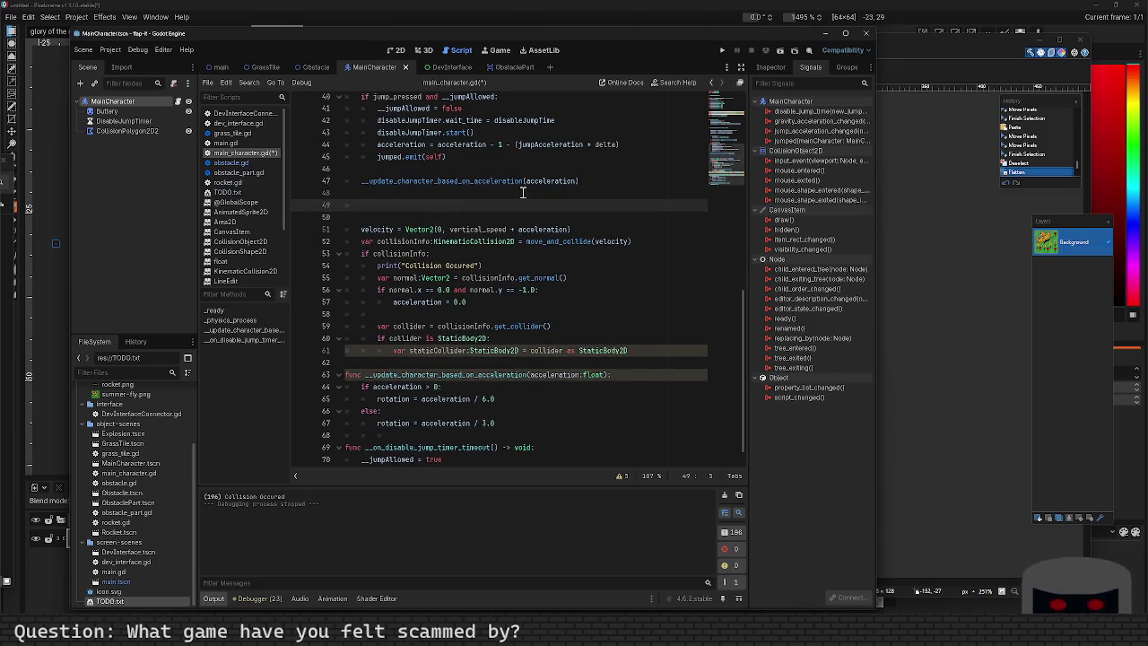
{"action": "type", "text": "if Input"}
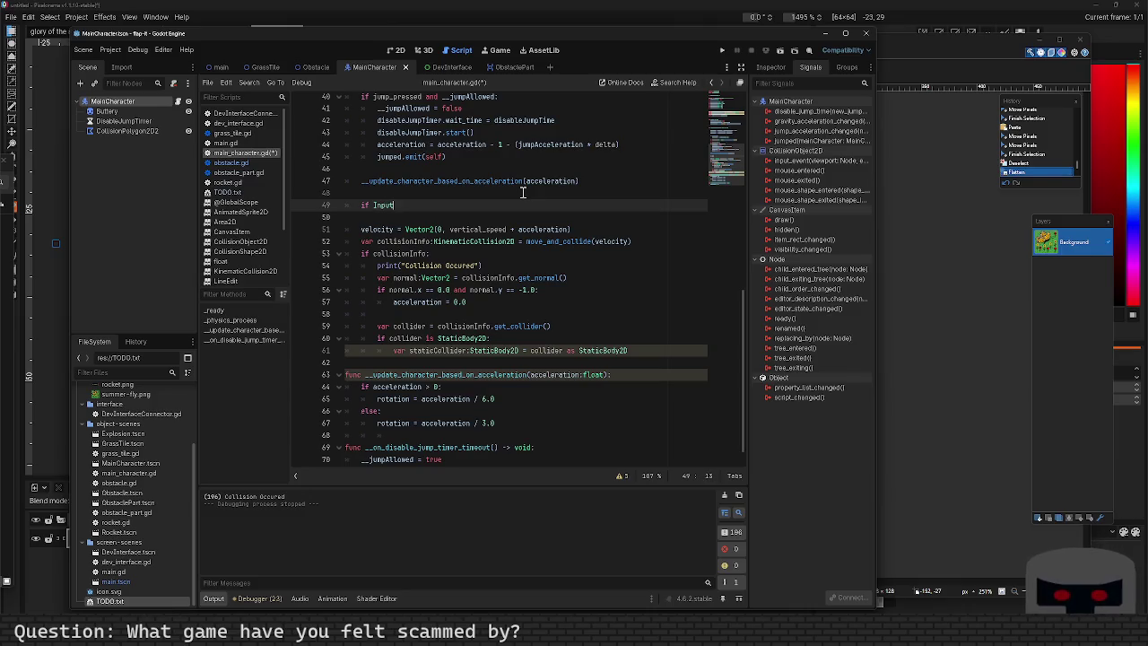
{"action": "type", "text": ".a"}
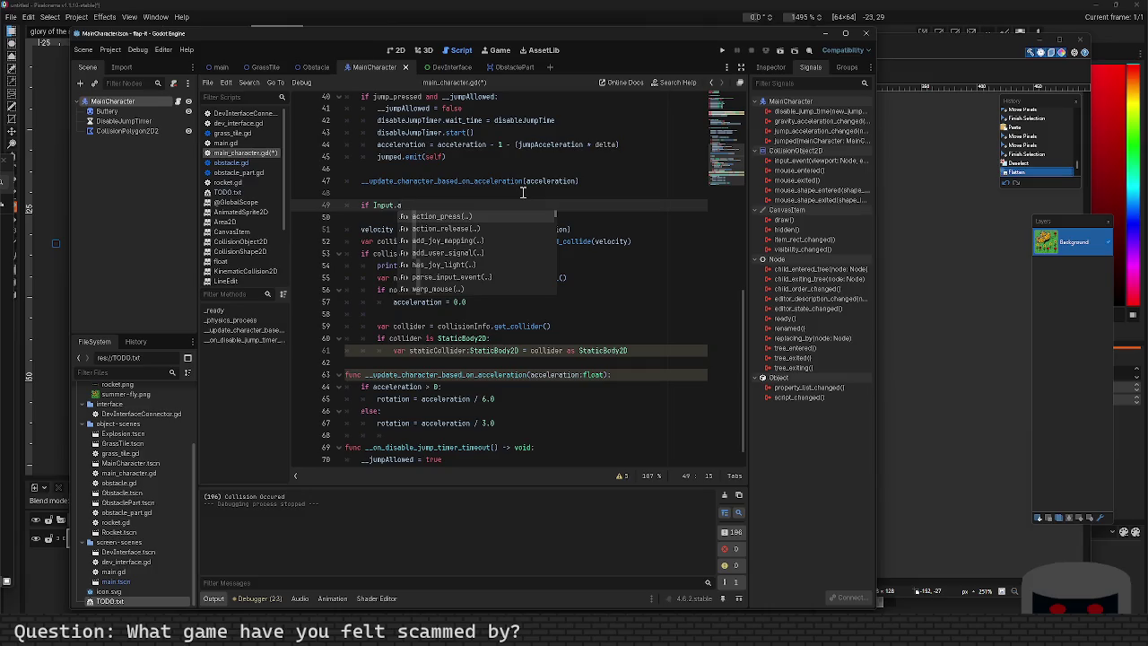
{"action": "key", "text": "Return"}
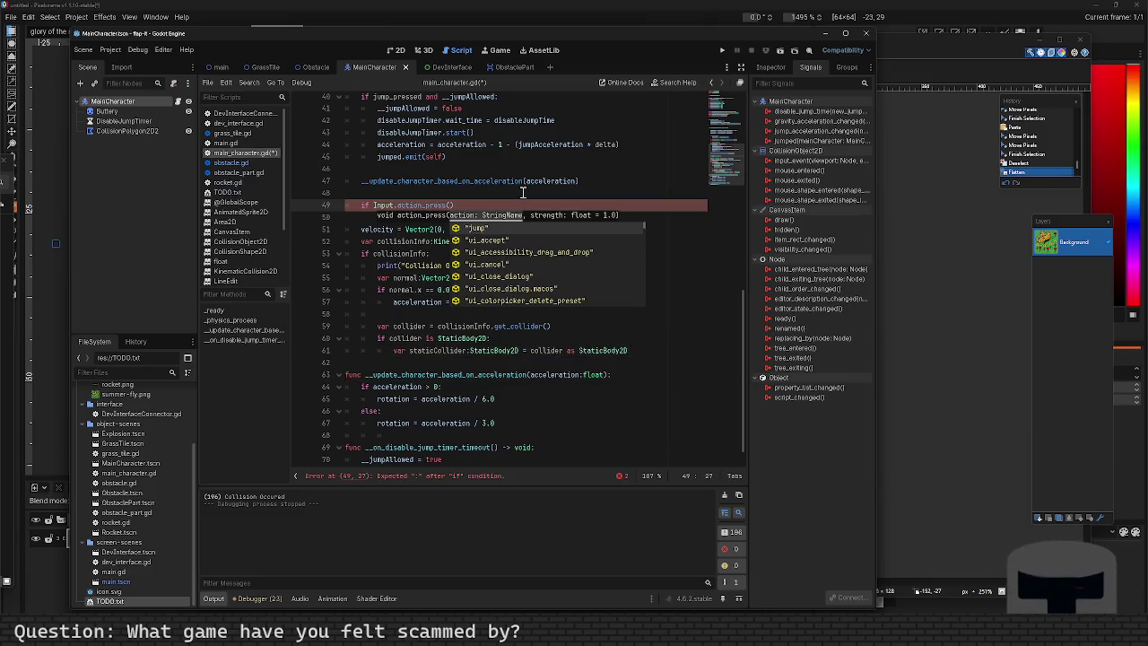
{"action": "type", "text": "\"ui_rig"}
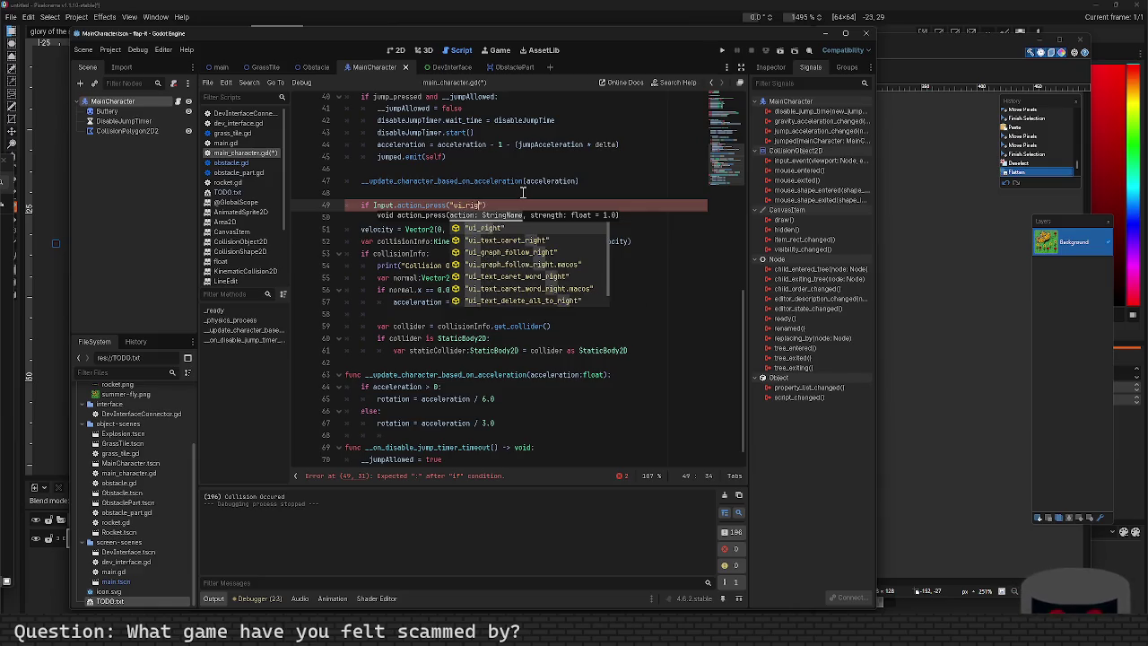
{"action": "key", "text": "Return"}
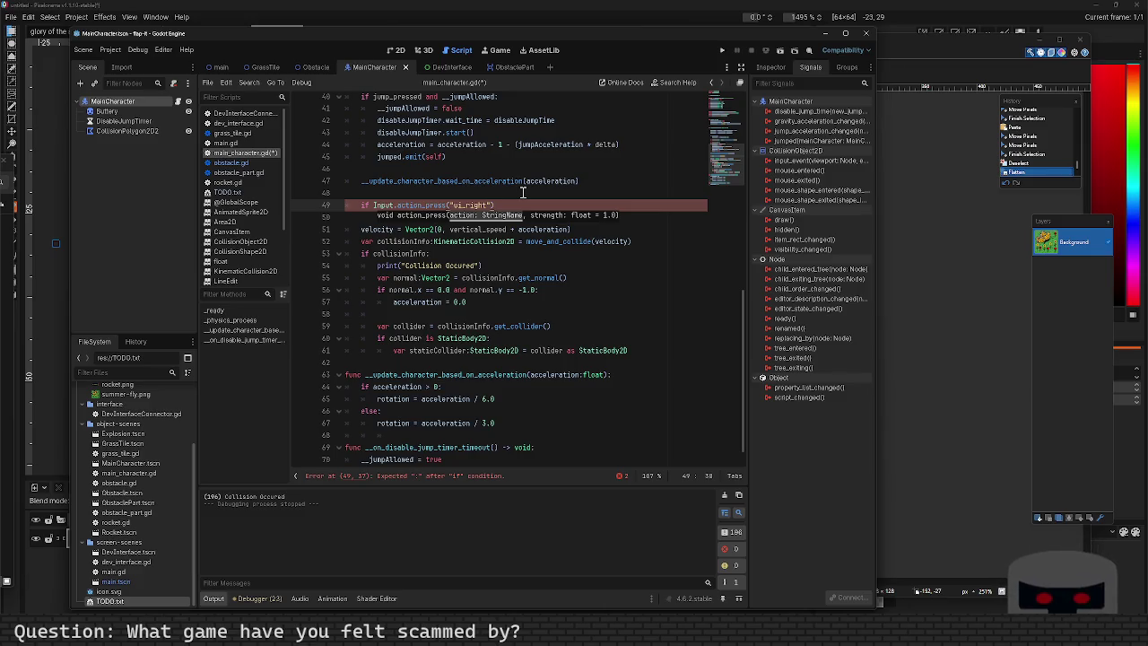
{"action": "type", "text": ":"}
{"action": "key", "text": "Return"}
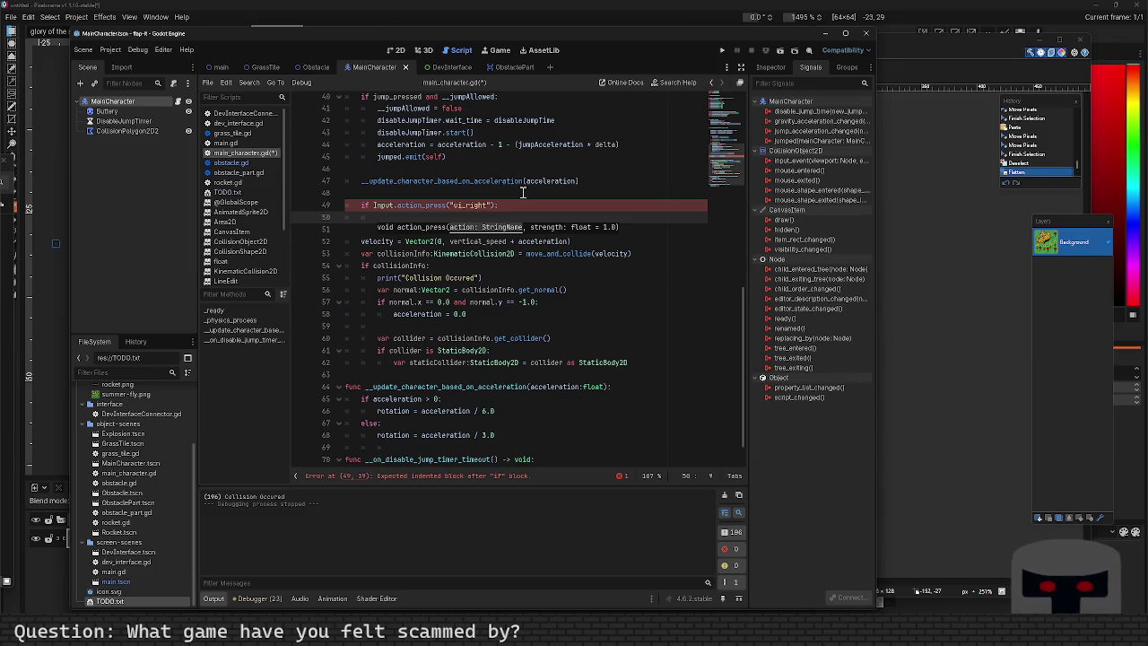
{"action": "type", "text": "loc"}
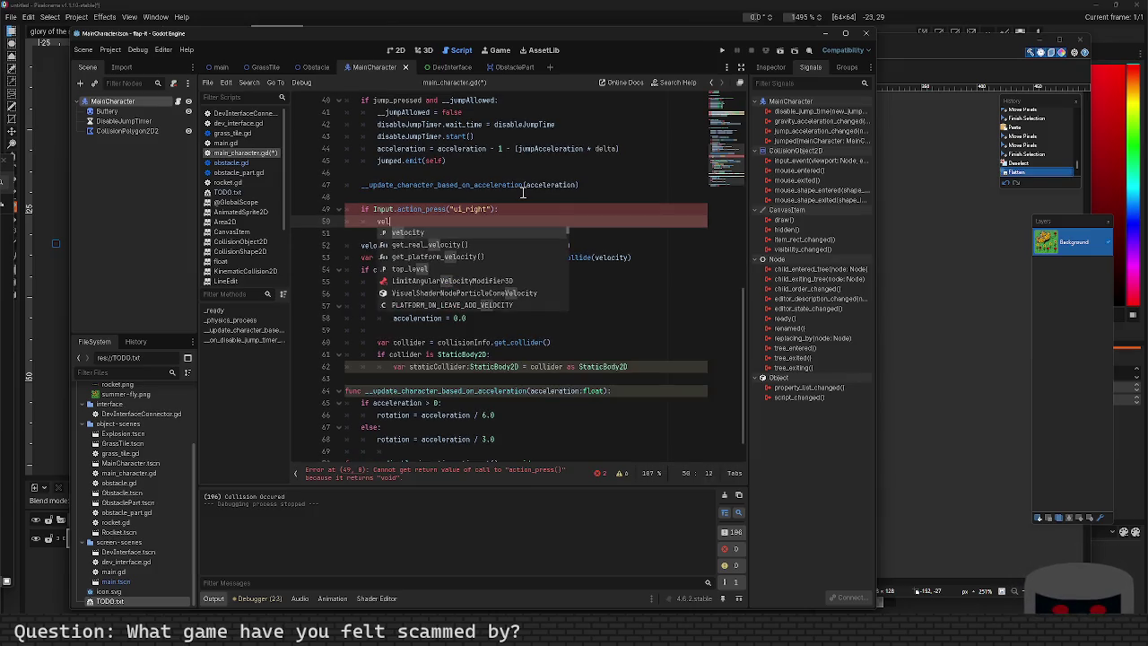
{"action": "key", "text": "BackSpace"}
{"action": "key", "text": "BackSpace"}
{"action": "key", "text": "BackSpace"}
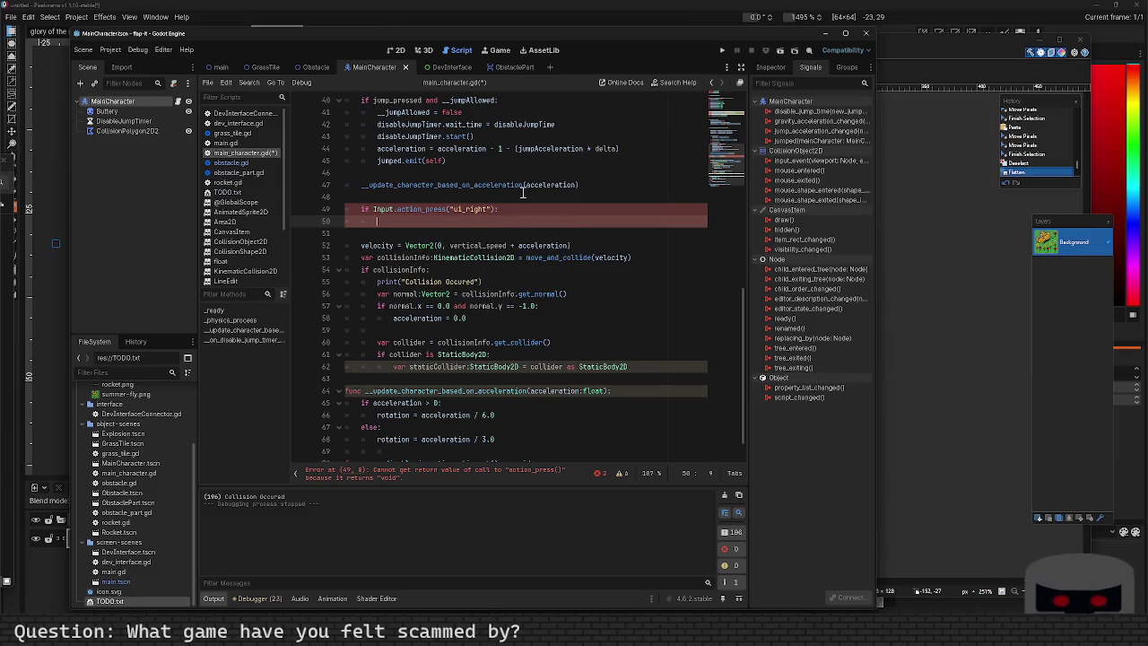
{"action": "type", "text": "velocit"}
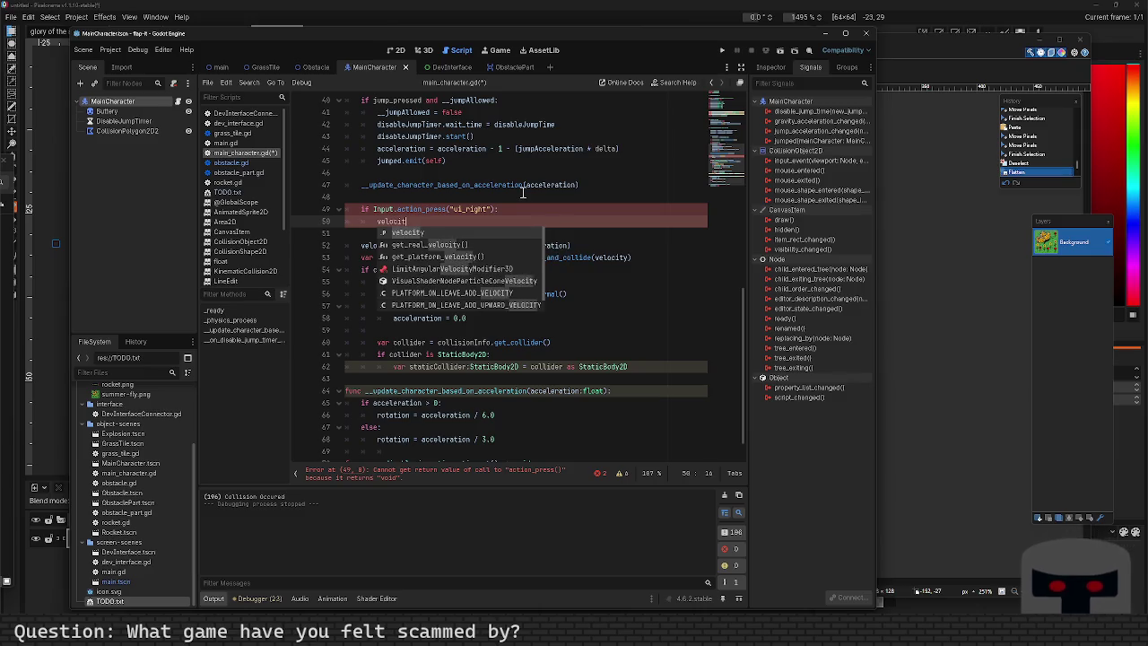
{"action": "key", "text": "Return"}
{"action": "type", "text": ".y"}
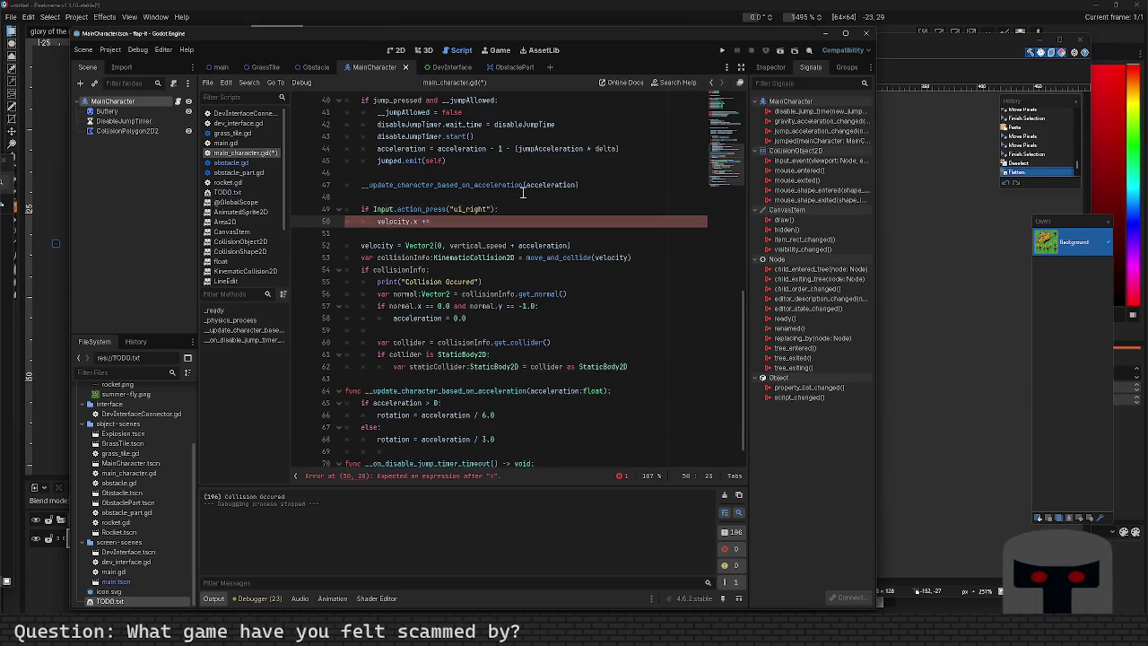
Replace that block with 'if Input.action_press("ui_right"): velocity.x += 30' below the velocity assignment.
{"action": "key", "text": "shift+Up"}
{"action": "key", "text": "shift+Home"}
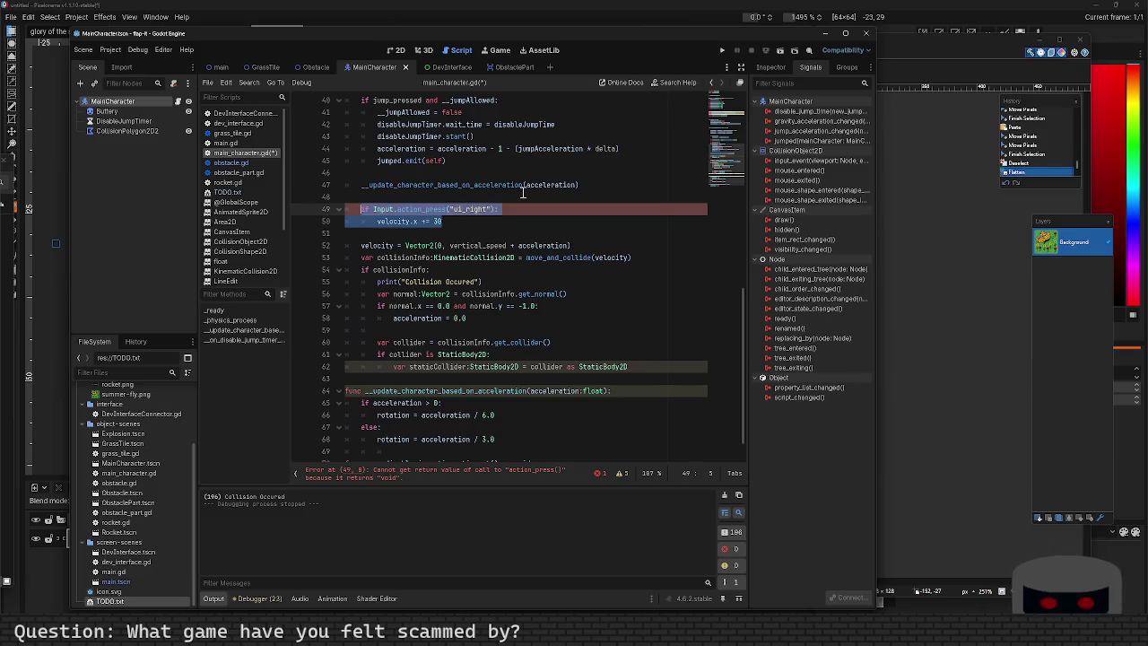
{"action": "key", "text": "BackSpace"}
{"action": "key", "text": "Down"}
{"action": "key", "text": "Down"}
{"action": "key", "text": "End"}
{"action": "key", "text": "Return"}
{"action": "key", "text": "Return"}
{"action": "key", "text": "Return"}
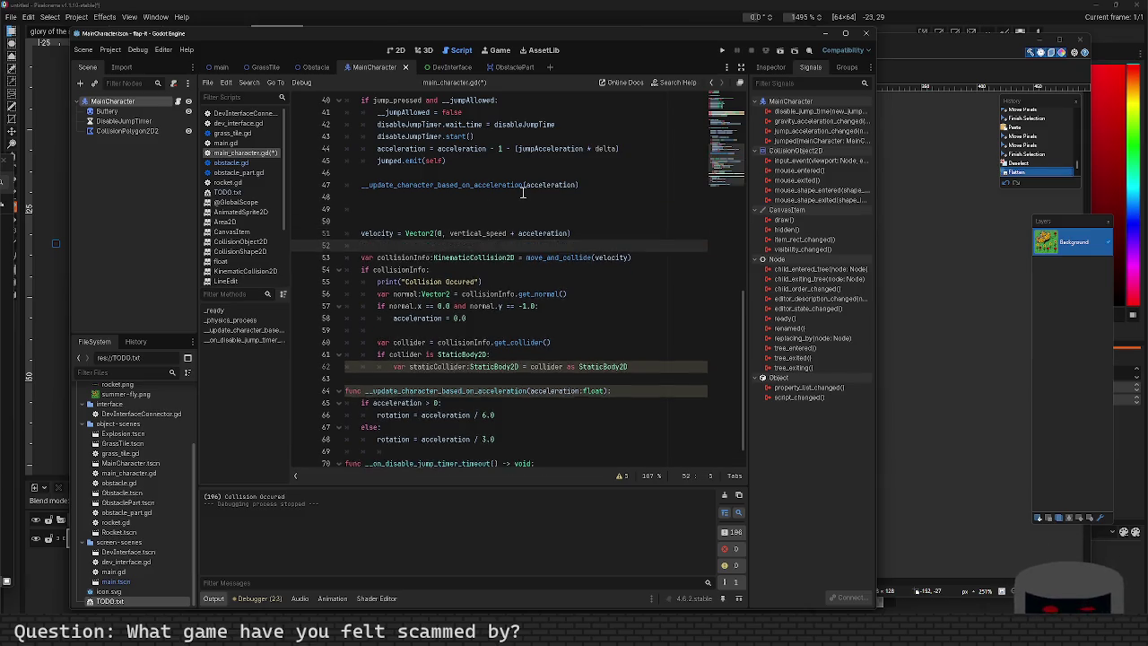
{"action": "key", "text": "Up"}
{"action": "type", "text": "if Input.action_press(\"ui_right\"): velocity.x += 30"}
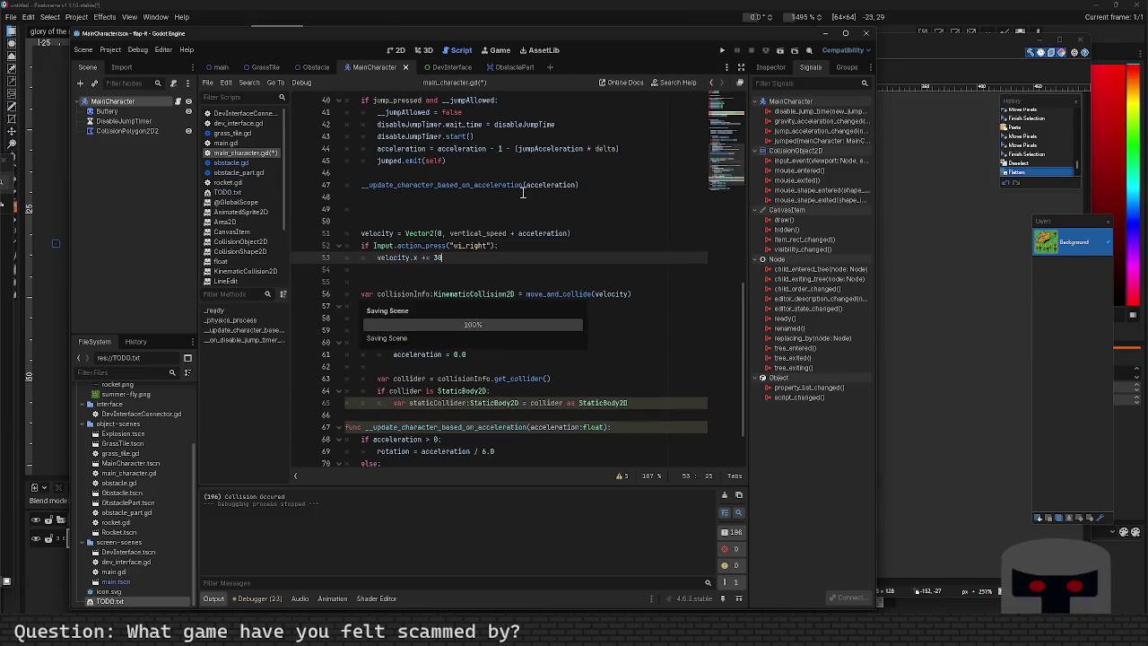
Remove stray blank lines and fix the check to is_action_pressed("ui_right") with velocity.x += 30 indented below.
{"action": "key", "text": "Up"}
{"action": "key", "text": "Up"}
{"action": "key", "text": "Home"}
{"action": "key", "text": "BackSpace"}
{"action": "key", "text": "BackSpace"}
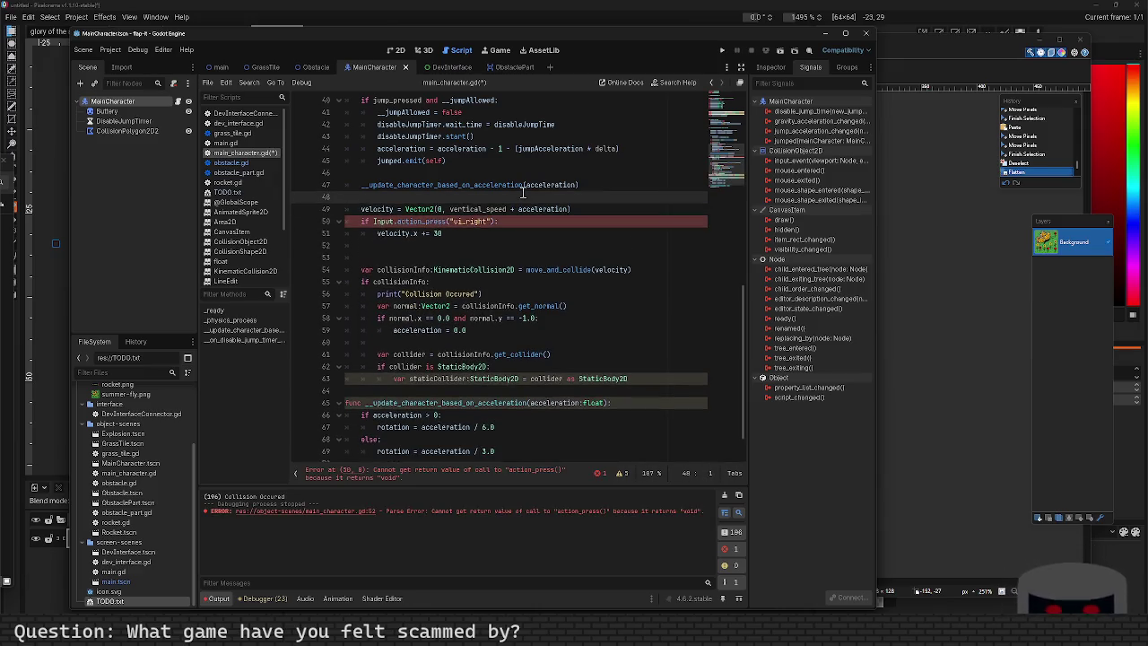
{"action": "key", "text": "Down"}
{"action": "type", "text": "ed"}
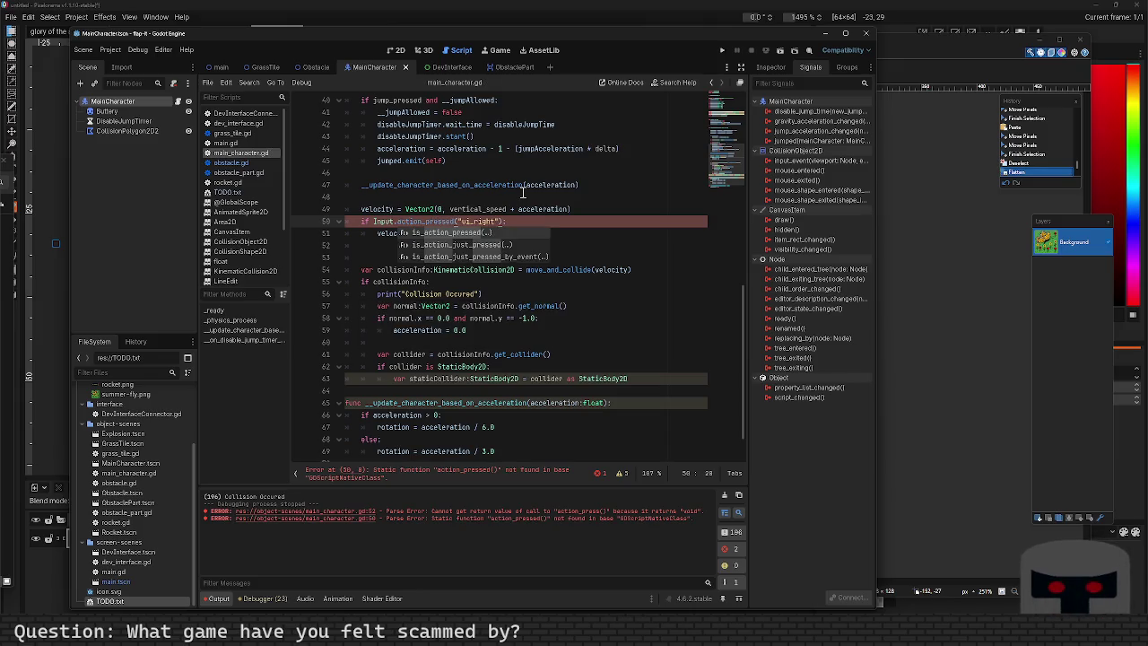
{"action": "key", "text": "Return"}
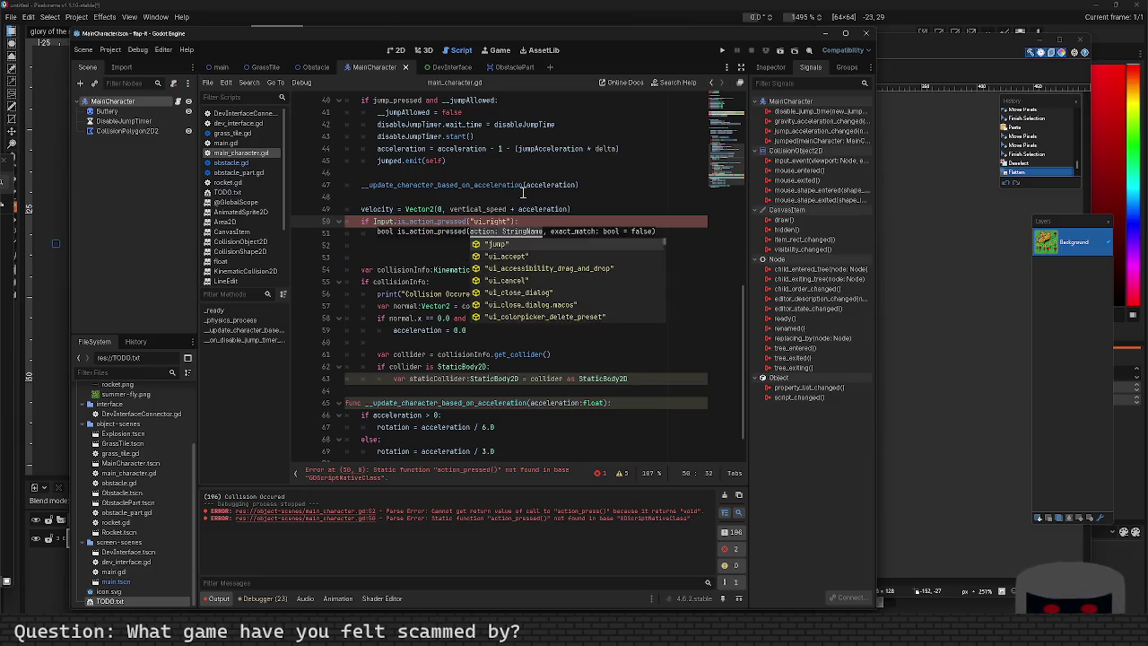
{"action": "key", "text": "Escape"}
{"action": "key", "text": "End"}
{"action": "key", "text": "Return"}
{"action": "type", "text": "velocity.x += 30"}
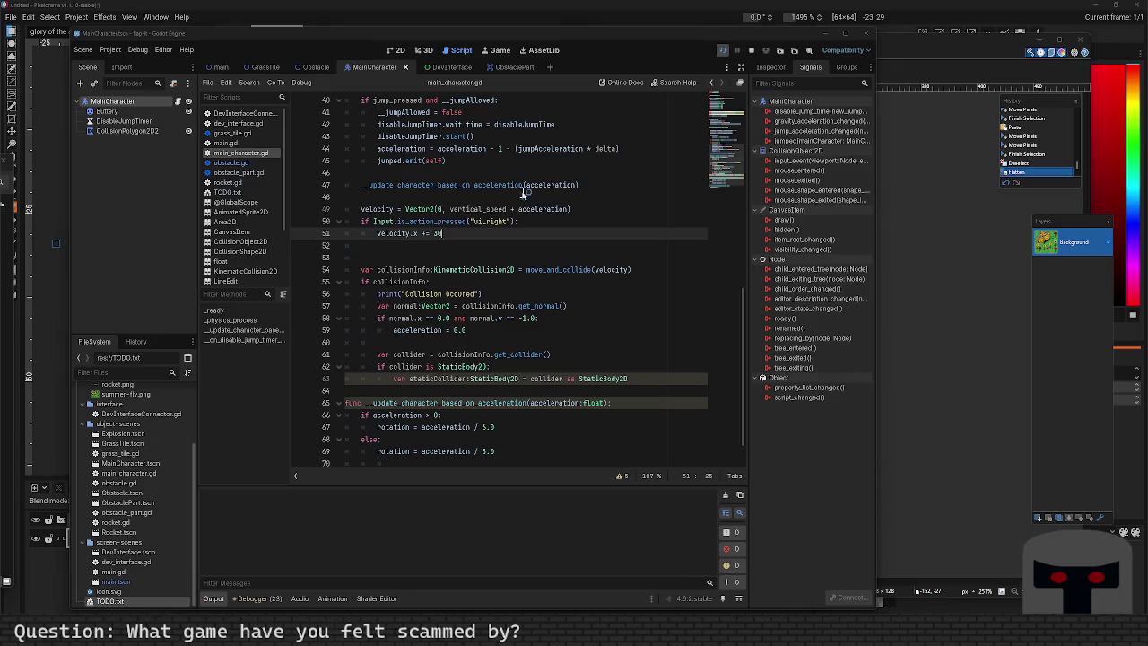
{"action": "key", "text": "F5"}
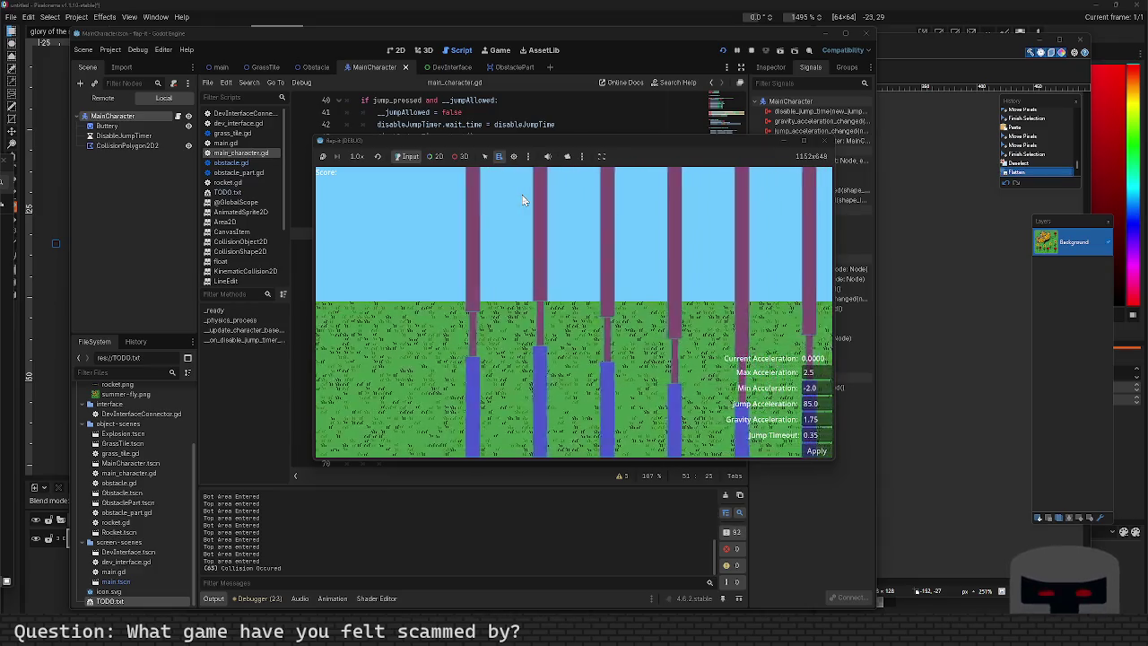
{"action": "left_click", "coordinate": [726, 496]}
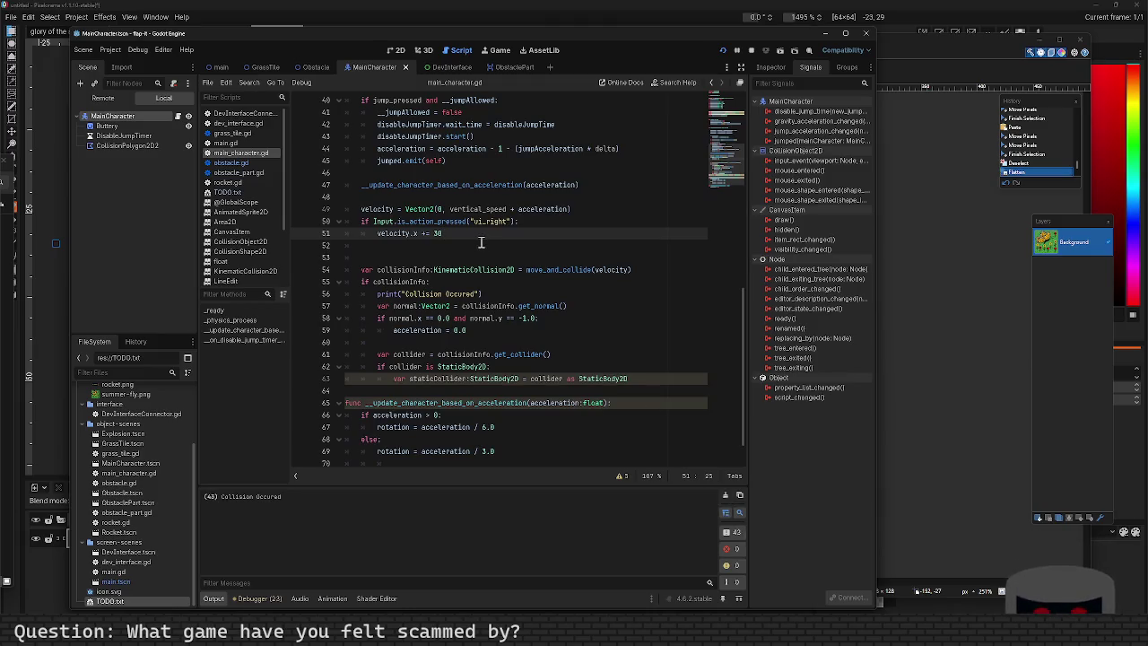
{"action": "key", "text": "F5"}
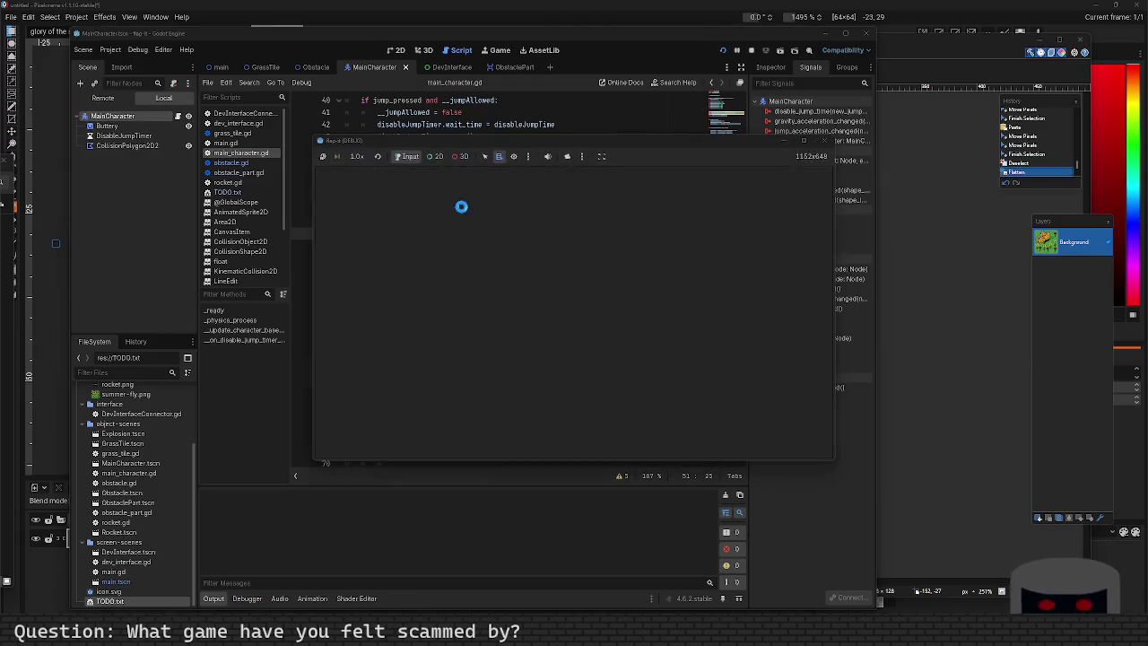
{"action": "left_click", "coordinate": [727, 495]}
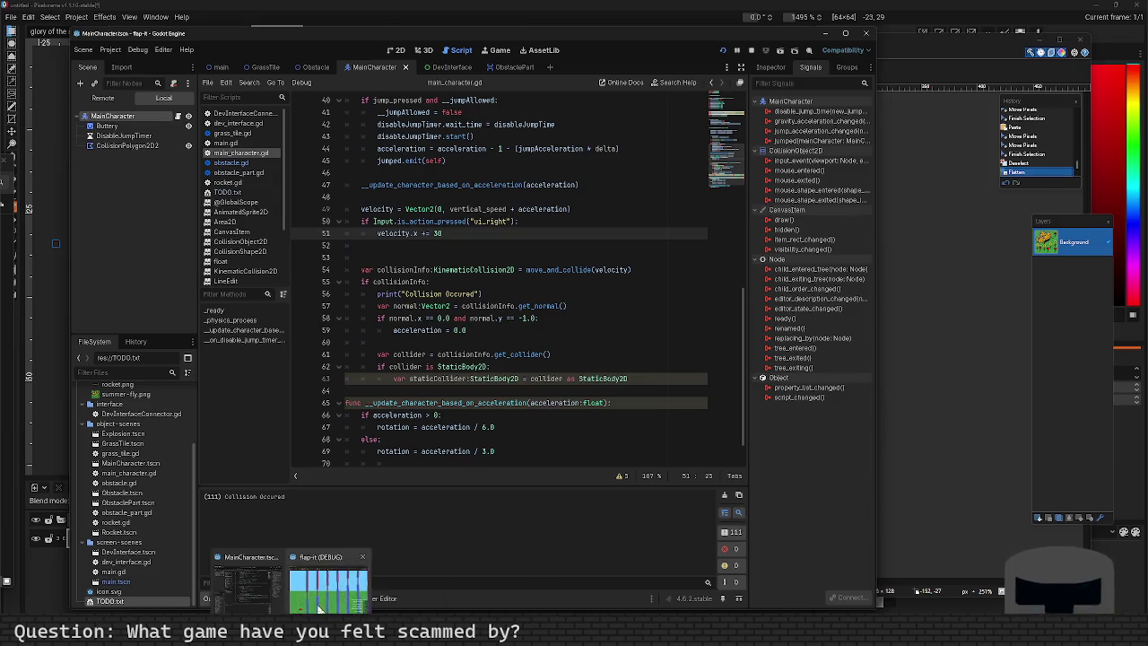
{"action": "left_click", "coordinate": [319, 606]}
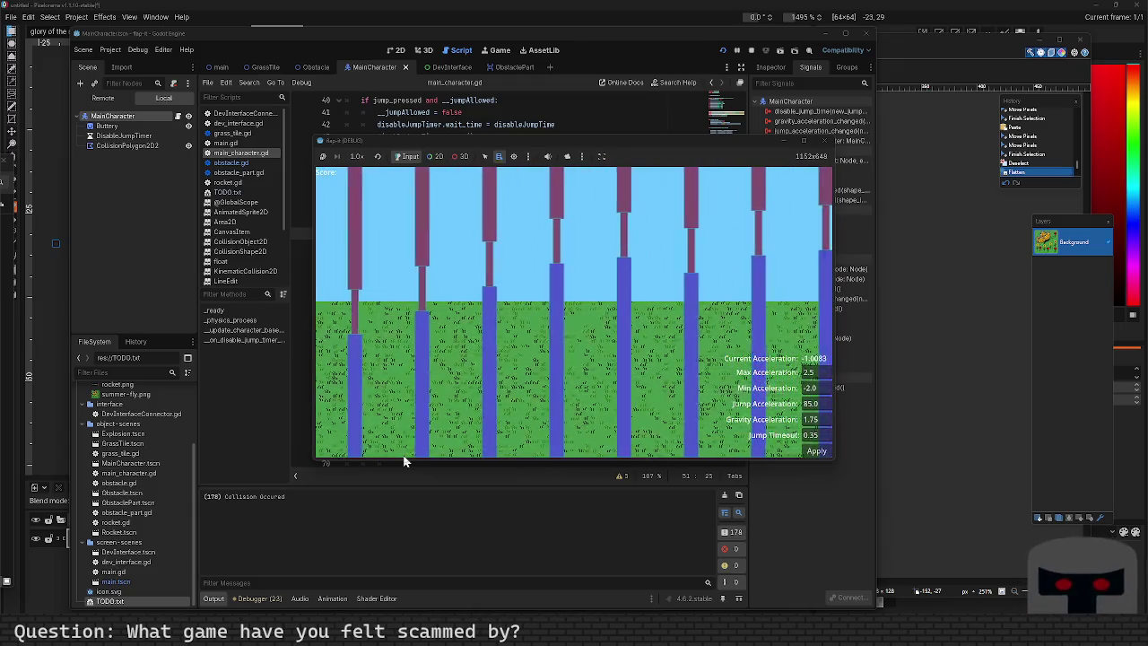
{"action": "left_click", "coordinate": [822, 140]}
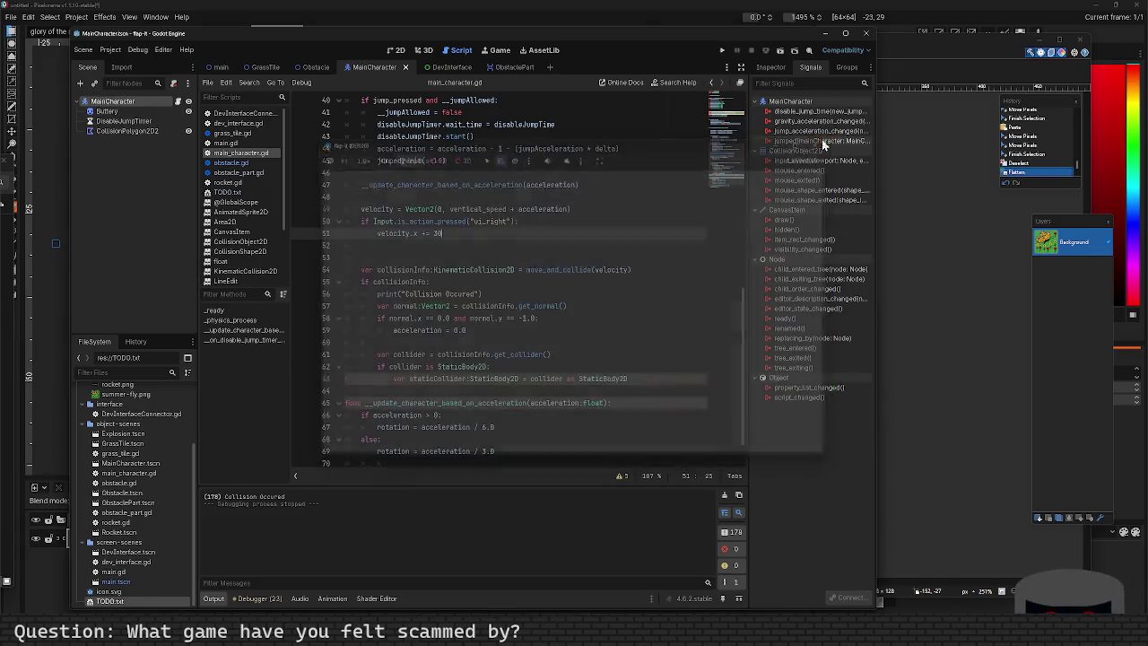
Change line 51 to velocity.x += 30 * delta and save main_character.gd.
{"action": "mouse_move", "coordinate": [499, 276]}
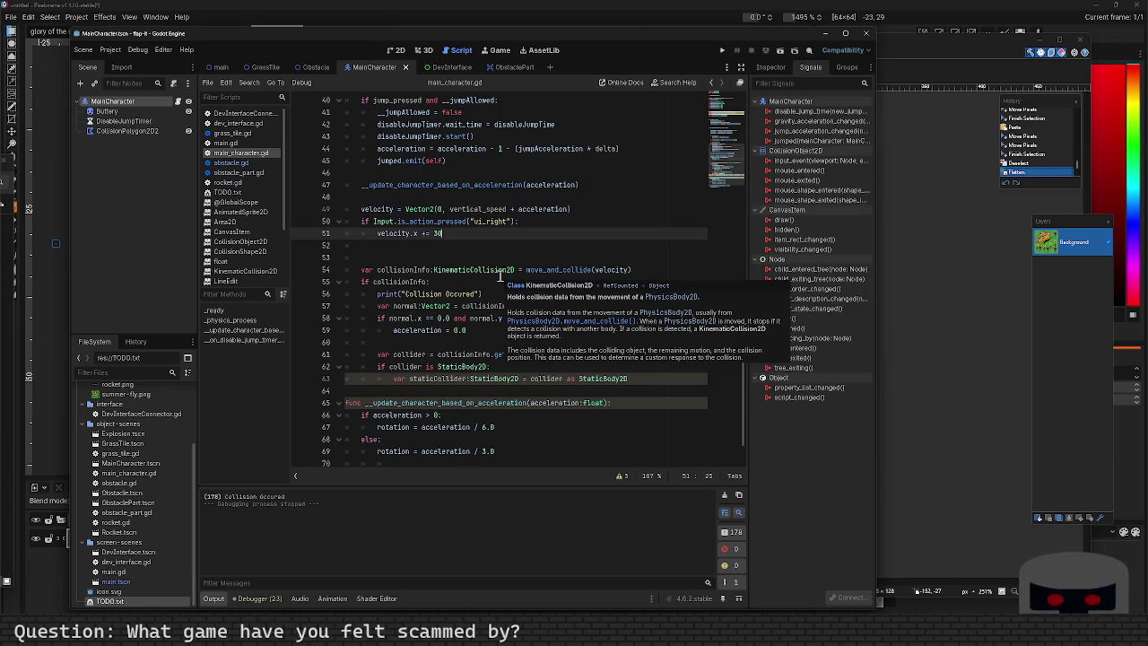
{"action": "key", "text": "BackSpace"}
{"action": "key", "text": "BackSpace"}
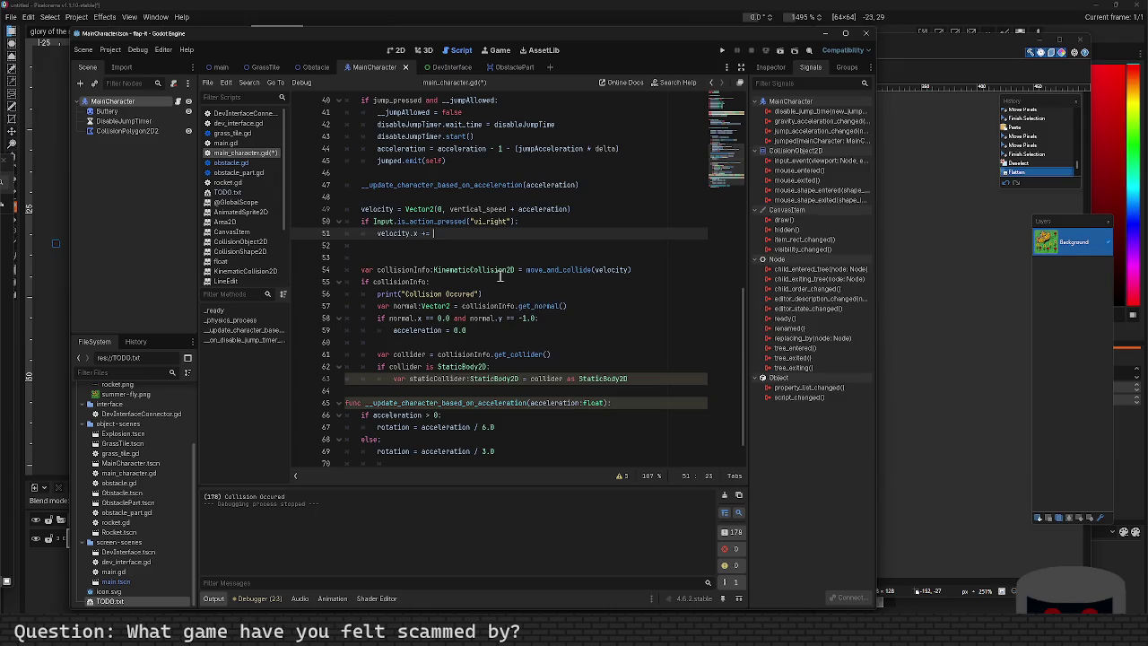
{"action": "type", "text": "30 * delta"}
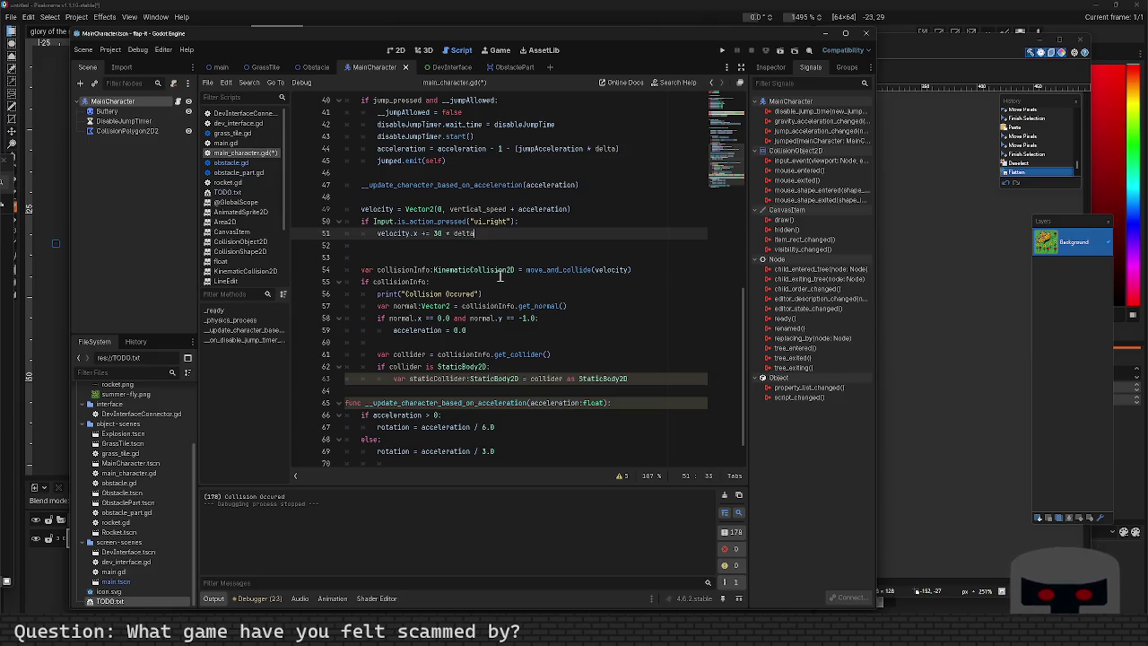
{"action": "key", "text": "ctrl+s"}
{"action": "key", "text": "Escape"}
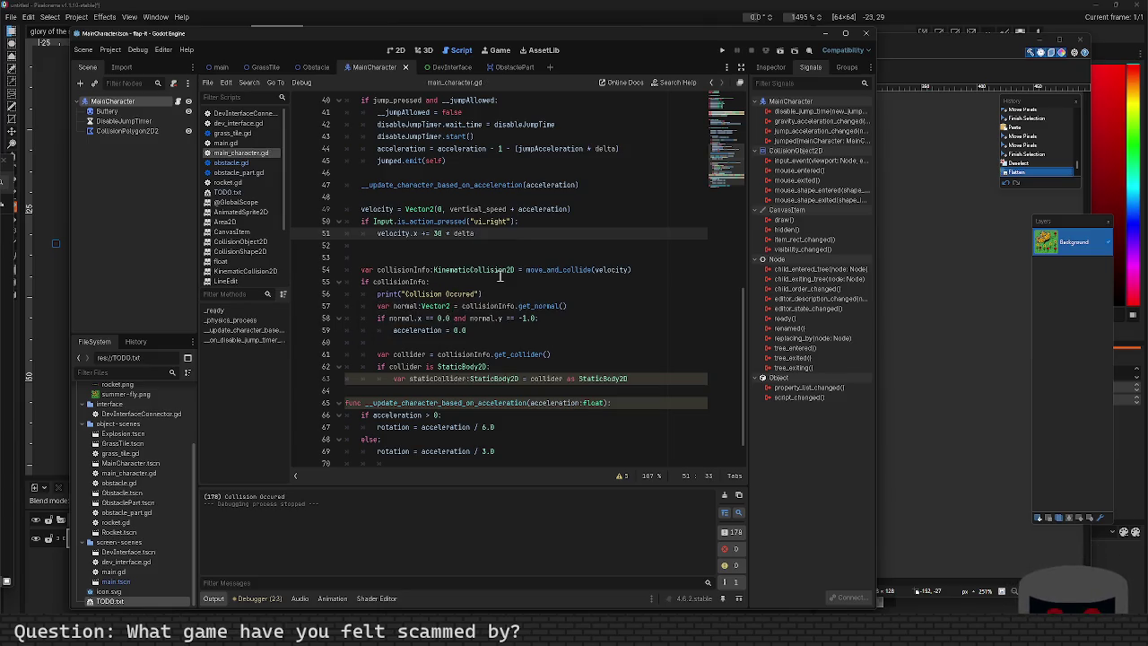
{"action": "key", "text": "Up"}
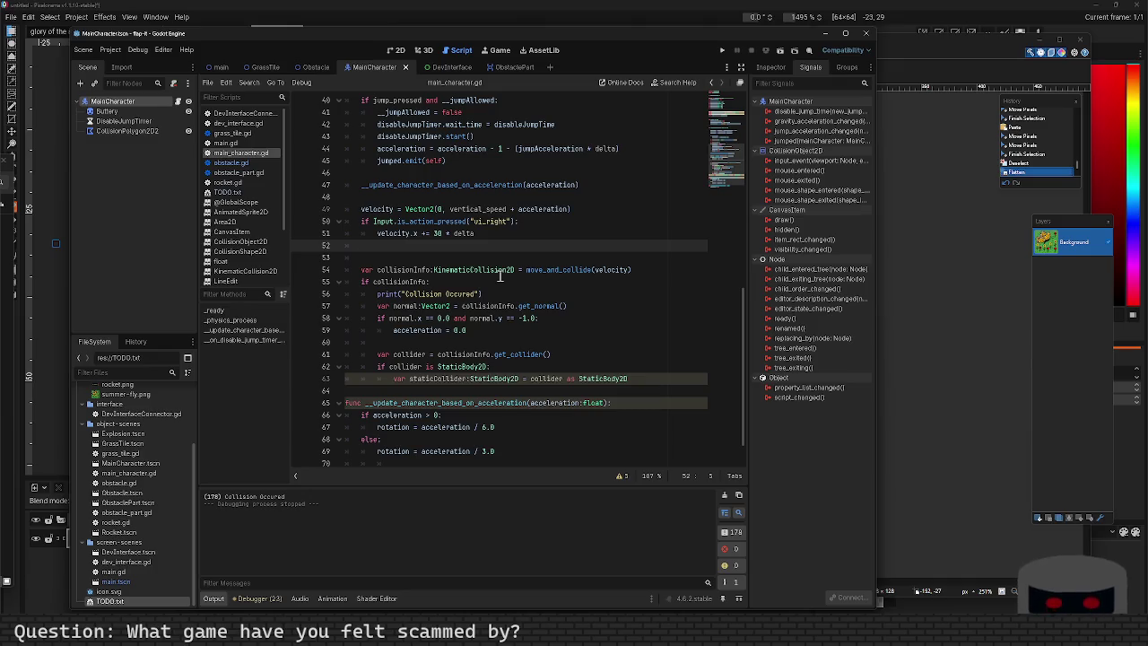
Add an is_action_pressed("ui_left") check that subtracts 30 * delta from velocity.x.
{"action": "type", "text": "nput.is_action_pressed(\"ui"}
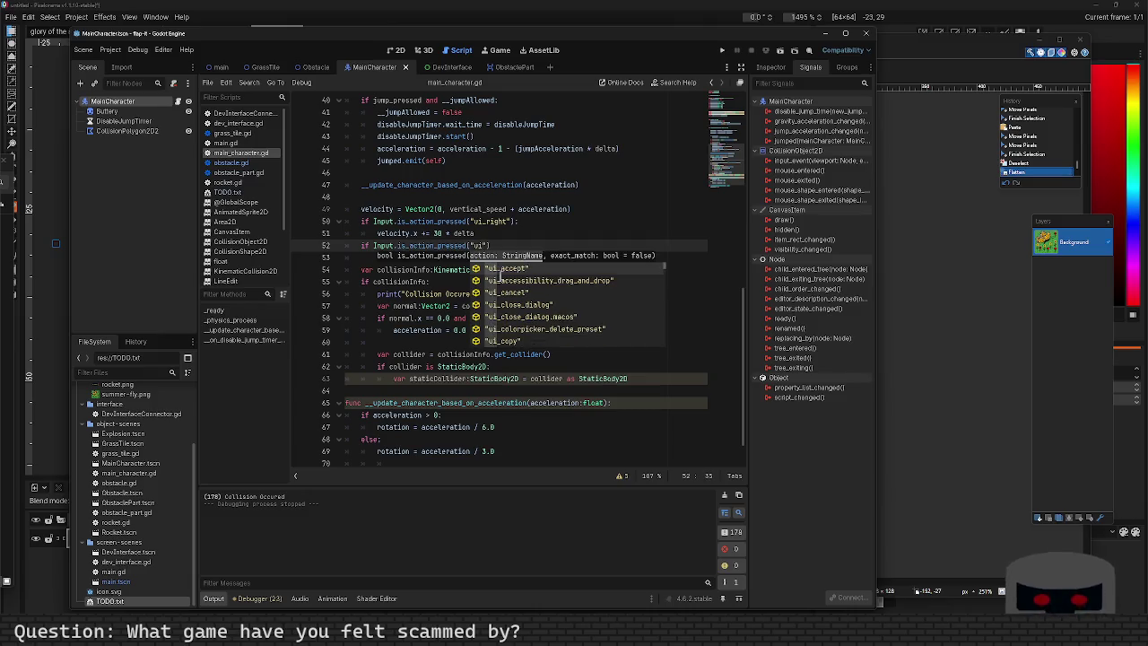
{"action": "type", "text": "_left\")"}
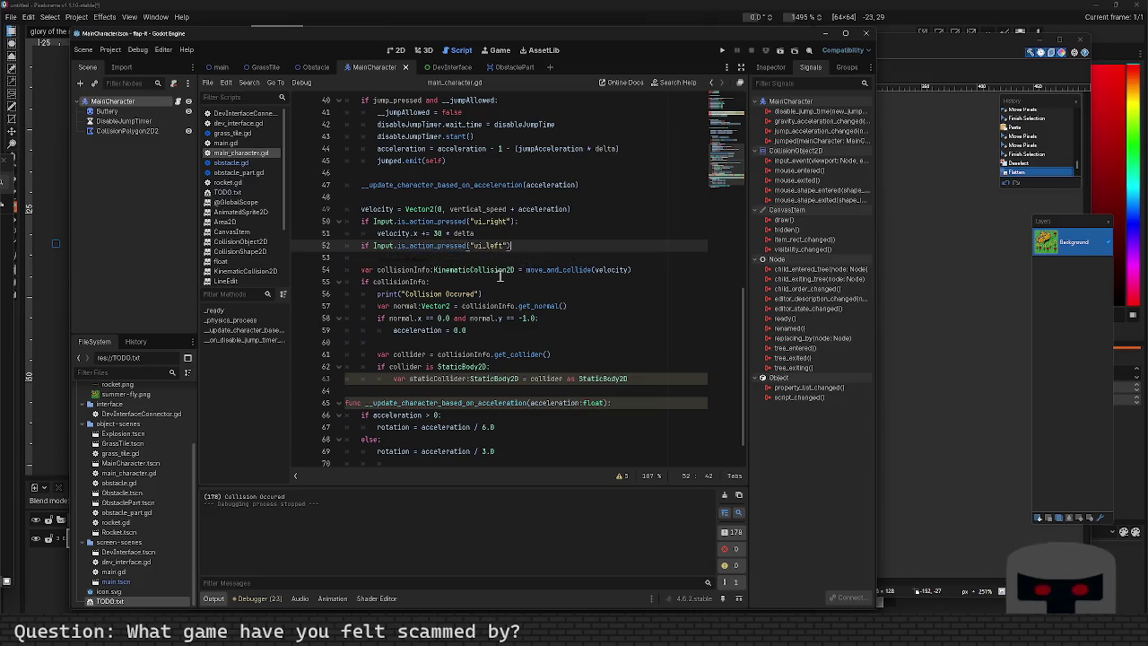
{"action": "key", "text": "Return"}
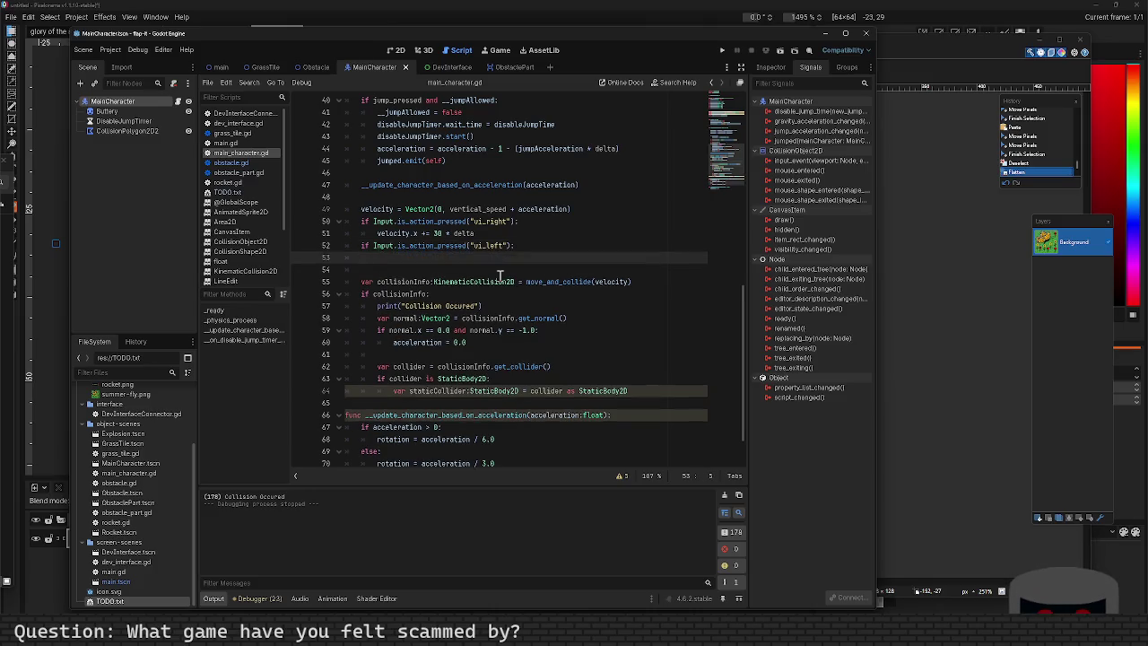
{"action": "type", "text": "vel"}
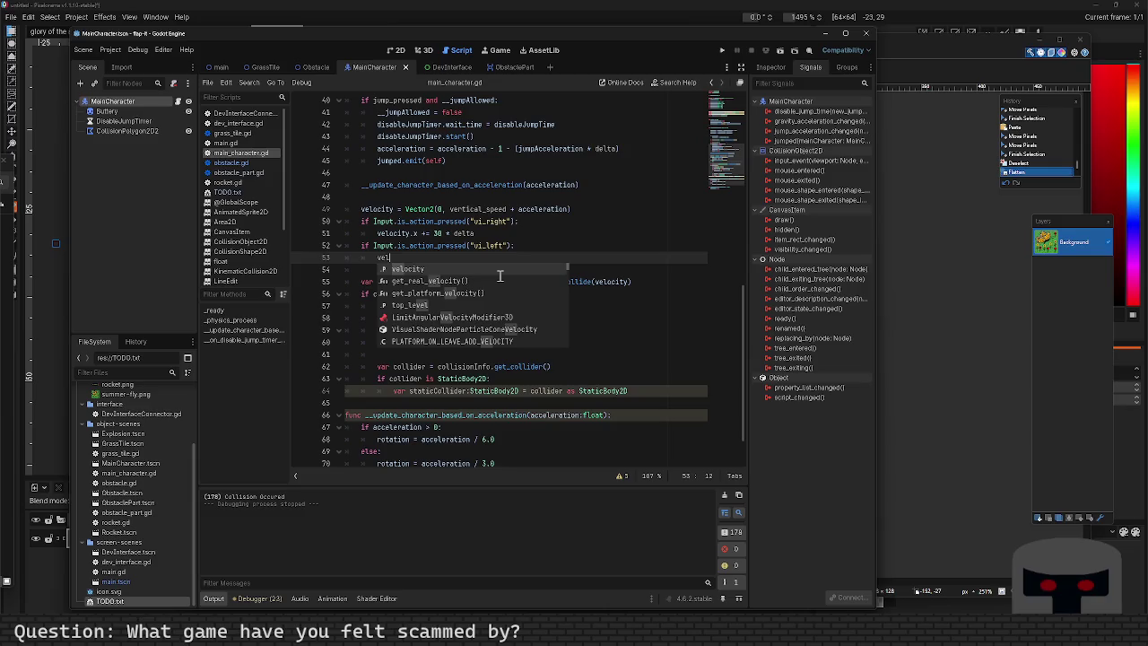
{"action": "key", "text": "Return"}
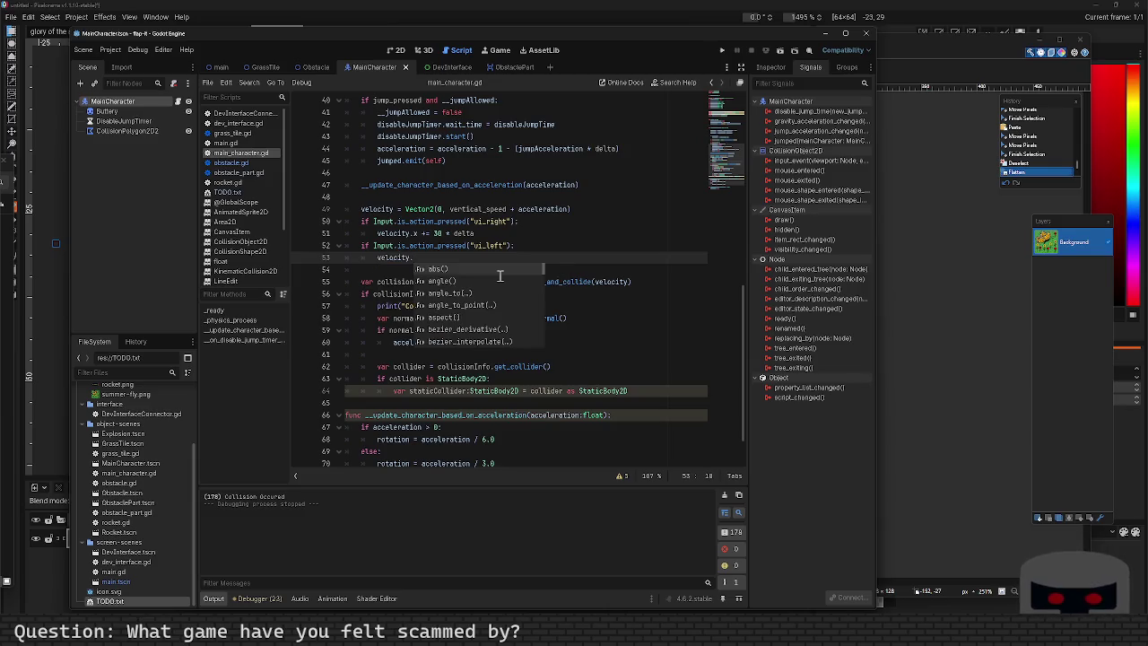
{"action": "type", "text": "x -= 30 * "}
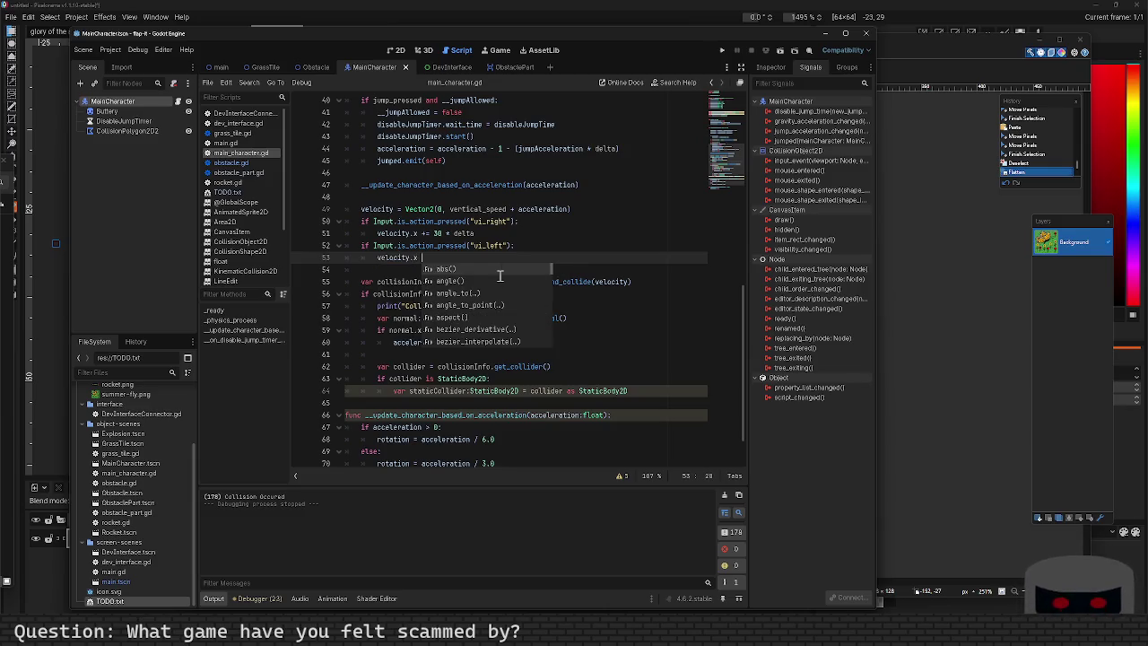
{"action": "type", "text": "delta"}
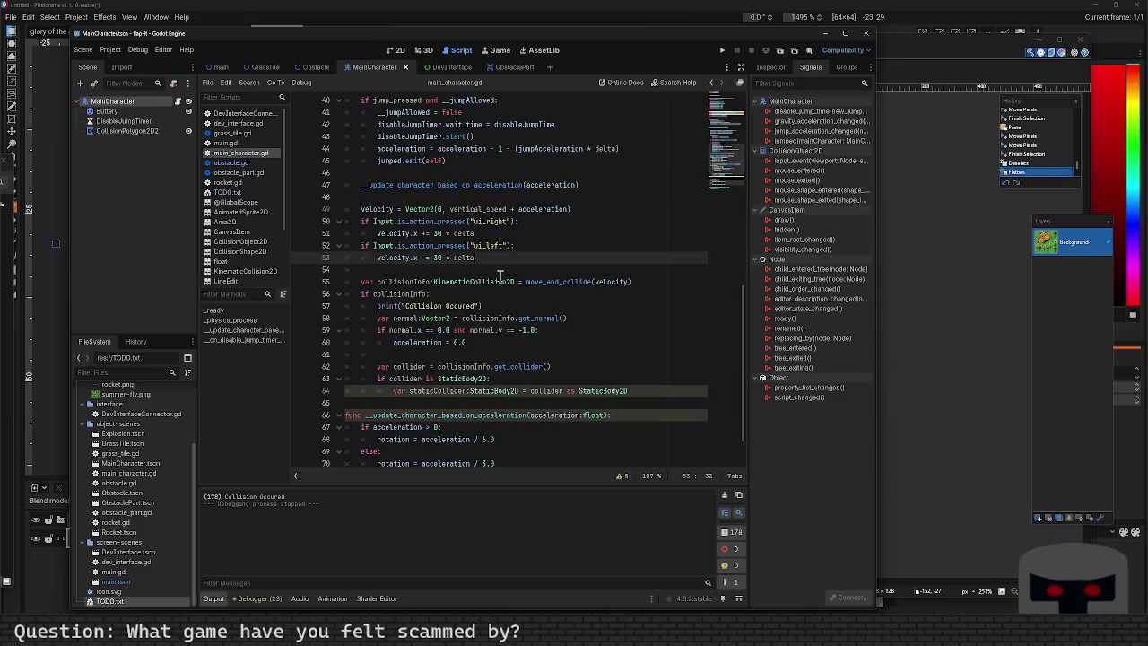
Start an if Input.is_action_pressed("ui_up") check at the outer indentation level below it.
{"action": "key", "text": "Return"}
{"action": "key", "text": "BackSpace"}
{"action": "type", "text": "if Input."}
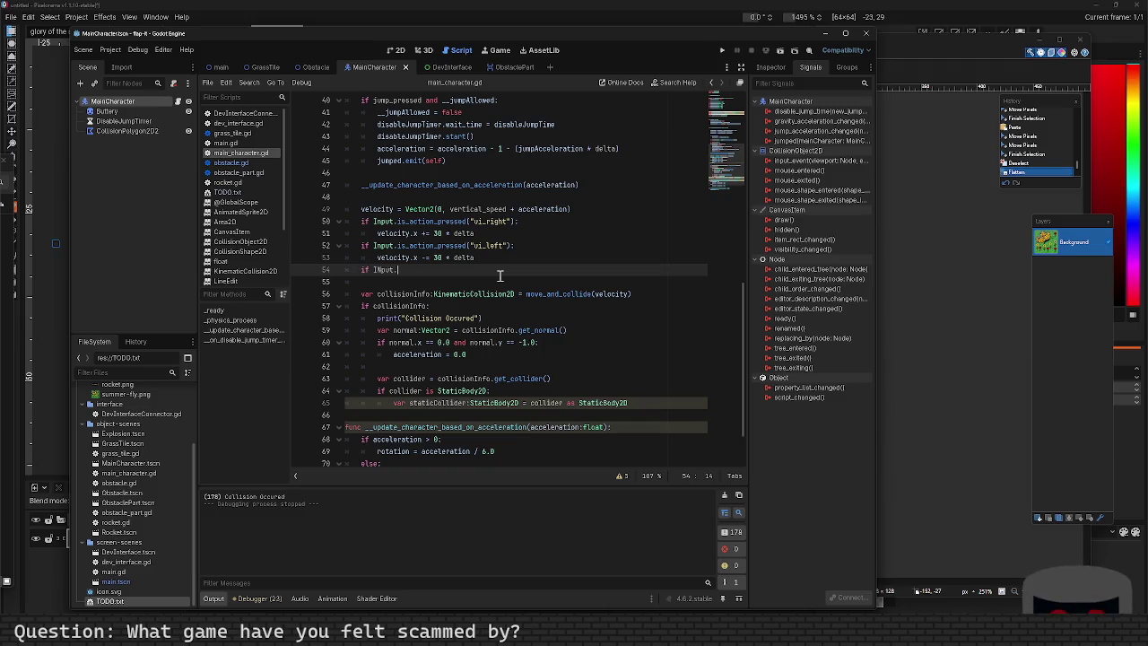
{"action": "type", "text": "is_action_pre"}
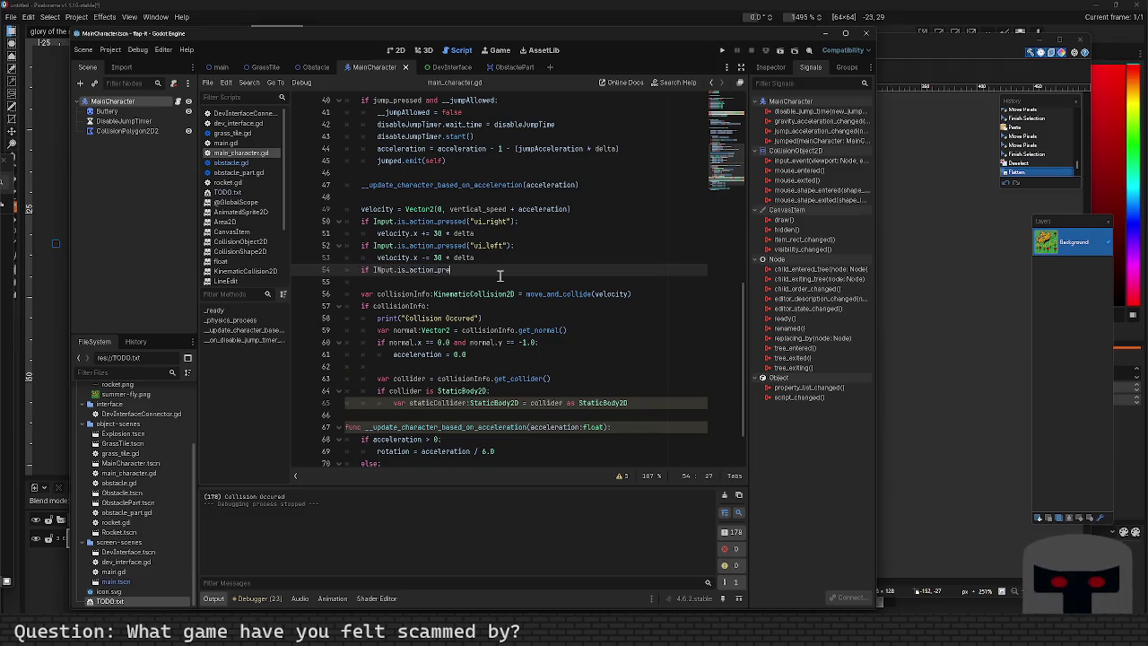
{"action": "type", "text": "ssed(\"ui_up\""}
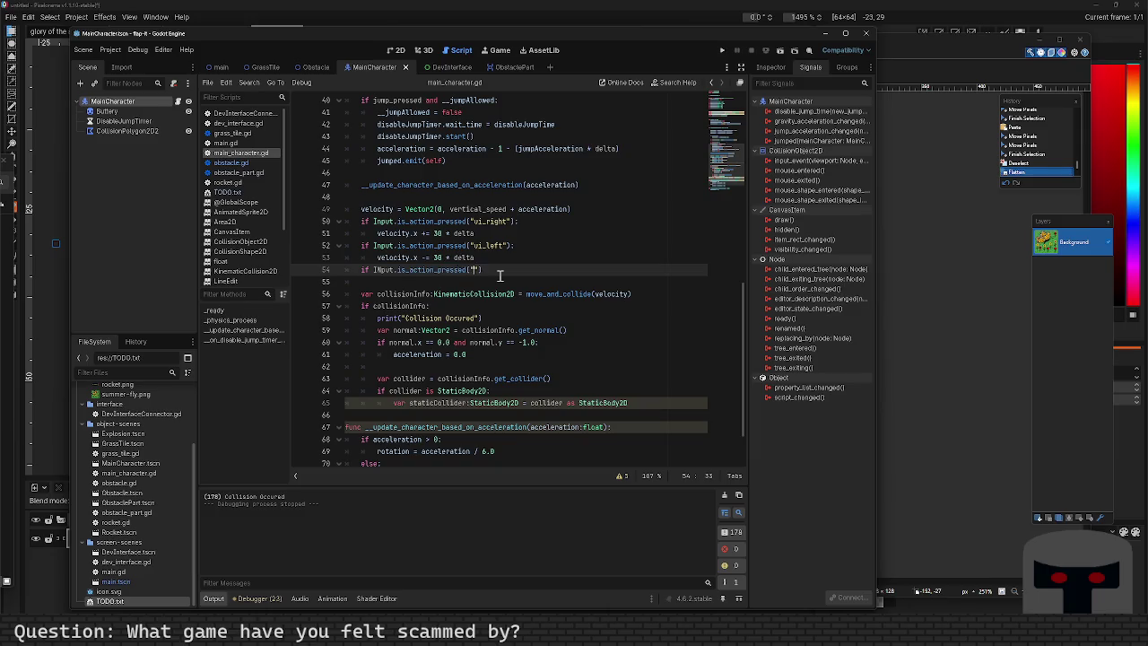
{"action": "type", "text": ")"}
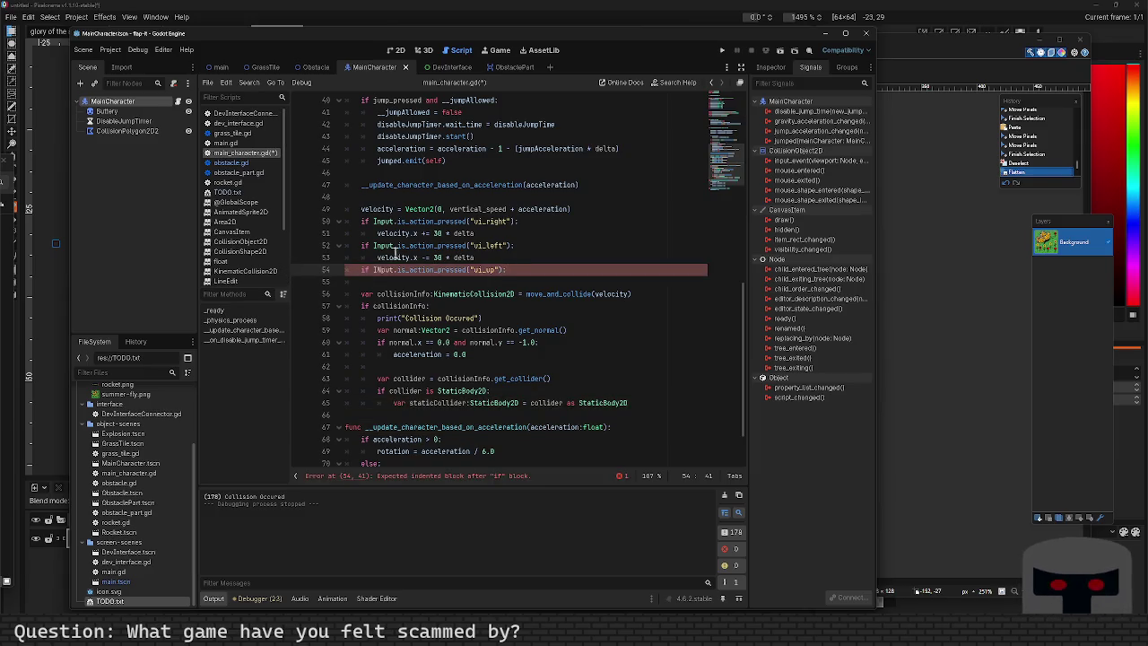
Give the ui_up check a velocity.y -= 30 * delta body and begin an is_action_pressed("ui_down") check below.
{"action": "left_click", "coordinate": [379, 269]}
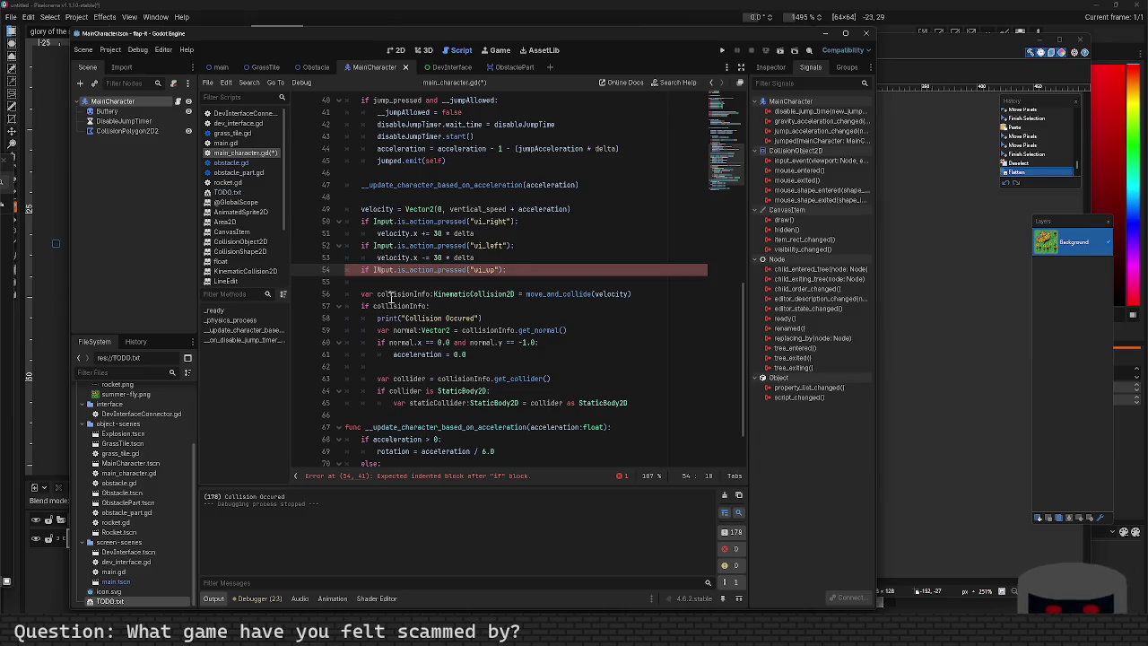
{"action": "key", "text": "End"}
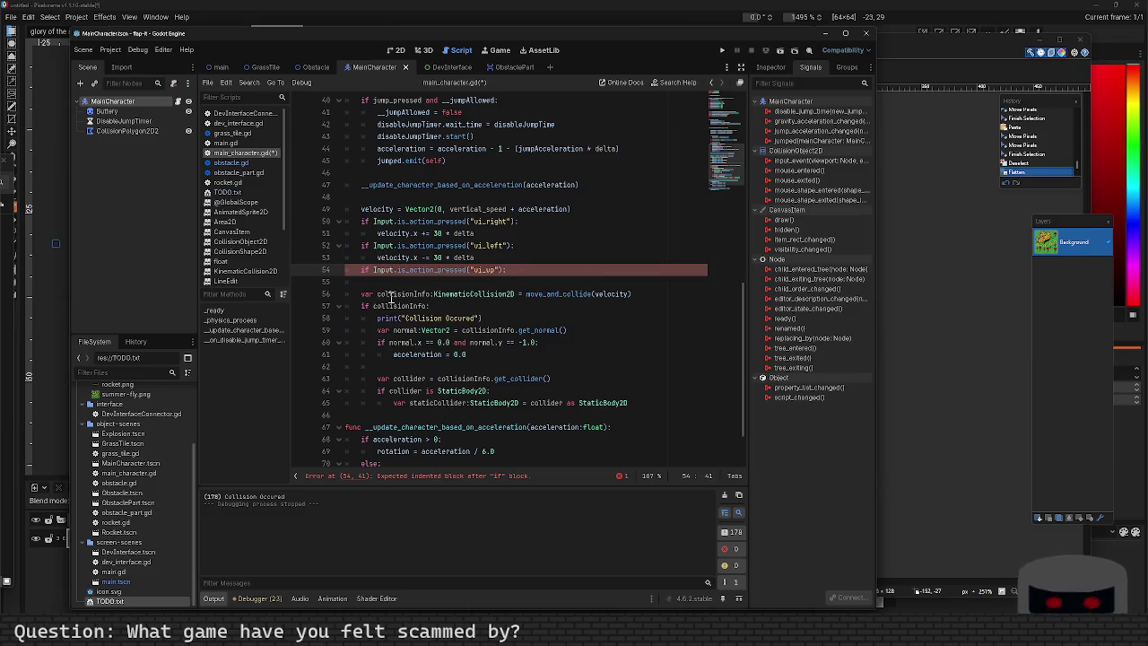
{"action": "key", "text": "Return"}
{"action": "type", "text": "vel"}
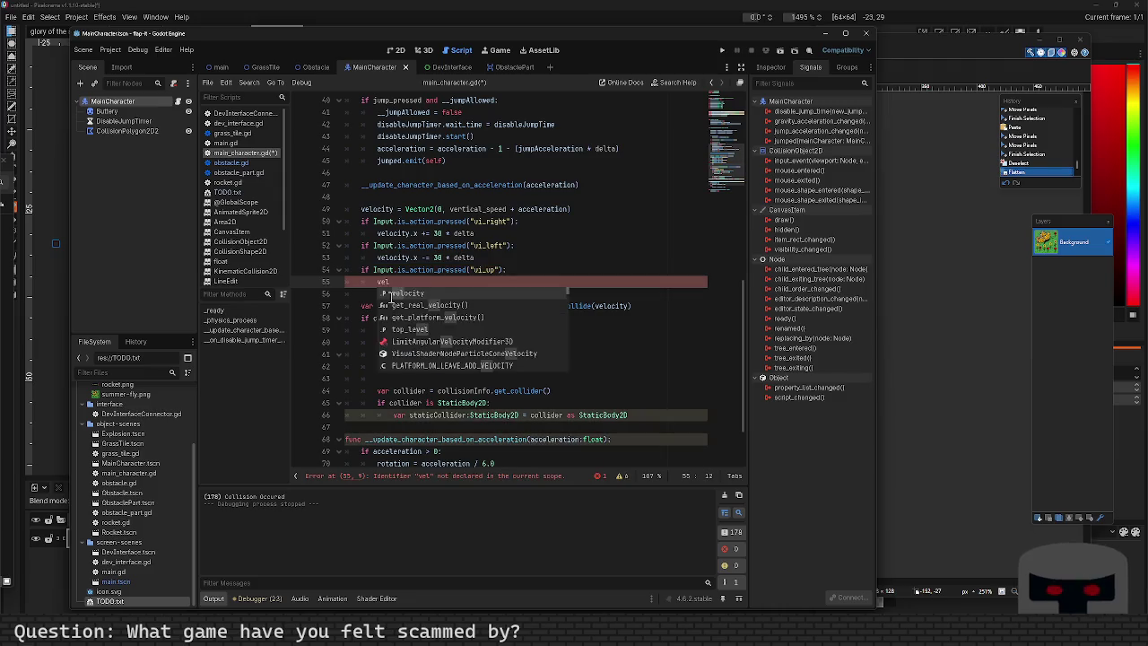
{"action": "type", "text": "ocity.y -= 30 *d"}
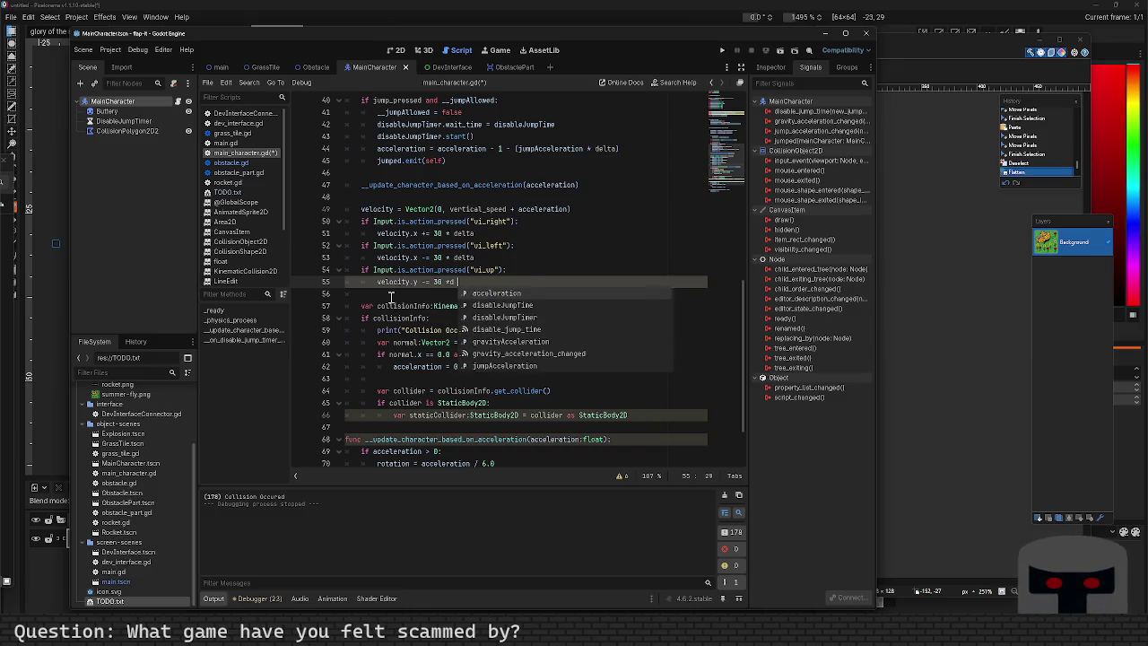
{"action": "key", "text": "BackSpace"}
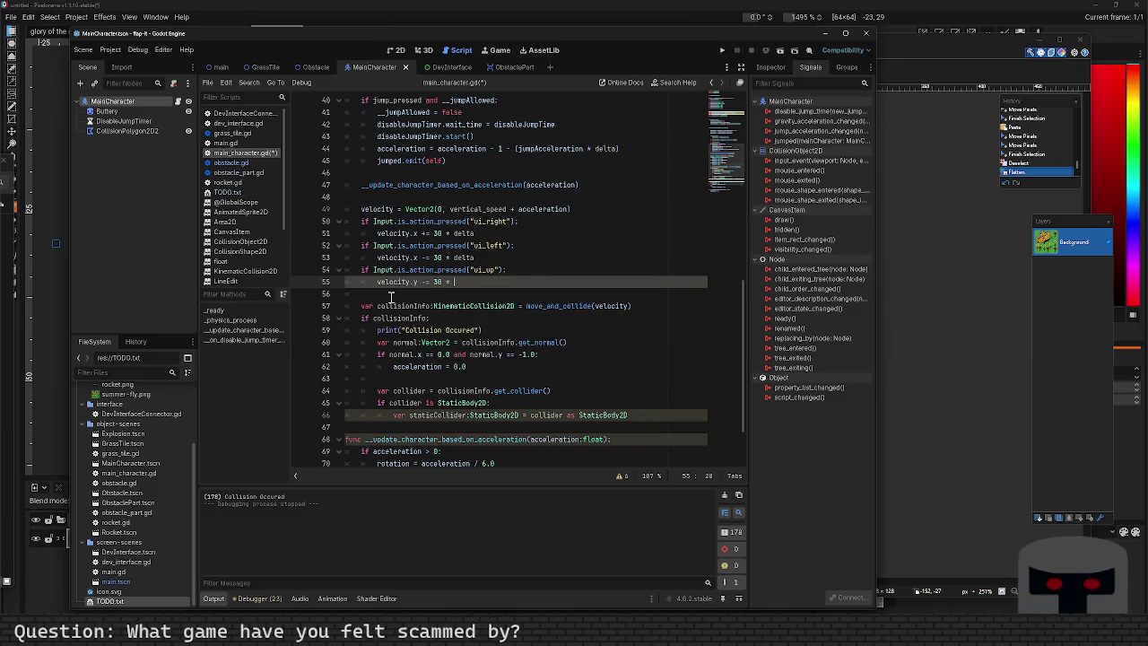
{"action": "type", "text": "delta"}
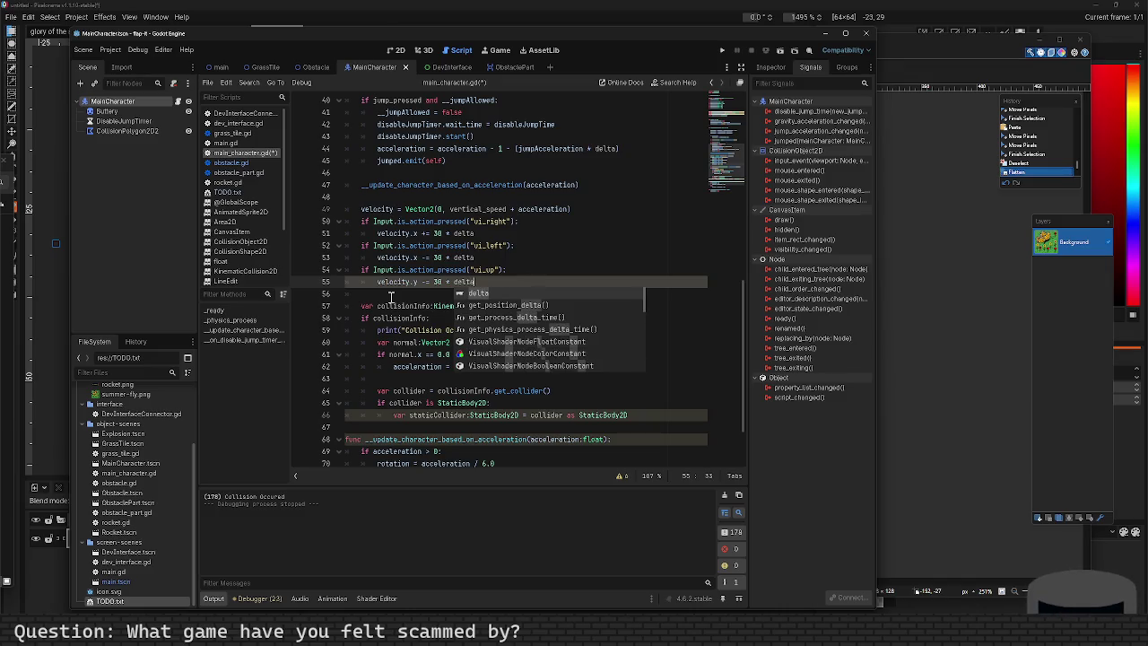
{"action": "key", "text": "Return"}
{"action": "type", "text": "if In"}
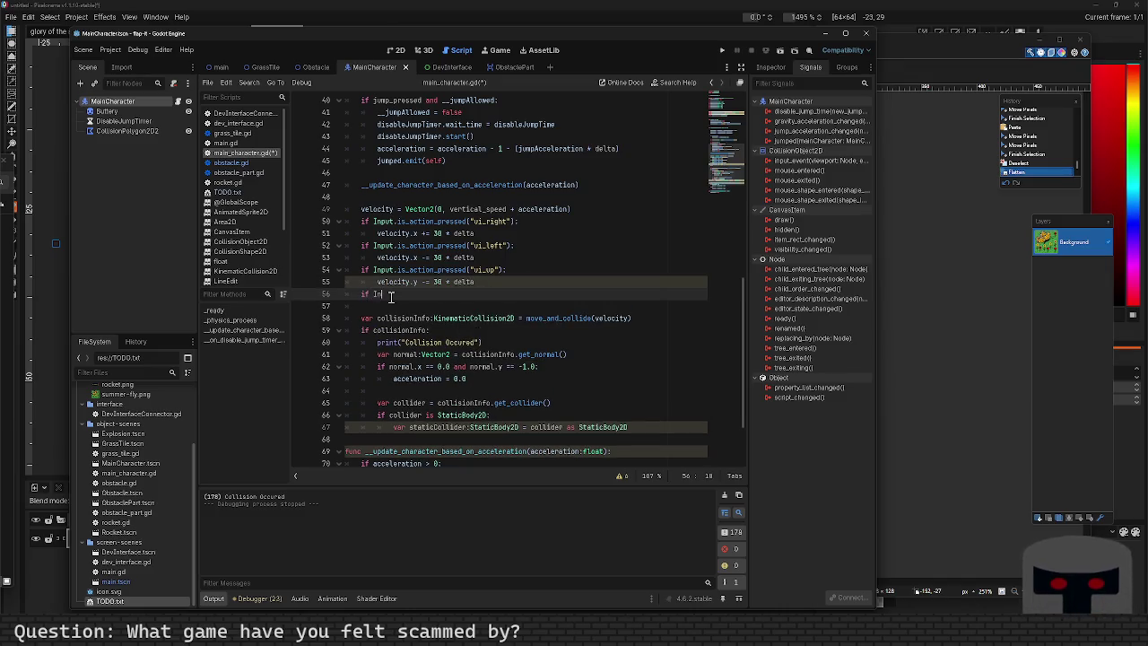
{"action": "type", "text": "put.is_ac"}
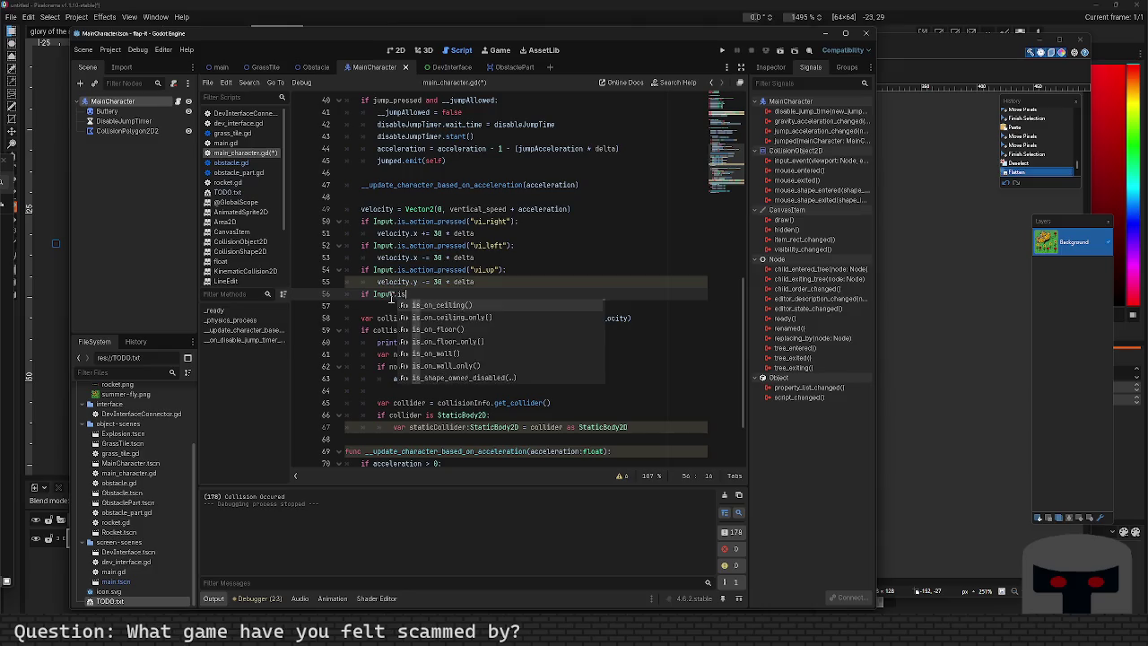
{"action": "type", "text": "tion_pre"}
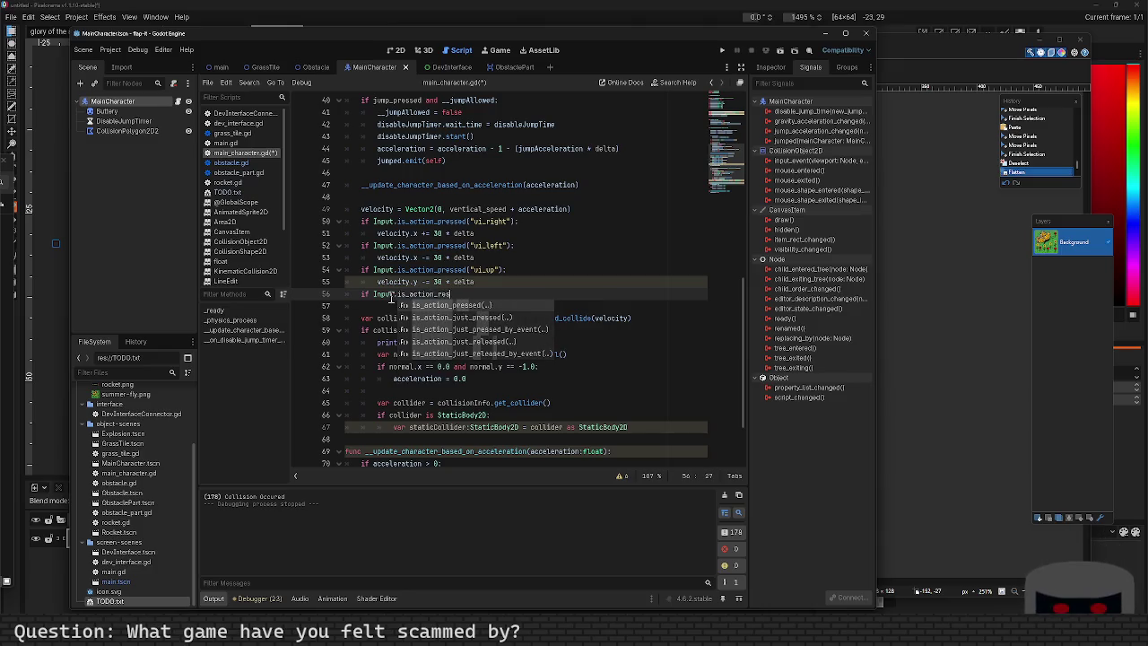
{"action": "type", "text": "ssed(\""}
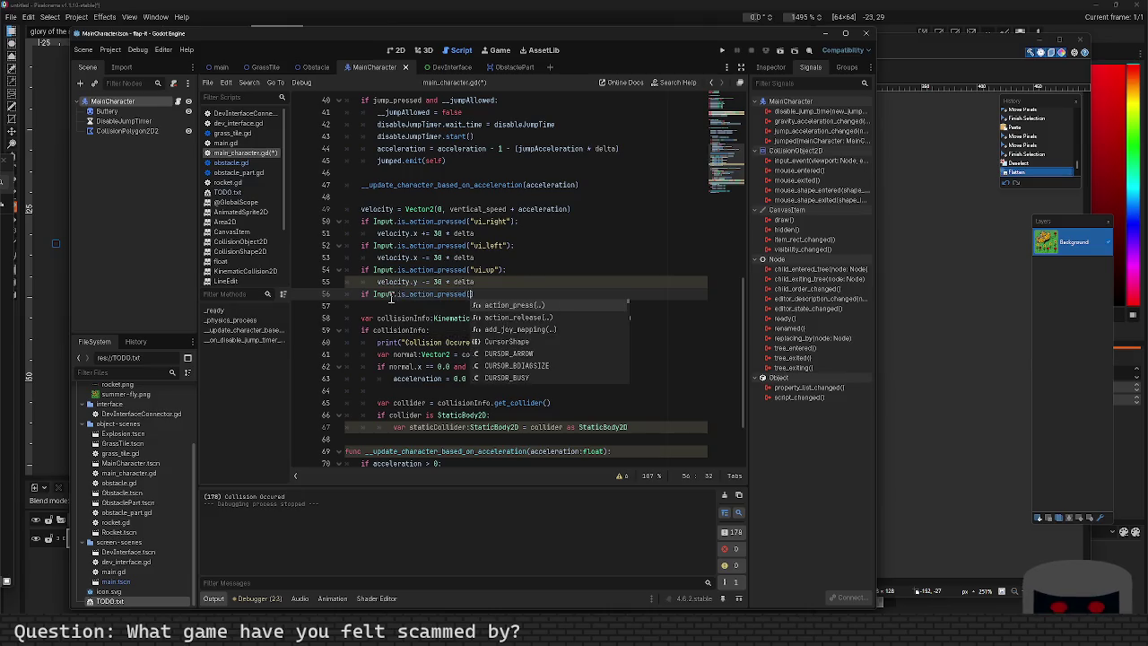
{"action": "type", "text": "ui_down\"):"}
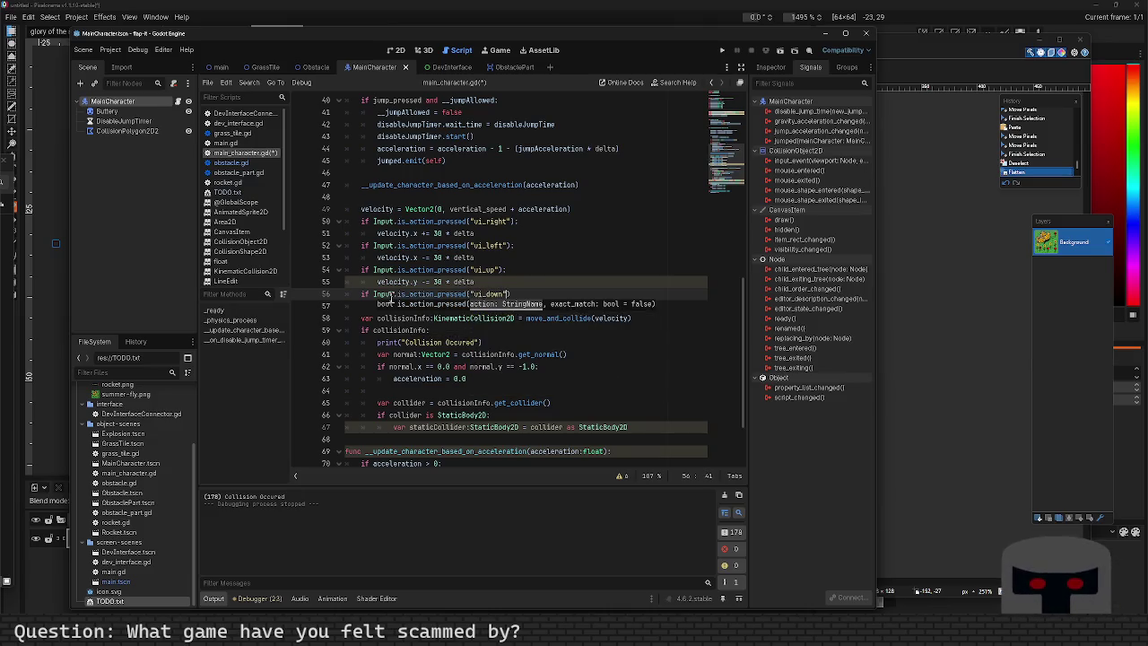
Add 'velocity.y += 30 * delta' as the body of the ui_down check.
{"action": "key", "text": "Return"}
{"action": "type", "text": "velo"}
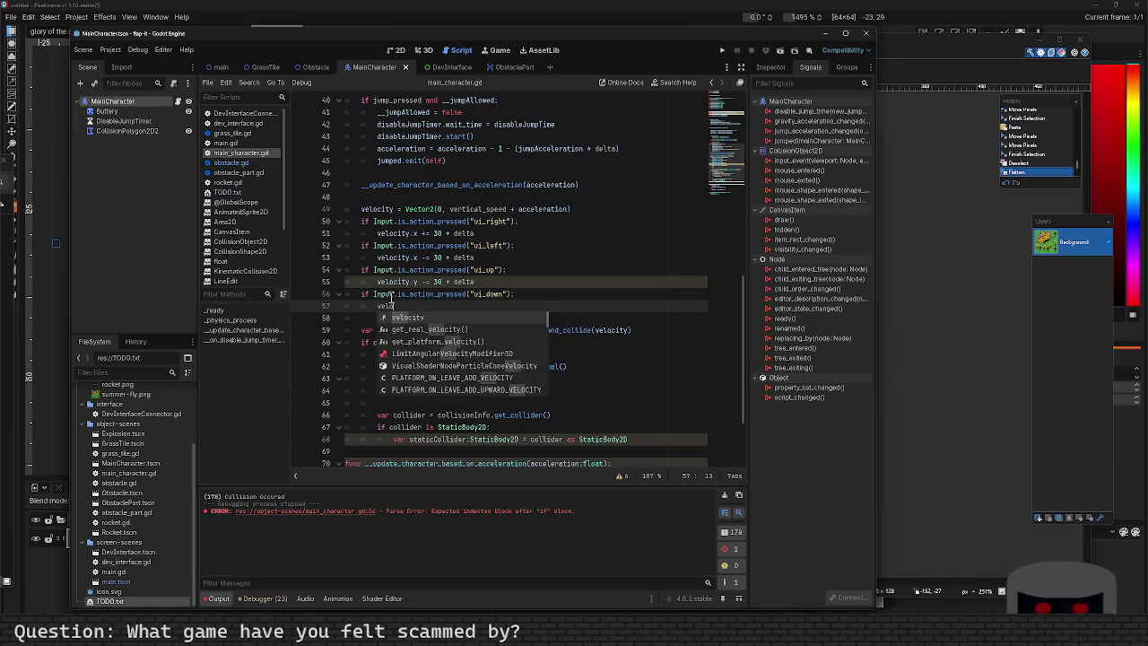
{"action": "type", "text": "city.y "}
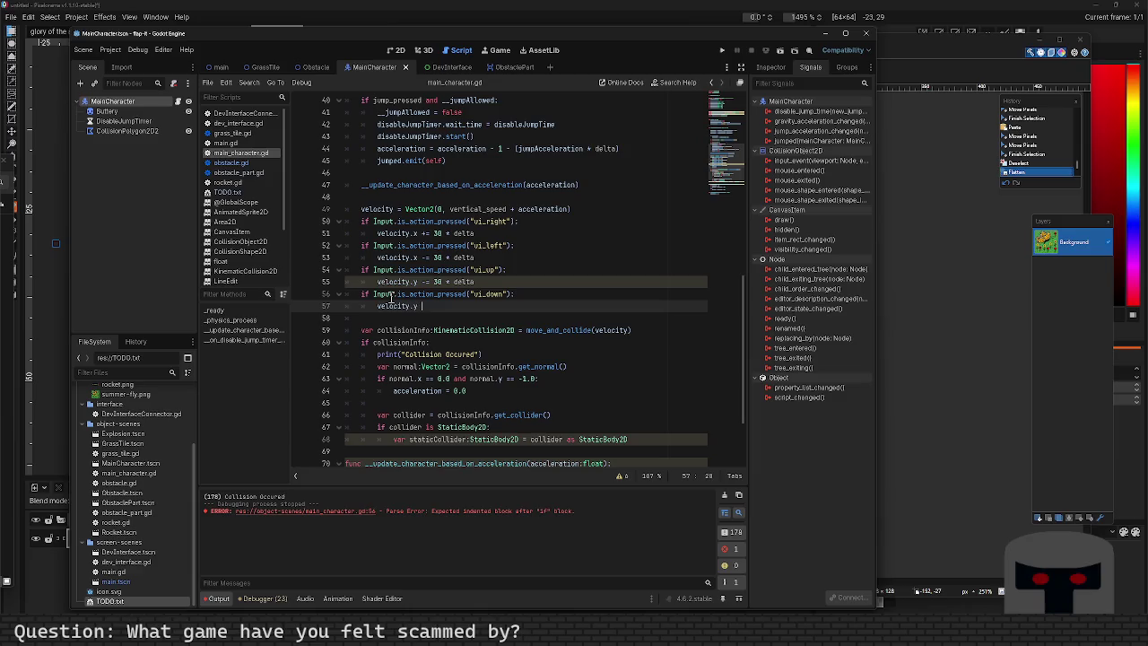
{"action": "type", "text": "+= 30 * delta"}
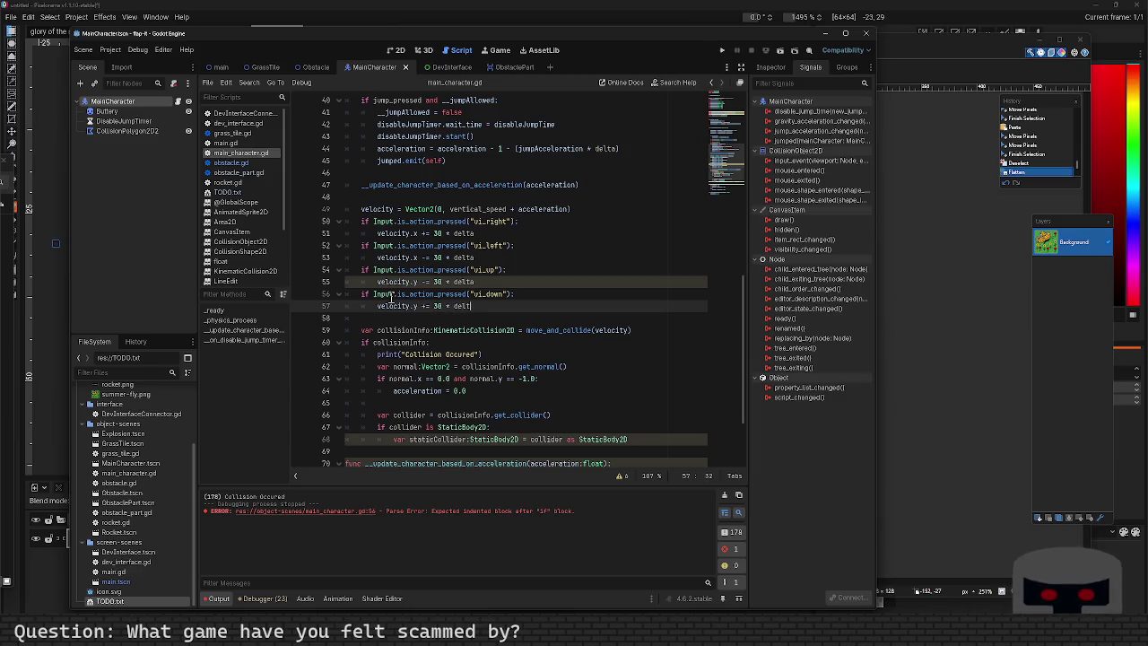
{"action": "key", "text": "Down"}
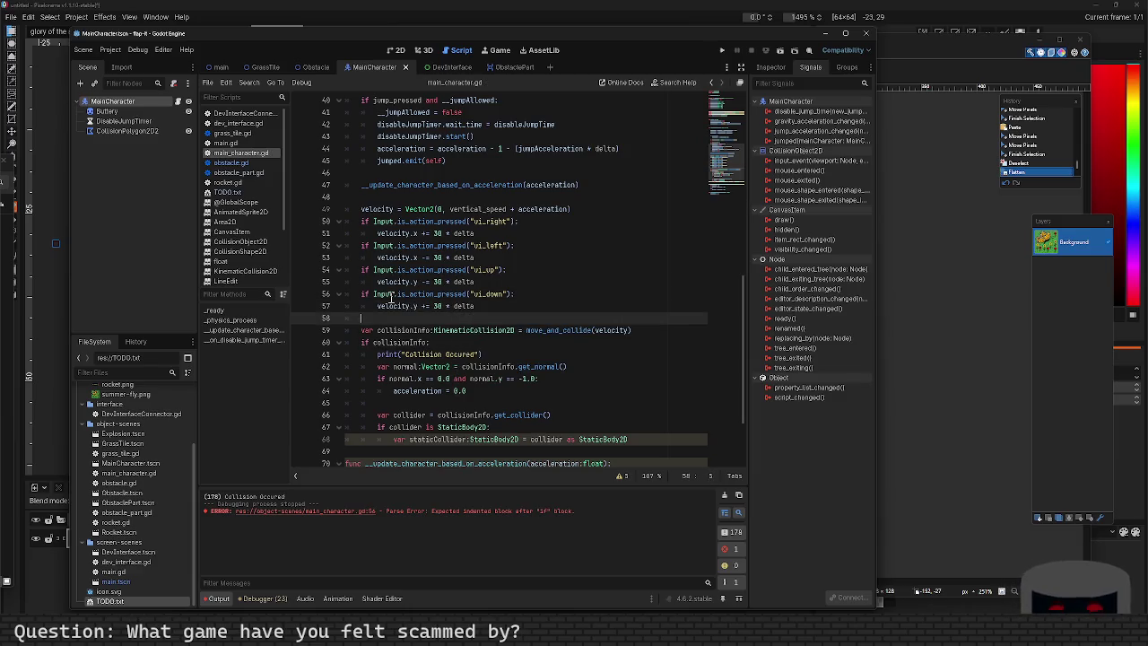
{"action": "scroll", "coordinate": [435, 368], "scroll_direction": "down", "scroll_amount": 1}
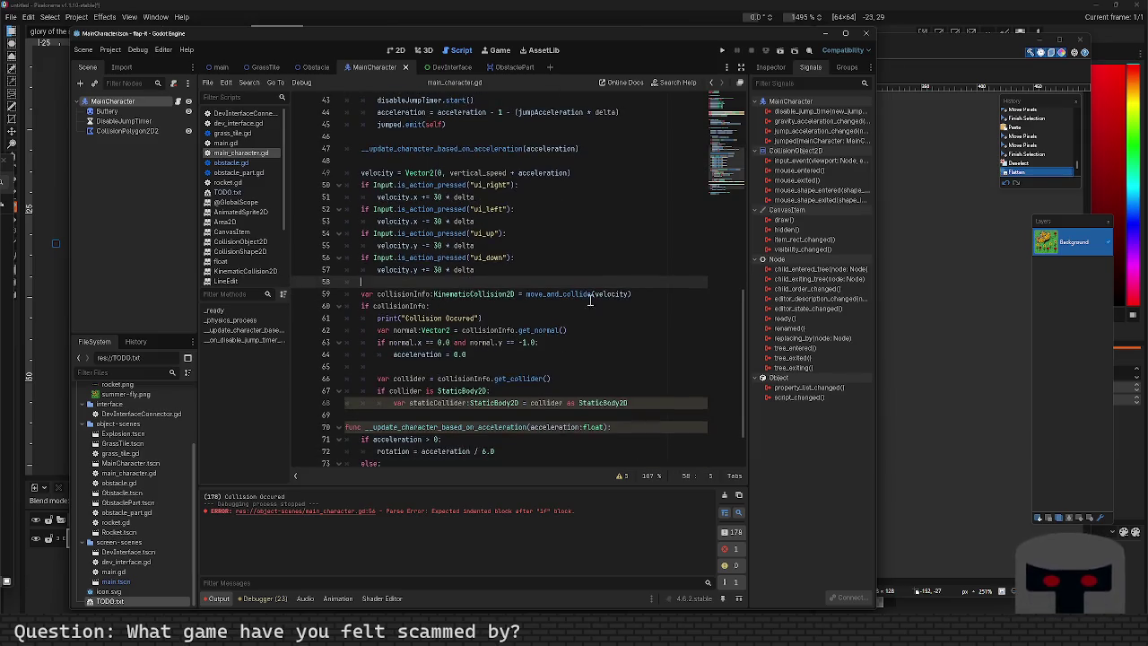
Copy the collisionInfo move_and_collide line to just after the ui_down block.
{"action": "left_click", "coordinate": [651, 294]}
{"action": "left_click", "coordinate": [359, 294], "text": "shift"}
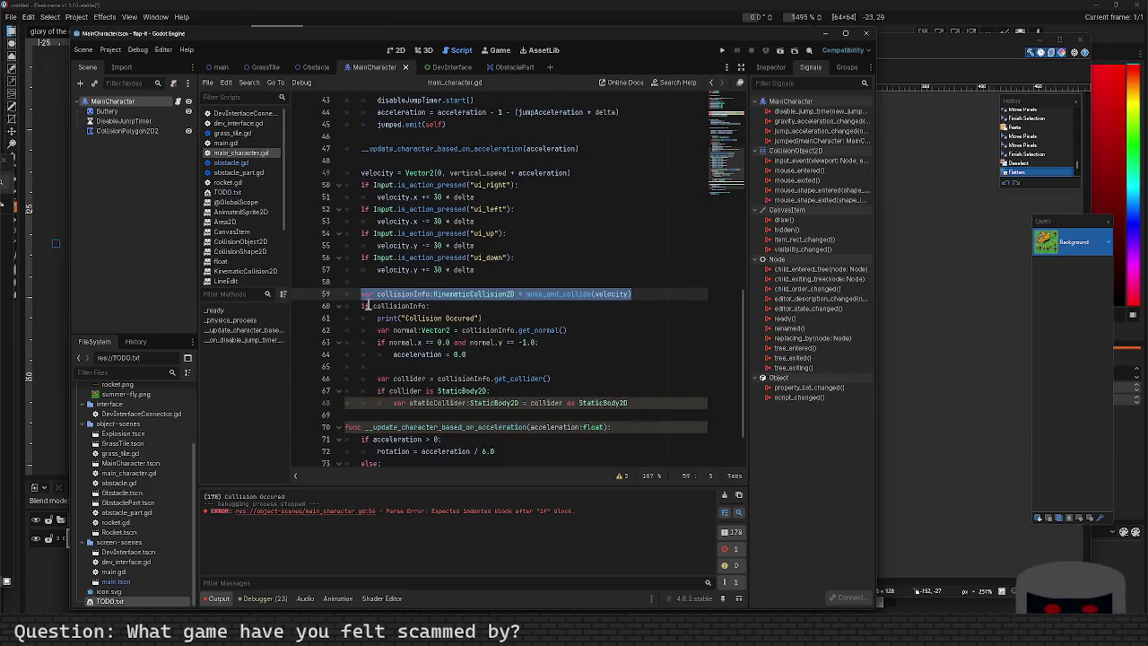
{"action": "left_click", "coordinate": [366, 281]}
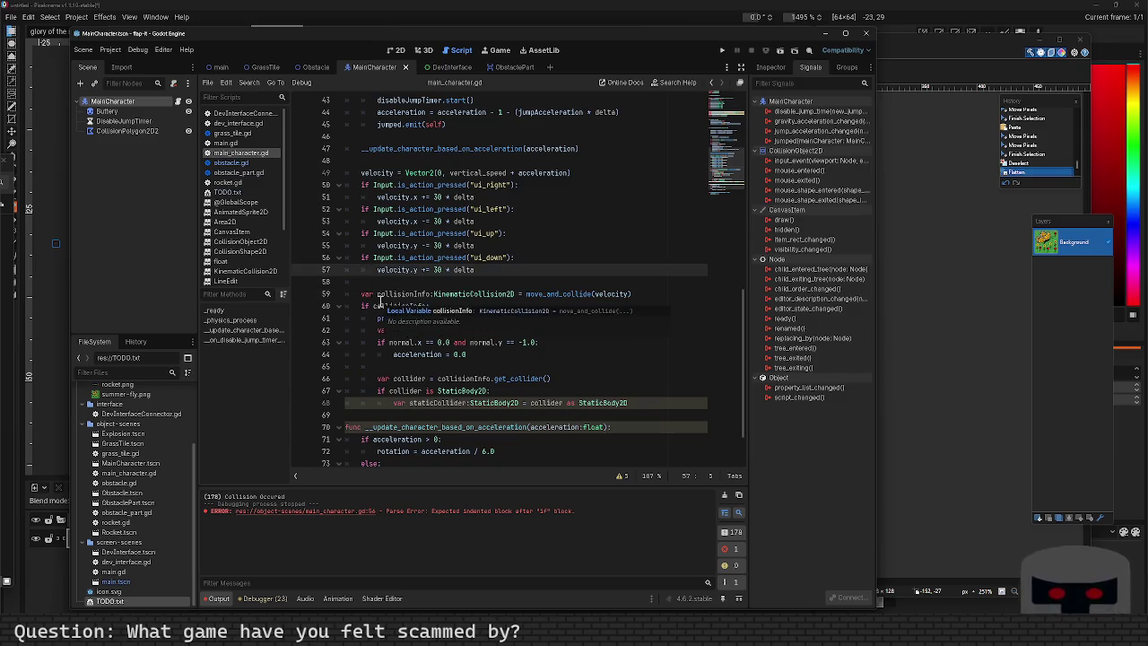
{"action": "key", "text": "ctrl+shift+Return"}
{"action": "key", "text": "Return"}
{"action": "type", "text": "var collisionInfo:KinematicCollision2D = move_and_collide(velocity)"}
{"action": "key", "text": "alt+Up"}
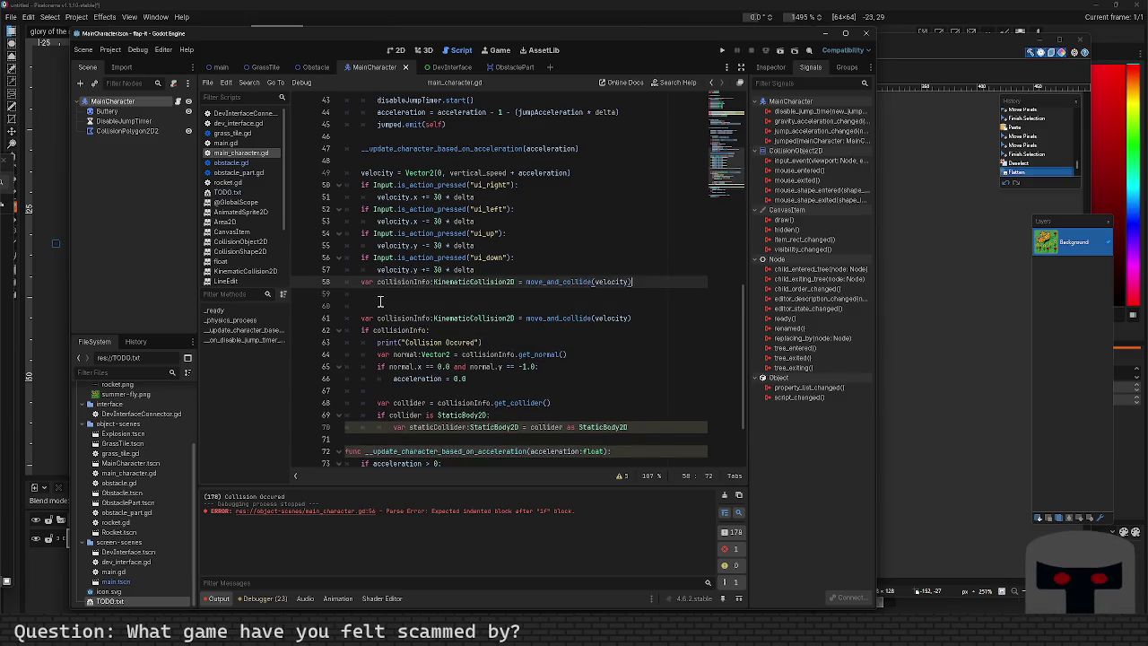
Delete the old 'velocity = Vector2(0, vertical_speed + acceleration)' line.
{"action": "key", "text": "Down"}
{"action": "key", "text": "Down"}
{"action": "key", "text": "Down"}
{"action": "key", "text": "Up"}
{"action": "key", "text": "Up"}
{"action": "key", "text": "Up"}
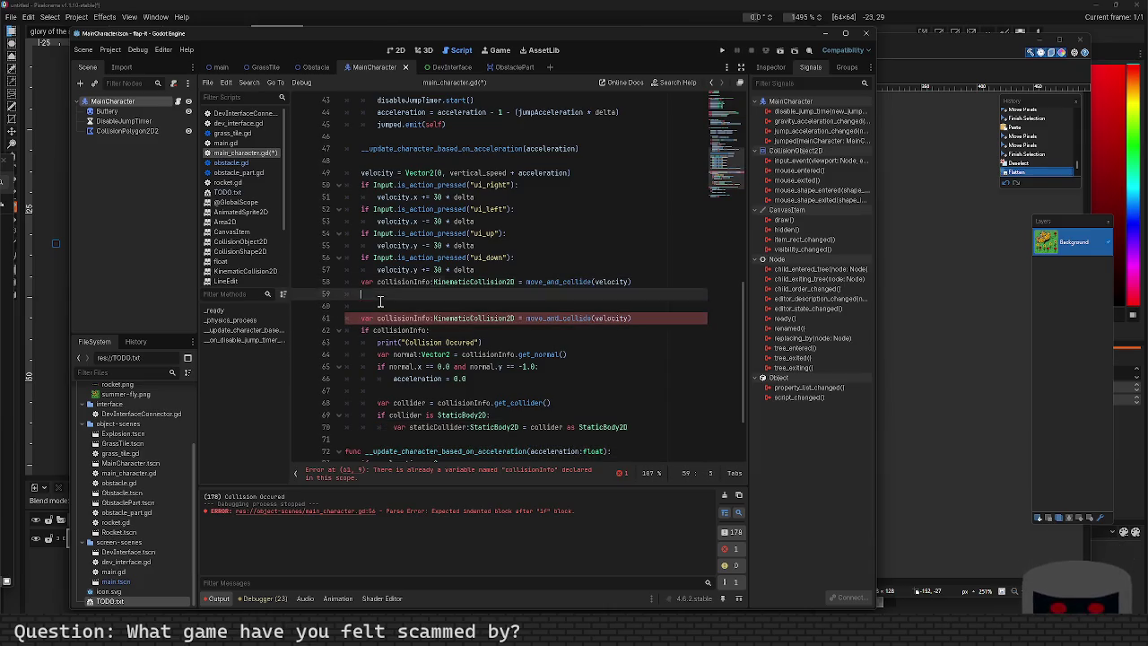
{"action": "key", "text": "Up"}
{"action": "key", "text": "Up"}
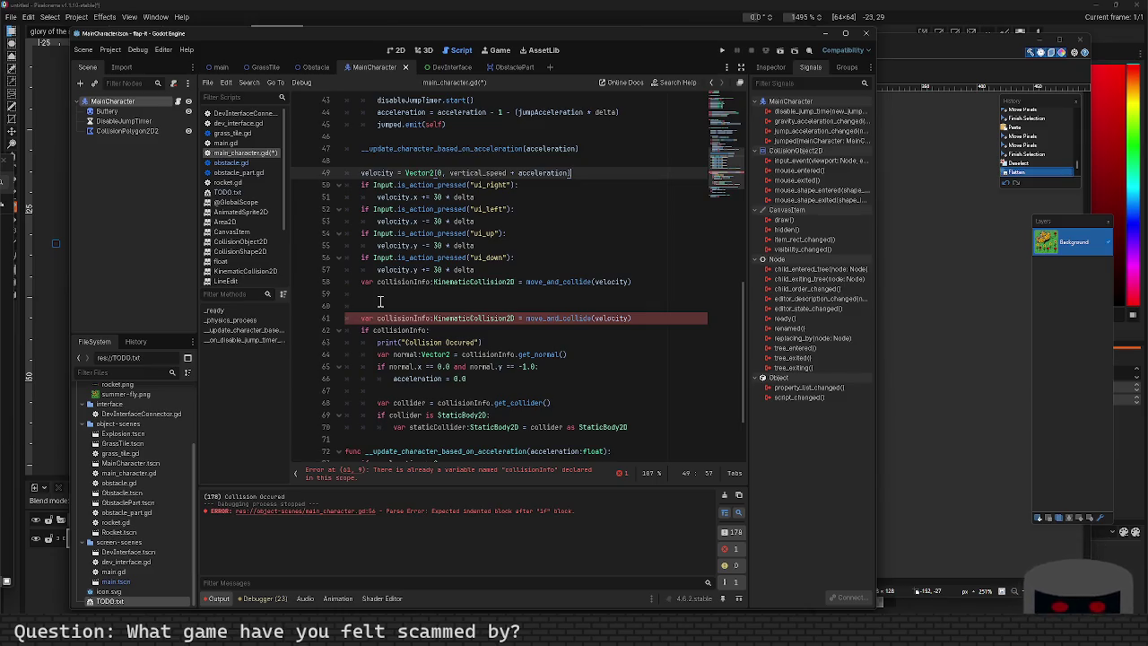
{"action": "key", "text": "ctrl+k"}
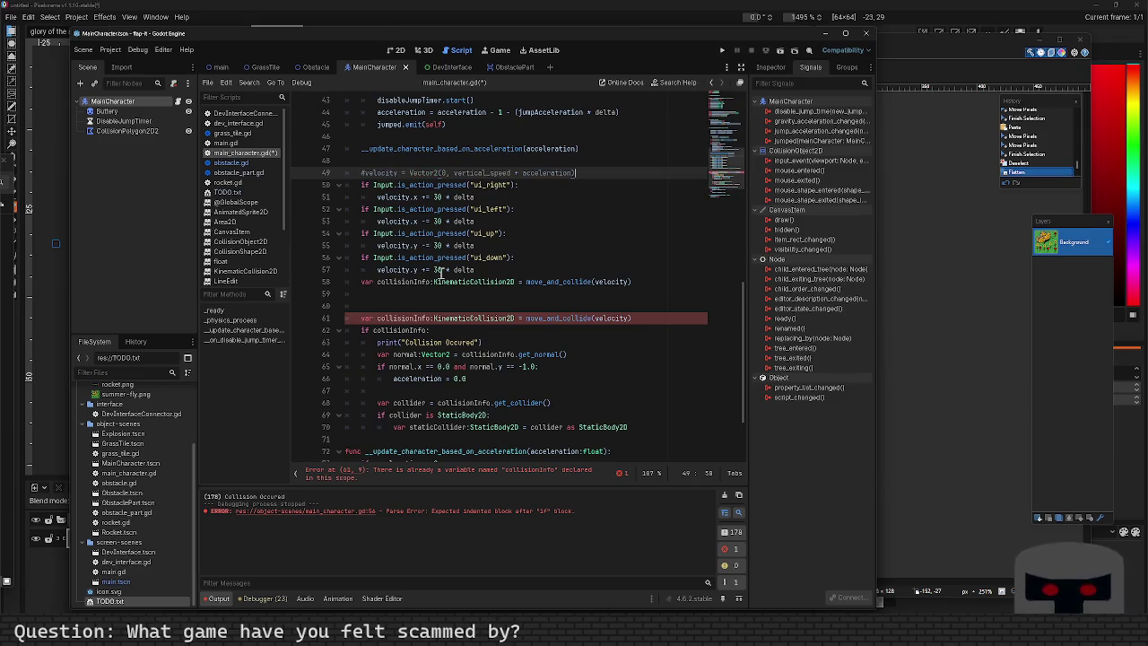
{"action": "key", "text": "shift+Home"}
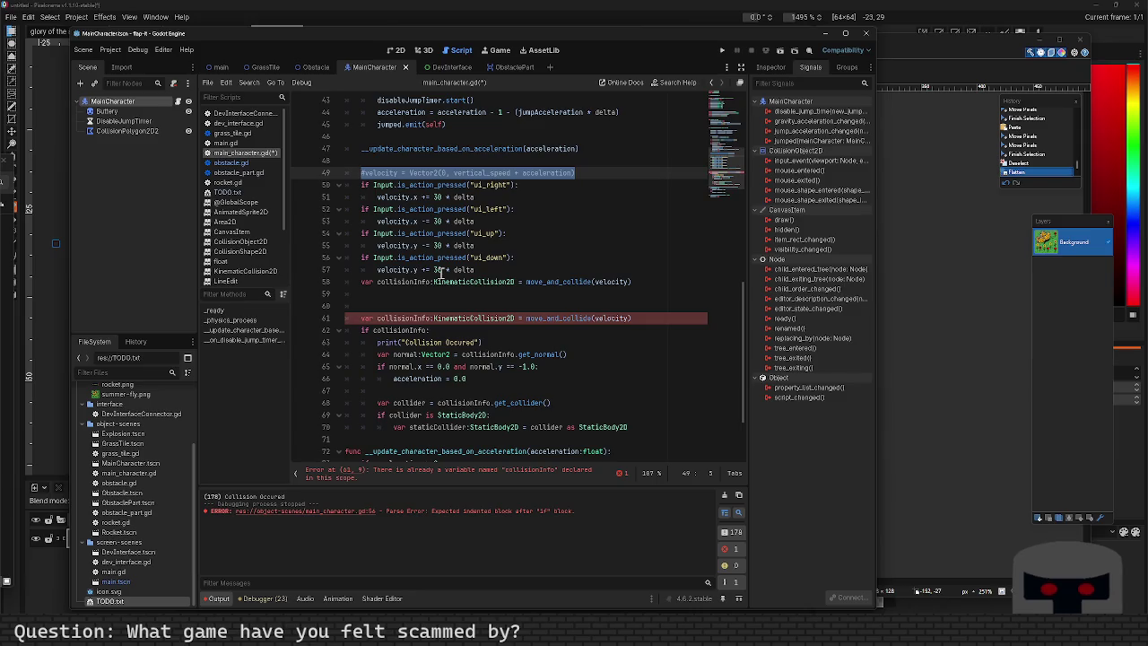
{"action": "key", "text": "BackSpace"}
{"action": "key", "text": "Down"}
{"action": "key", "text": "Down"}
{"action": "key", "text": "Down"}
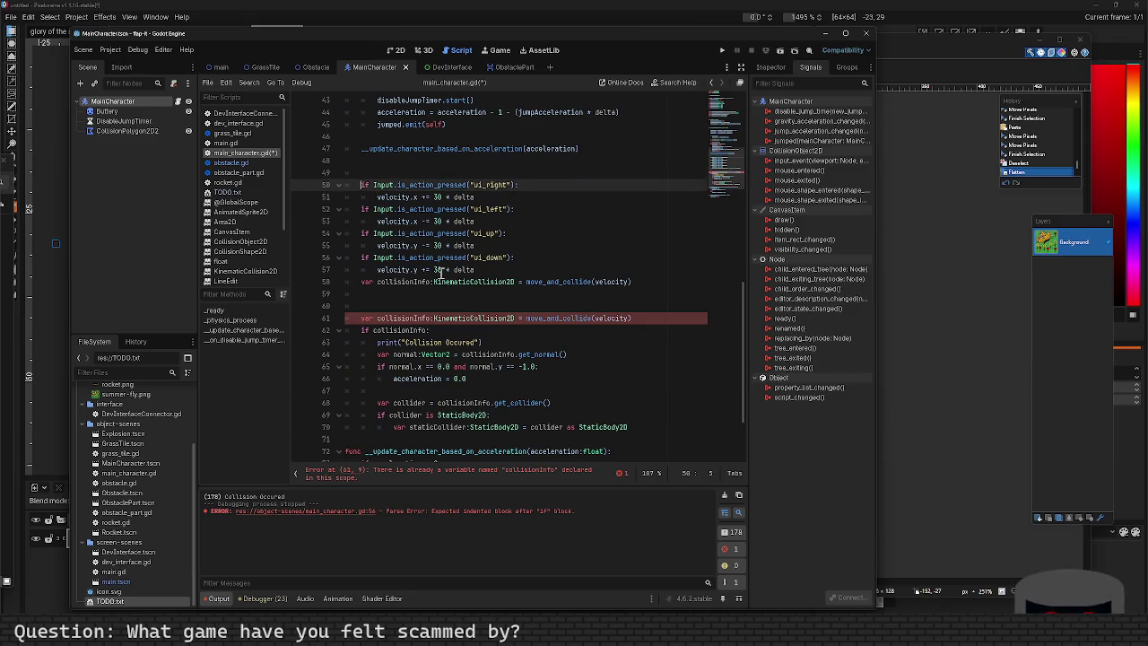
Paste the velocity line at line 60 and copy the 'if collisionInfo:' block (lines 62–70).
{"action": "type", "text": "velocity = Vector2(0, vertical_speed + acceleration)"}
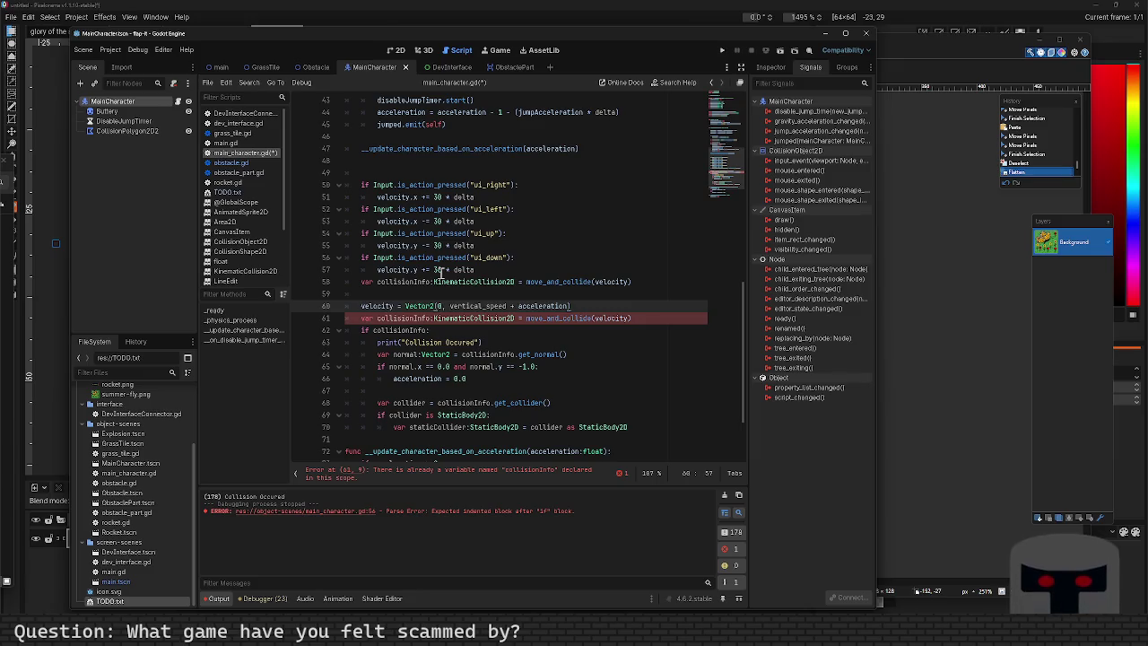
{"action": "key", "text": "Up"}
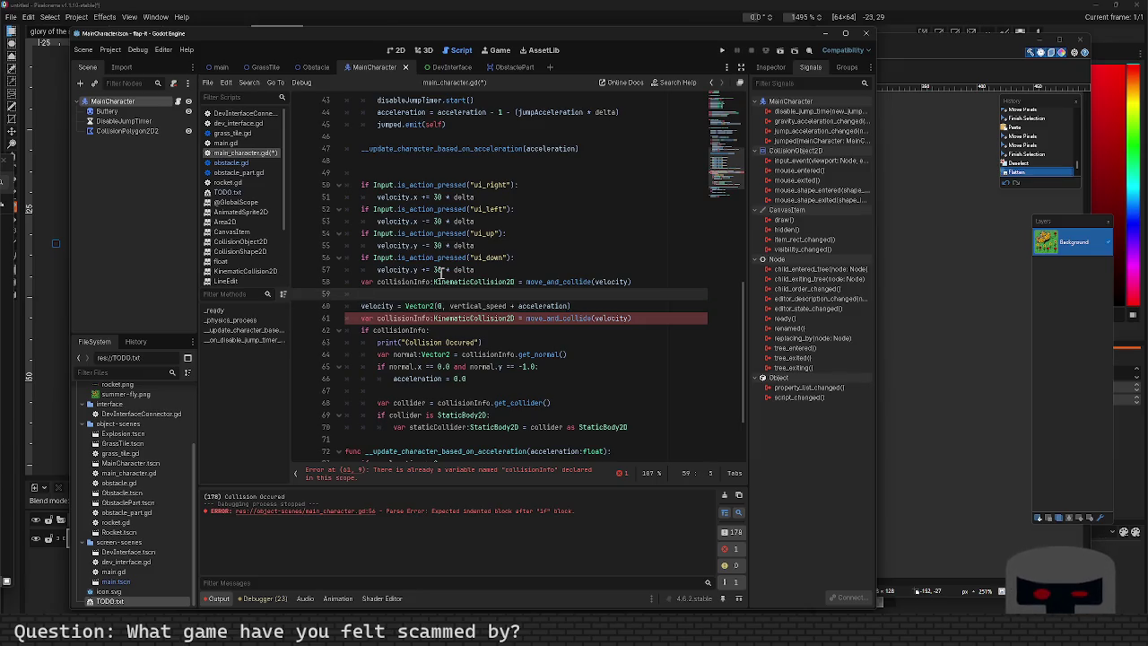
{"action": "key", "text": "Down"}
{"action": "key", "text": "Down"}
{"action": "key", "text": "Down"}
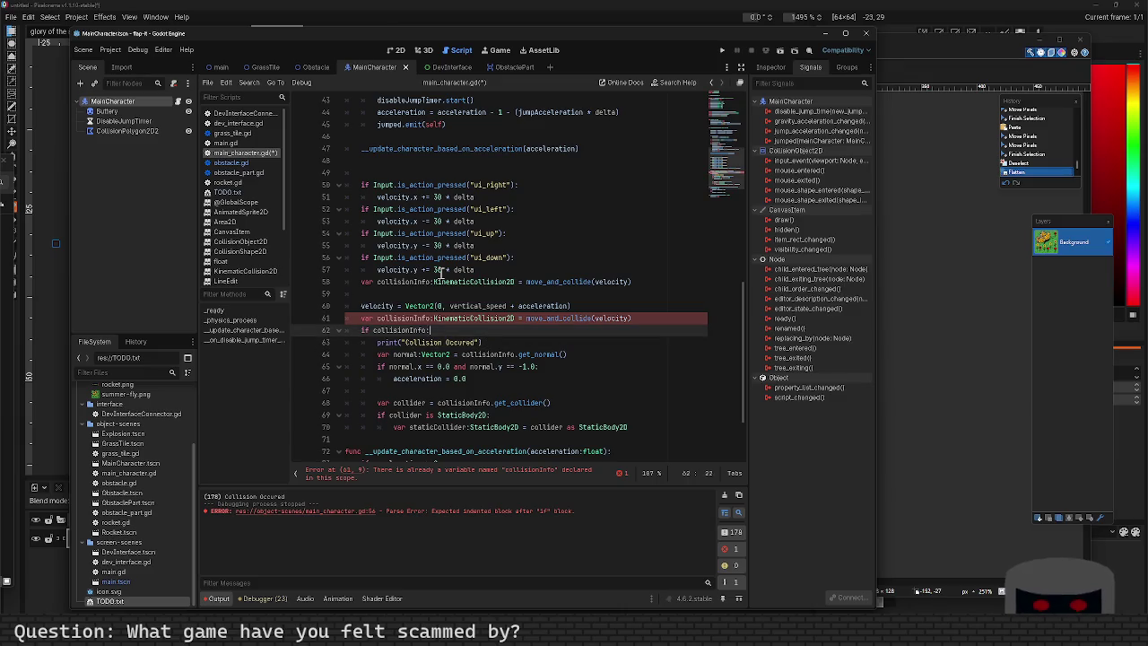
{"action": "key", "text": "shift+Down"}
{"action": "key", "text": "shift+Down"}
{"action": "key", "text": "shift+Down"}
{"action": "key", "text": "shift+End"}
{"action": "key", "text": "ctrl+c"}
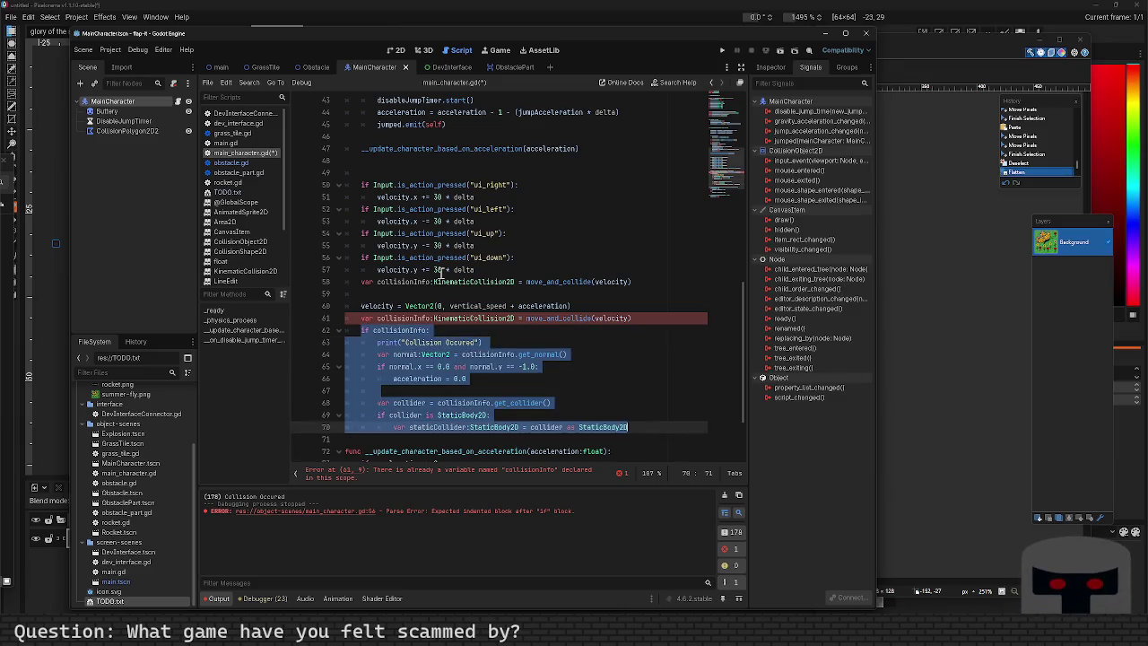
Paste the collision-handling block at line 59, right after the new move_and_collide call.
{"action": "key", "text": "Up"}
{"action": "key", "text": "Up"}
{"action": "key", "text": "Up"}
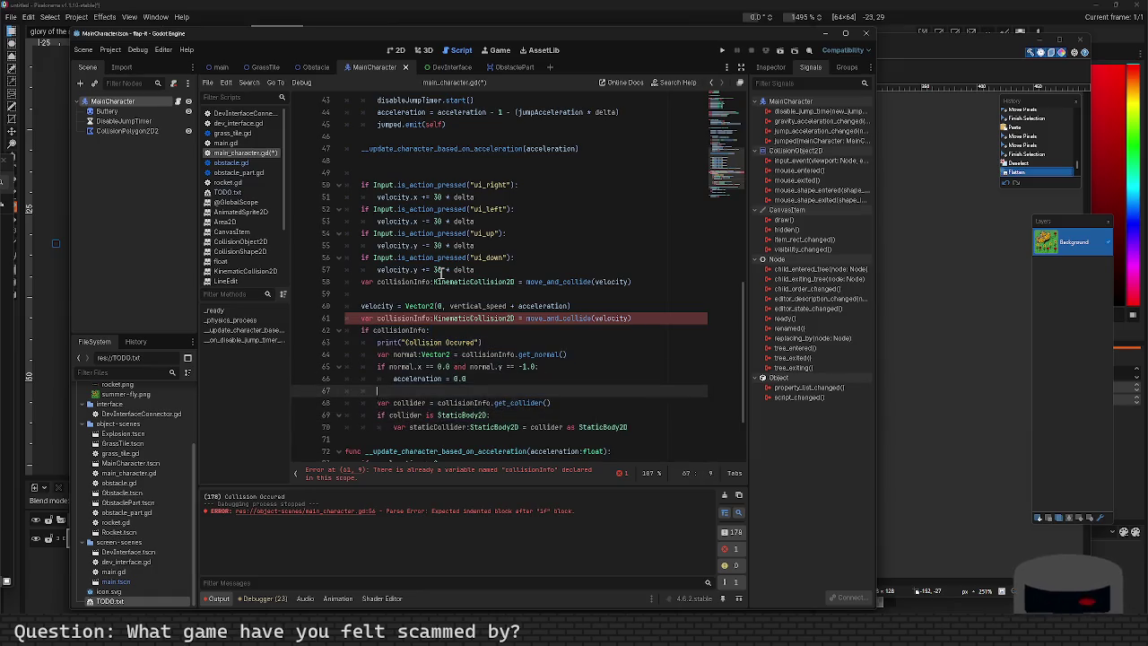
{"action": "key", "text": "Return"}
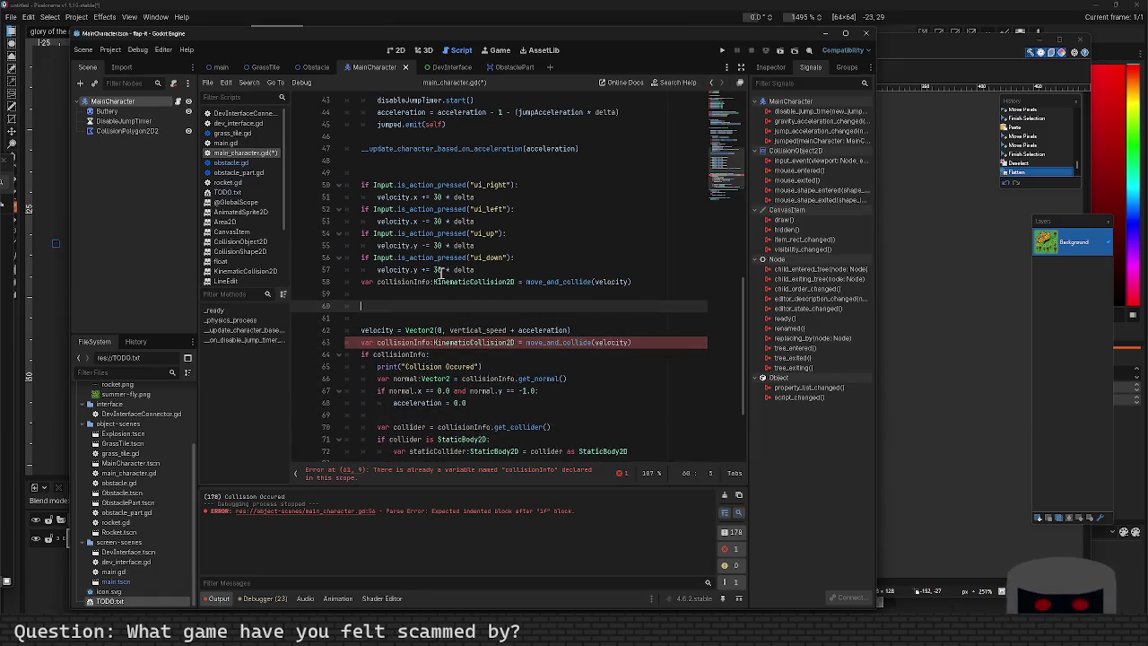
{"action": "key", "text": "Up"}
{"action": "key", "text": "ctrl+v"}
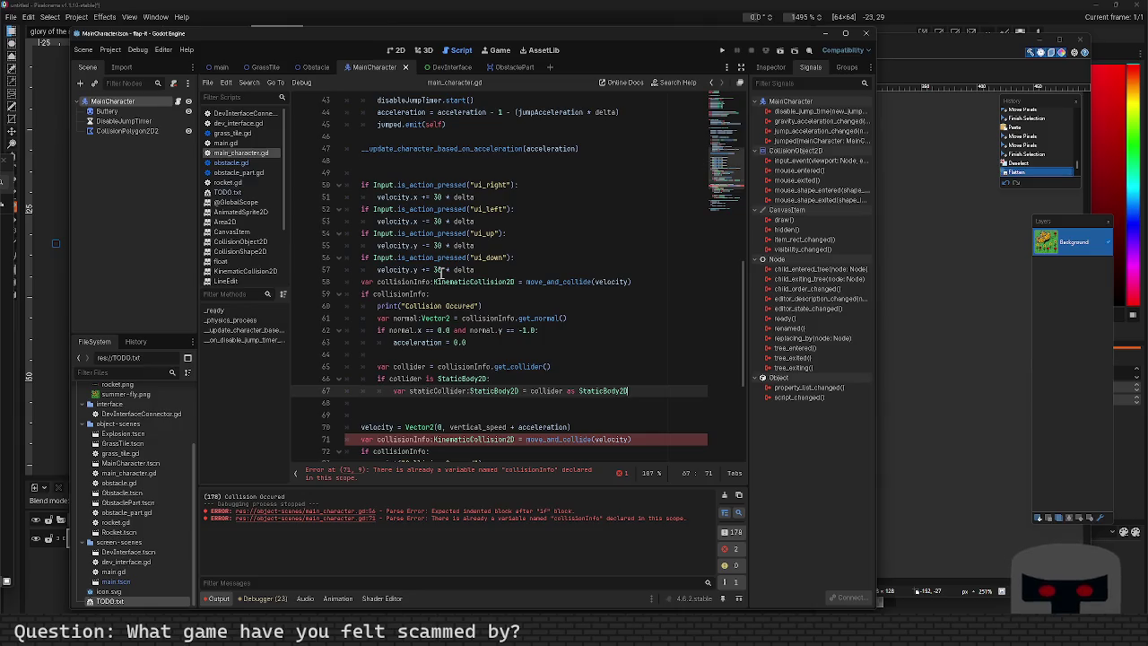
{"action": "key", "text": "Up"}
{"action": "key", "text": "Up"}
{"action": "key", "text": "Up"}
{"action": "key", "text": "Down"}
{"action": "key", "text": "Down"}
{"action": "key", "text": "Down"}
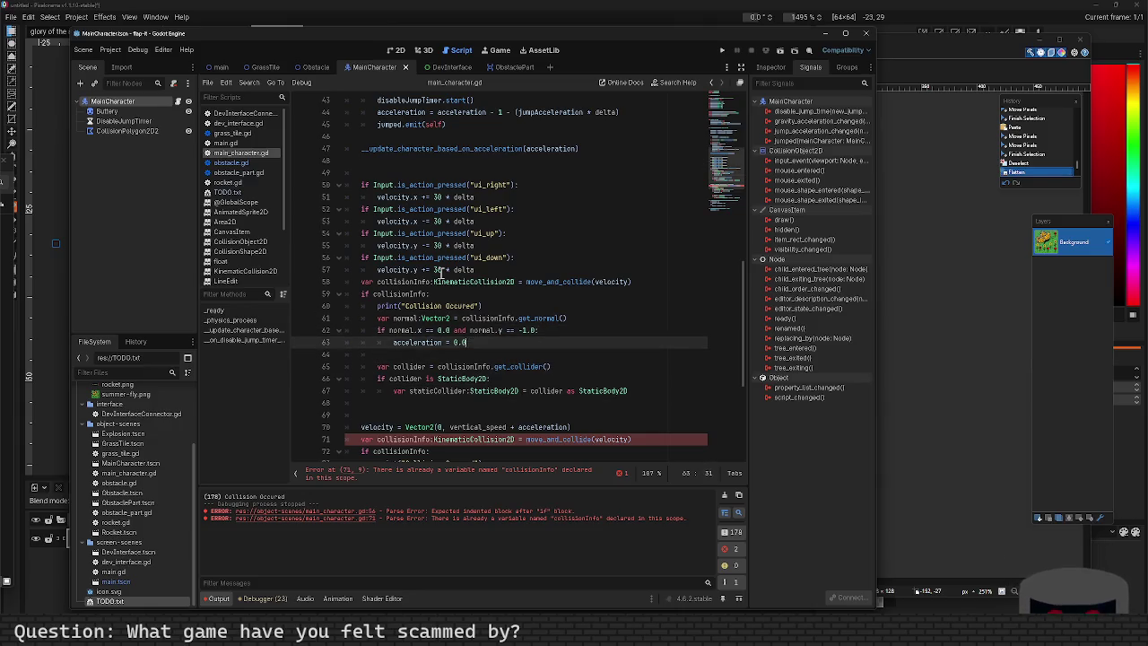
{"action": "key", "text": "Down"}
{"action": "key", "text": "Down"}
{"action": "key", "text": "End"}
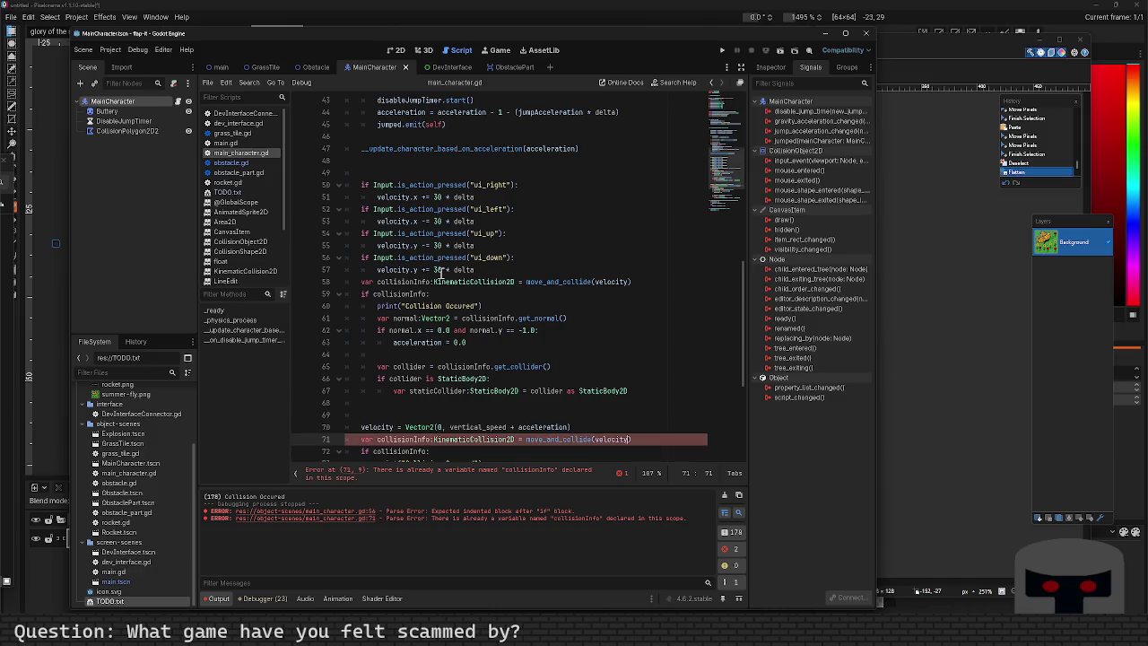
{"action": "key", "text": "Down"}
{"action": "key", "text": "Down"}
{"action": "key", "text": "Down"}
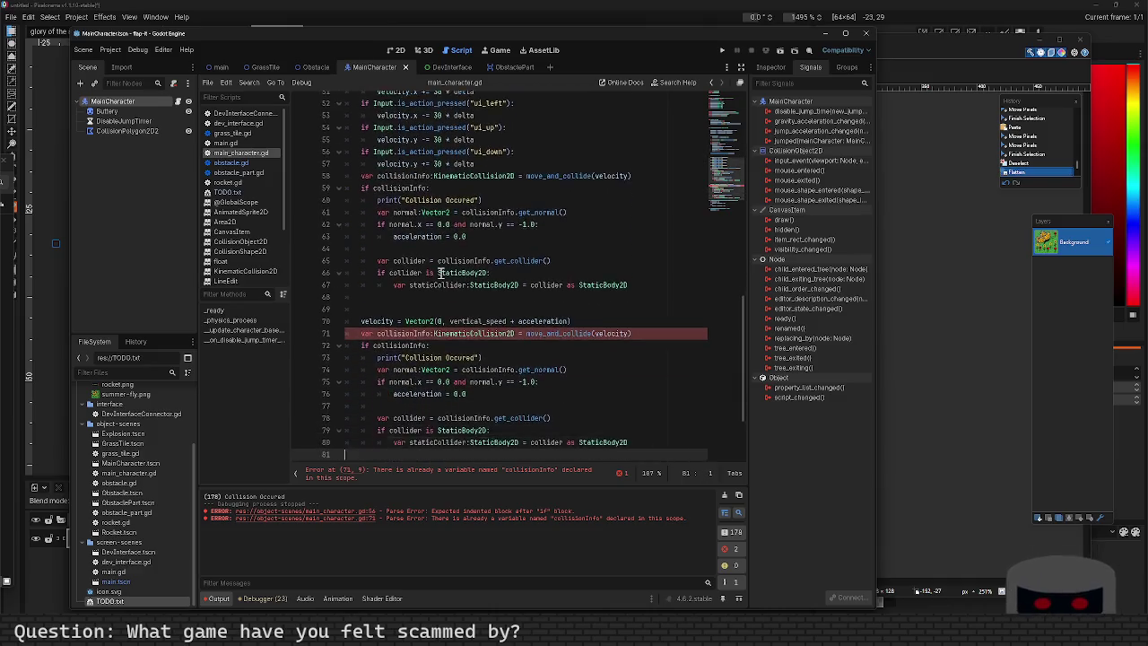
{"action": "key", "text": "Up"}
{"action": "key", "text": "Up"}
{"action": "key", "text": "Up"}
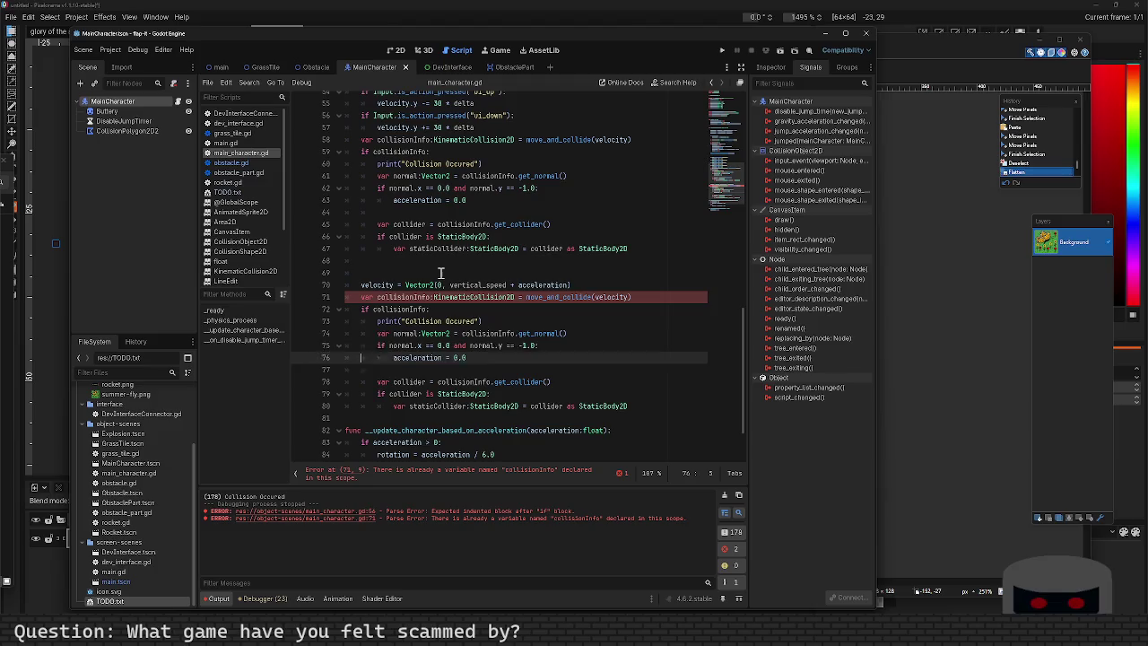
Comment out the old velocity line and duplicate collision block on lines 70–80.
{"action": "key", "text": "Up"}
{"action": "key", "text": "Up"}
{"action": "key", "text": "shift+Down"}
{"action": "key", "text": "shift+Down"}
{"action": "key", "text": "shift+Down"}
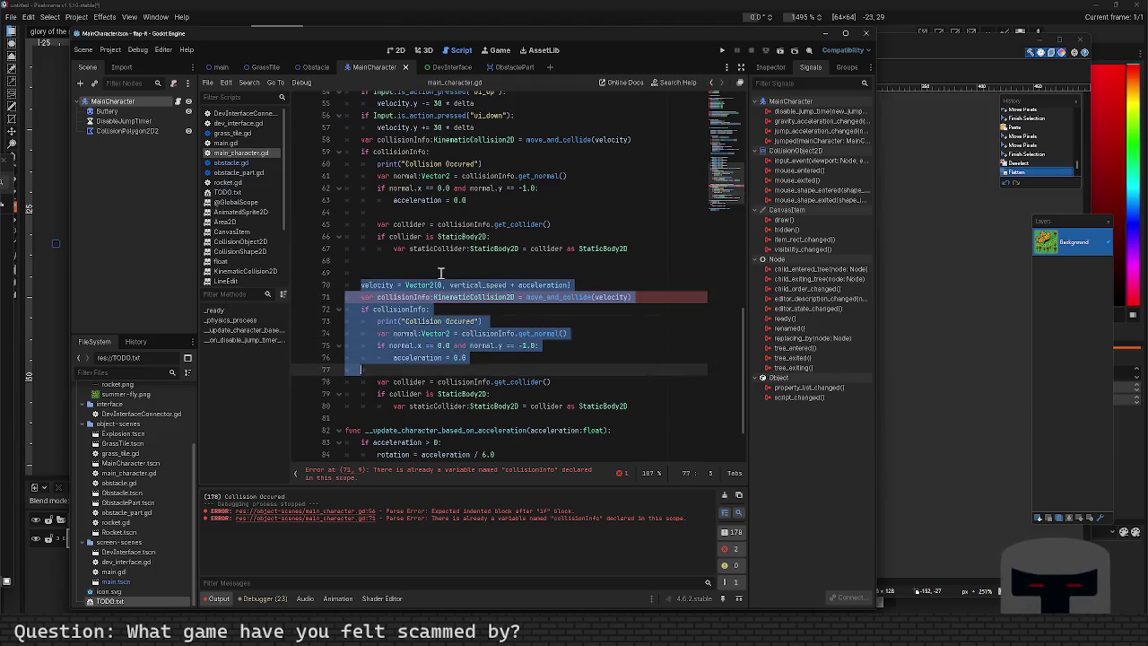
{"action": "key", "text": "shift+Down"}
{"action": "key", "text": "shift+End"}
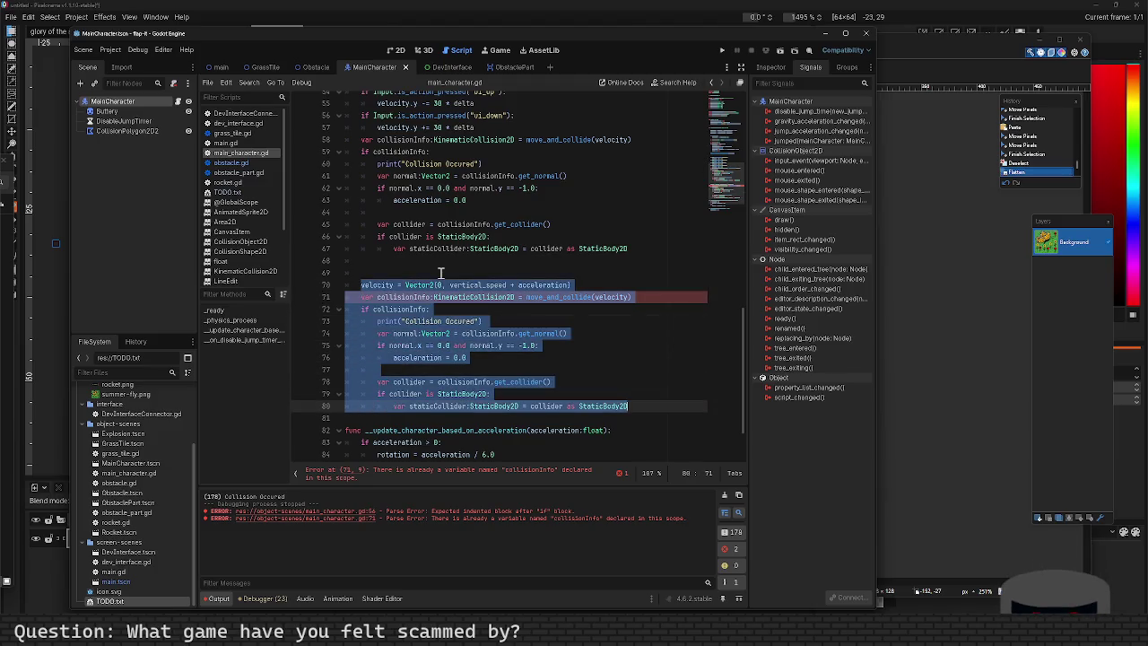
{"action": "key", "text": "ctrl+k"}
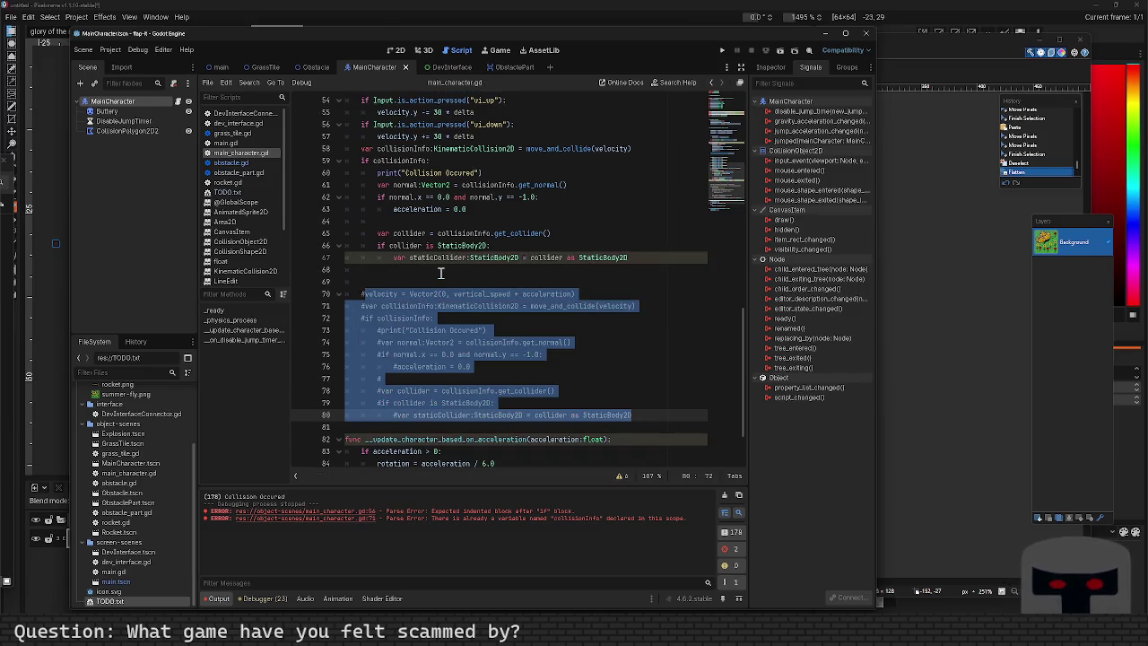
Review the updated script and run the game with F5.
{"action": "scroll", "coordinate": [441, 272], "scroll_direction": "up", "scroll_amount": 5}
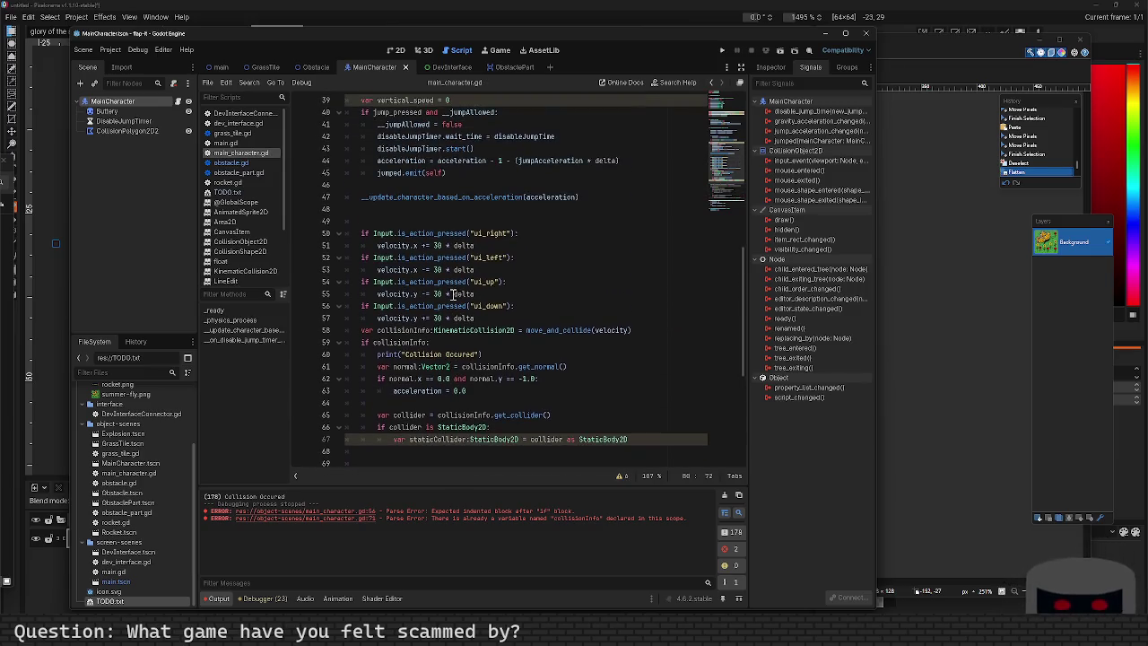
{"action": "scroll", "coordinate": [454, 294], "scroll_direction": "down", "scroll_amount": 2}
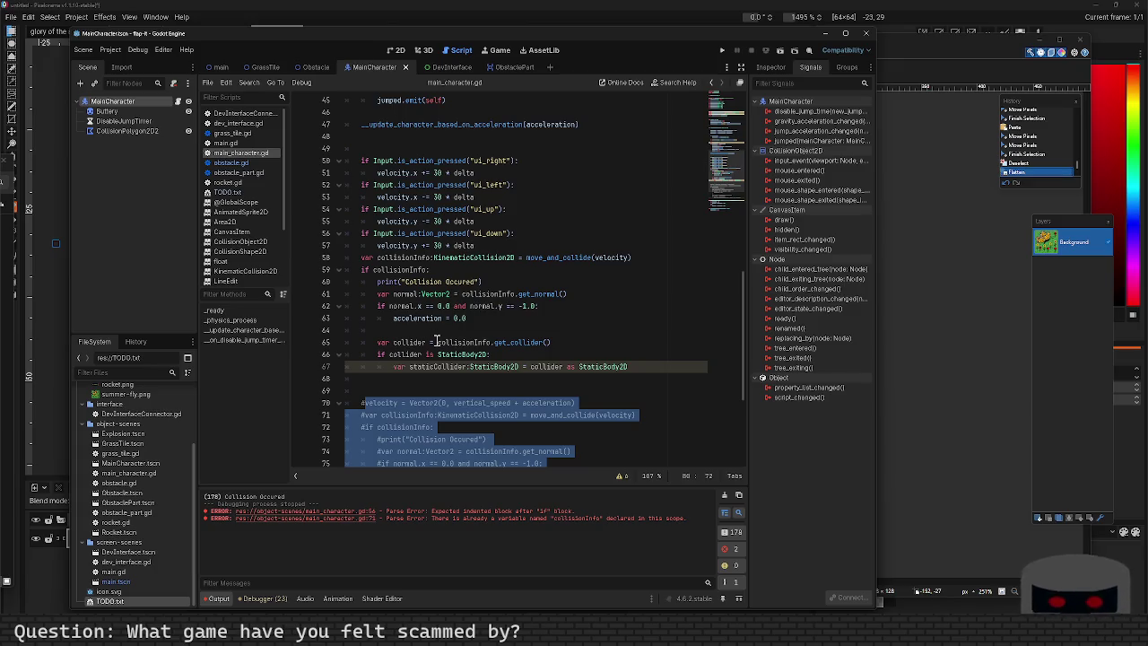
{"action": "scroll", "coordinate": [436, 342], "scroll_direction": "up", "scroll_amount": 3}
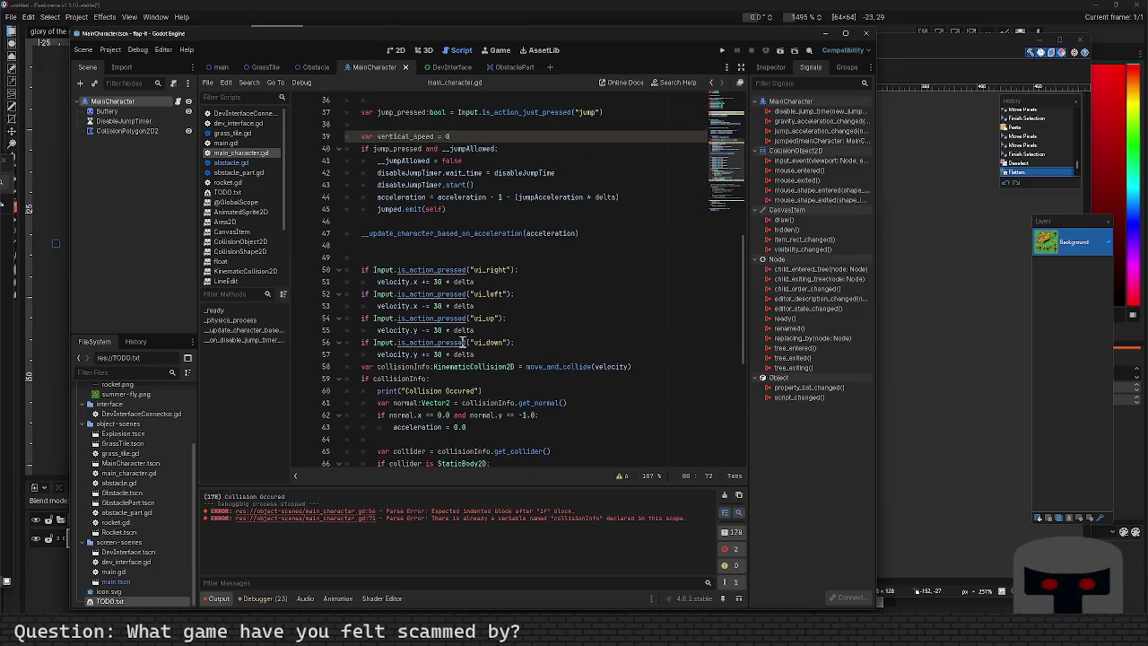
{"action": "scroll", "coordinate": [499, 321], "scroll_direction": "up", "scroll_amount": 2}
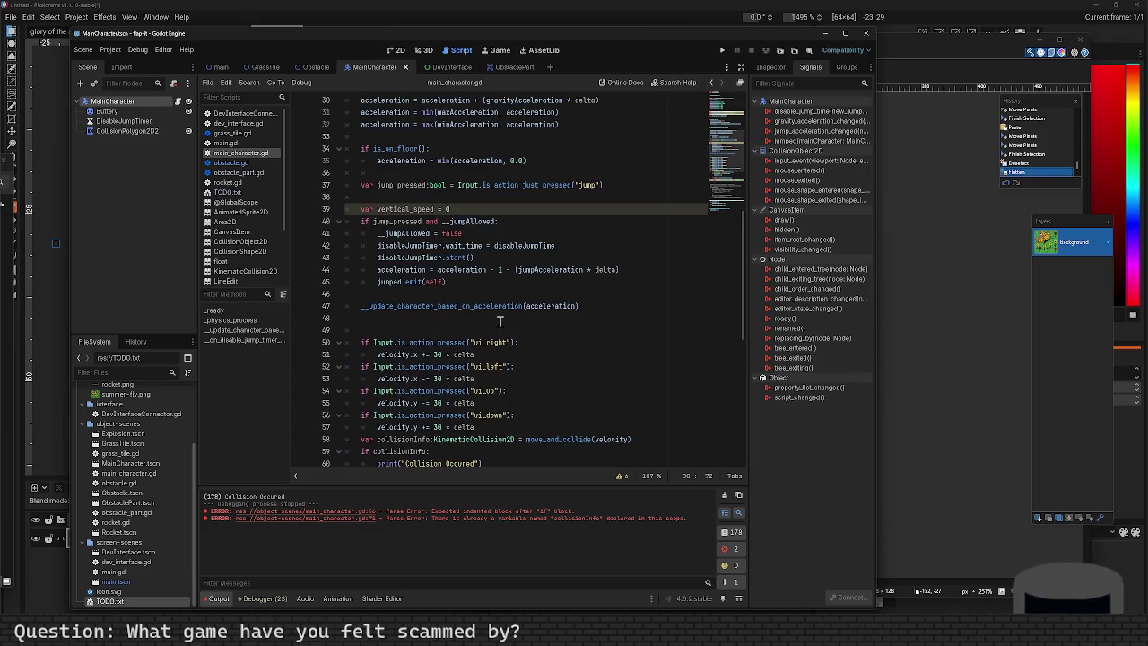
{"action": "scroll", "coordinate": [499, 321], "scroll_direction": "down", "scroll_amount": 2}
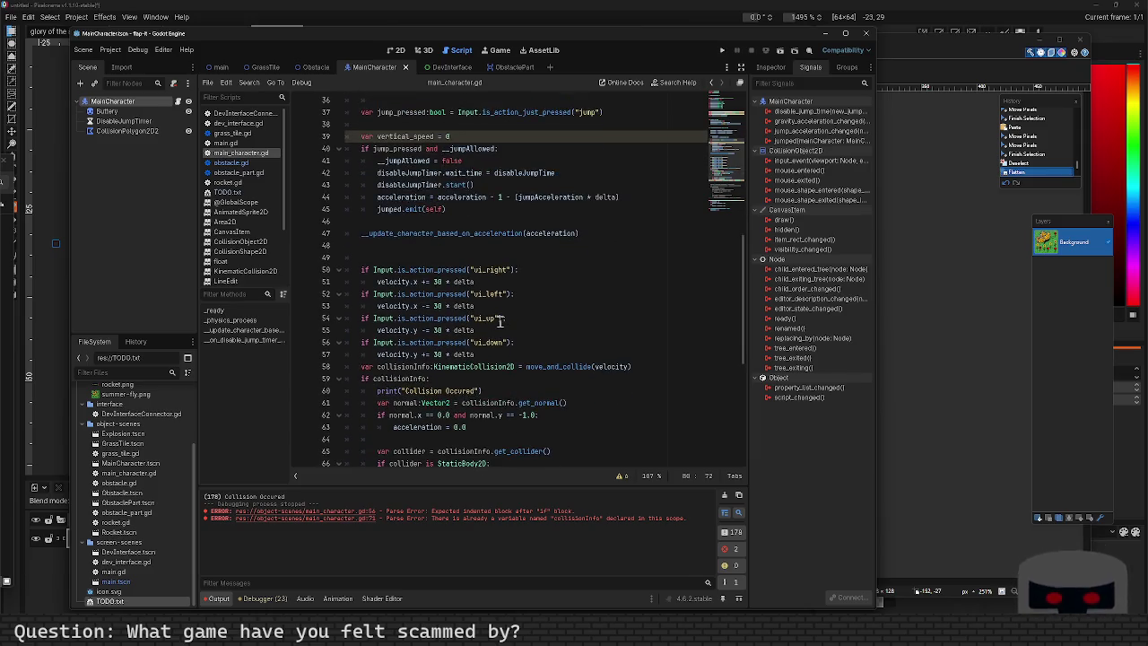
{"action": "key", "text": "F5"}
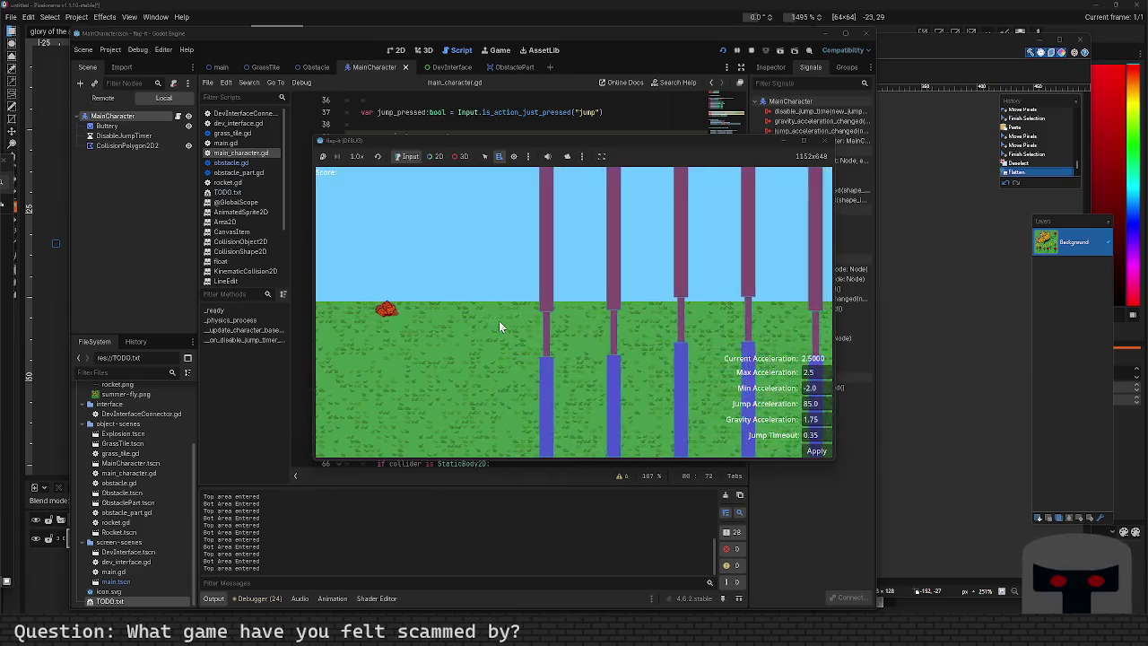
Steer the character through the pipe gaps and off the bottom in the test run.
{"action": "key", "text": "space"}
{"action": "key", "text": "space"}
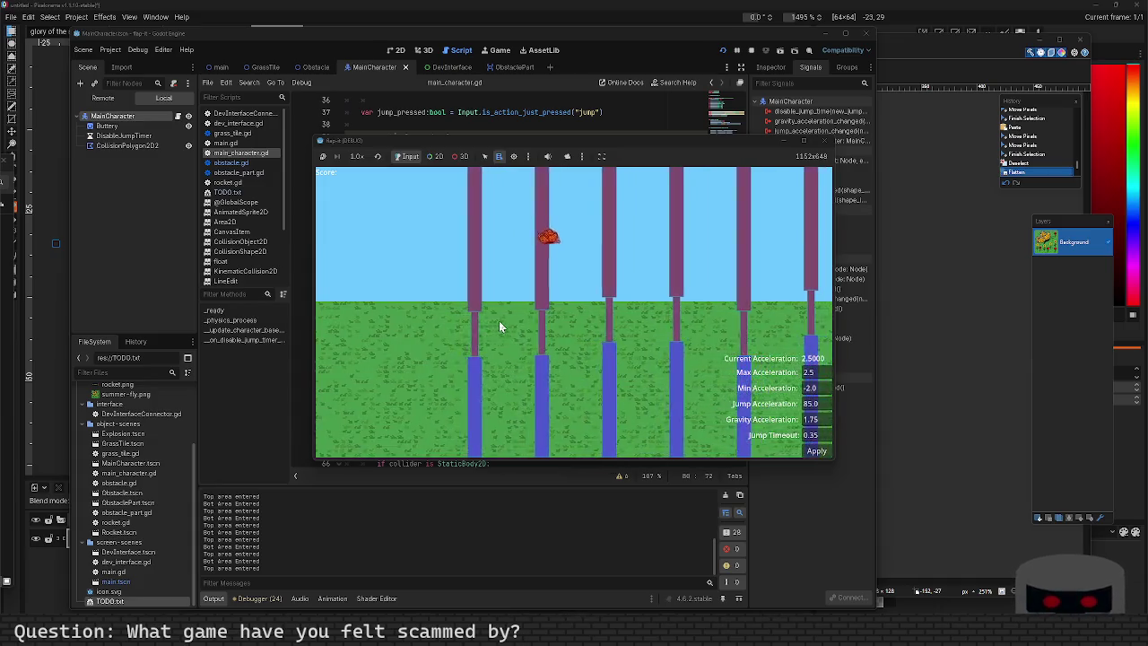
{"action": "key", "text": "space"}
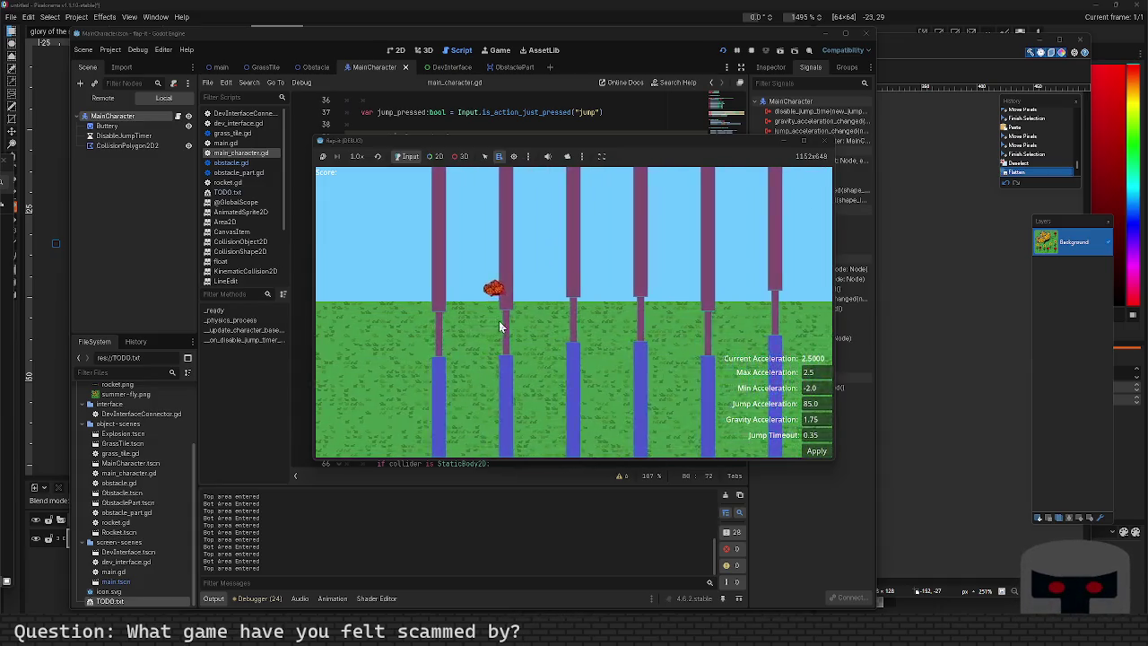
{"action": "key", "text": "space"}
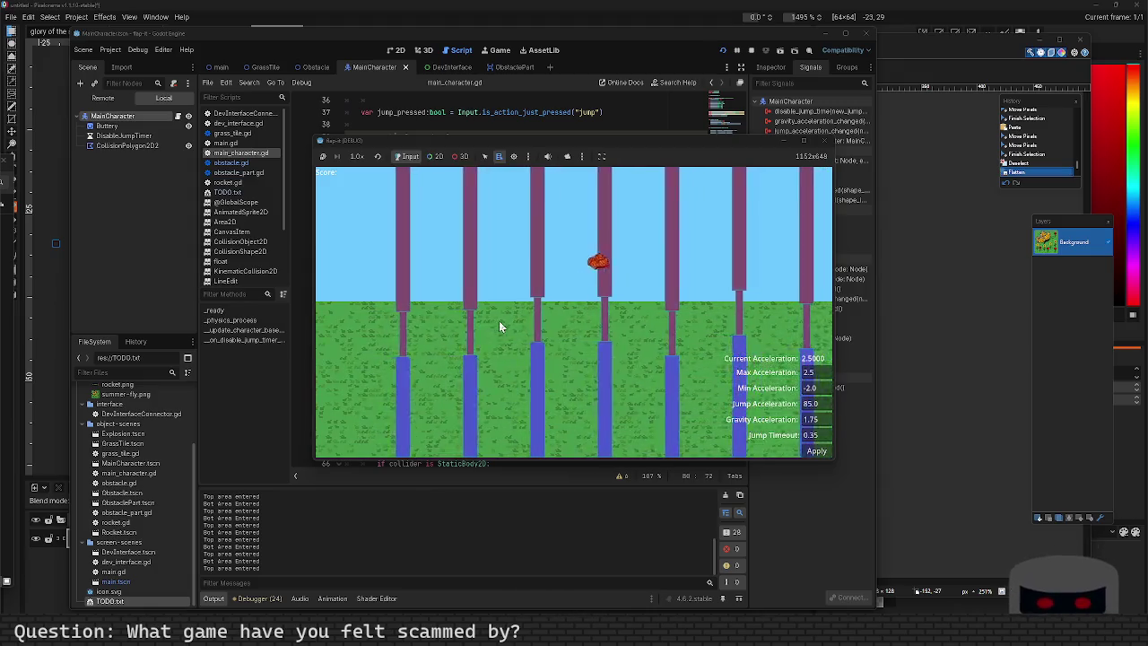
{"action": "key", "text": "space"}
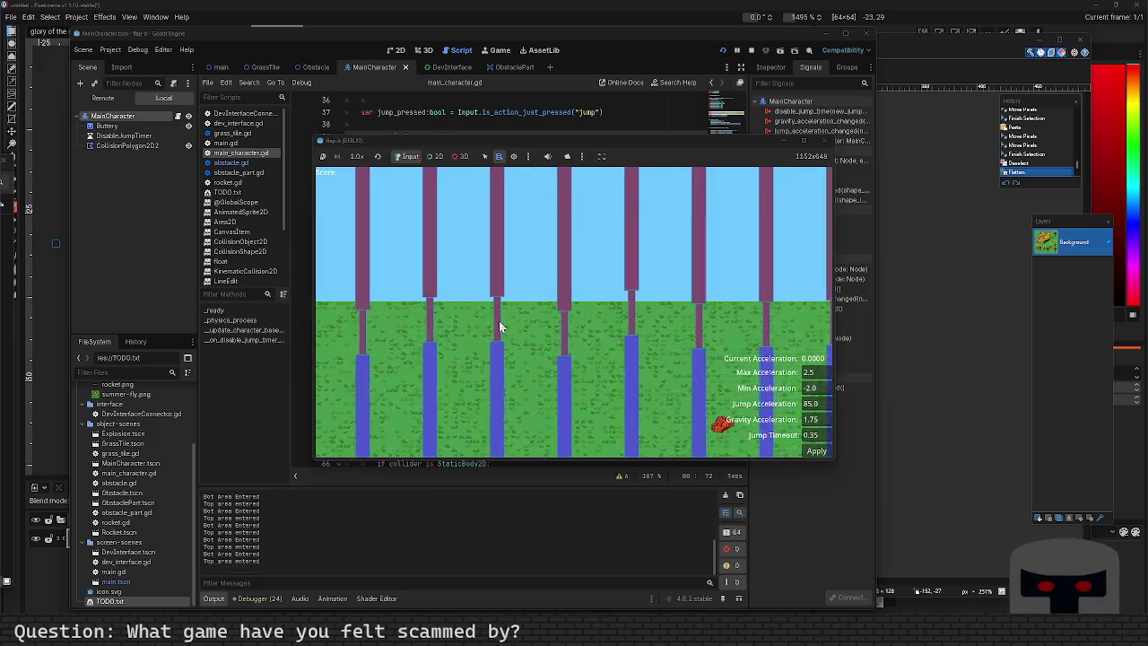
{"action": "key", "text": "space"}
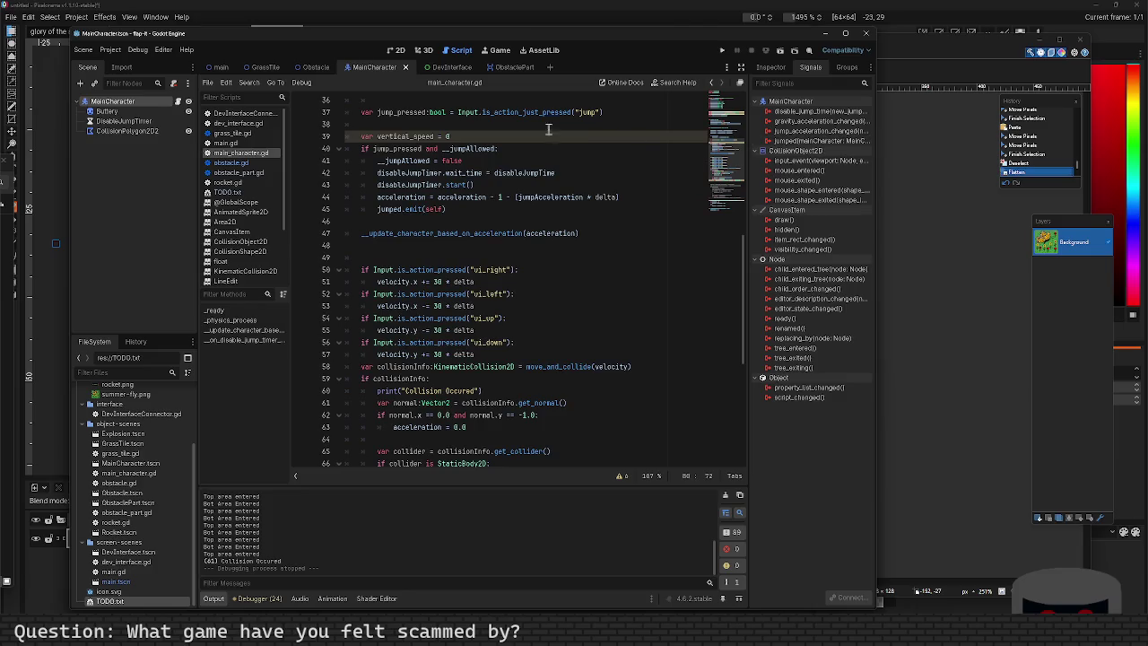
In main.gd, add 'return' as the first line of __create_tween_for_obstacle and run the game.
{"action": "left_click", "coordinate": [238, 143]}
{"action": "scroll", "coordinate": [466, 291], "scroll_direction": "down", "scroll_amount": 3}
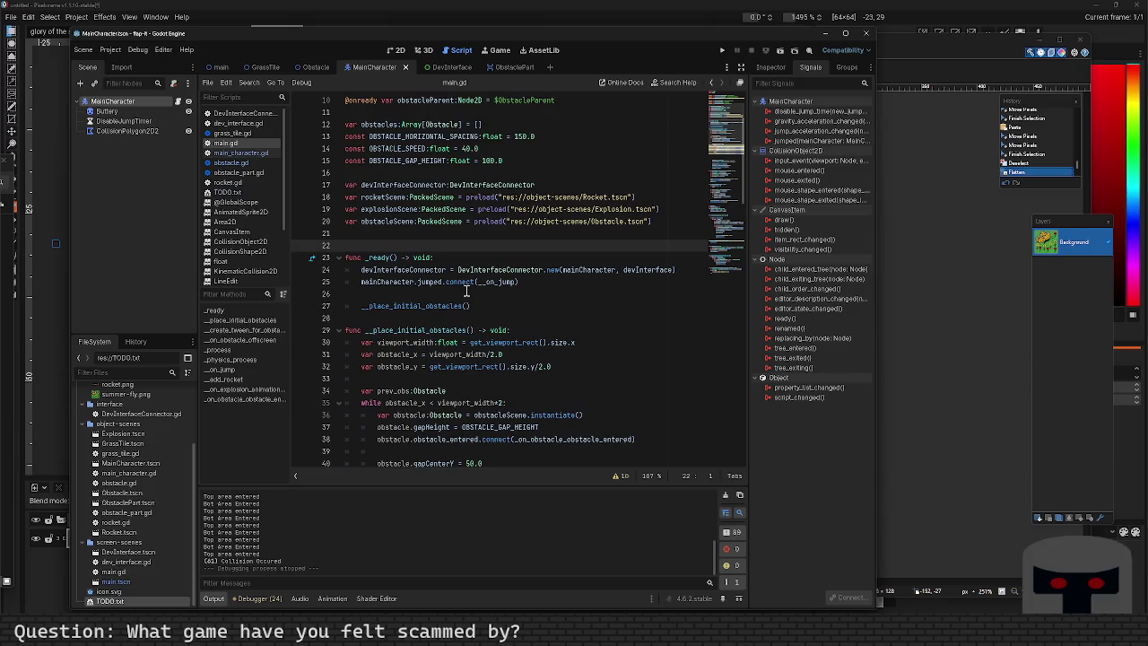
{"action": "scroll", "coordinate": [467, 291], "scroll_direction": "down", "scroll_amount": 10}
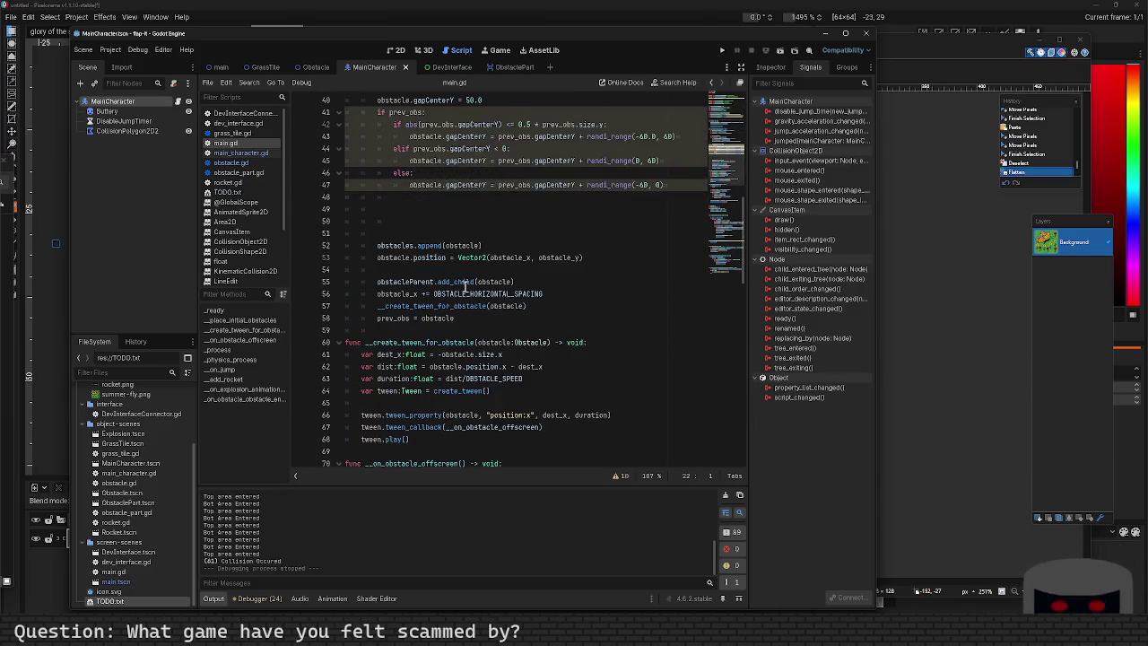
{"action": "scroll", "coordinate": [464, 286], "scroll_direction": "down", "scroll_amount": 3}
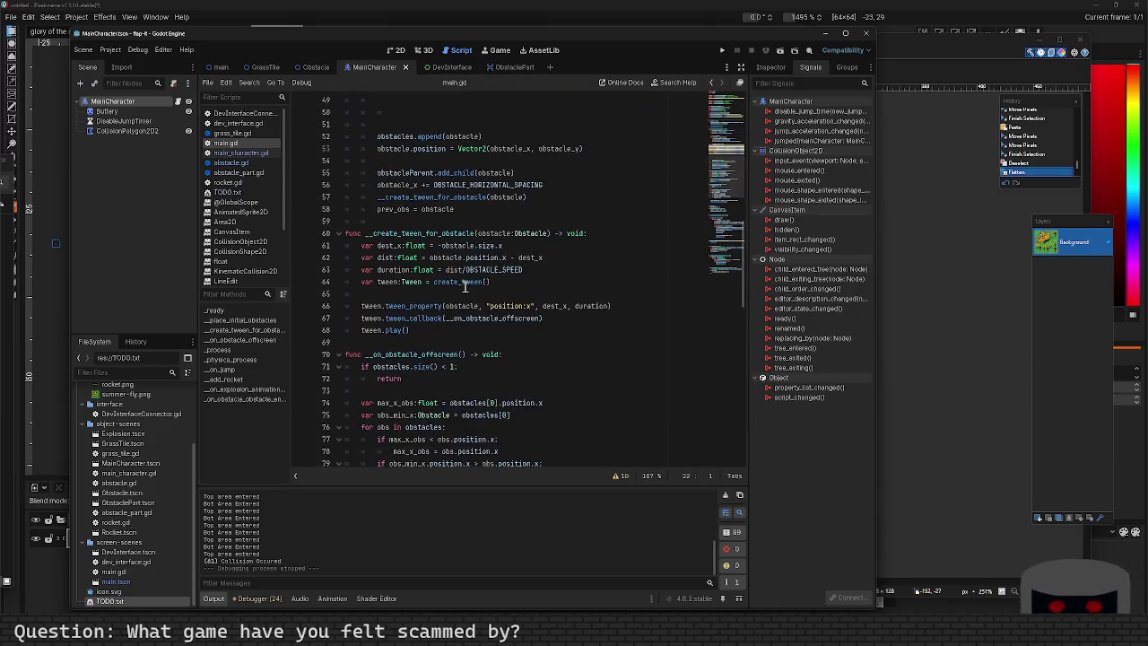
{"action": "left_click", "coordinate": [596, 199]}
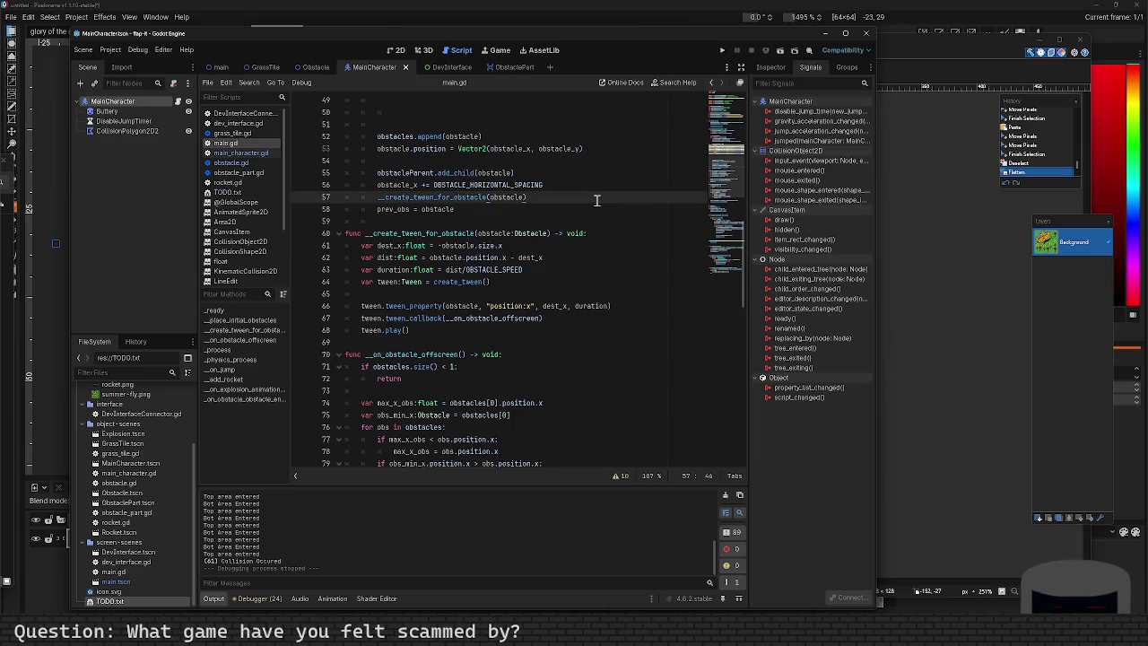
{"action": "key", "text": "Down"}
{"action": "key", "text": "Down"}
{"action": "key", "text": "Down"}
{"action": "key", "text": "Return"}
{"action": "type", "text": "return"}
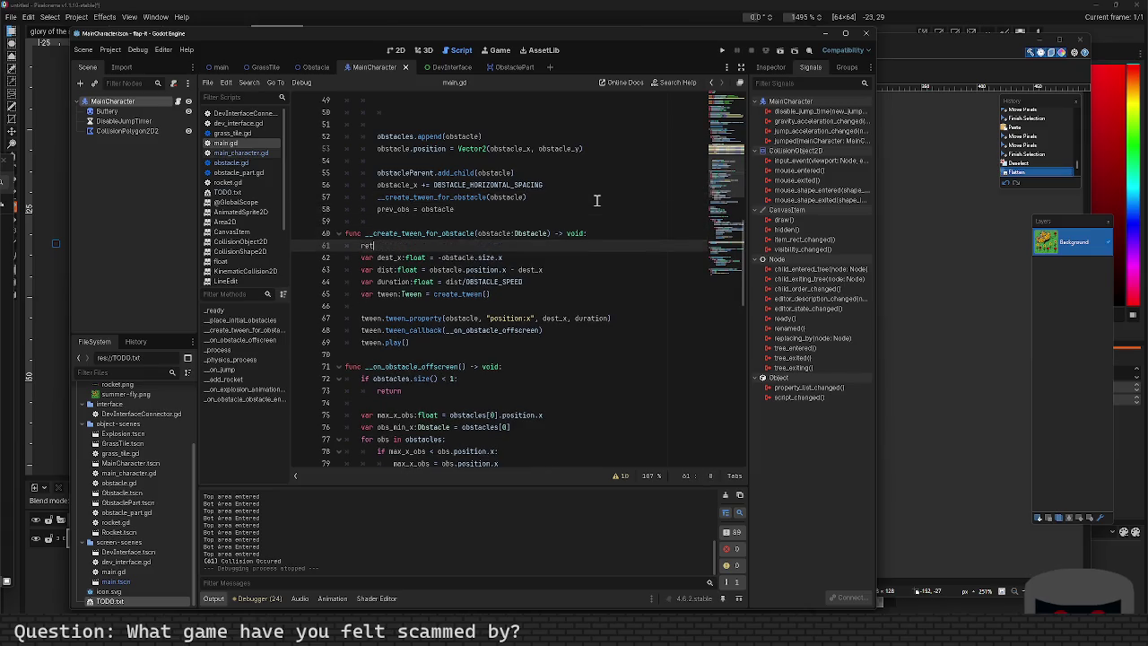
{"action": "key", "text": "F5"}
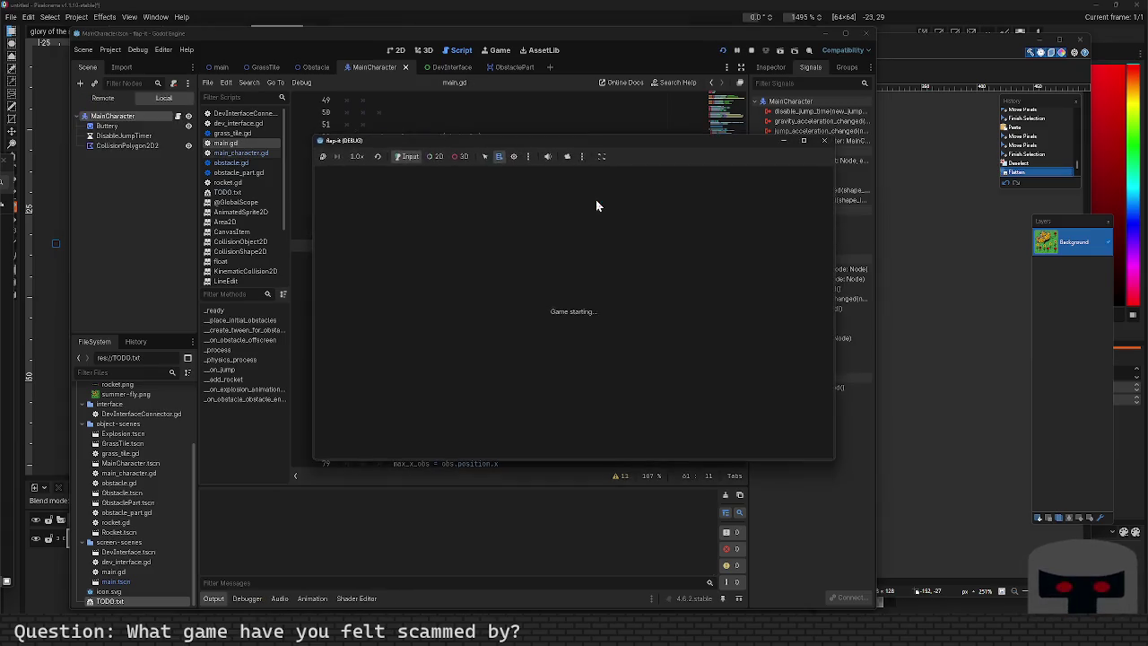
Fly the character up and right past the stationary pipes, then stop the game.
{"action": "key", "text": "space"}
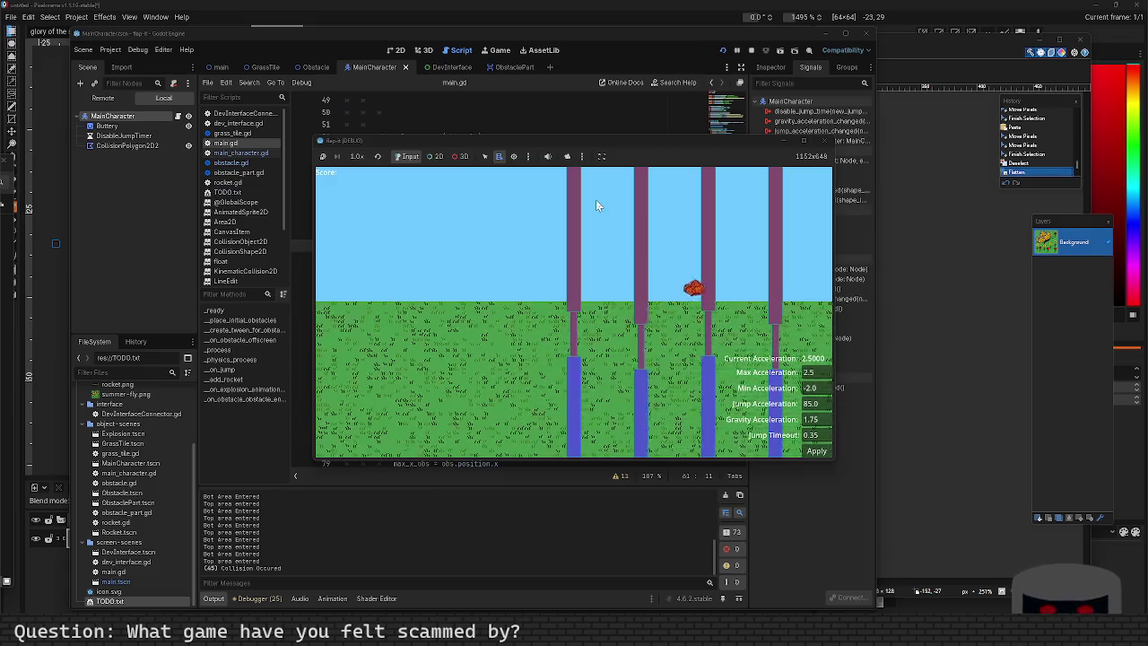
{"action": "key", "text": "space"}
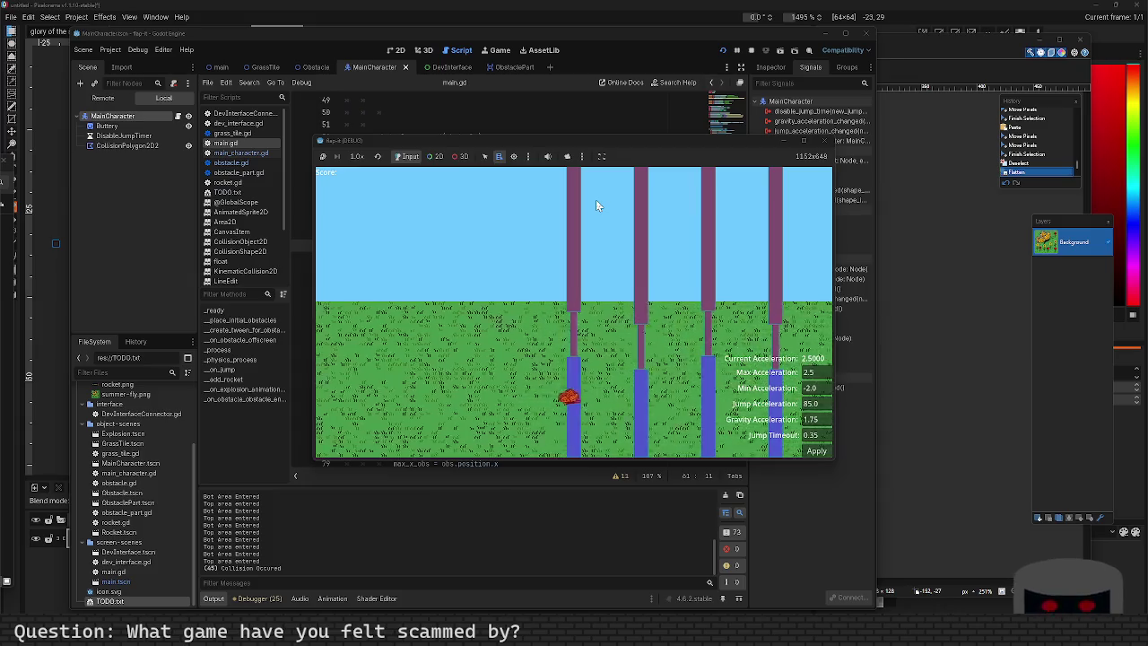
{"action": "left_click", "coordinate": [827, 141]}
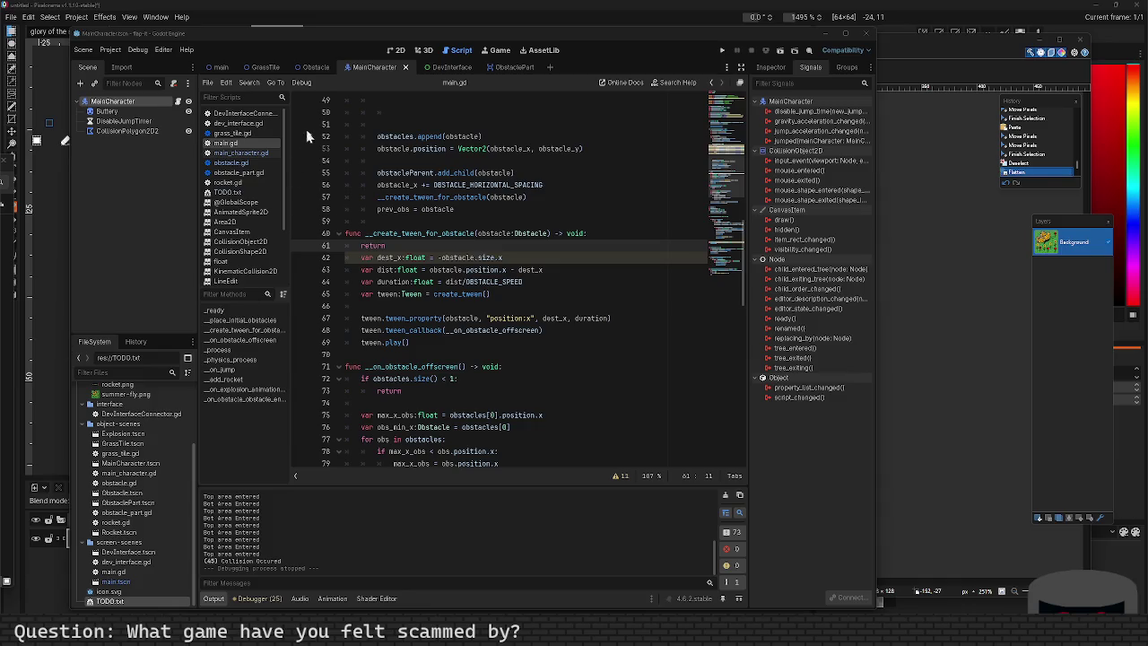
Bring up the Area2D docs page, reposition the browser window, and return to the editor.
{"action": "key", "text": "alt+Tab"}
{"action": "left_click_drag", "start_coordinate": [431, 109], "coordinate": [314, 50]}
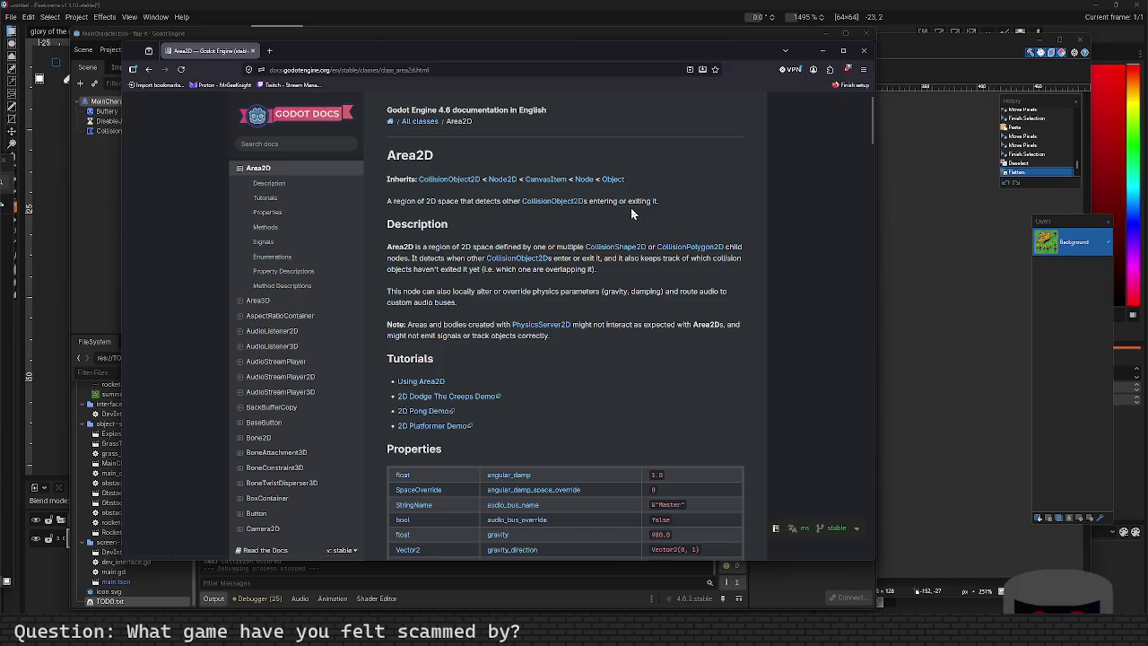
{"action": "left_click_drag", "start_coordinate": [490, 47], "coordinate": [614, 76]}
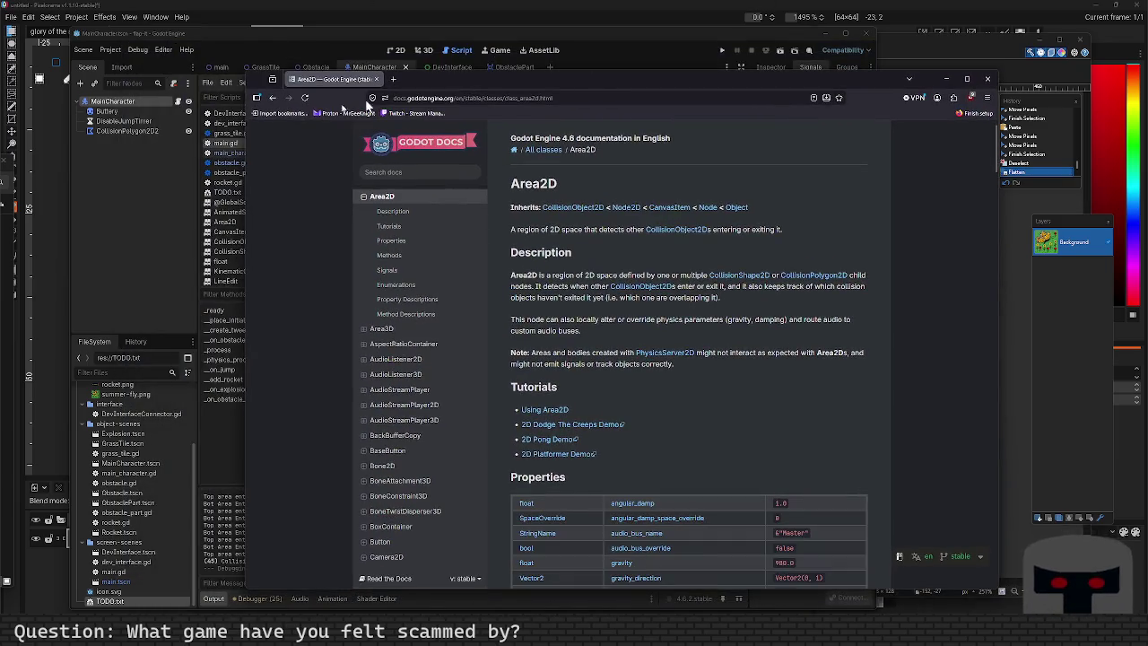
{"action": "left_click", "coordinate": [145, 133]}
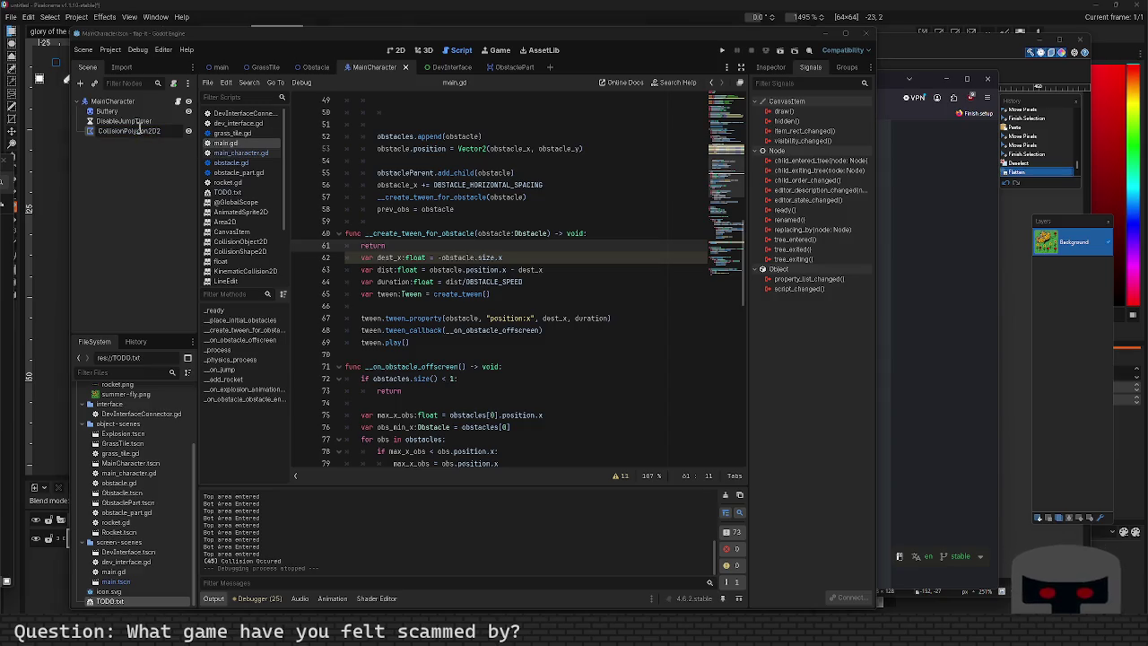
Open the MainCharacter script from the Scene dock's script icon.
{"action": "right_click", "coordinate": [95, 131]}
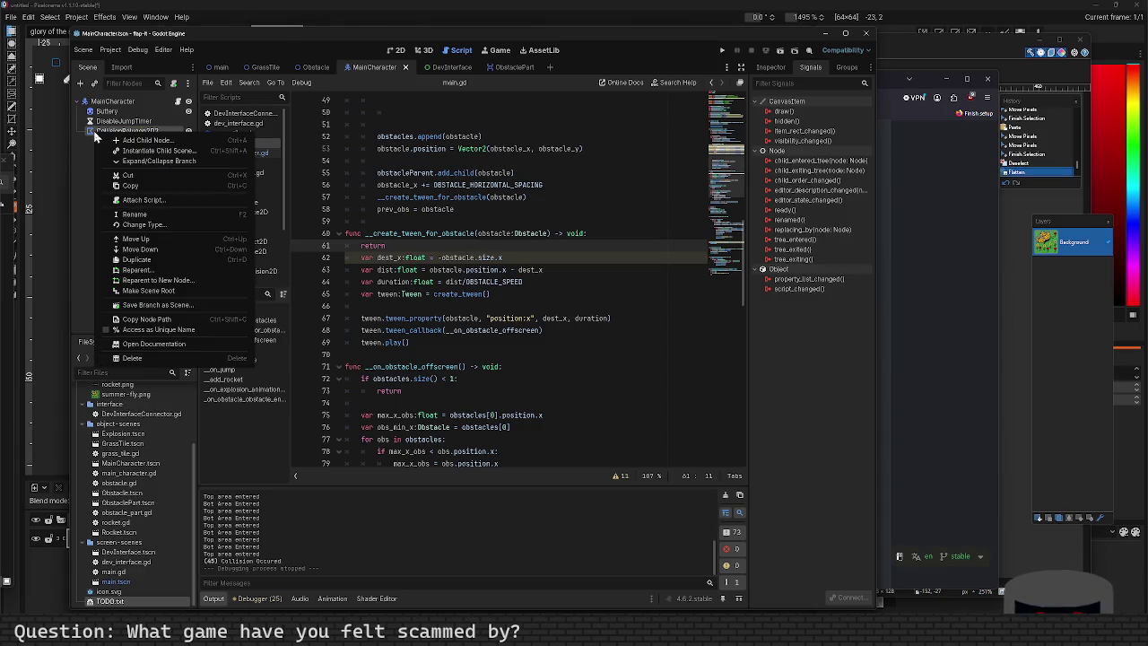
{"action": "left_click", "coordinate": [93, 136]}
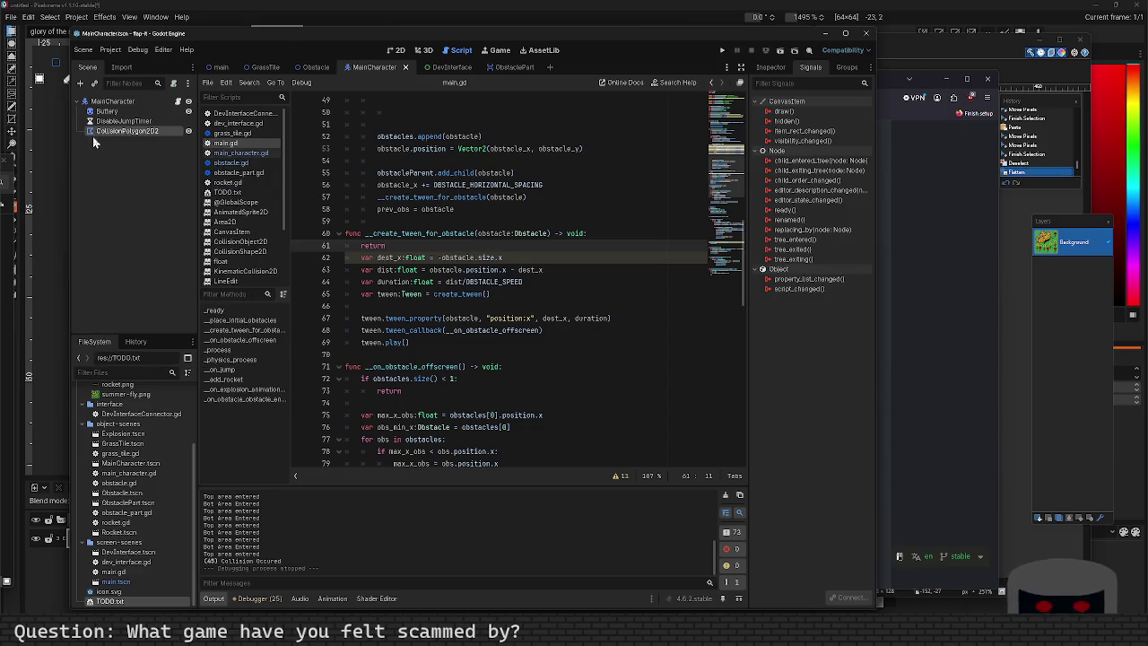
{"action": "left_click", "coordinate": [396, 50]}
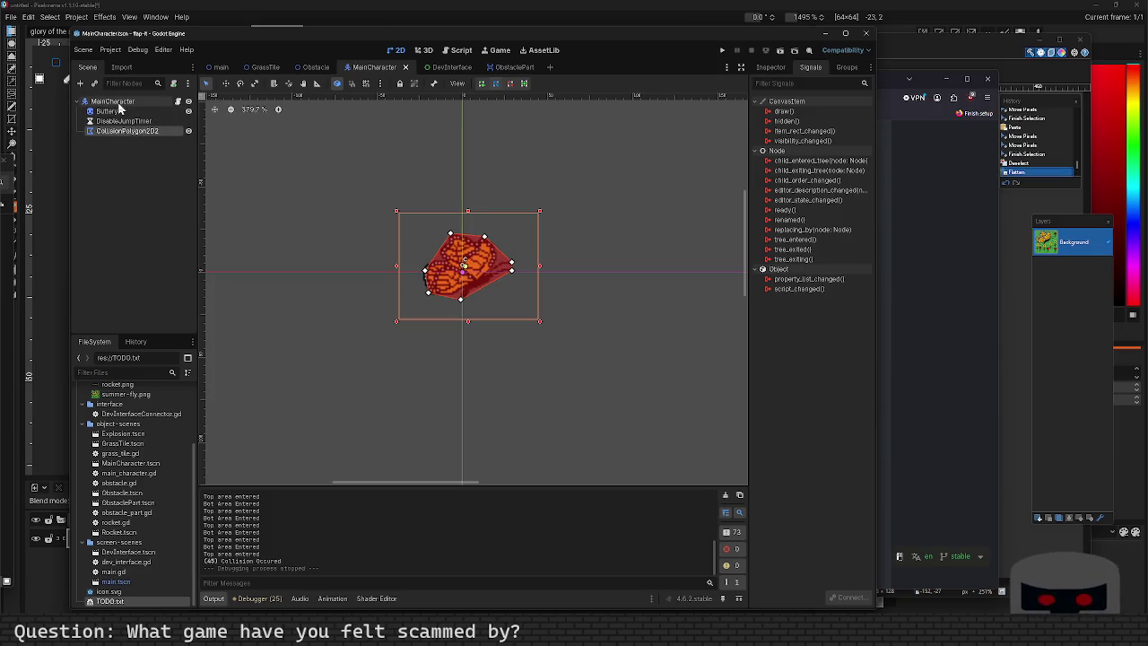
{"action": "left_click", "coordinate": [178, 101]}
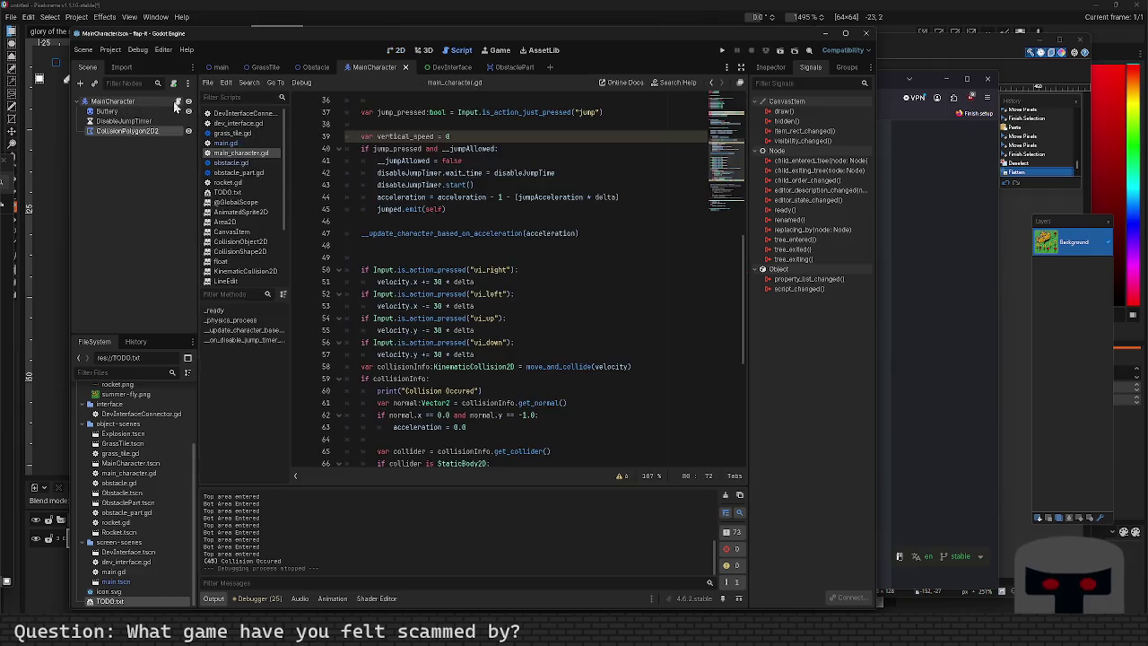
Look over main_character.gd around the minAcceleration line, then open Search Help.
{"action": "scroll", "coordinate": [485, 228], "scroll_direction": "up", "scroll_amount": 8}
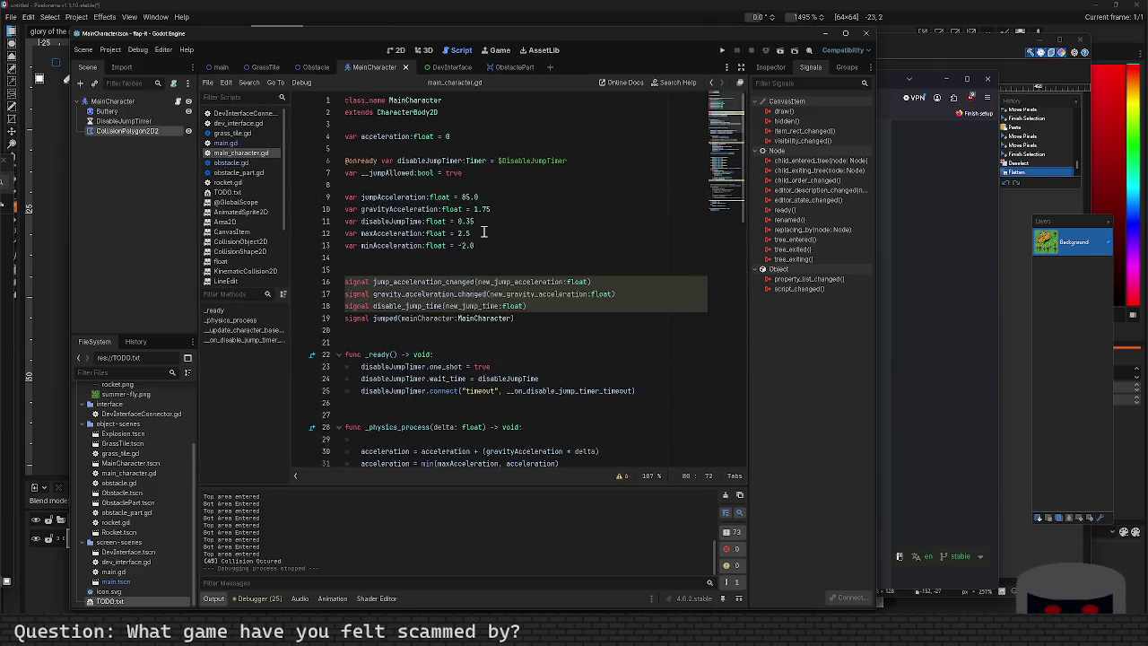
{"action": "left_click", "coordinate": [460, 245]}
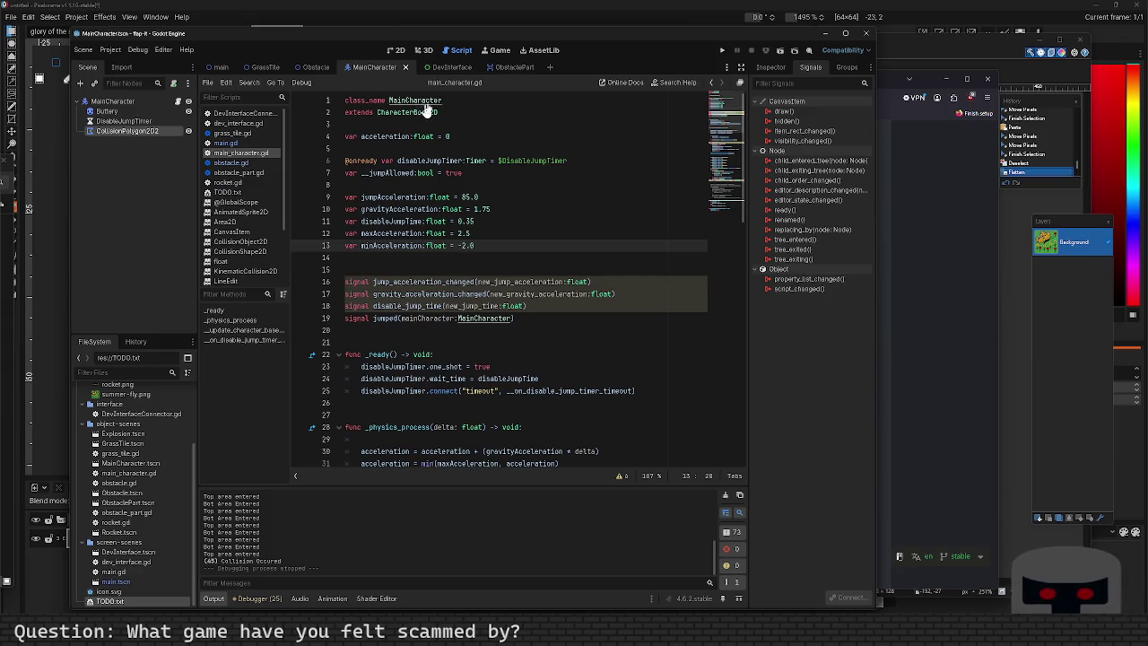
{"action": "scroll", "coordinate": [492, 287], "scroll_direction": "down", "scroll_amount": 5}
{"action": "scroll", "coordinate": [492, 287], "scroll_direction": "down", "scroll_amount": 9}
{"action": "scroll", "coordinate": [492, 287], "scroll_direction": "up", "scroll_amount": 3}
{"action": "scroll", "coordinate": [492, 287], "scroll_direction": "up", "scroll_amount": 11}
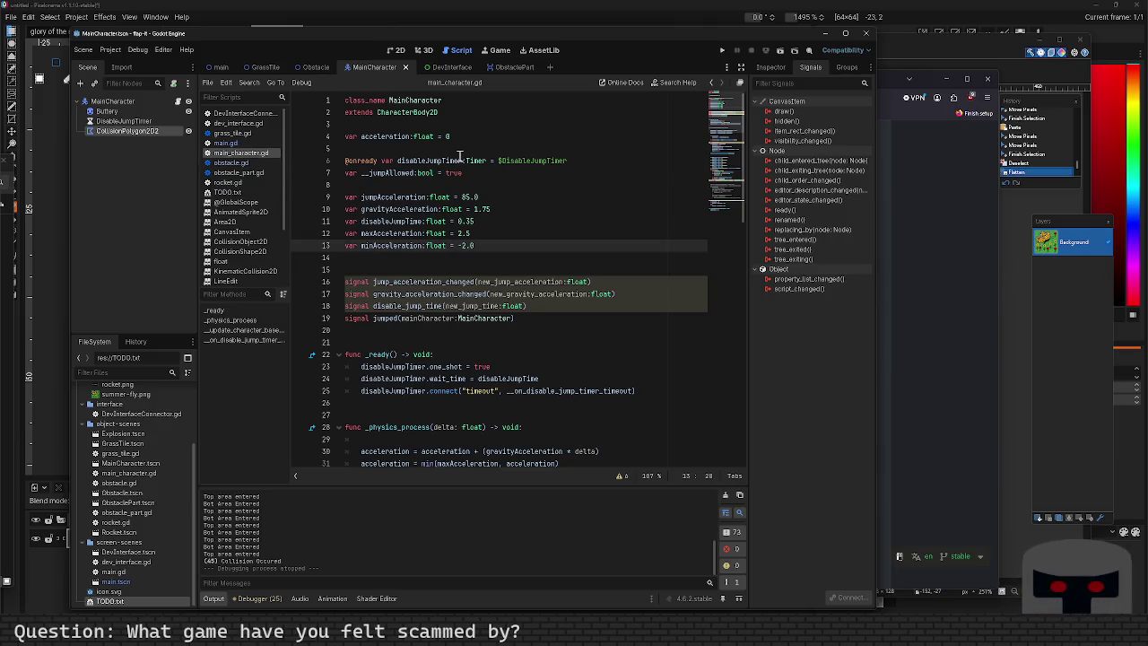
{"action": "left_click", "coordinate": [659, 83]}
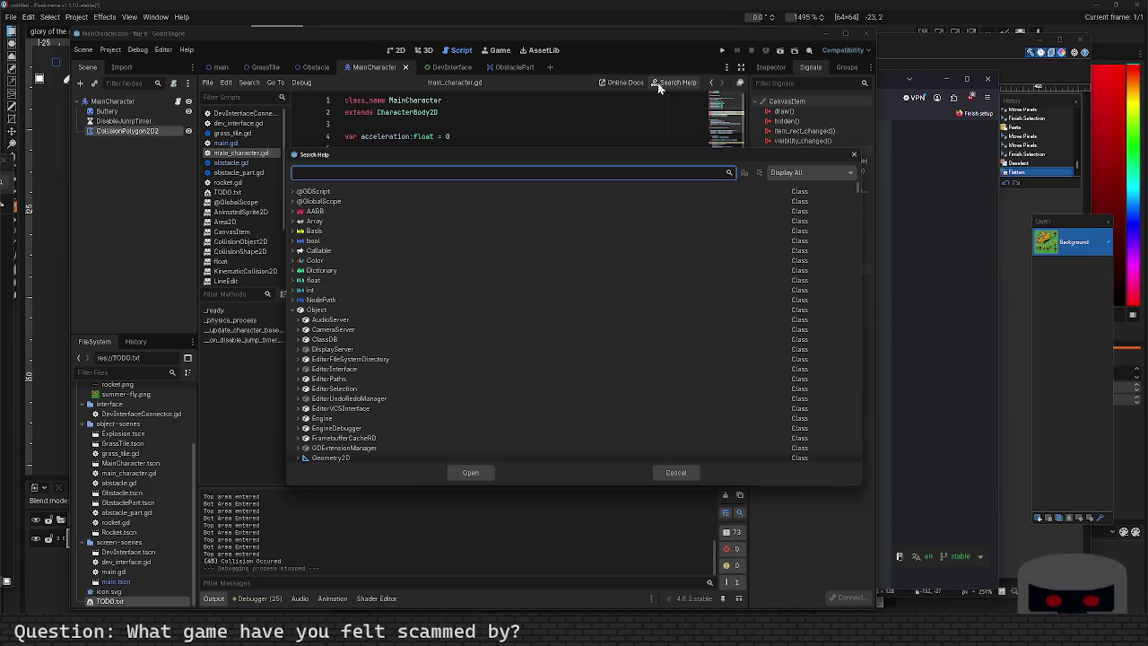
Read the CollisionPolygon2D, CharacterBody2D and CollisionObject2D help pages, then switch to the browser's Area2D docs.
{"action": "type", "text": "Collisi"}
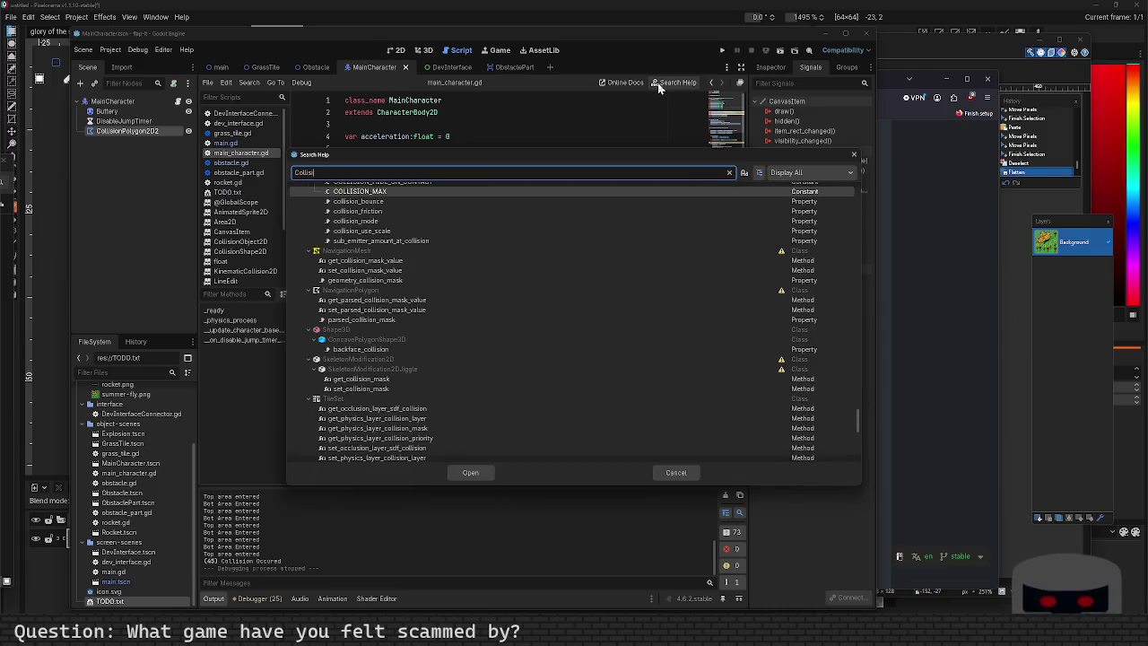
{"action": "type", "text": "onPolygon"}
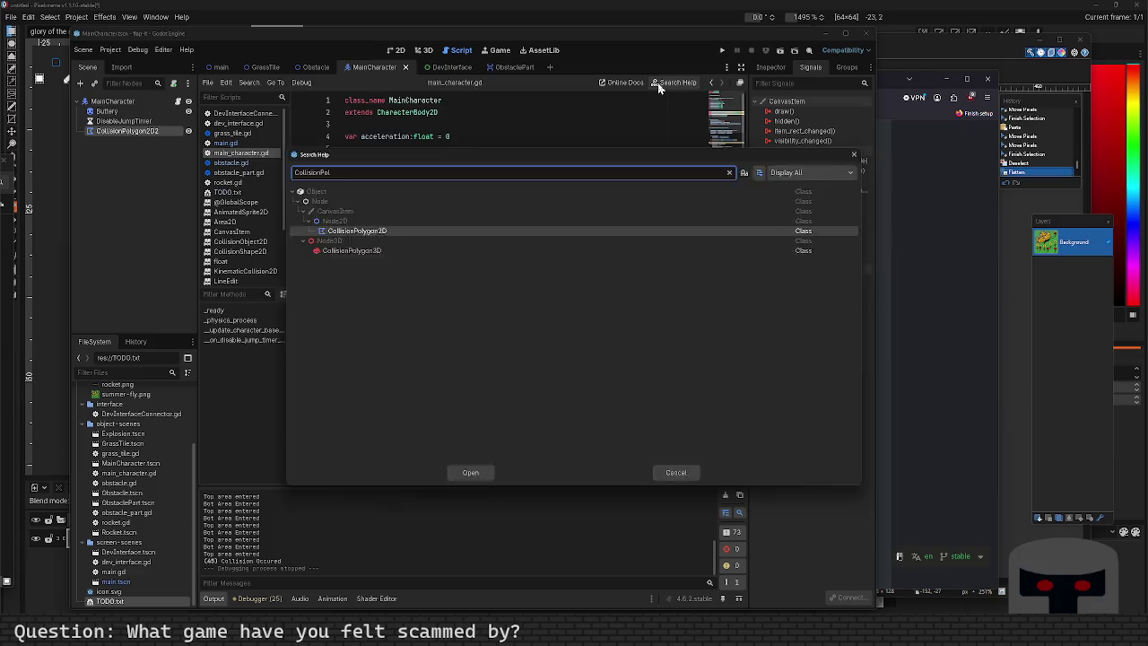
{"action": "key", "text": "Return"}
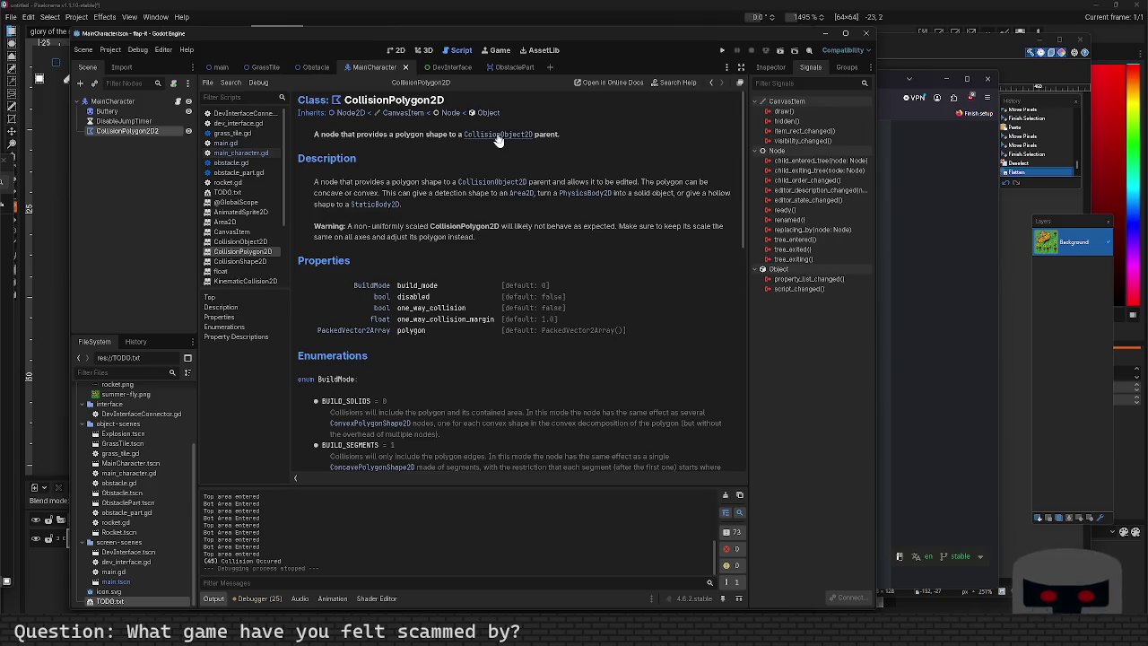
{"action": "left_click", "coordinate": [139, 100]}
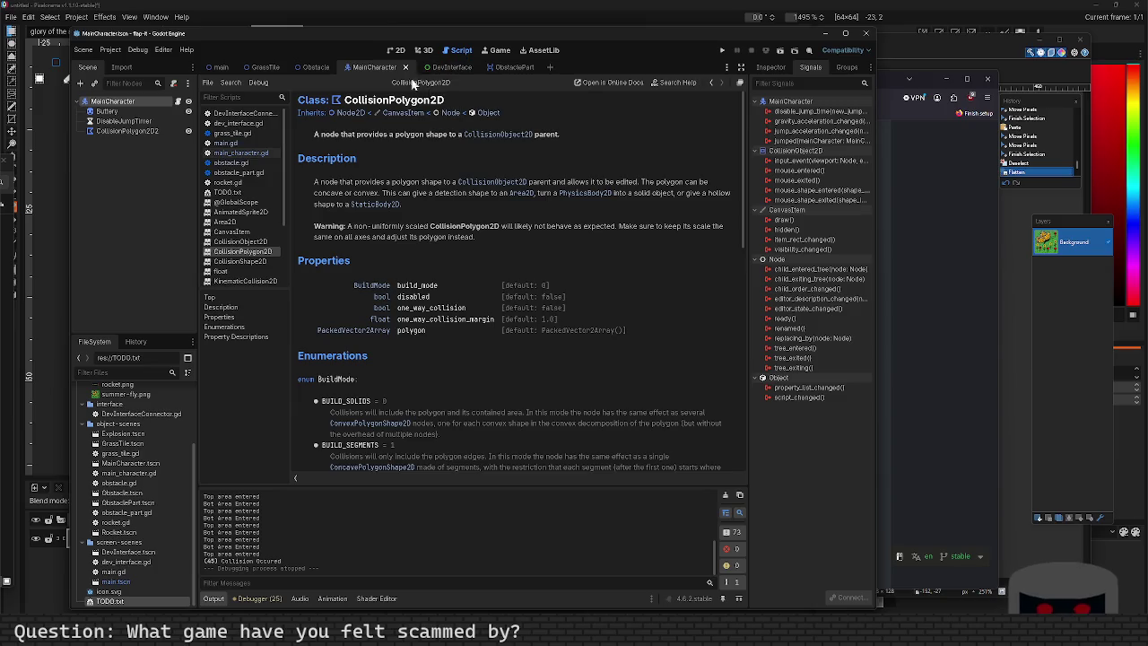
{"action": "left_click", "coordinate": [244, 153]}
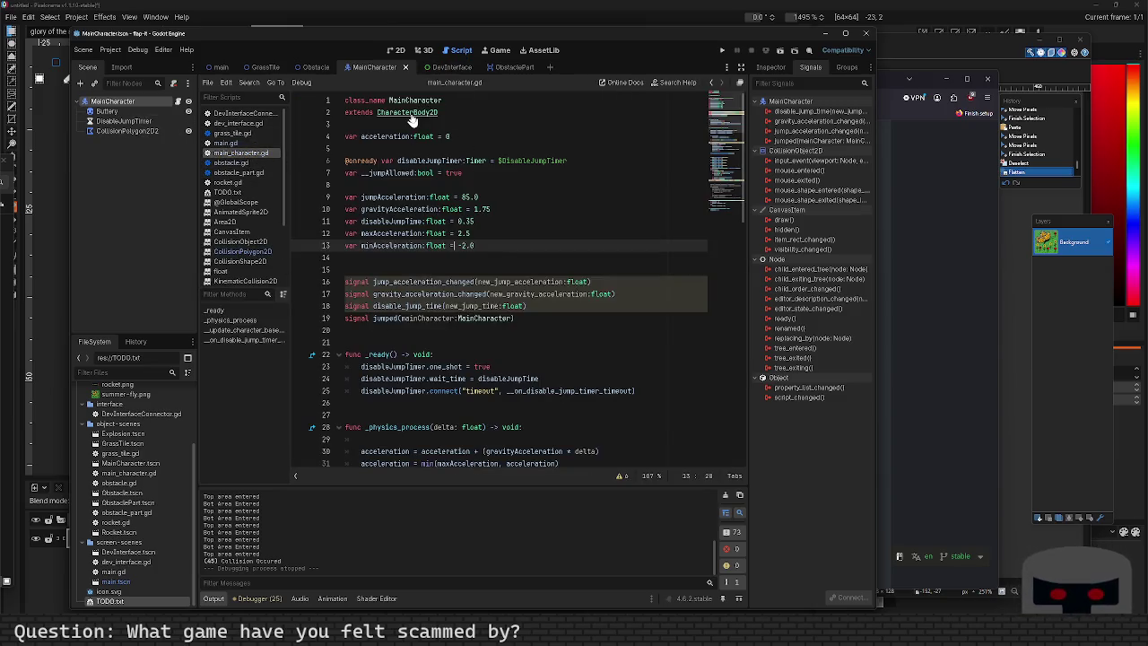
{"action": "left_click", "coordinate": [411, 114], "text": "ctrl"}
{"action": "left_click", "coordinate": [430, 113]}
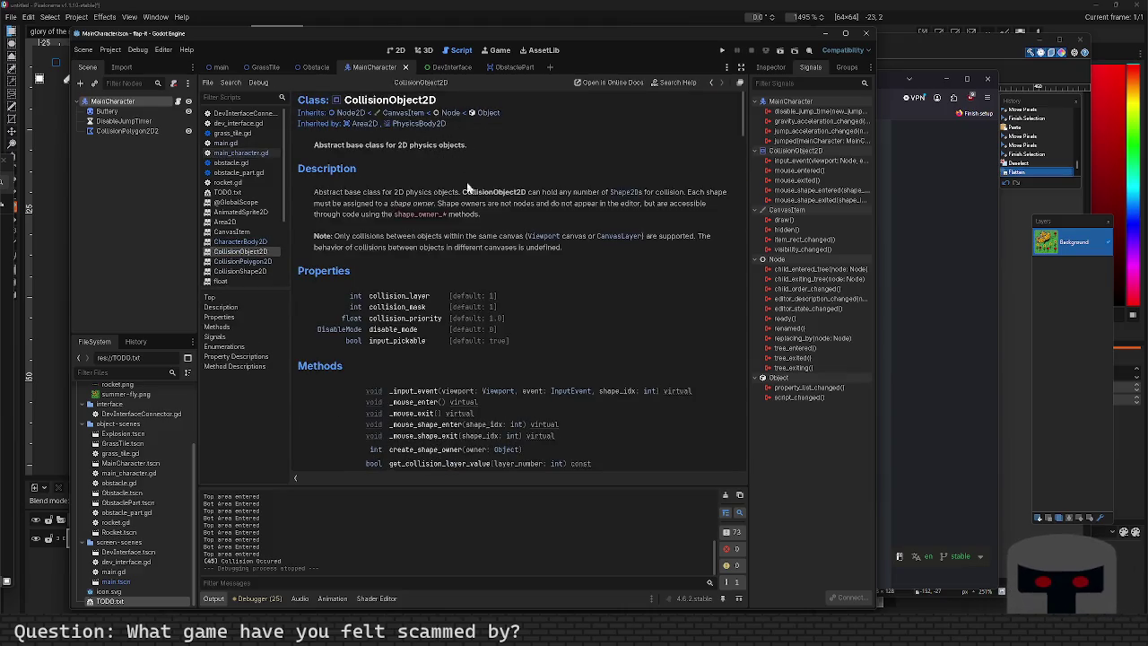
{"action": "left_click", "coordinate": [932, 215]}
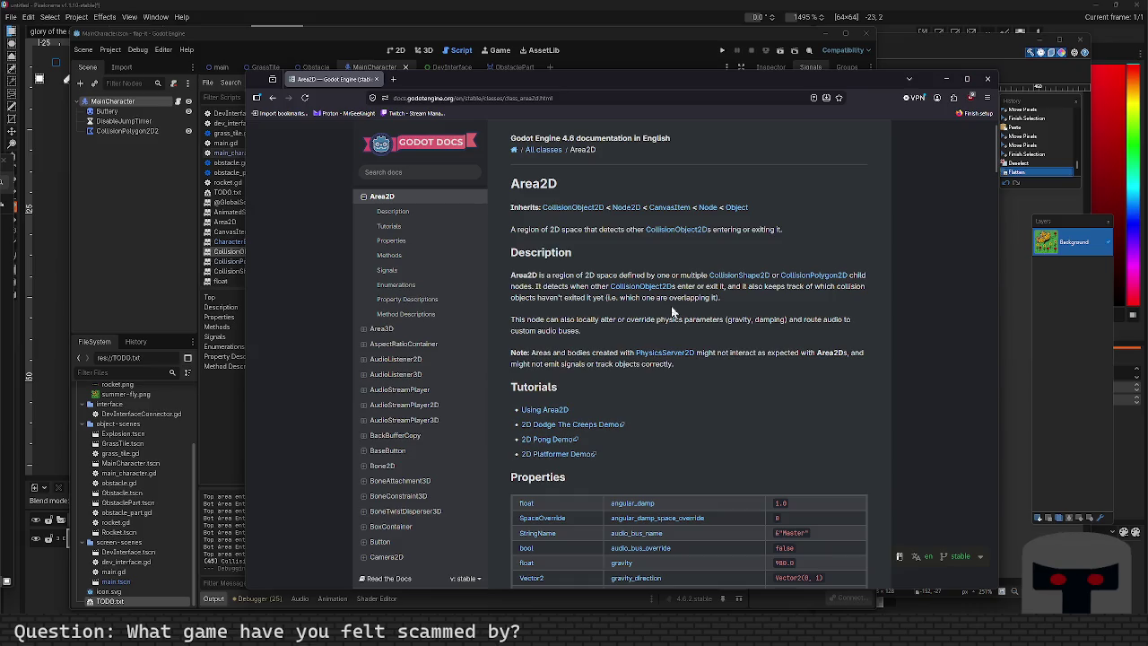
{"action": "scroll", "coordinate": [675, 312], "scroll_direction": "down", "scroll_amount": 4}
{"action": "scroll", "coordinate": [678, 313], "scroll_direction": "up", "scroll_amount": 2}
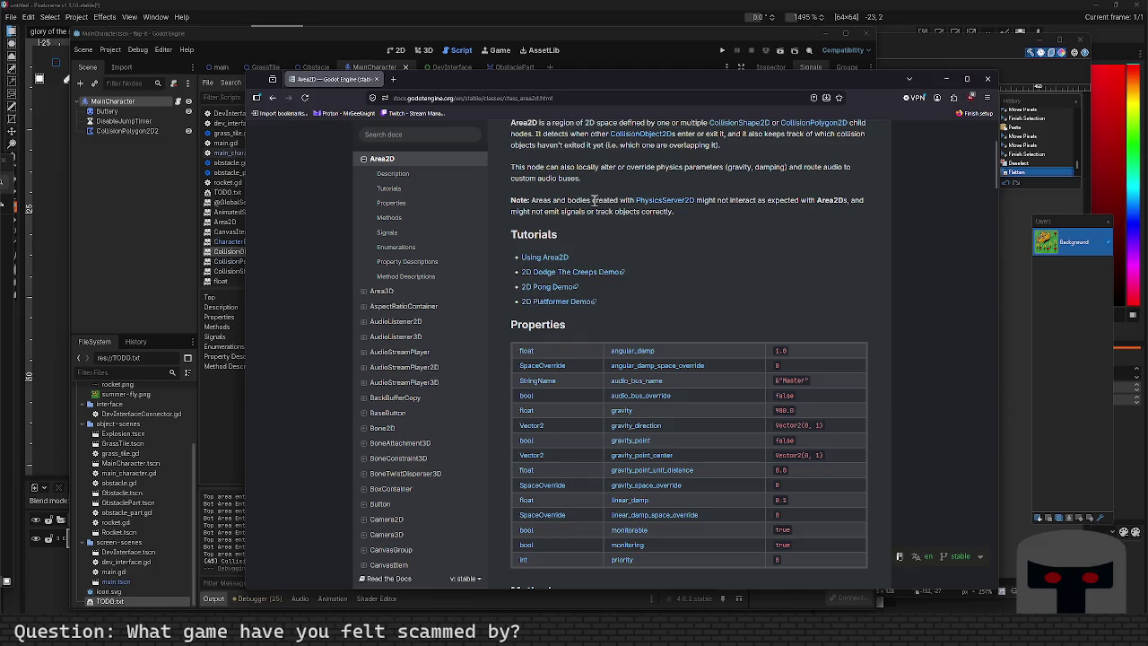
{"action": "scroll", "coordinate": [593, 201], "scroll_direction": "up", "scroll_amount": 3}
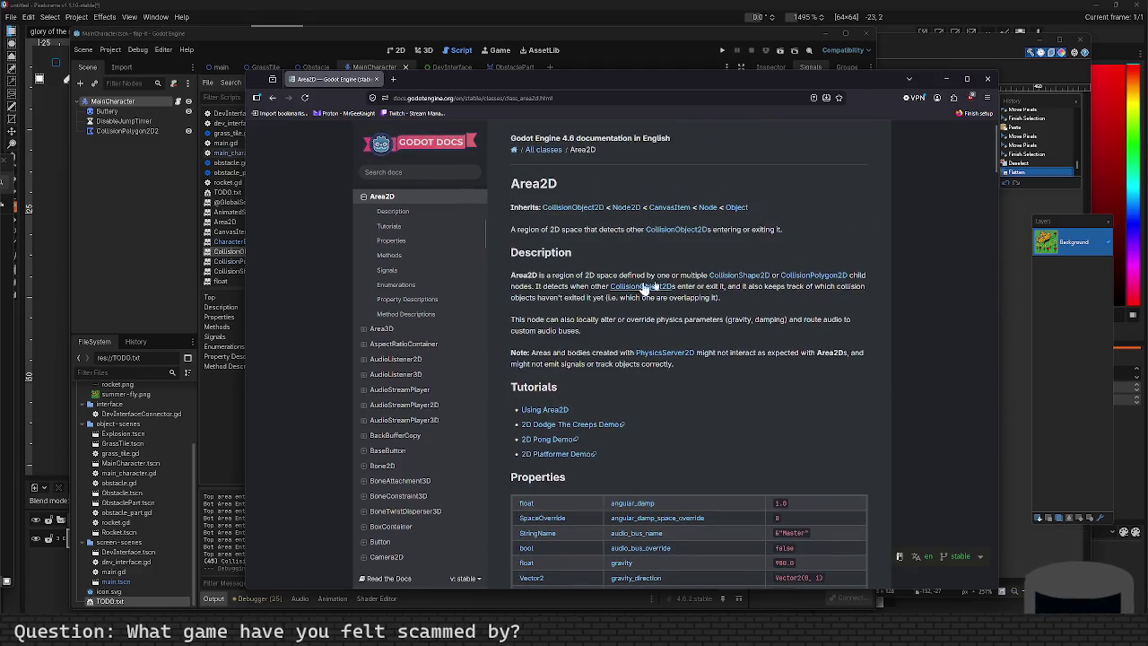
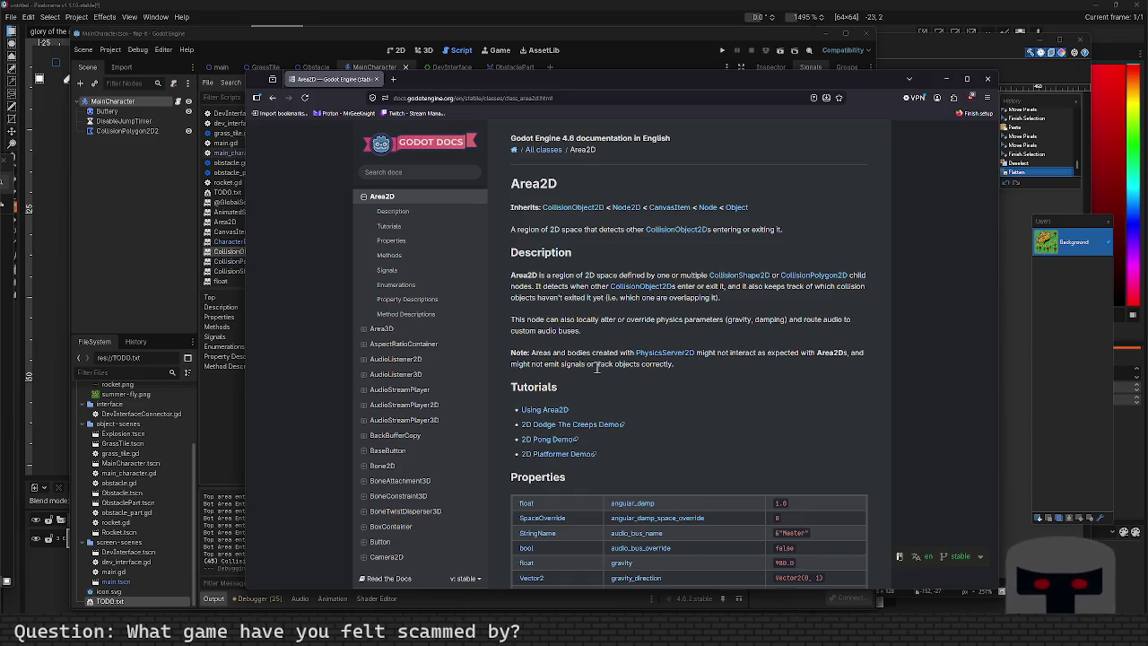
Scroll the Area2D reference down to its Signals section, then switch back to the Godot editor.
{"action": "scroll", "coordinate": [625, 346], "scroll_direction": "down", "scroll_amount": 3}
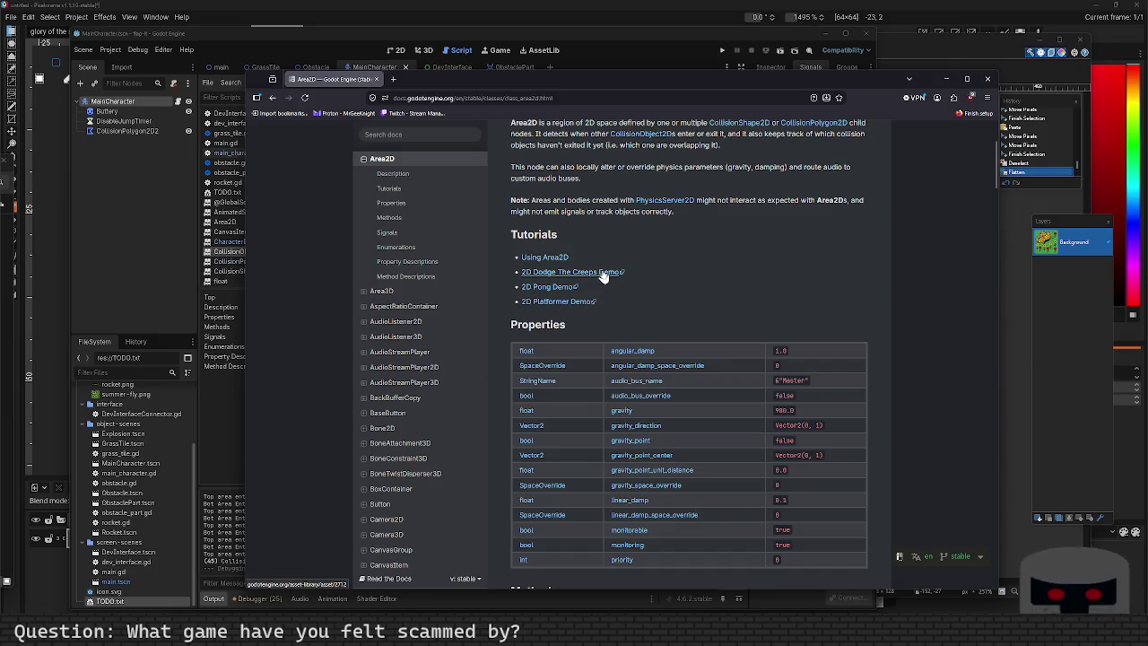
{"action": "scroll", "coordinate": [603, 275], "scroll_direction": "down", "scroll_amount": 6}
{"action": "scroll", "coordinate": [604, 275], "scroll_direction": "up", "scroll_amount": 3}
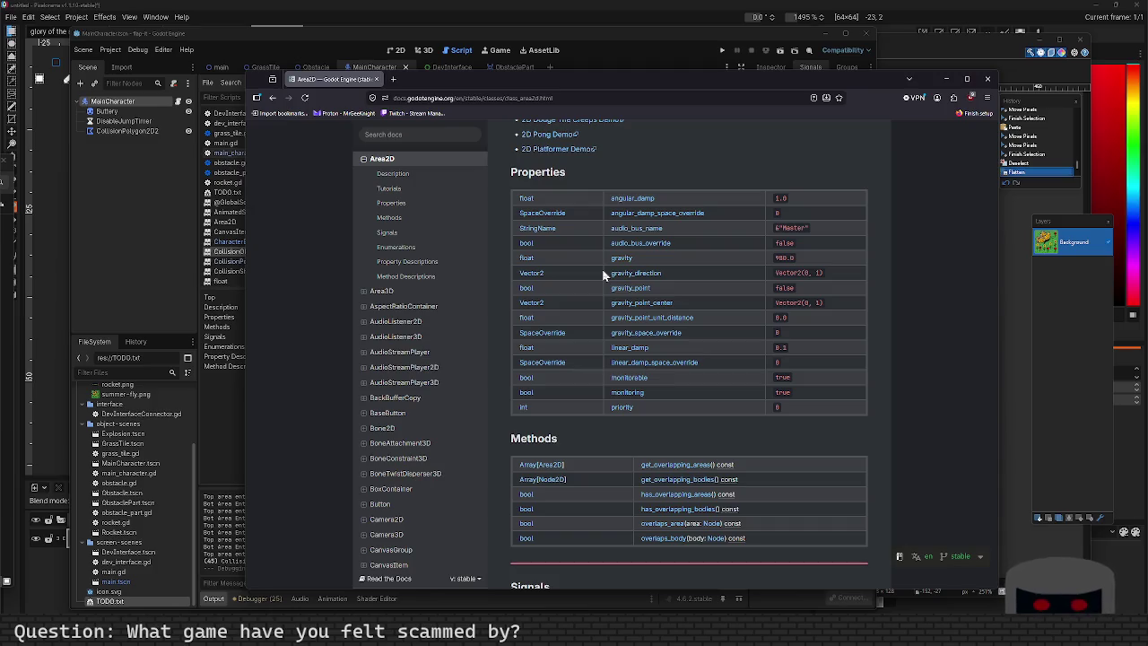
{"action": "scroll", "coordinate": [636, 368], "scroll_direction": "down", "scroll_amount": 3}
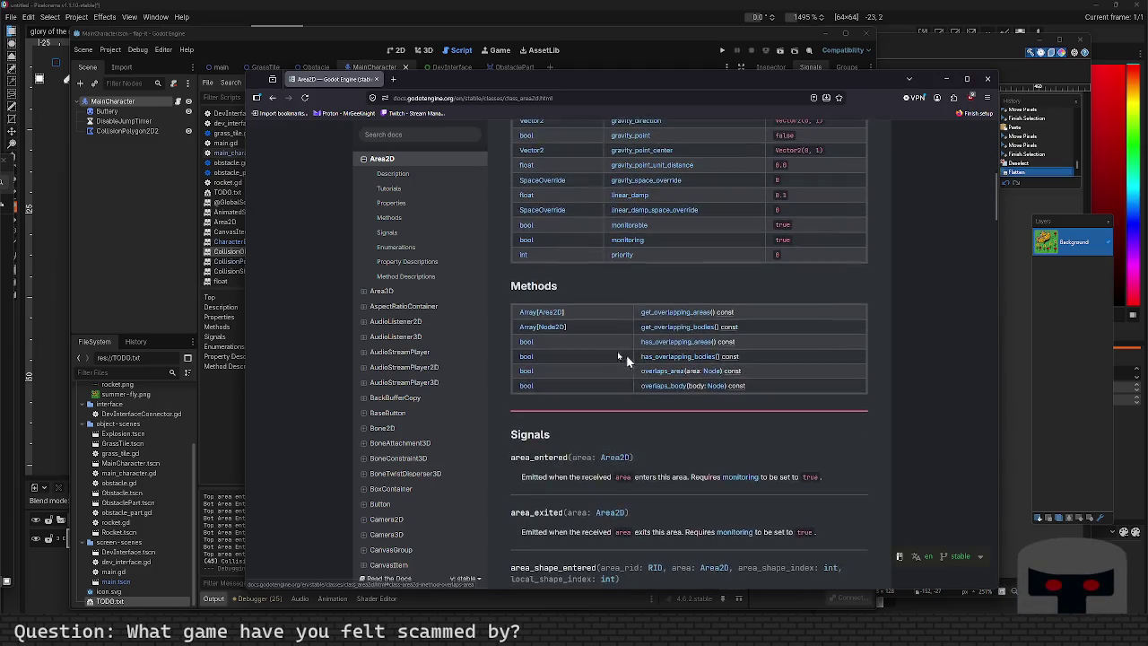
{"action": "scroll", "coordinate": [629, 361], "scroll_direction": "down", "scroll_amount": 6}
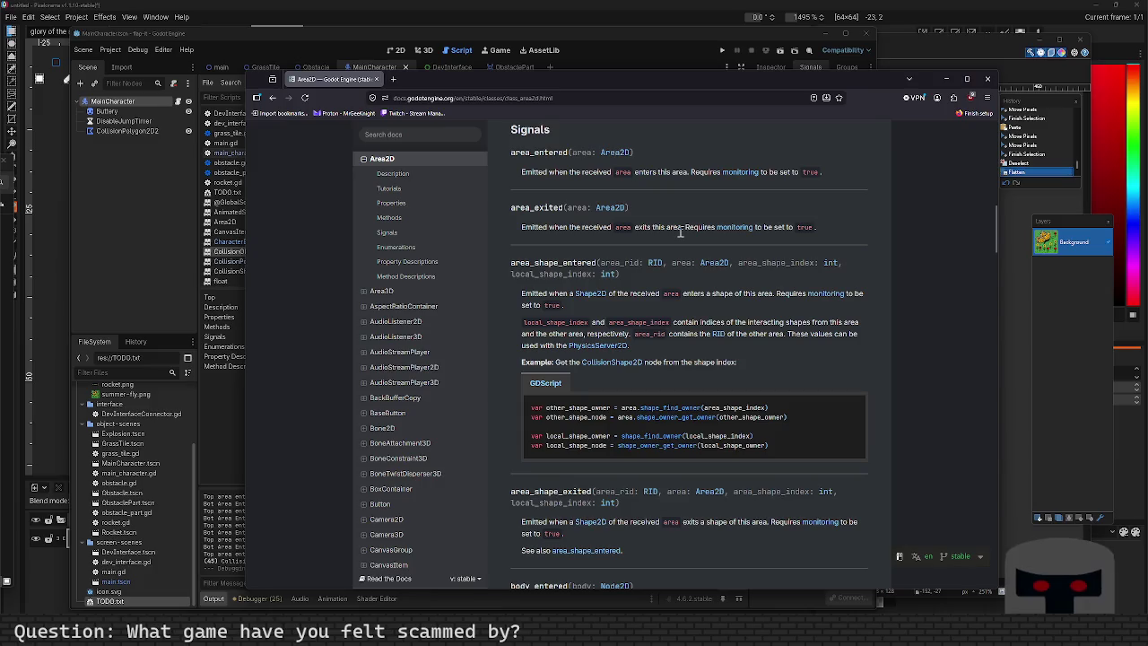
{"action": "left_click", "coordinate": [161, 154]}
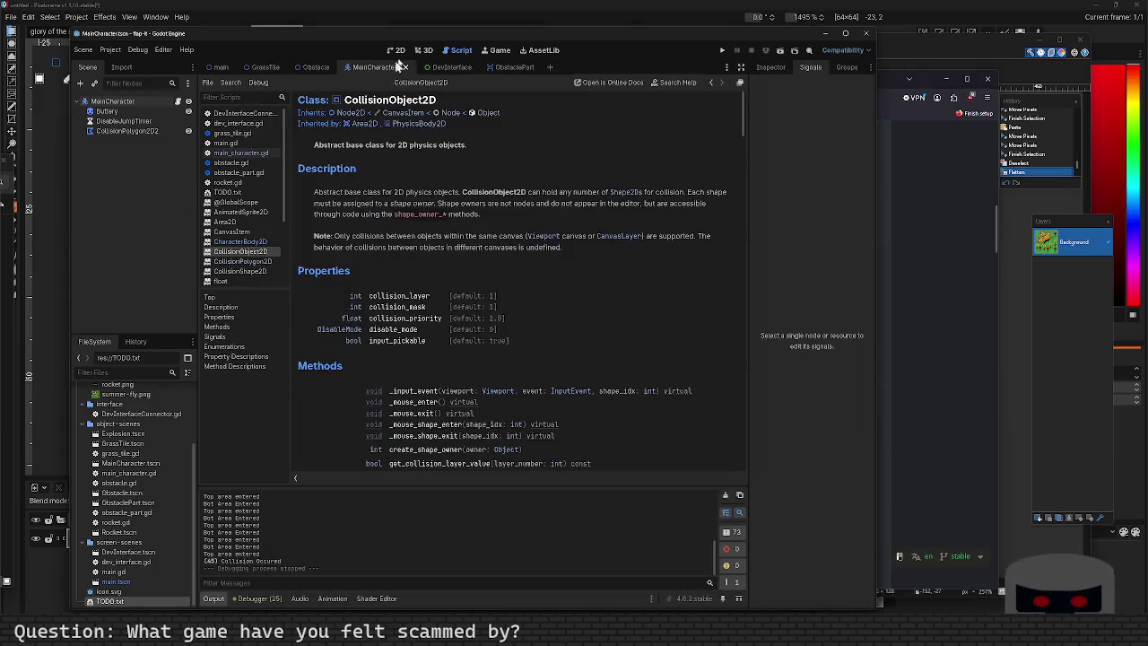
Open the ObstaclePart scene and inspect its CollisionShape2D properties.
{"action": "left_click", "coordinate": [510, 67]}
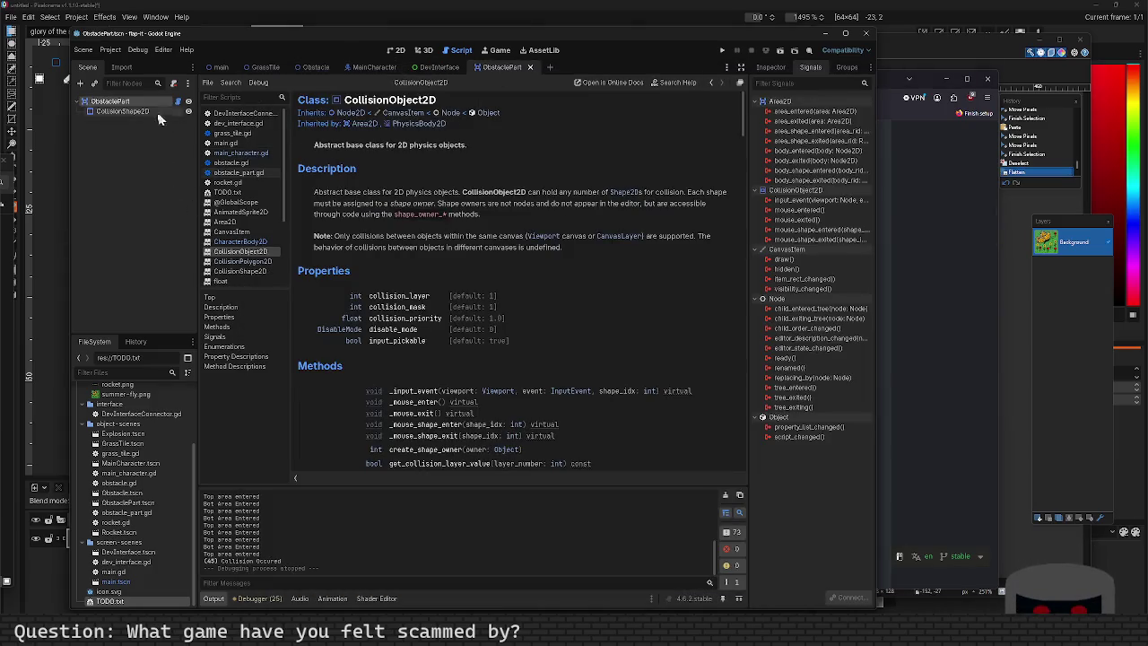
{"action": "left_click", "coordinate": [125, 112]}
{"action": "left_click", "coordinate": [774, 66]}
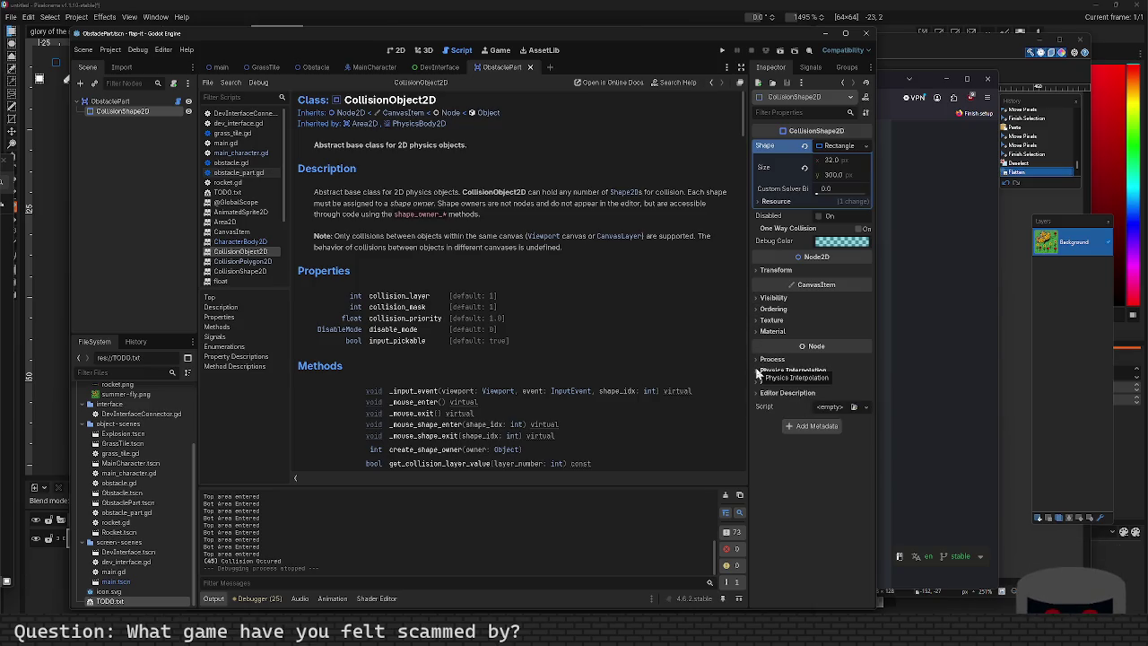
Review the ObstaclePart Area2D's Audio Bus, Angular Damp and Gravity settings, then return to the docs.
{"action": "left_click", "coordinate": [111, 101]}
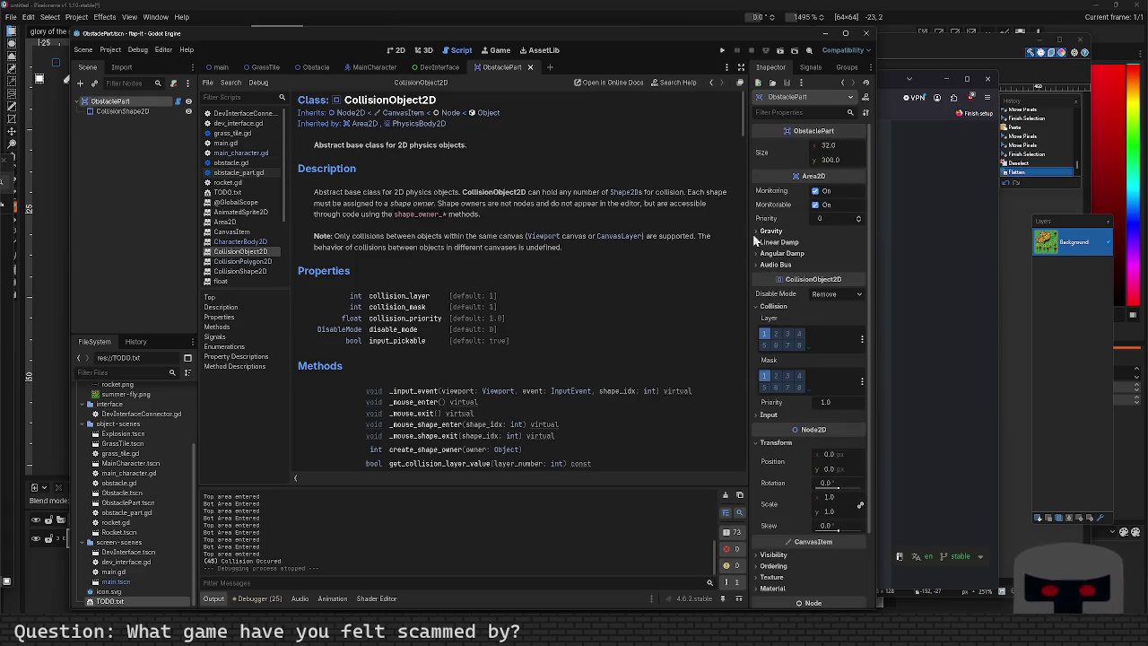
{"action": "left_click", "coordinate": [759, 265]}
{"action": "left_click", "coordinate": [758, 264]}
{"action": "left_click", "coordinate": [755, 253]}
{"action": "left_click", "coordinate": [754, 253]}
{"action": "left_click", "coordinate": [755, 253]}
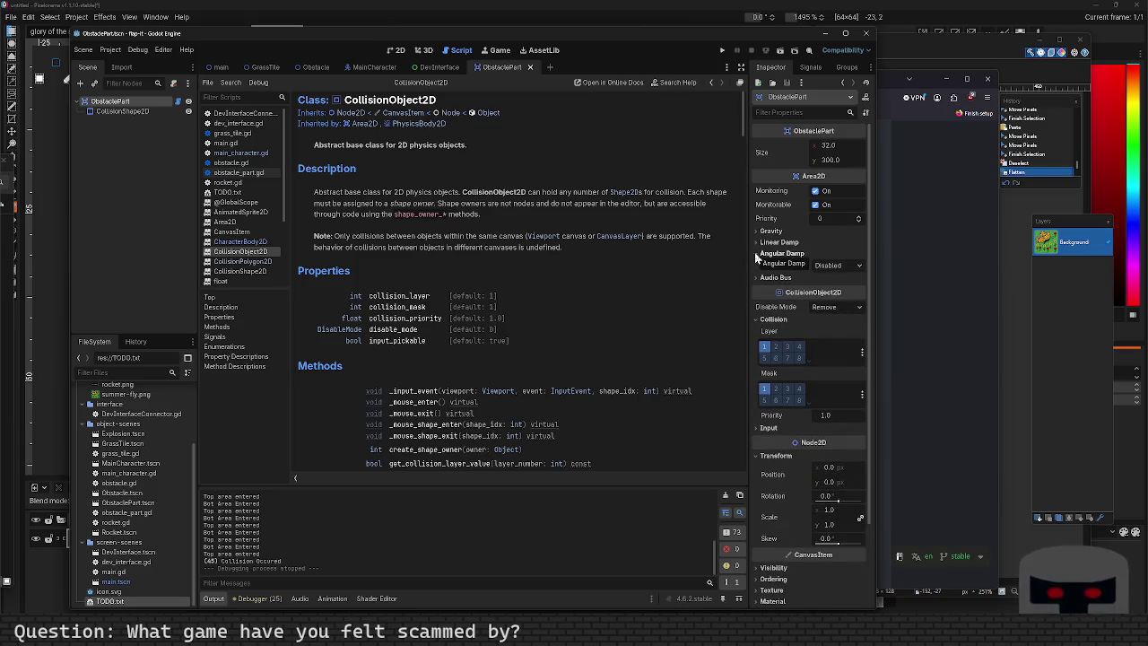
{"action": "left_click", "coordinate": [755, 253]}
{"action": "left_click", "coordinate": [758, 244]}
{"action": "left_click", "coordinate": [758, 244]}
{"action": "left_click", "coordinate": [755, 233]}
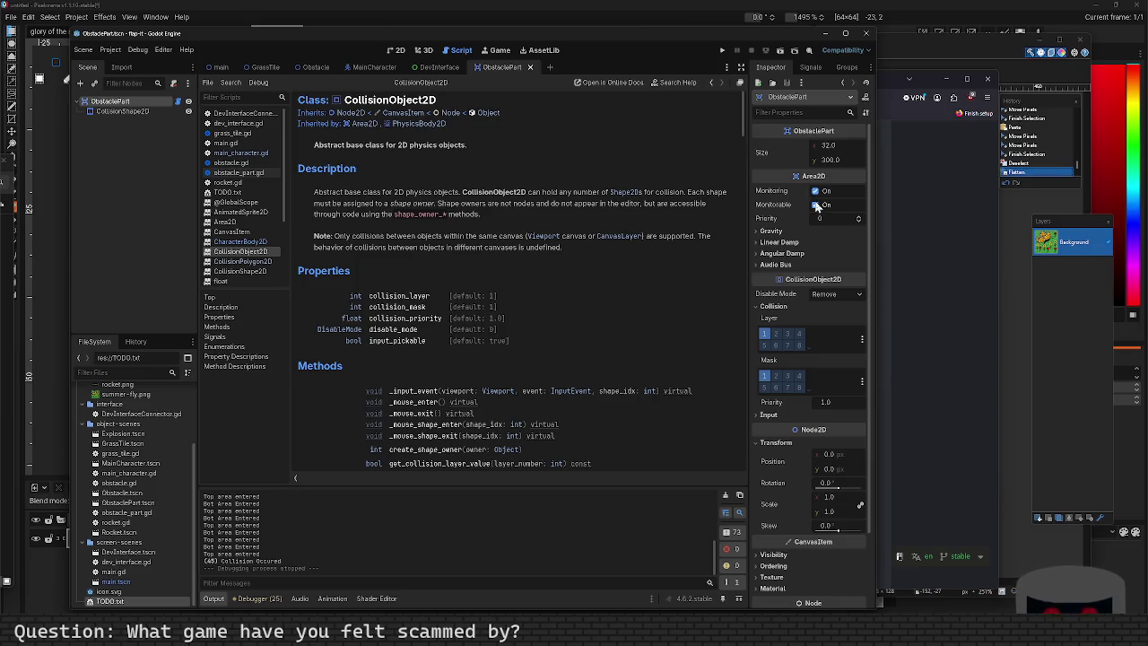
{"action": "left_click", "coordinate": [916, 384]}
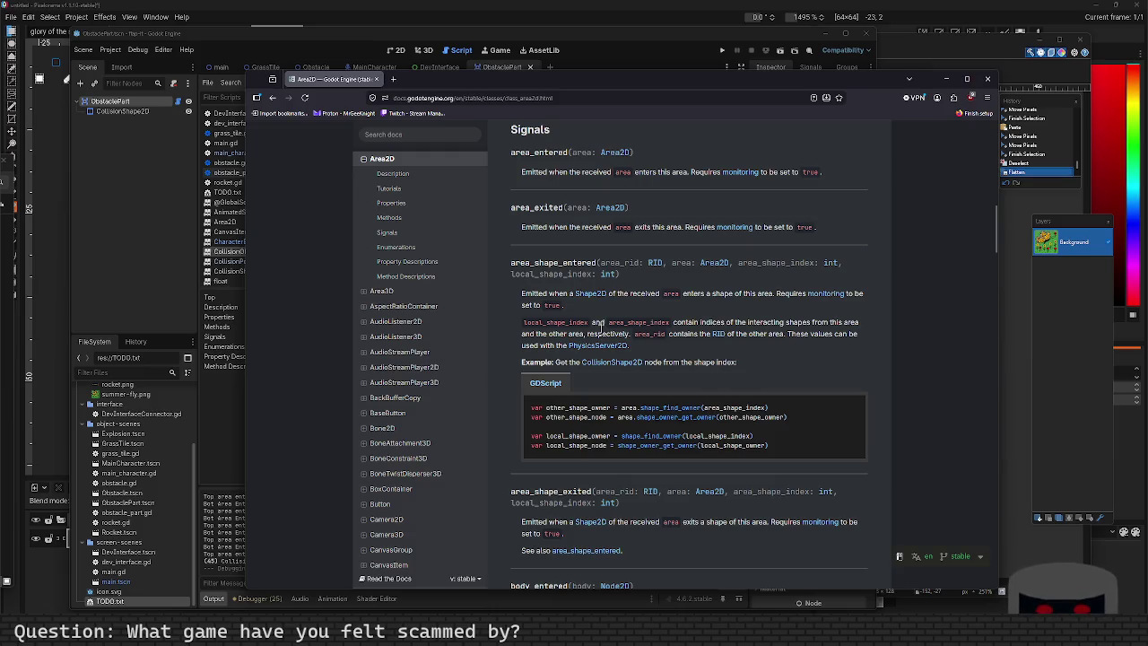
Read the Area2D body_entered and body_exited signal entries, then close the browser.
{"action": "scroll", "coordinate": [599, 324], "scroll_direction": "down", "scroll_amount": 3}
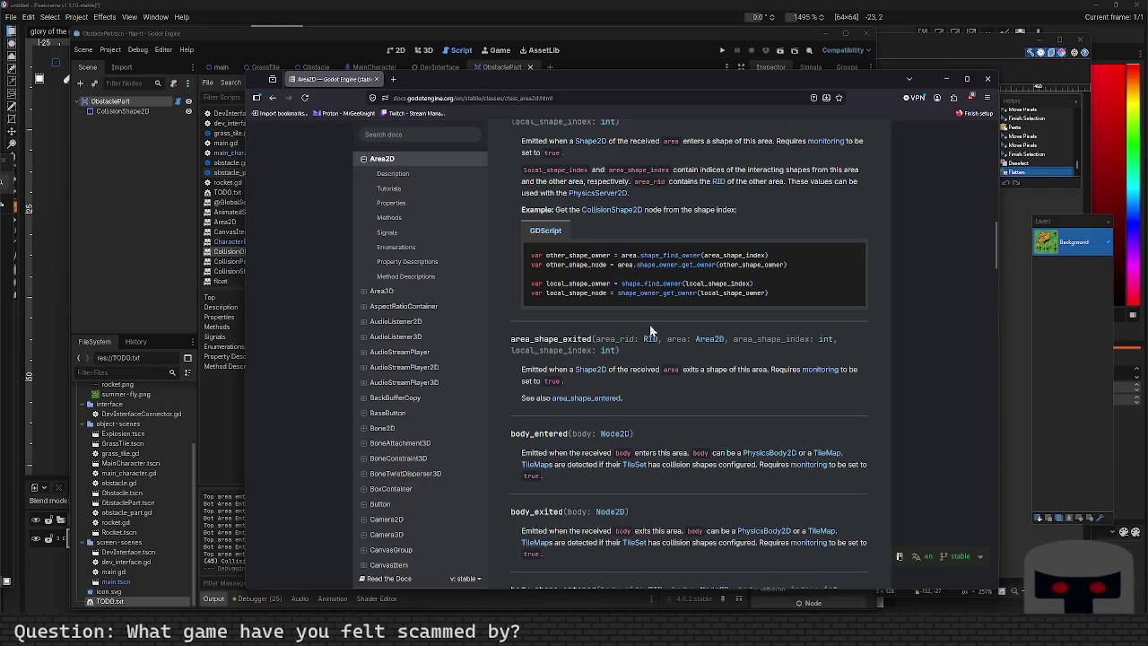
{"action": "scroll", "coordinate": [651, 330], "scroll_direction": "down", "scroll_amount": 4}
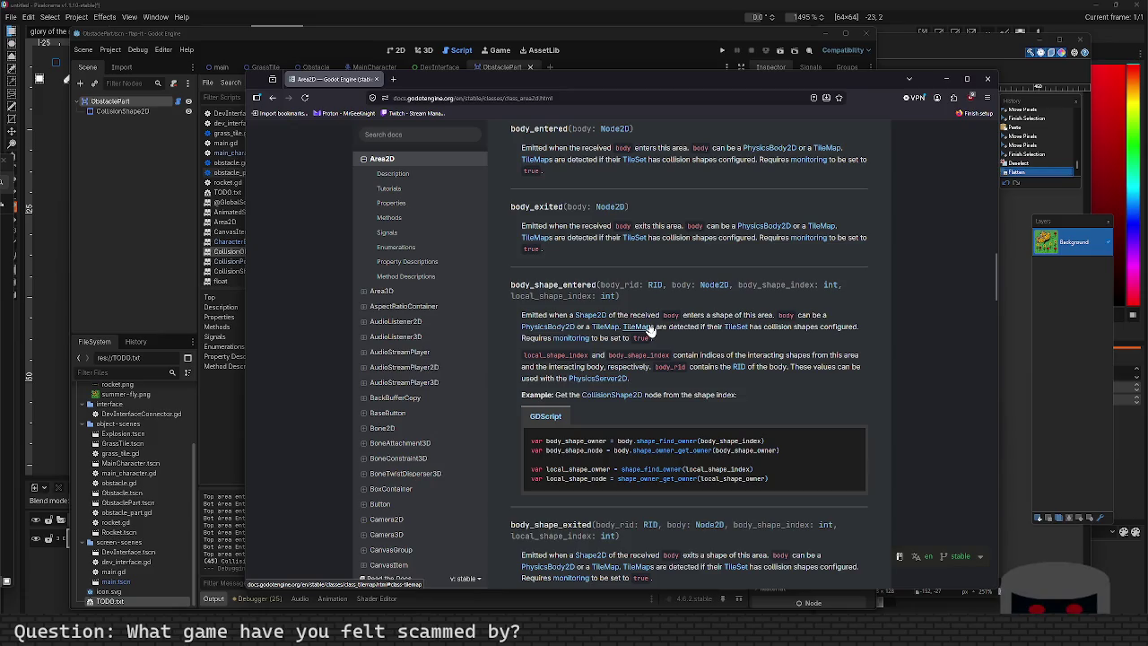
{"action": "scroll", "coordinate": [652, 331], "scroll_direction": "up", "scroll_amount": 2}
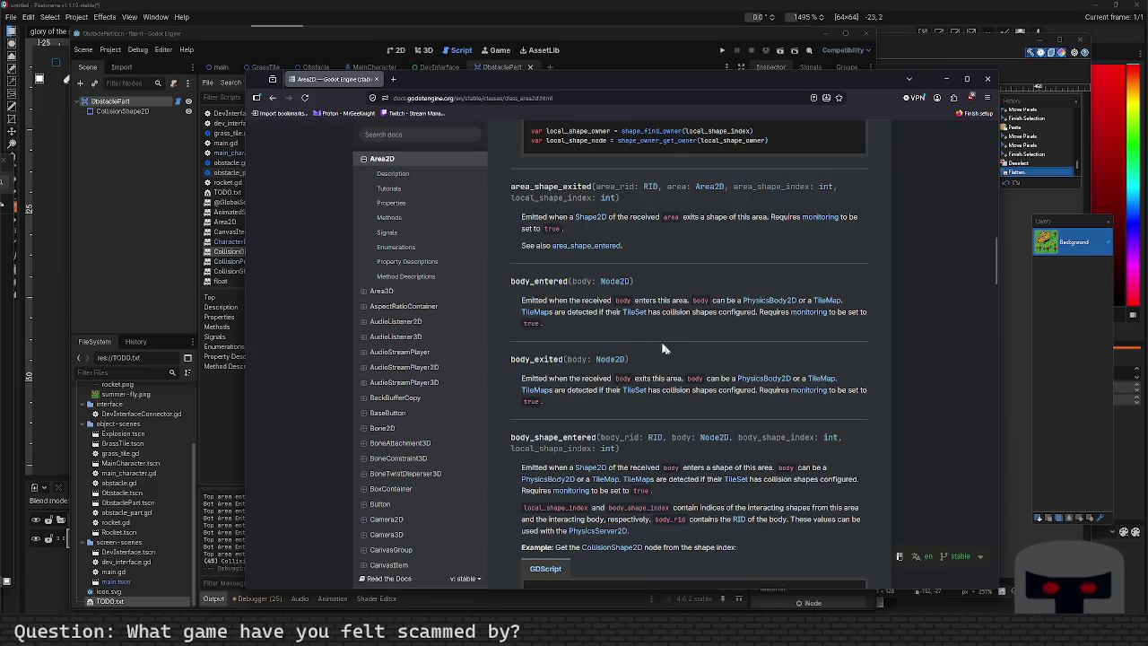
{"action": "scroll", "coordinate": [673, 351], "scroll_direction": "down", "scroll_amount": 8}
{"action": "scroll", "coordinate": [679, 356], "scroll_direction": "up", "scroll_amount": 10}
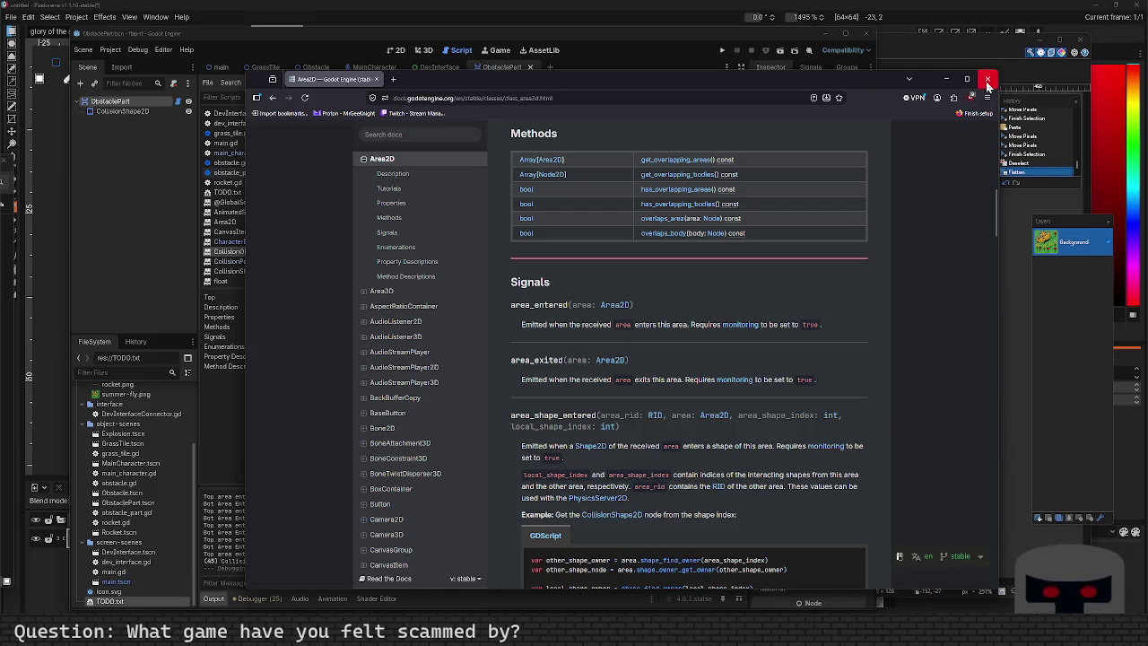
{"action": "left_click", "coordinate": [652, 44]}
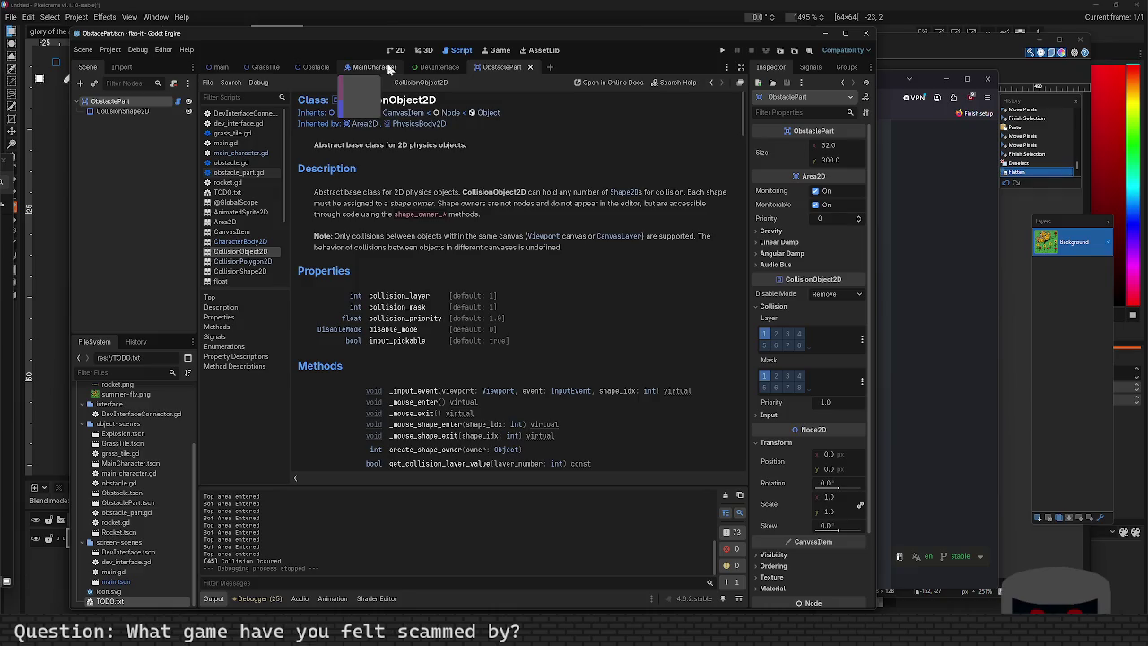
In the Obstacle scene, disconnect the top node's area_entered signal from _on_top_area_entered.
{"action": "left_click", "coordinate": [310, 73]}
{"action": "left_click", "coordinate": [156, 113]}
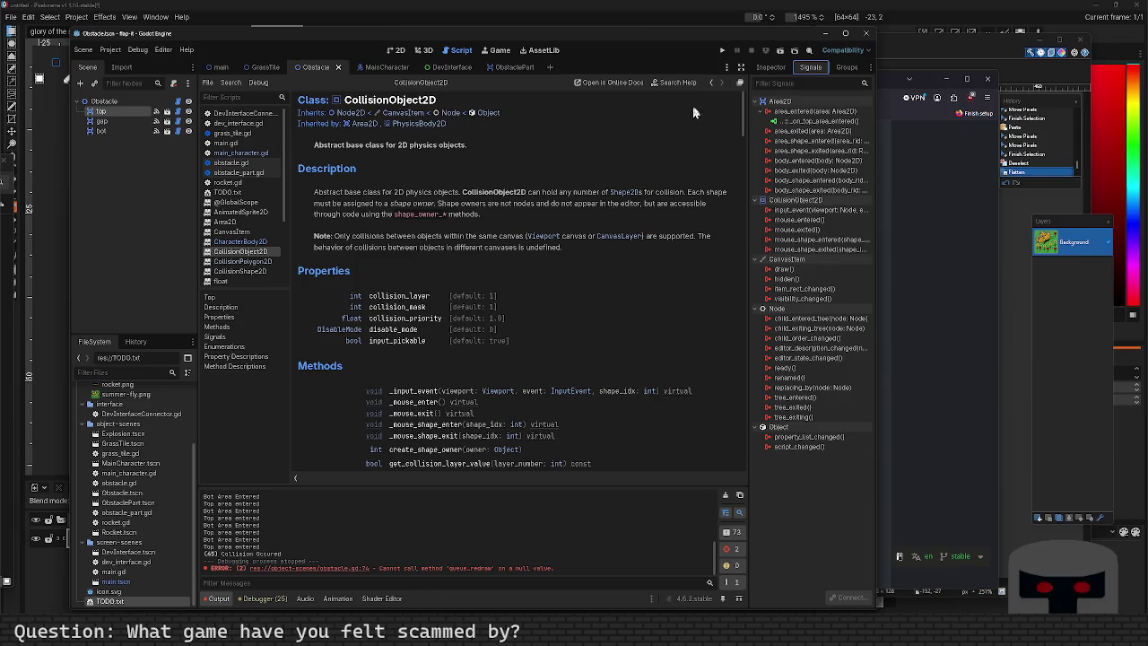
{"action": "right_click", "coordinate": [783, 123]}
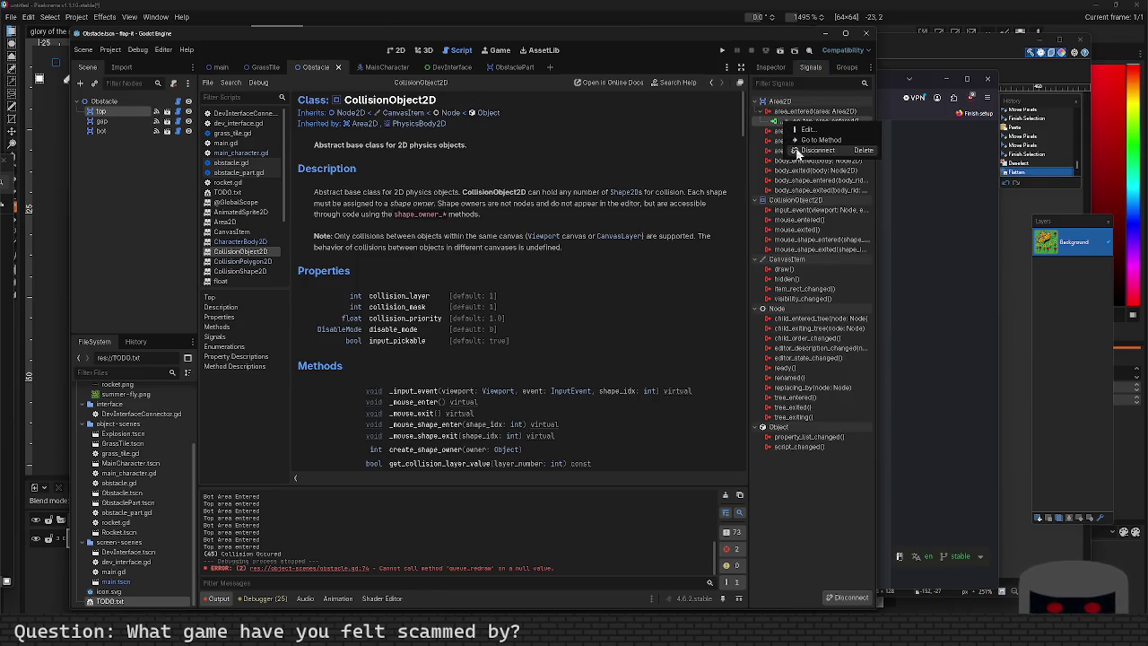
{"action": "left_click", "coordinate": [795, 148]}
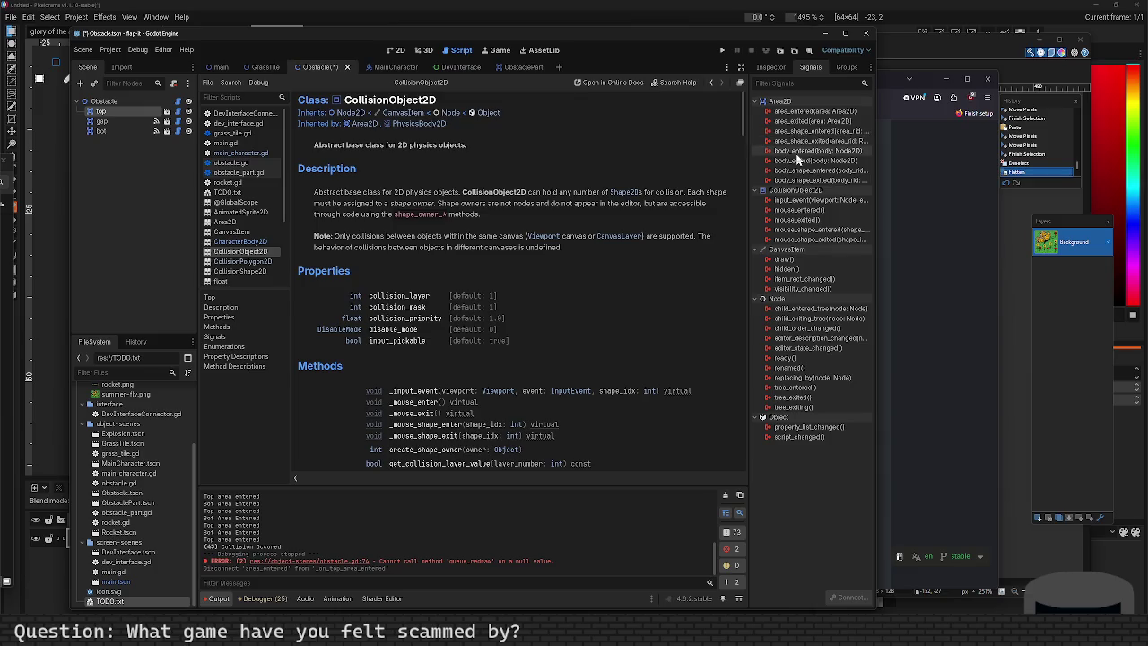
Connect top's body_entered to _on_top_body_entered printing "Body Entered: " with body, and run the game.
{"action": "double_click", "coordinate": [797, 153]}
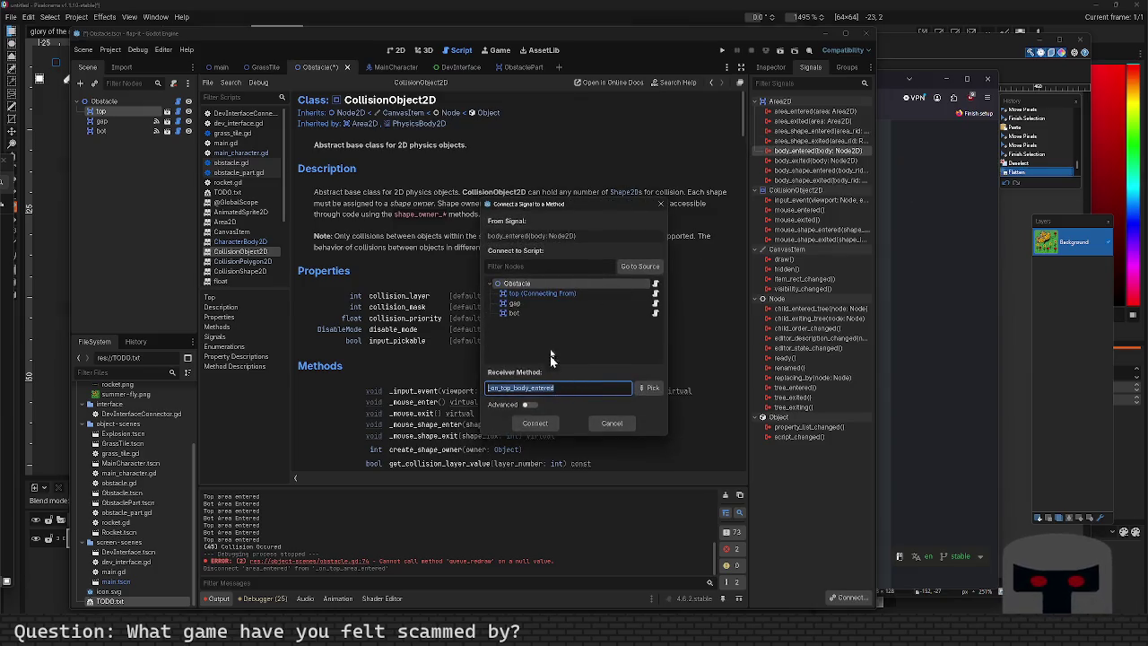
{"action": "left_click", "coordinate": [545, 425]}
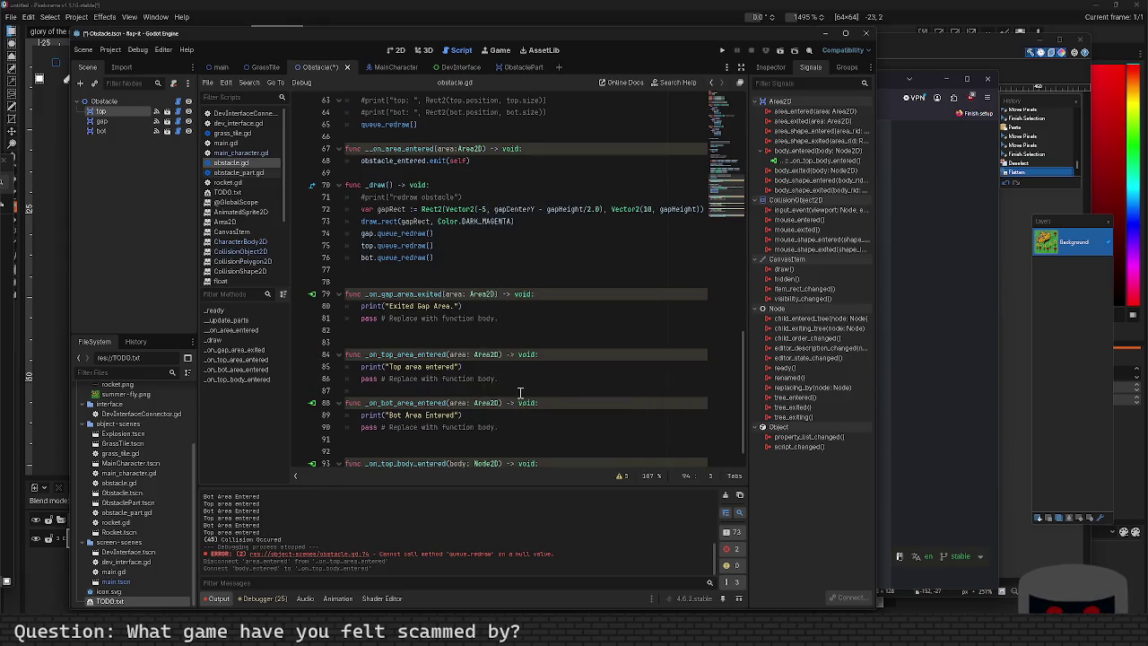
{"action": "scroll", "coordinate": [553, 453], "scroll_direction": "down", "scroll_amount": 1}
{"action": "left_click", "coordinate": [561, 442]}
{"action": "key", "text": "Return"}
{"action": "type", "text": "print\"\""}
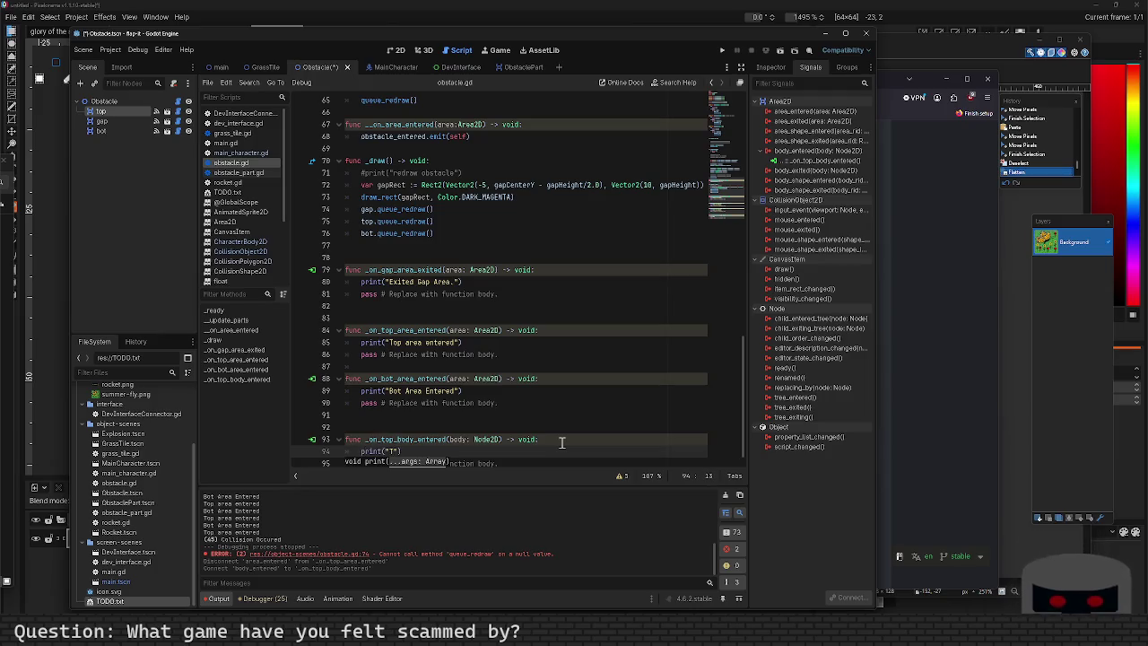
{"action": "type", "text": "Body Entered: "}
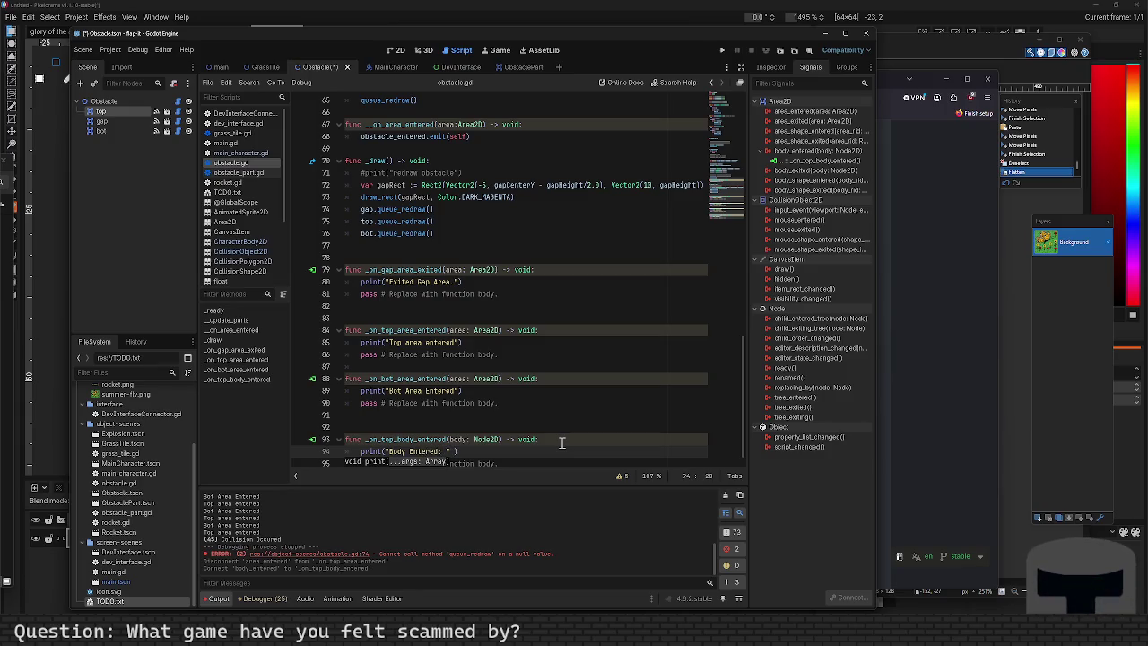
{"action": "type", "text": "ody"}
{"action": "key", "text": "F5"}
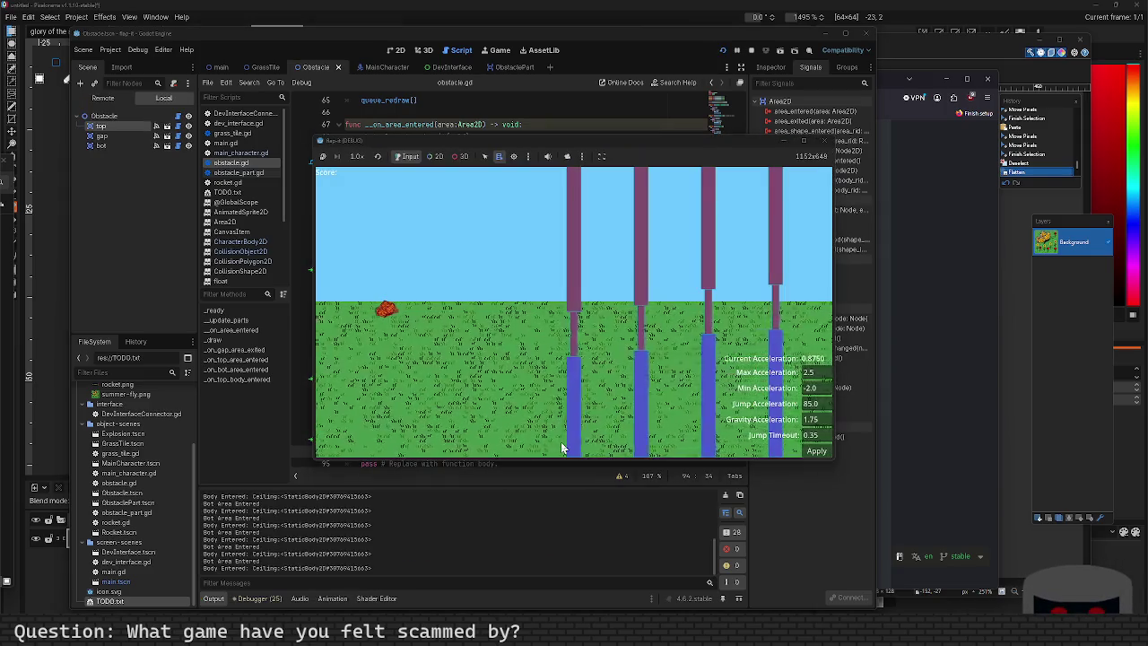
Jump the character into the top pipes to log "Body Entered: MainCharacter", then close the game.
{"action": "key", "text": "space"}
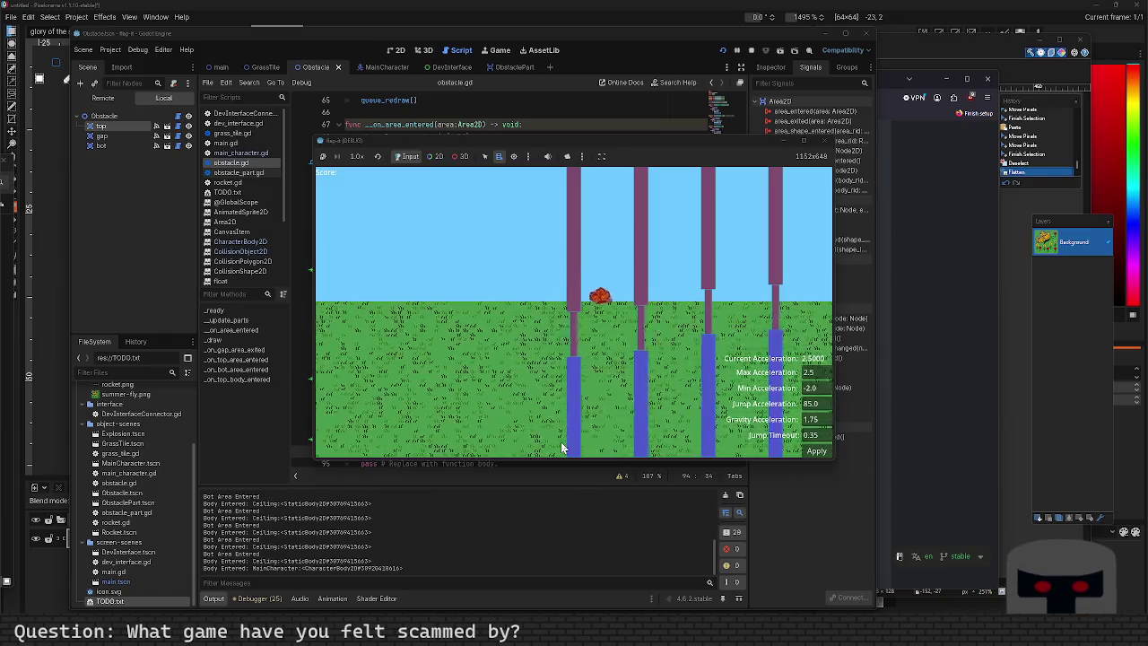
{"action": "key", "text": "space"}
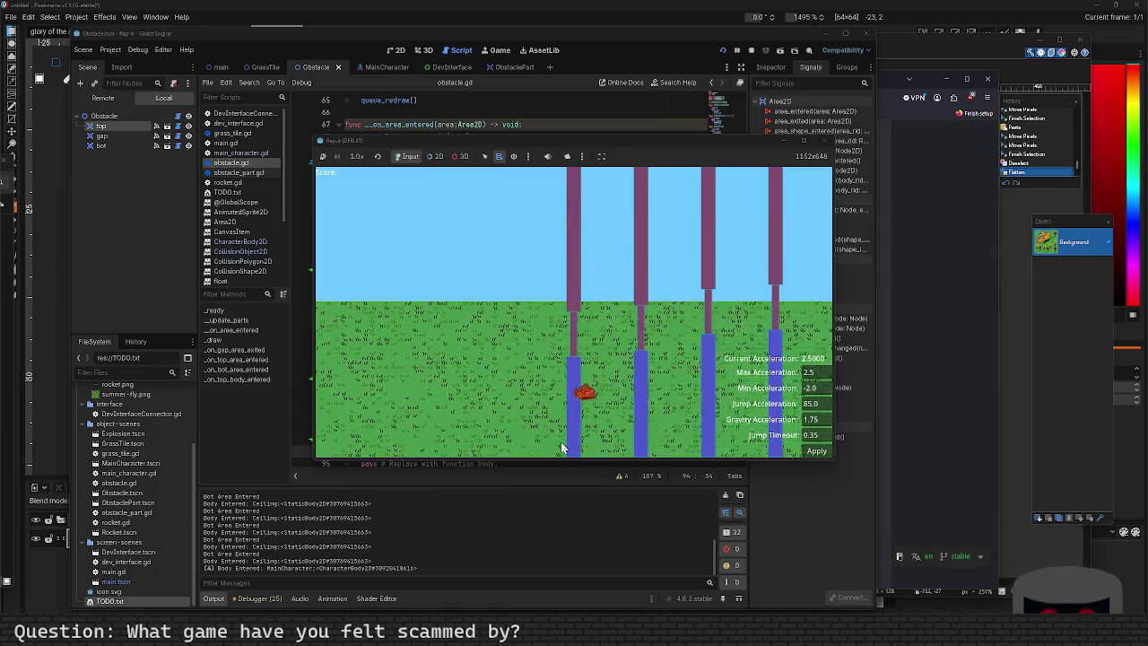
{"action": "key", "text": "space"}
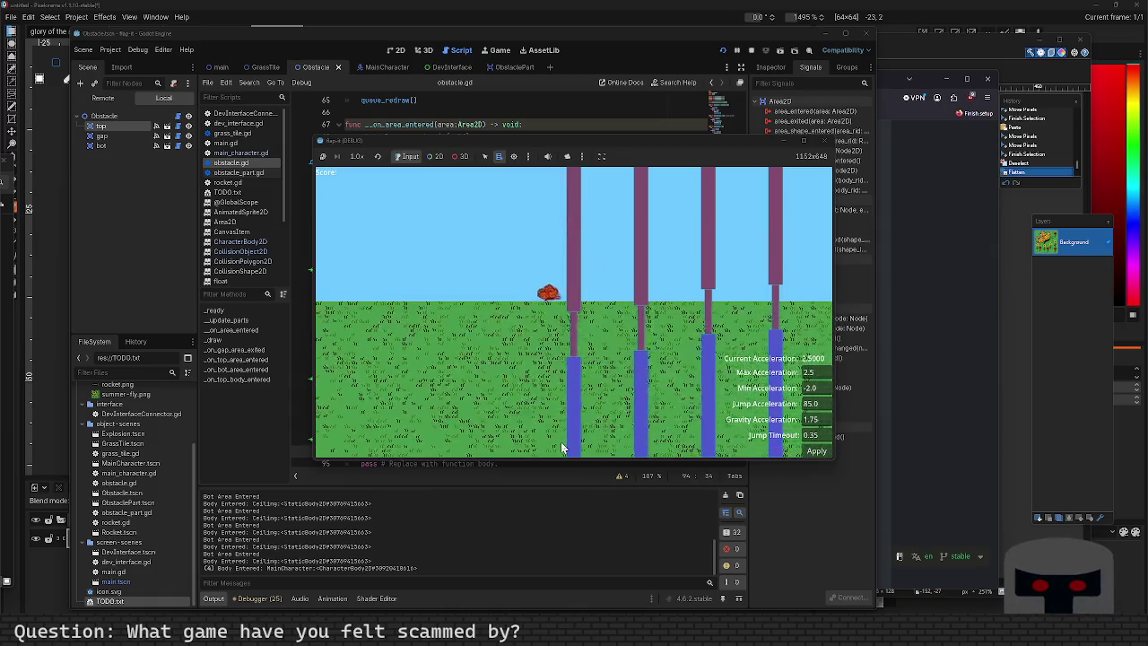
{"action": "key", "text": "space"}
{"action": "key", "text": "space"}
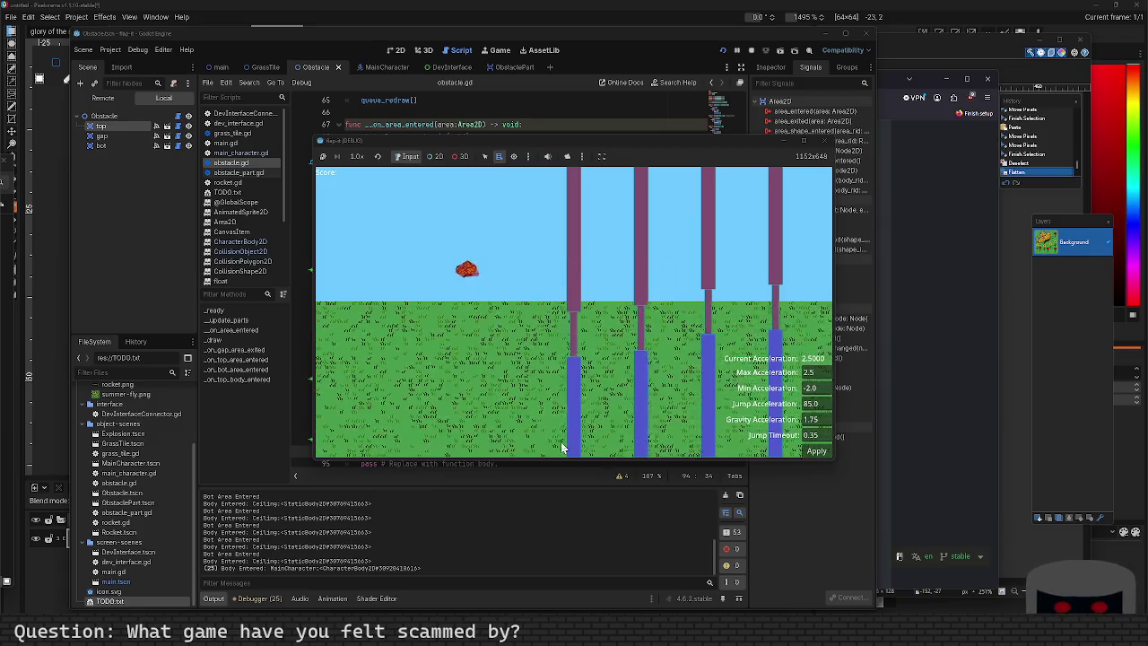
{"action": "left_click", "coordinate": [825, 141]}
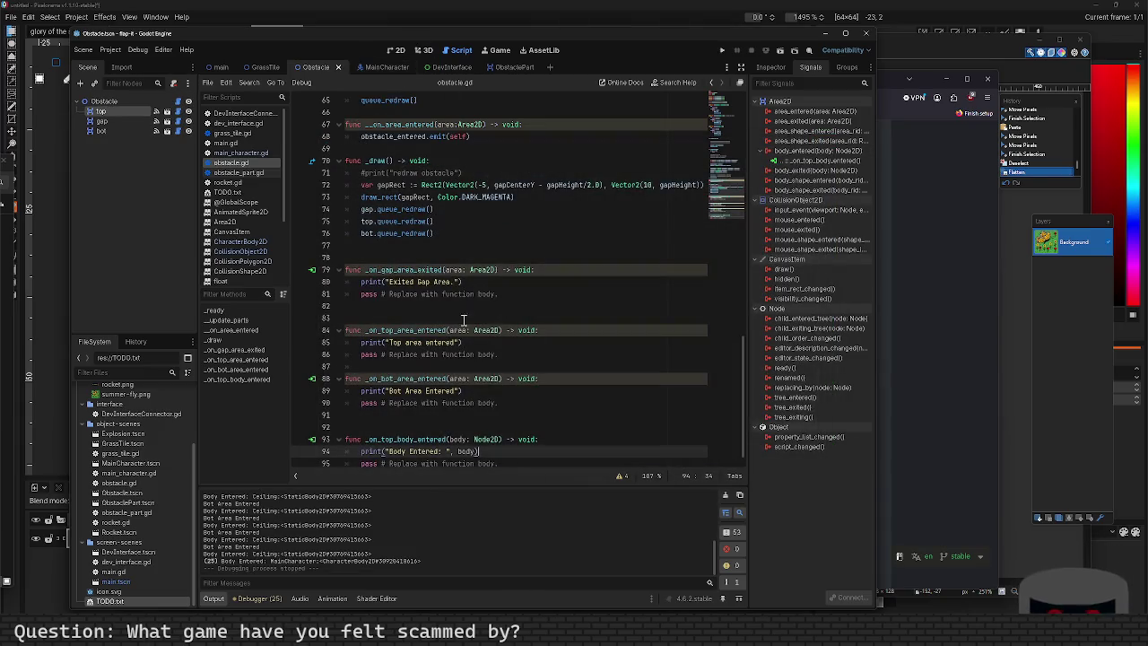
Rename the gap handler to _on_gap_exited(body) and disconnect body_entered from _on_top_body_entered.
{"action": "mouse_move", "coordinate": [483, 330]}
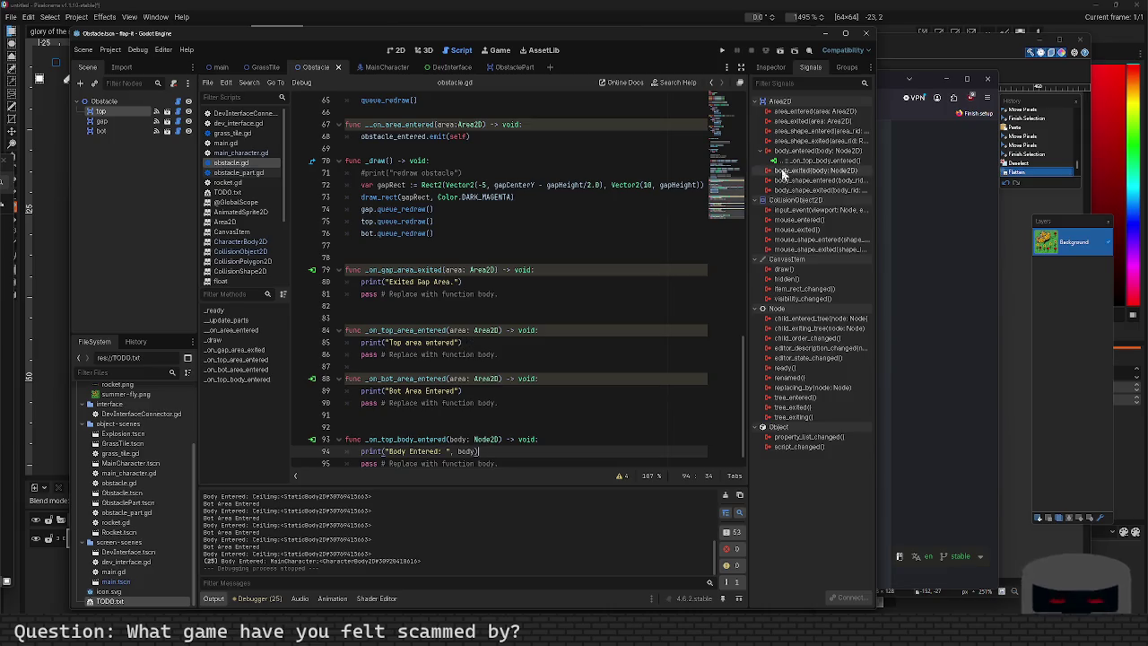
{"action": "left_click", "coordinate": [390, 269]}
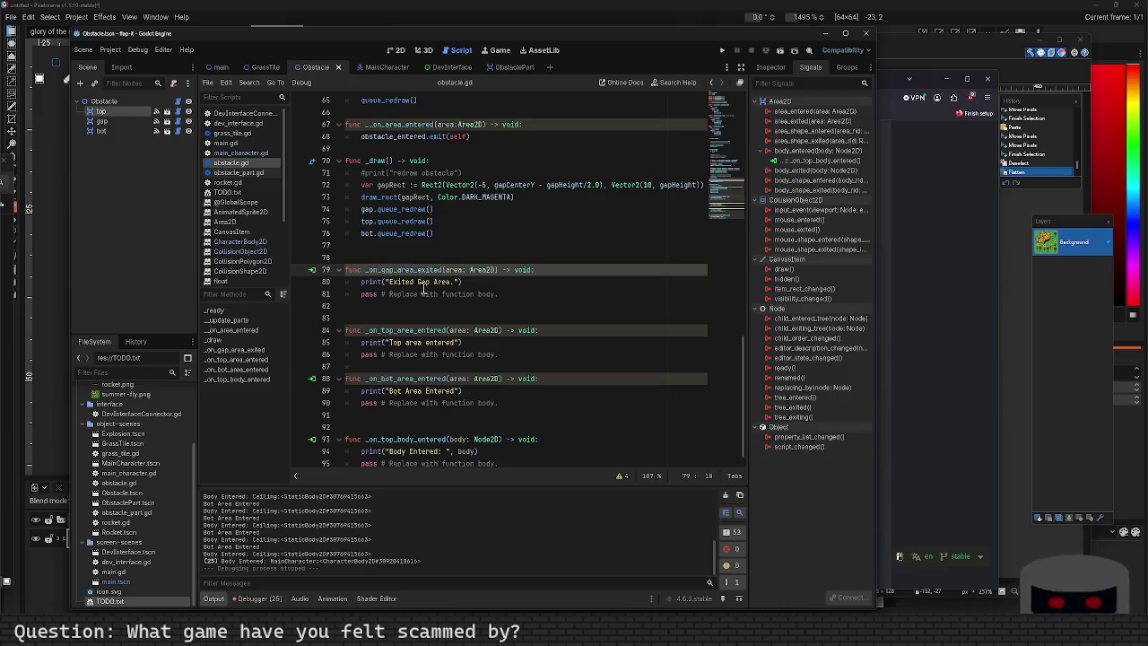
{"action": "key", "text": "BackSpace"}
{"action": "key", "text": "BackSpace"}
{"action": "key", "text": "BackSpace"}
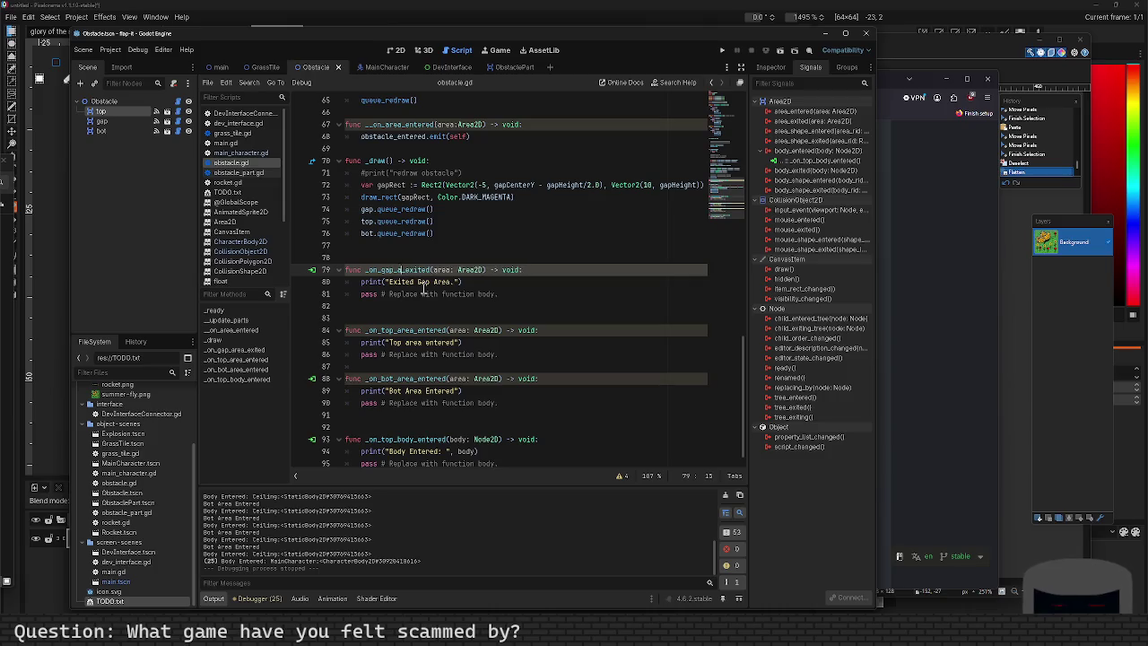
{"action": "key", "text": "ctrl+Right"}
{"action": "key", "text": "Right"}
{"action": "key", "text": "ctrl+shift+Right"}
{"action": "type", "text": "body"}
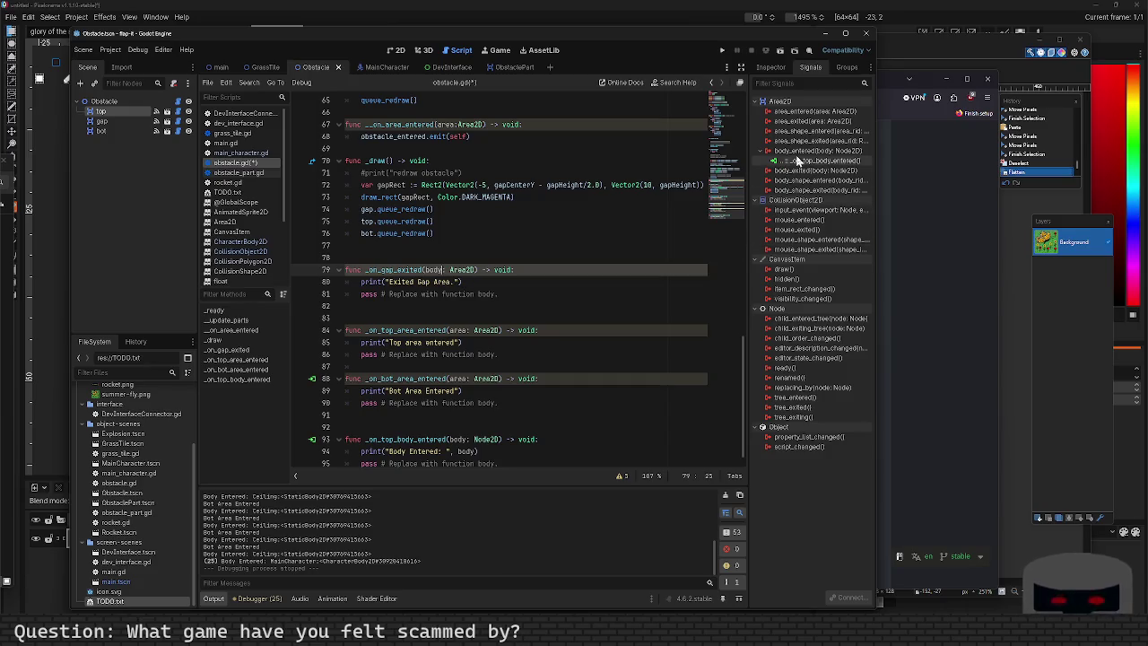
{"action": "right_click", "coordinate": [805, 161]}
{"action": "left_click", "coordinate": [818, 184]}
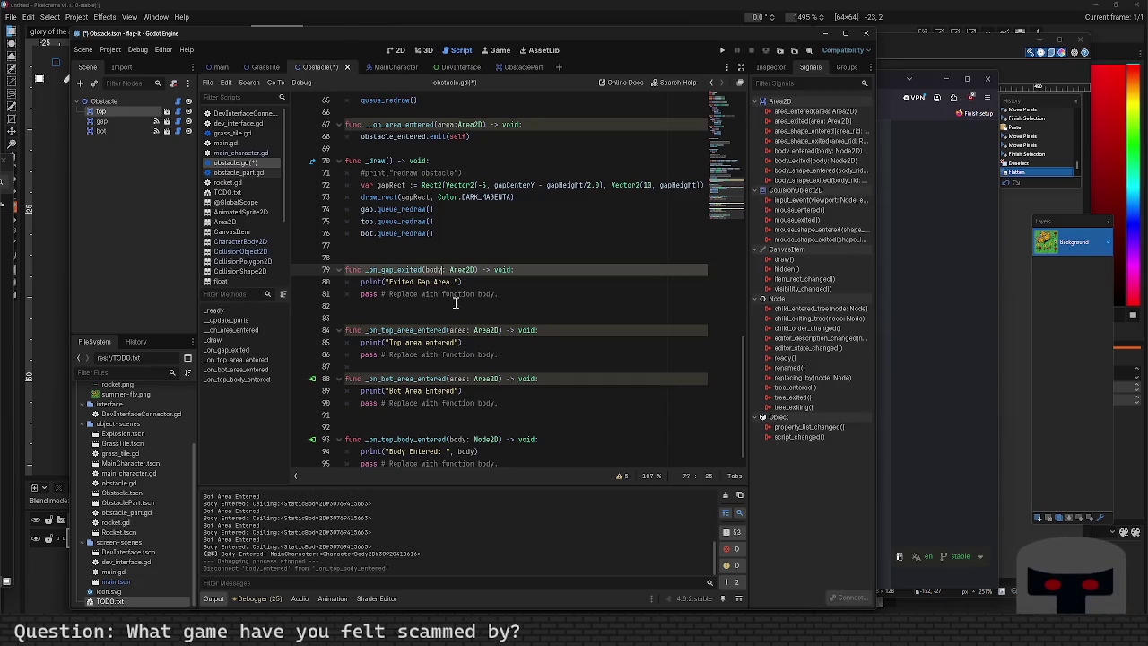
Start a new function _on_obstacle_entered(body: Node2D) above the gap handler.
{"action": "left_click", "coordinate": [426, 250]}
{"action": "key", "text": "Return"}
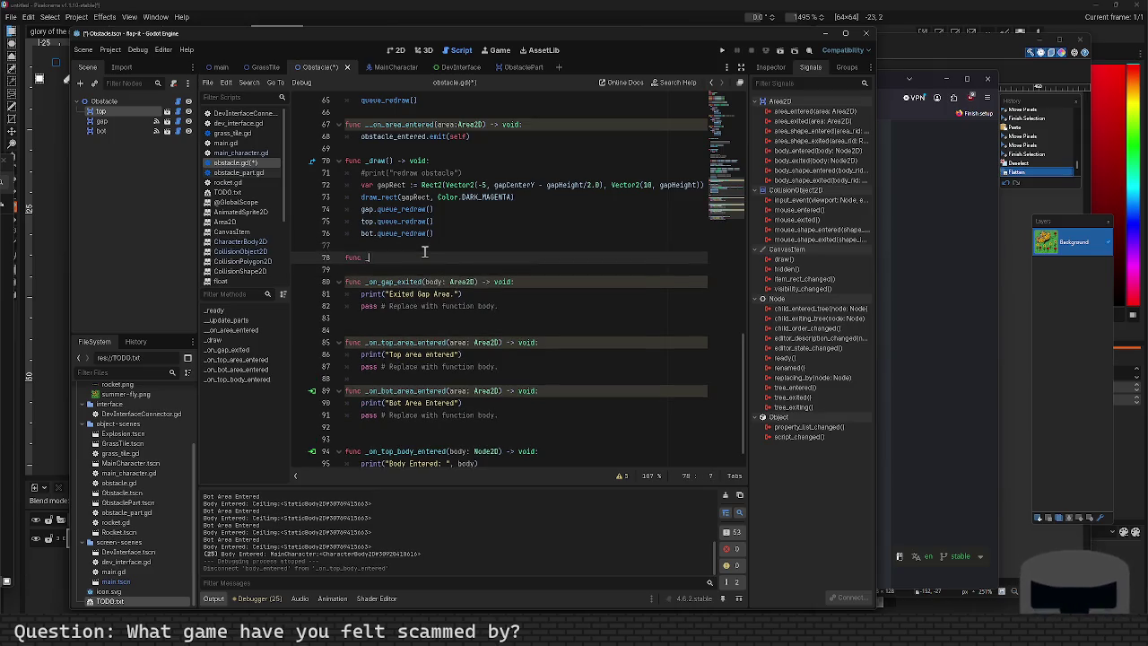
{"action": "type", "text": "_on_obstacle_"}
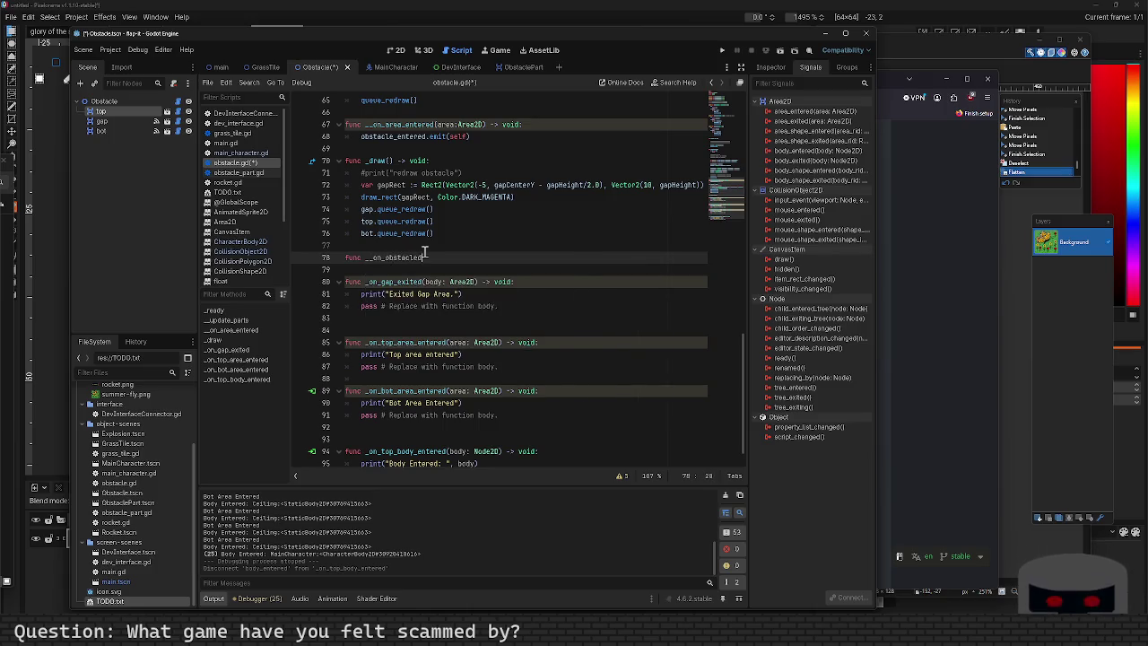
{"action": "key", "text": "BackSpace"}
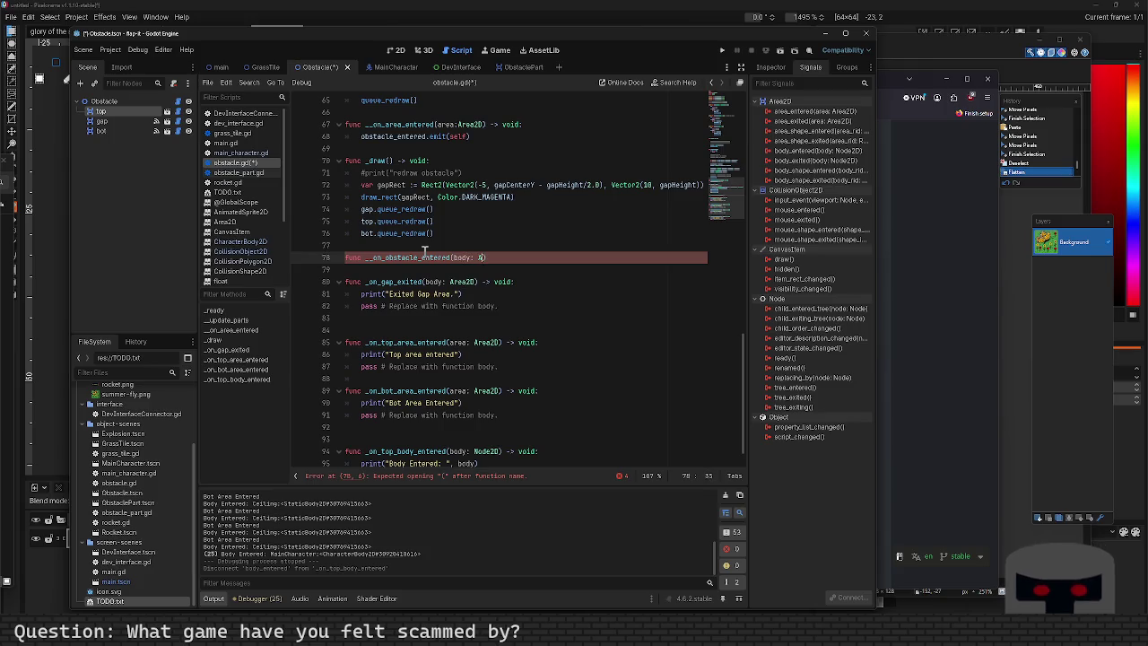
{"action": "type", "text": "a"}
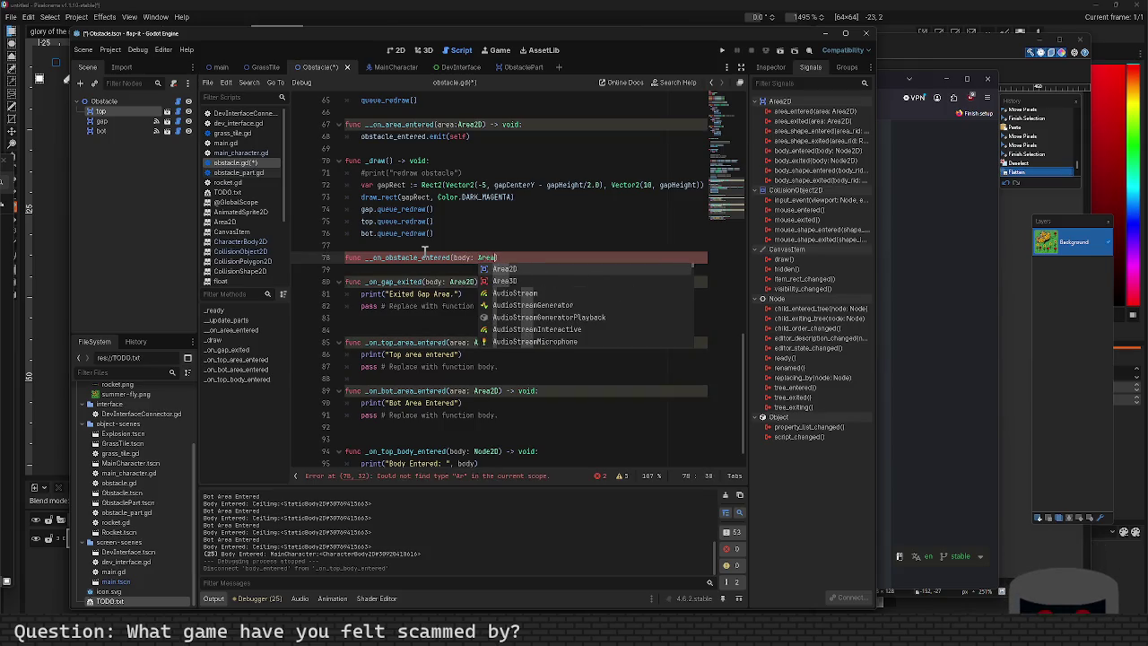
{"action": "key", "text": "BackSpace"}
{"action": "key", "text": "BackSpace"}
{"action": "key", "text": "BackSpace"}
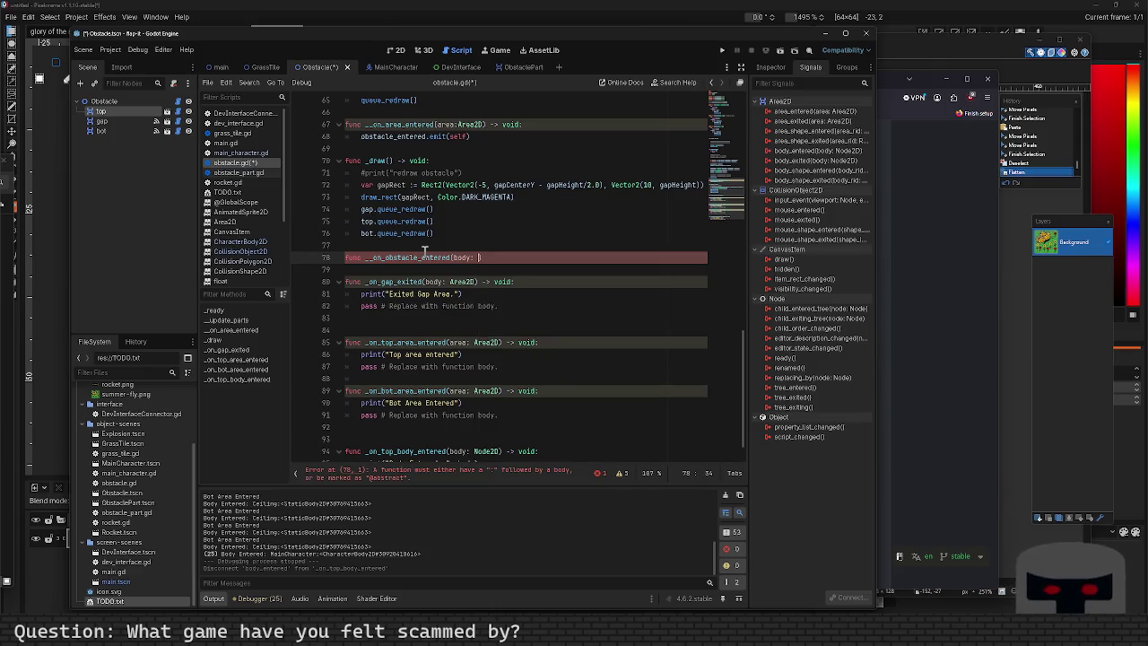
{"action": "type", "text": "Node2D"}
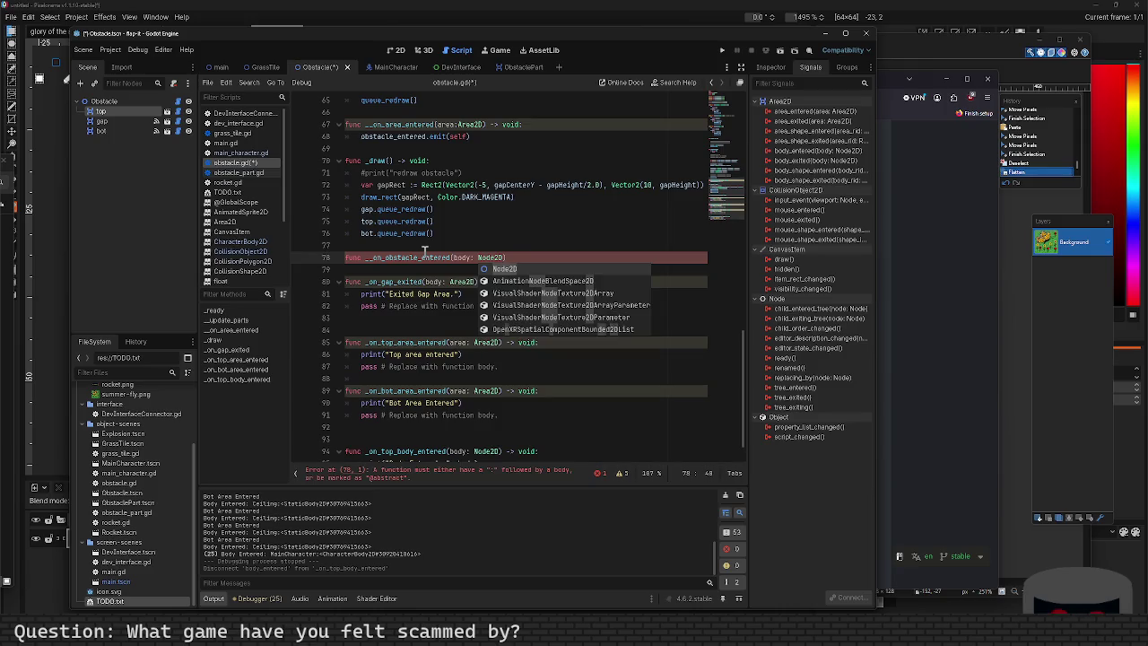
{"action": "left_click", "coordinate": [940, 320]}
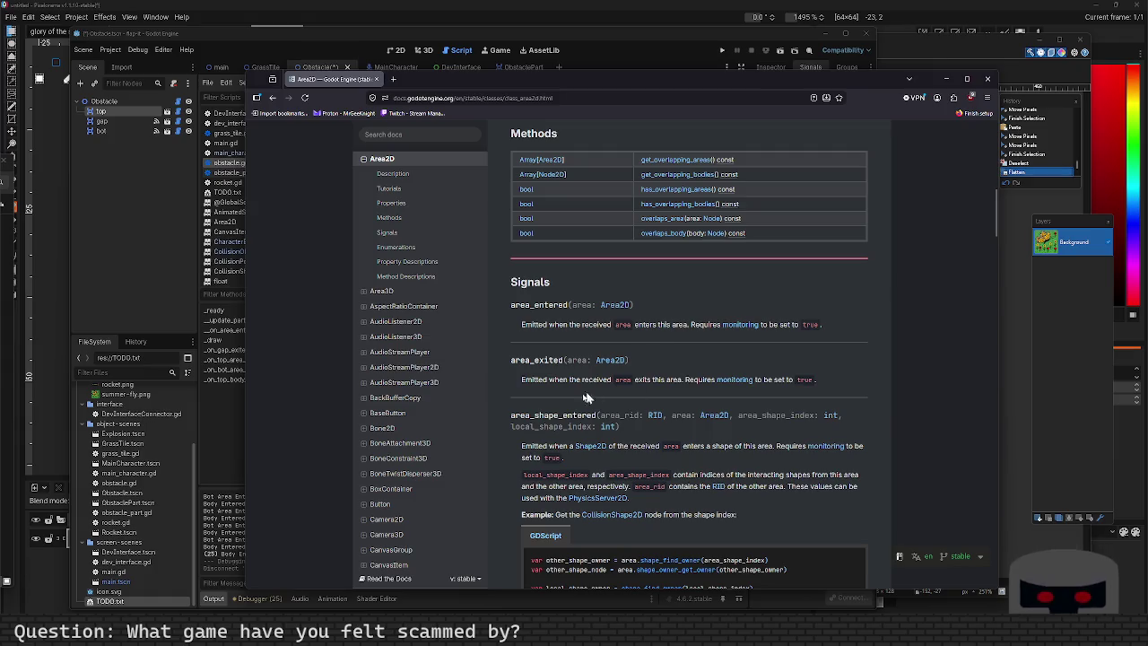
Check the Area2D body signal docs, then return to obstacle.gd at the _on_gap_exited line.
{"action": "scroll", "coordinate": [594, 441], "scroll_direction": "down", "scroll_amount": 10}
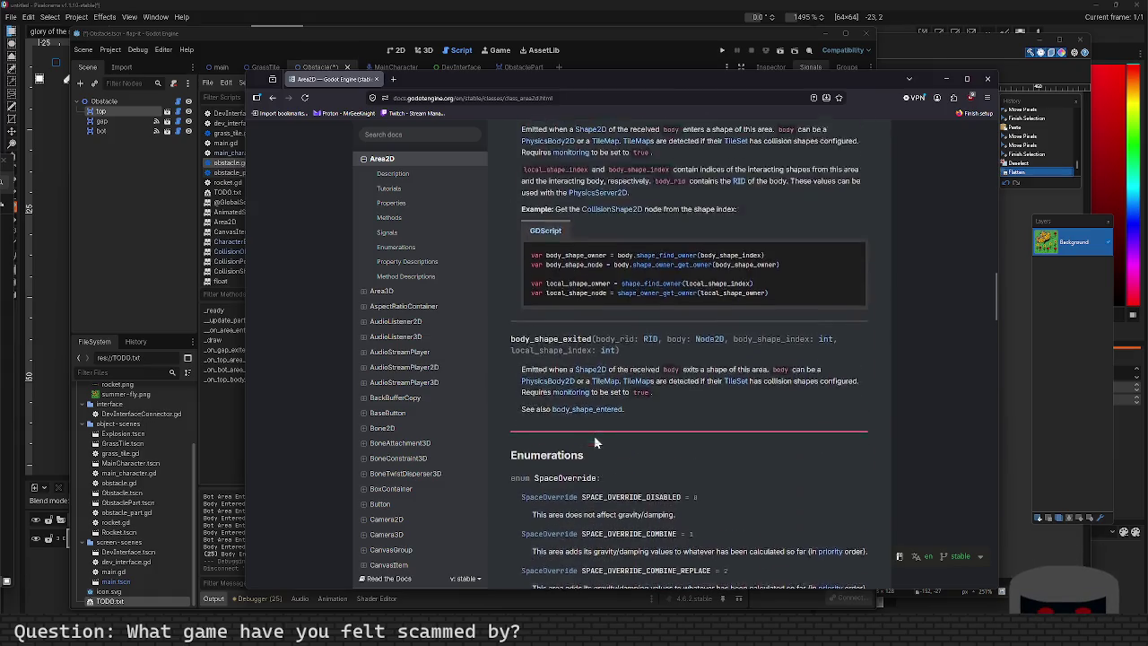
{"action": "scroll", "coordinate": [588, 414], "scroll_direction": "up", "scroll_amount": 5}
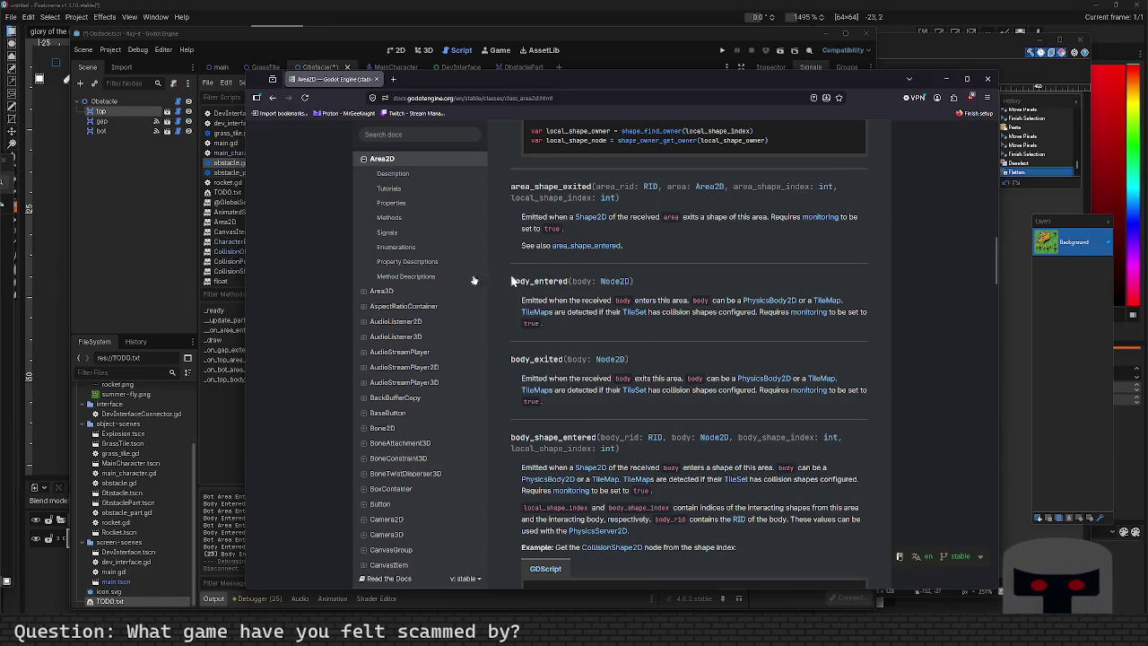
{"action": "left_click", "coordinate": [181, 296]}
{"action": "left_click", "coordinate": [432, 245]}
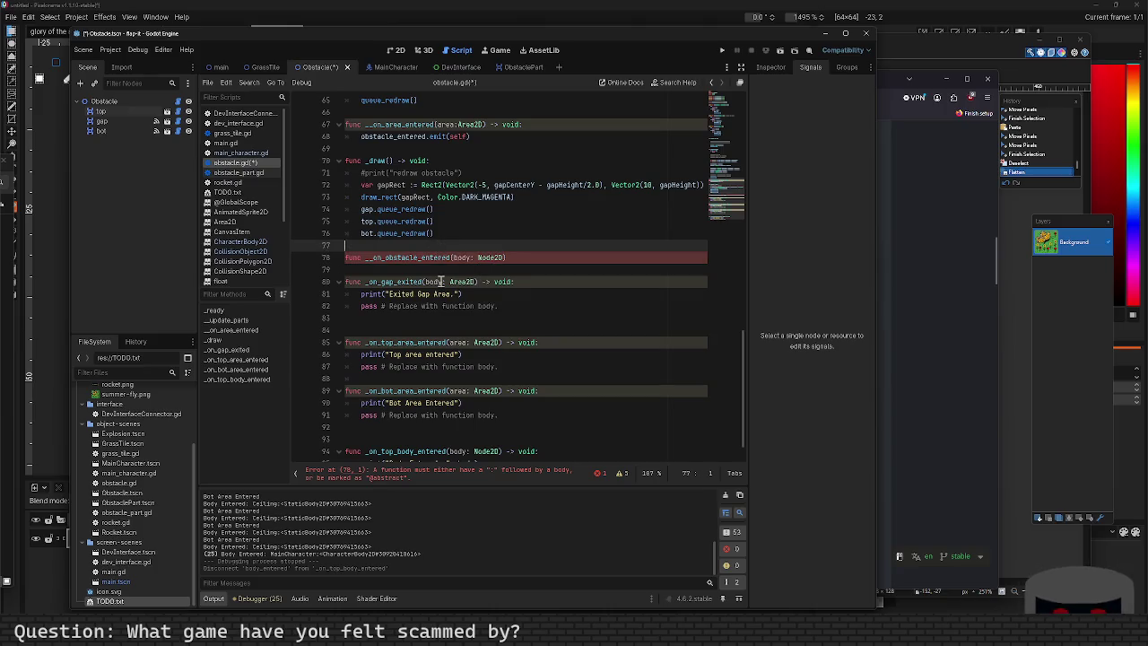
{"action": "left_click", "coordinate": [405, 270]}
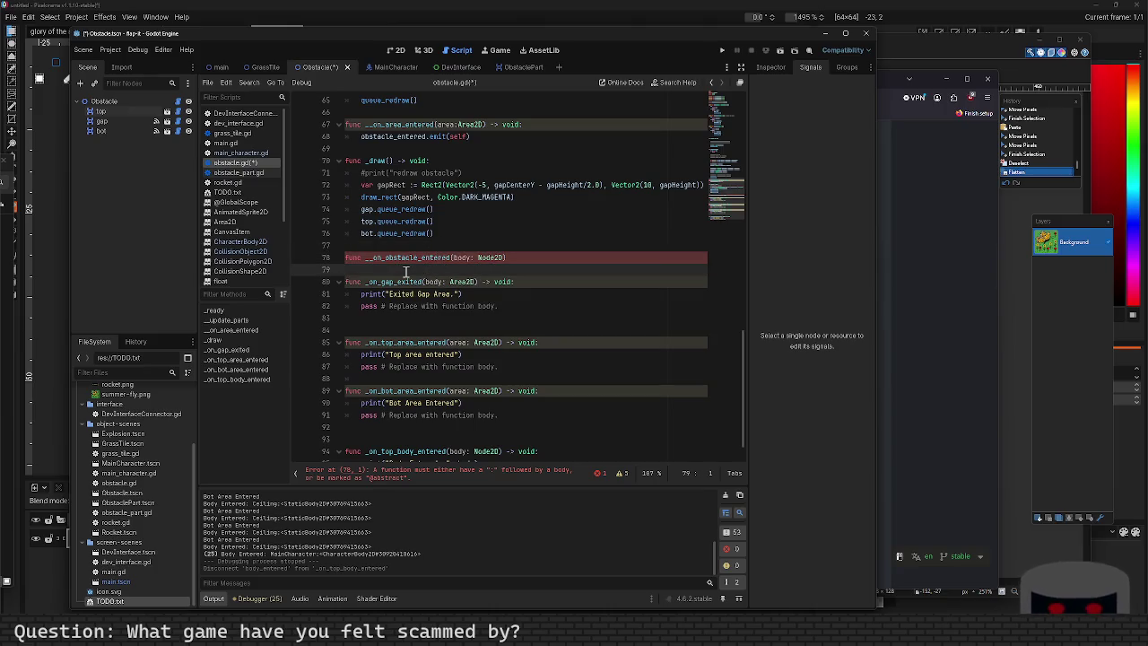
{"action": "left_click", "coordinate": [365, 282]}
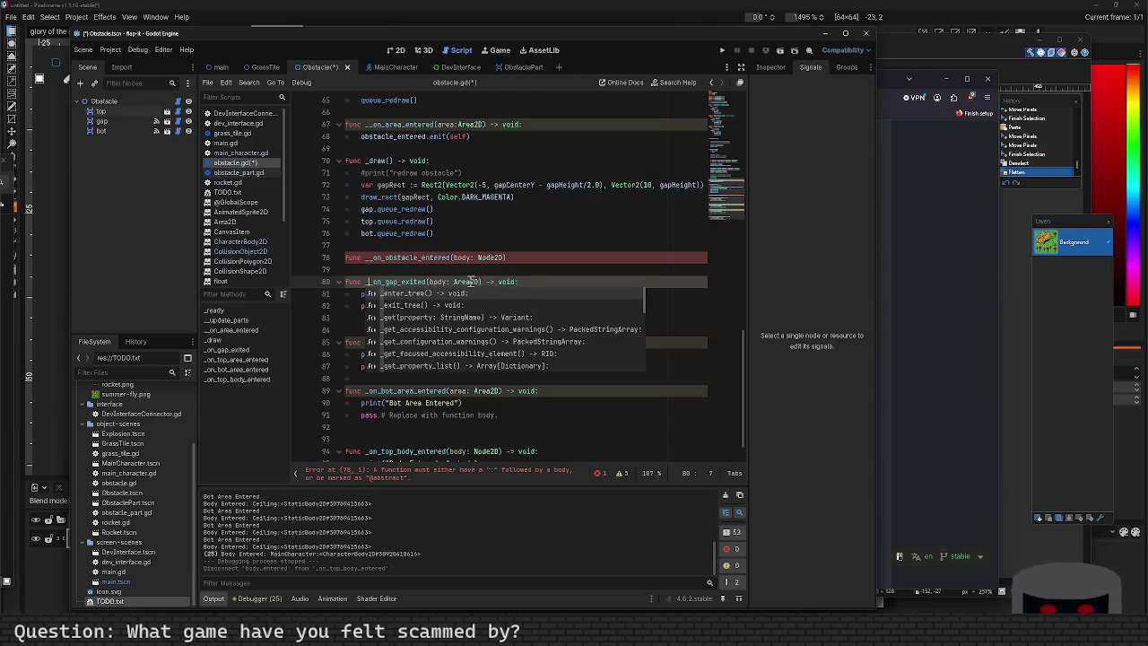
Change the _on_gap_exited parameter type from Area2D to Node2D on line 80.
{"action": "double_click", "coordinate": [468, 282]}
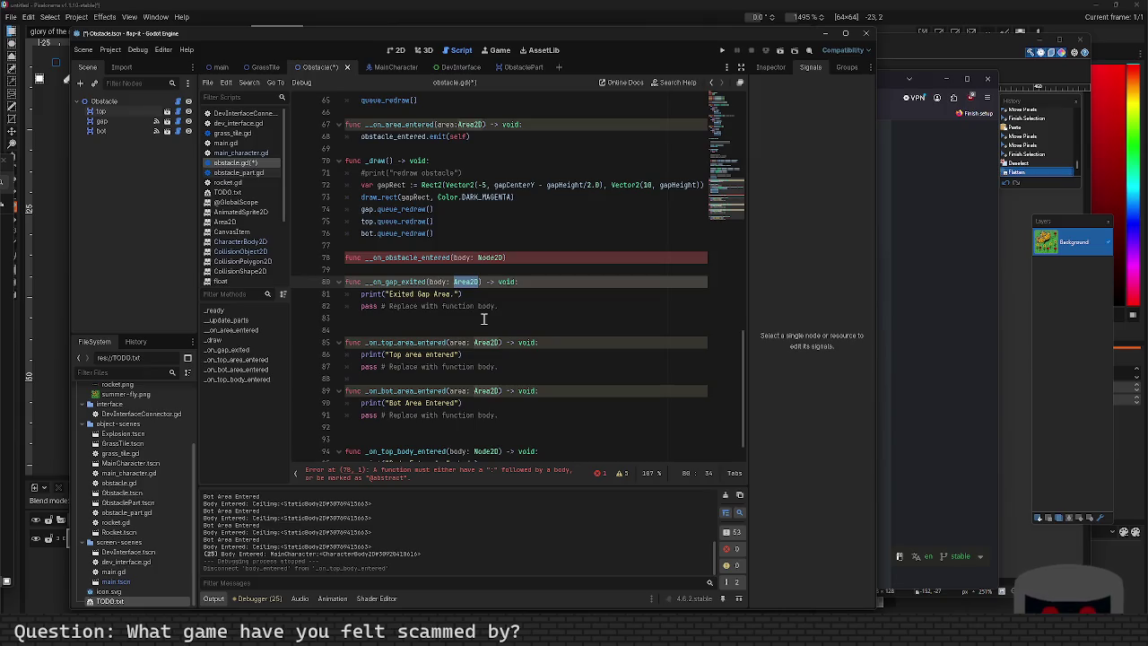
{"action": "type", "text": "Node2D"}
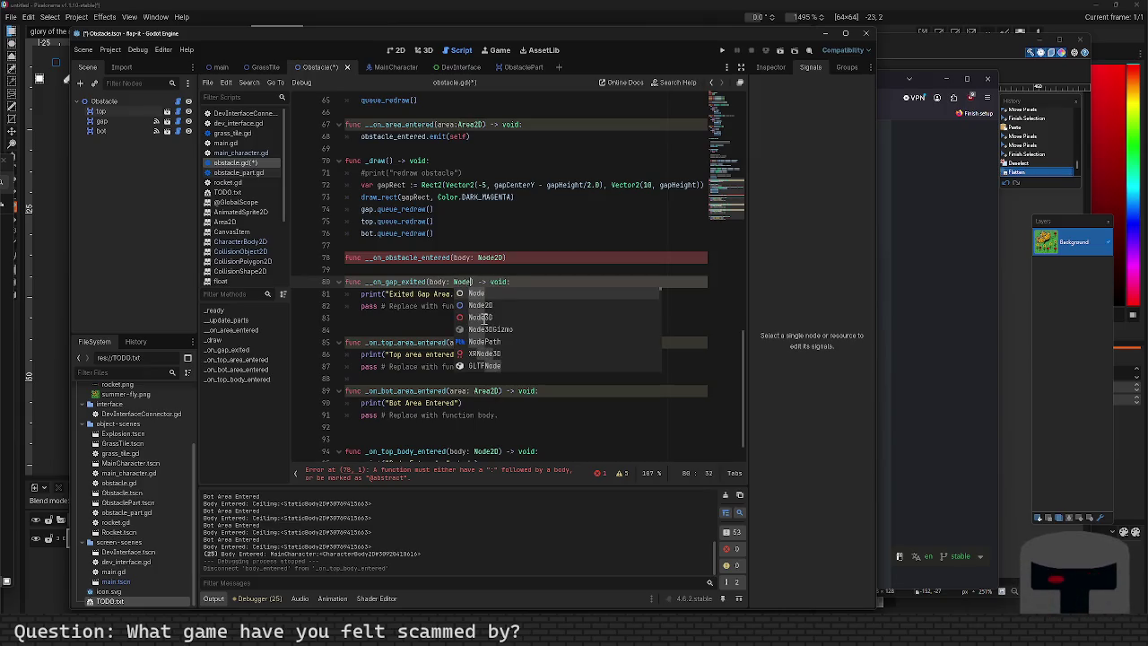
{"action": "key", "text": "Escape"}
{"action": "key", "text": "Down"}
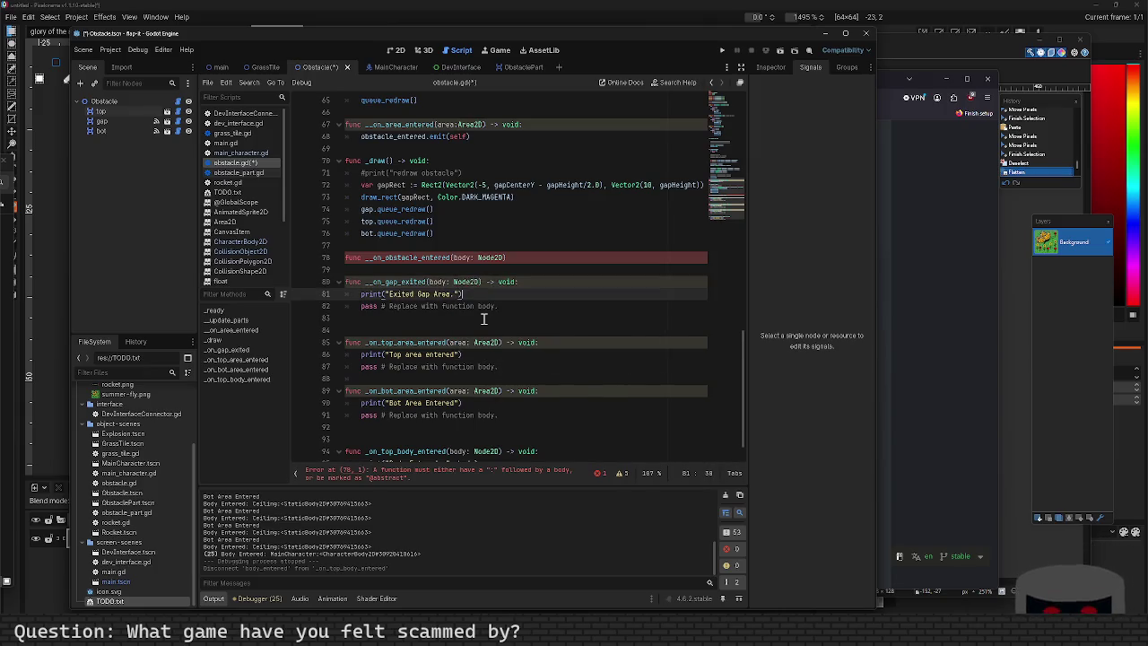
{"action": "key", "text": "Down"}
{"action": "key", "text": "Down"}
{"action": "key", "text": "Down"}
{"action": "key", "text": "Down"}
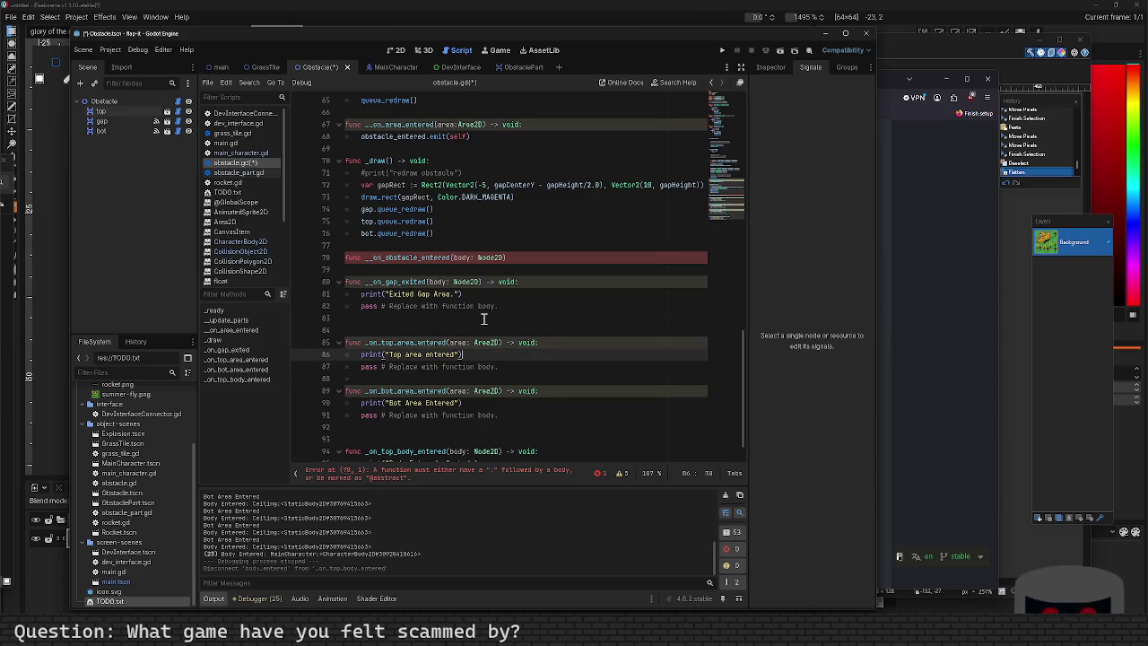
{"action": "key", "text": "Up"}
{"action": "key", "text": "Up"}
{"action": "key", "text": "Up"}
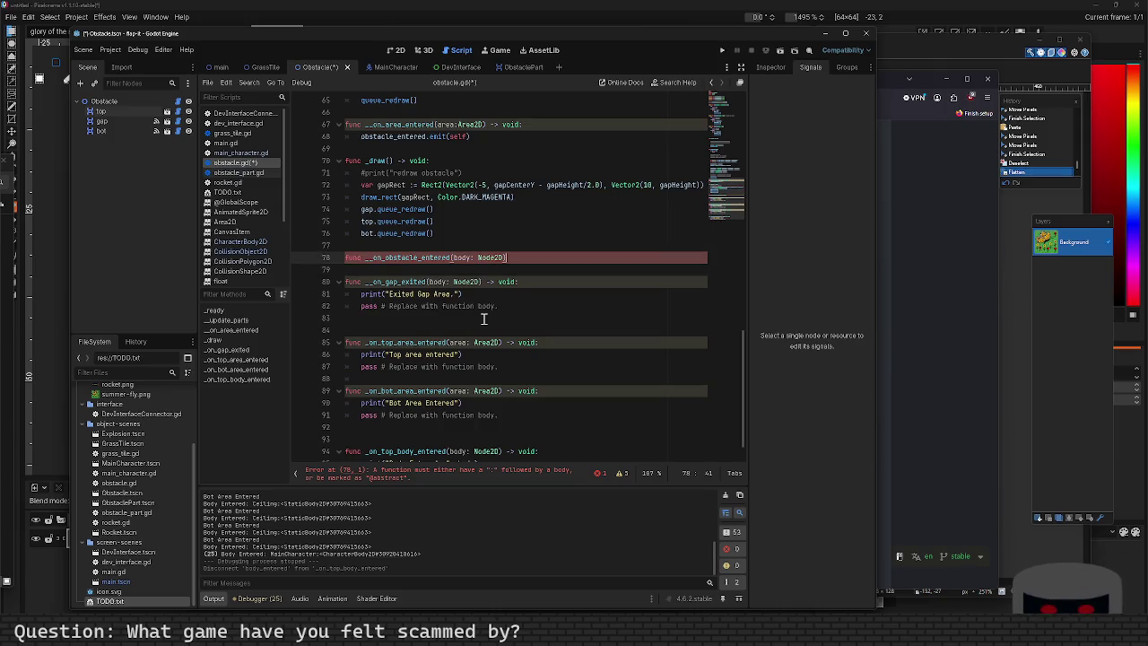
Move the "Body Entered: " print from _on_top_body_entered into _on_obstacle_entered and save.
{"action": "scroll", "coordinate": [483, 318], "scroll_direction": "down", "scroll_amount": 1}
{"action": "left_click", "coordinate": [491, 431]}
{"action": "key", "text": "shift+Home"}
{"action": "key", "text": "ctrl+c"}
{"action": "key", "text": "BackSpace"}
{"action": "left_click", "coordinate": [529, 224]}
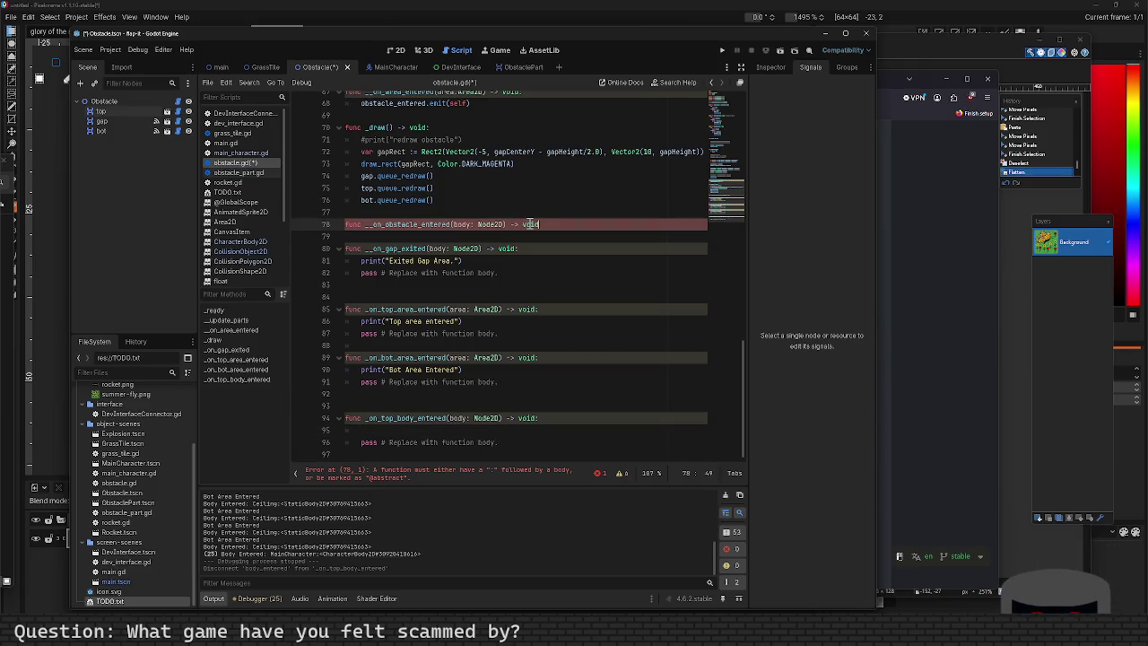
{"action": "type", "text": ":"}
{"action": "key", "text": "Return"}
{"action": "key", "text": "ctrl+v"}
{"action": "key", "text": "ctrl+s"}
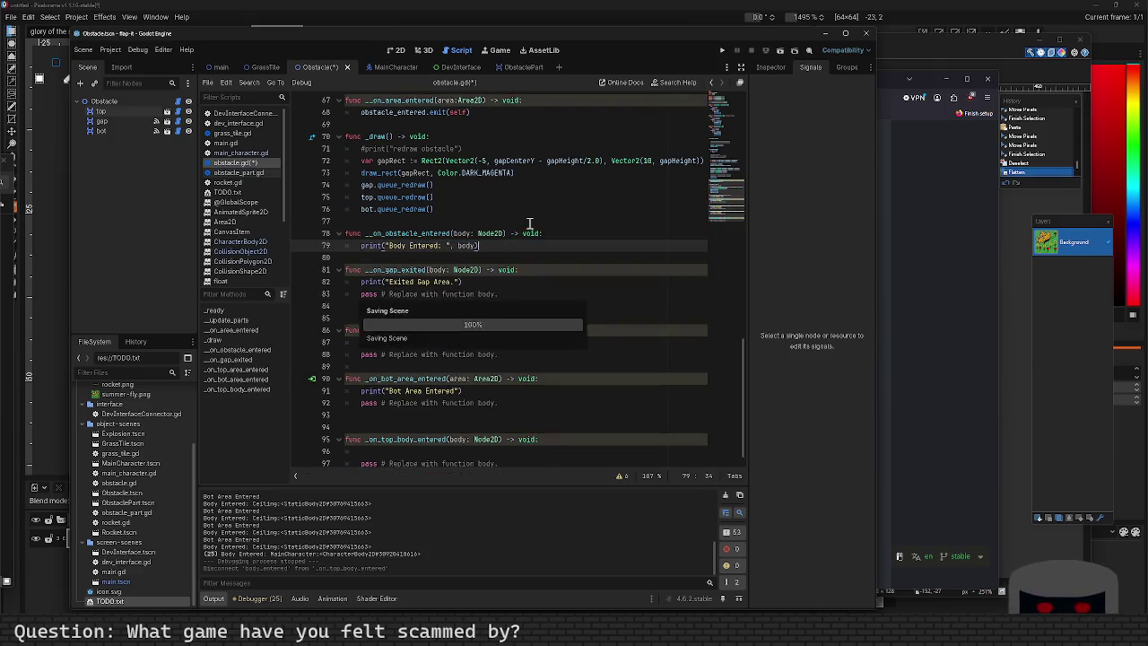
Remove the placeholder pass line and leftover blank lines around _on_gap_exited.
{"action": "key", "text": "Return"}
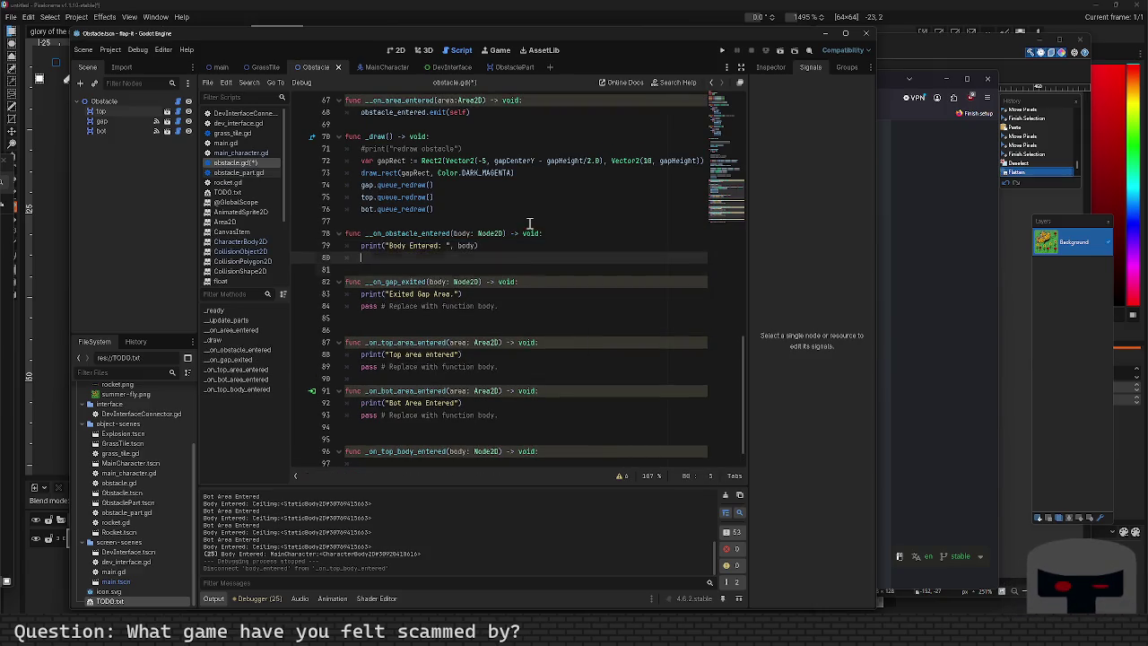
{"action": "key", "text": "Down"}
{"action": "key", "text": "Down"}
{"action": "key", "text": "Down"}
{"action": "key", "text": "shift+End"}
{"action": "key", "text": "BackSpace"}
{"action": "key", "text": "BackSpace"}
{"action": "key", "text": "BackSpace"}
{"action": "key", "text": "Up"}
{"action": "key", "text": "Up"}
{"action": "key", "text": "BackSpace"}
{"action": "key", "text": "Down"}
{"action": "key", "text": "Down"}
Delete the unused top and bot stub handlers and save obstacle.gd.
{"action": "key", "text": "Up"}
{"action": "key", "text": "Return"}
{"action": "key", "text": "Down"}
{"action": "key", "text": "Down"}
{"action": "key", "text": "Down"}
{"action": "key", "text": "shift+Down"}
{"action": "key", "text": "shift+Down"}
{"action": "key", "text": "shift+Down"}
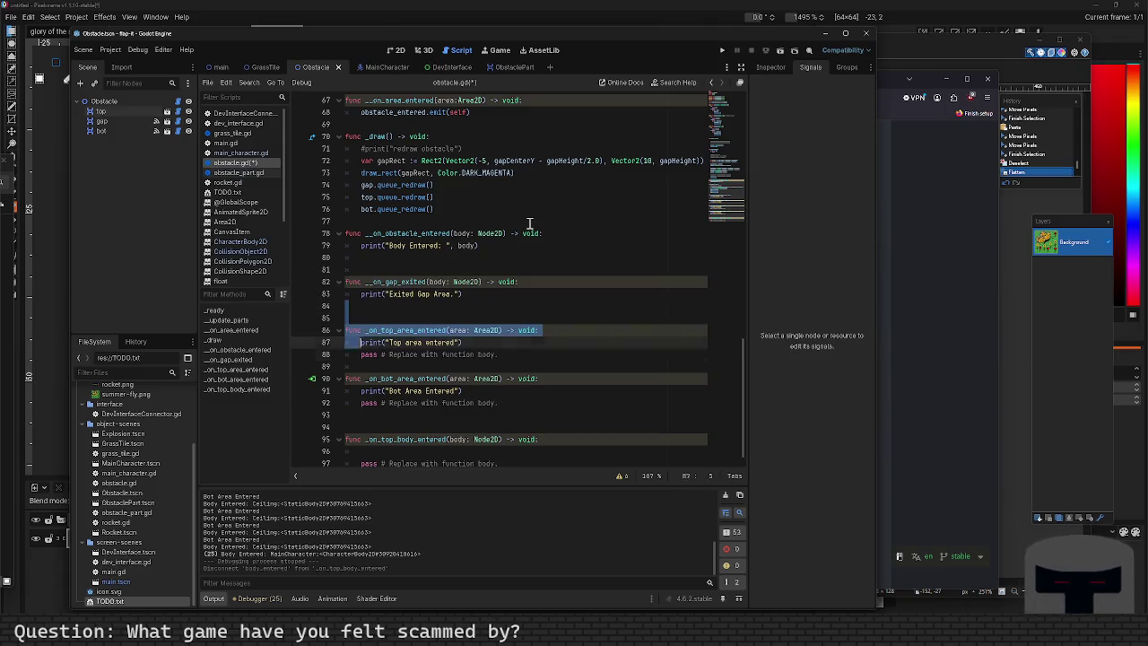
{"action": "key", "text": "ctrl+s"}
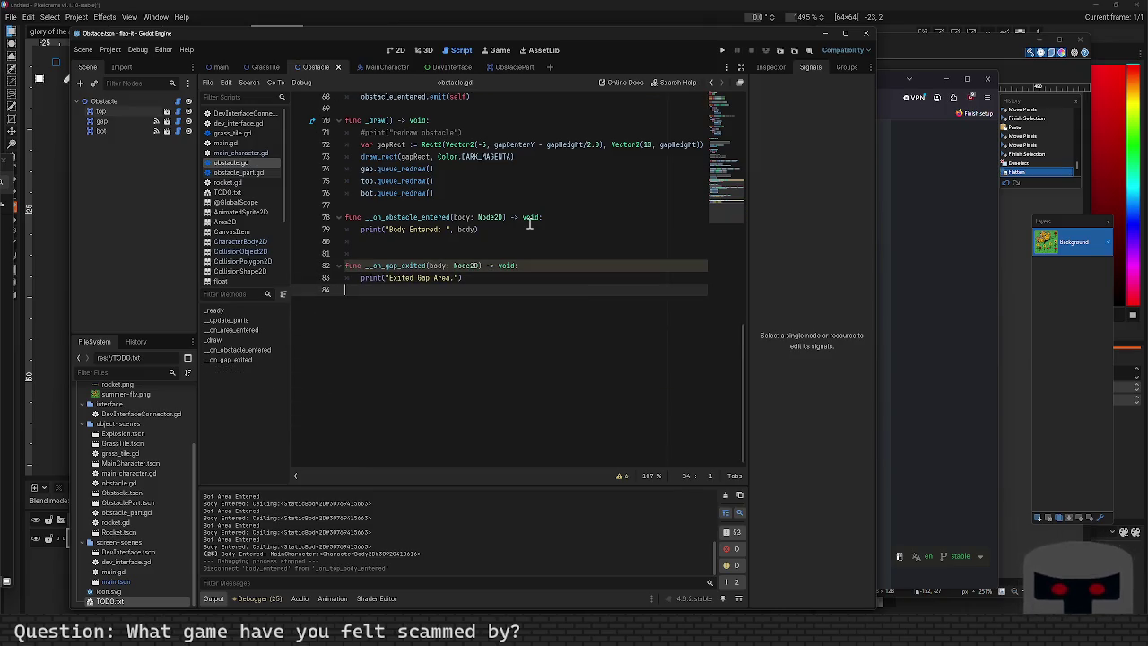
{"action": "key", "text": "BackSpace"}
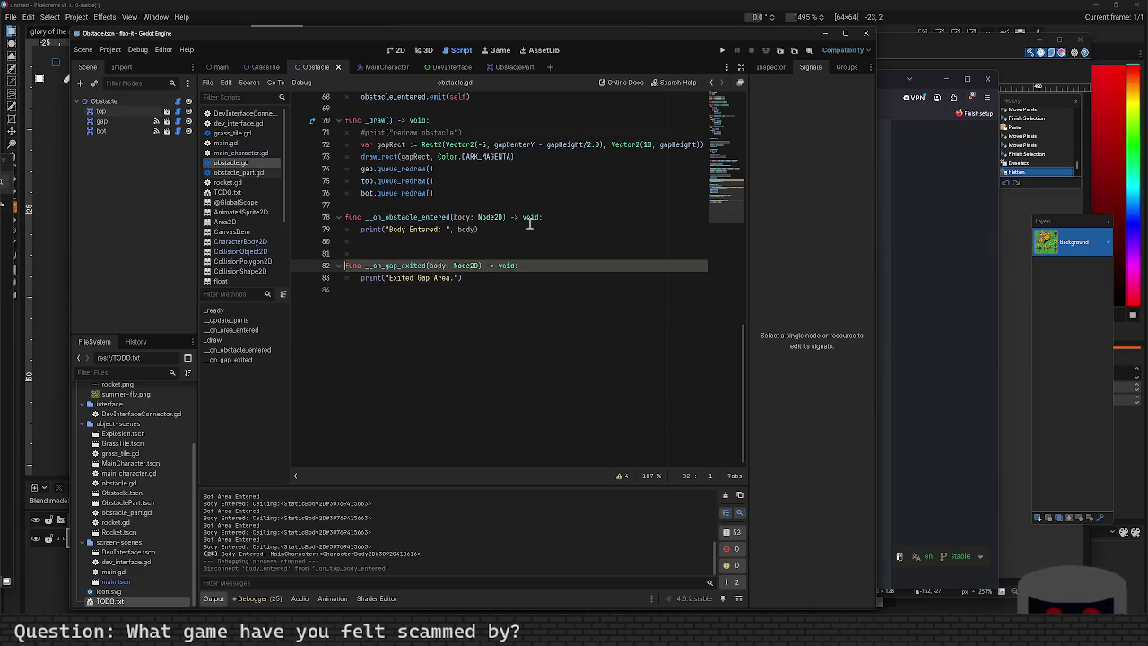
{"action": "key", "text": "Up"}
{"action": "key", "text": "Up"}
{"action": "key", "text": "Up"}
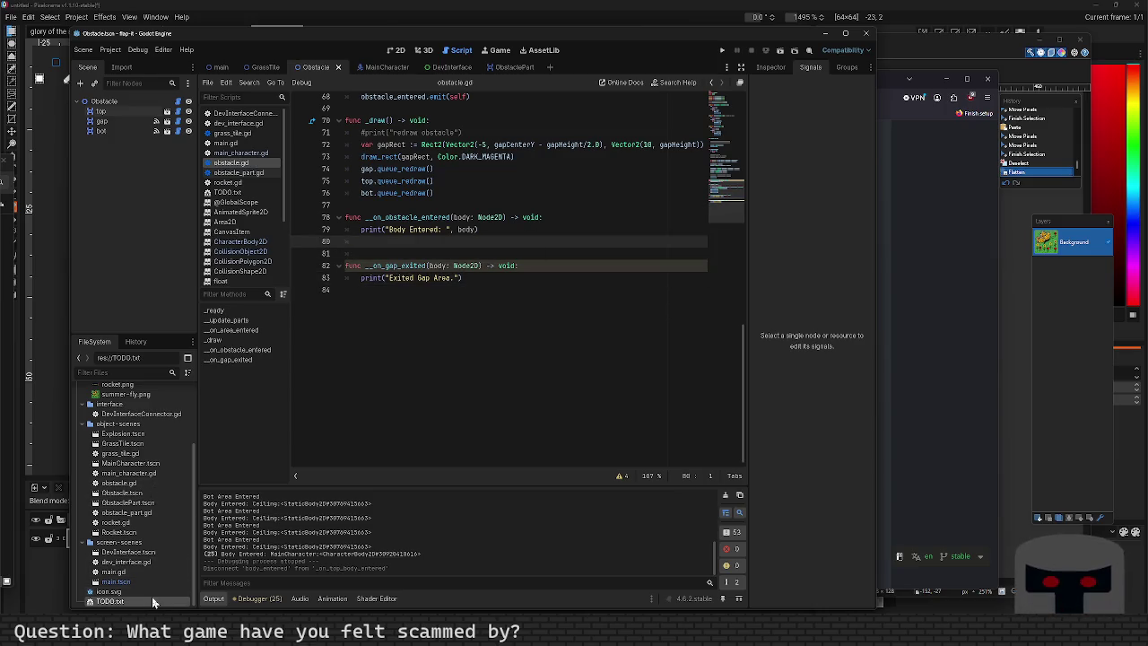
{"action": "double_click", "coordinate": [151, 601]}
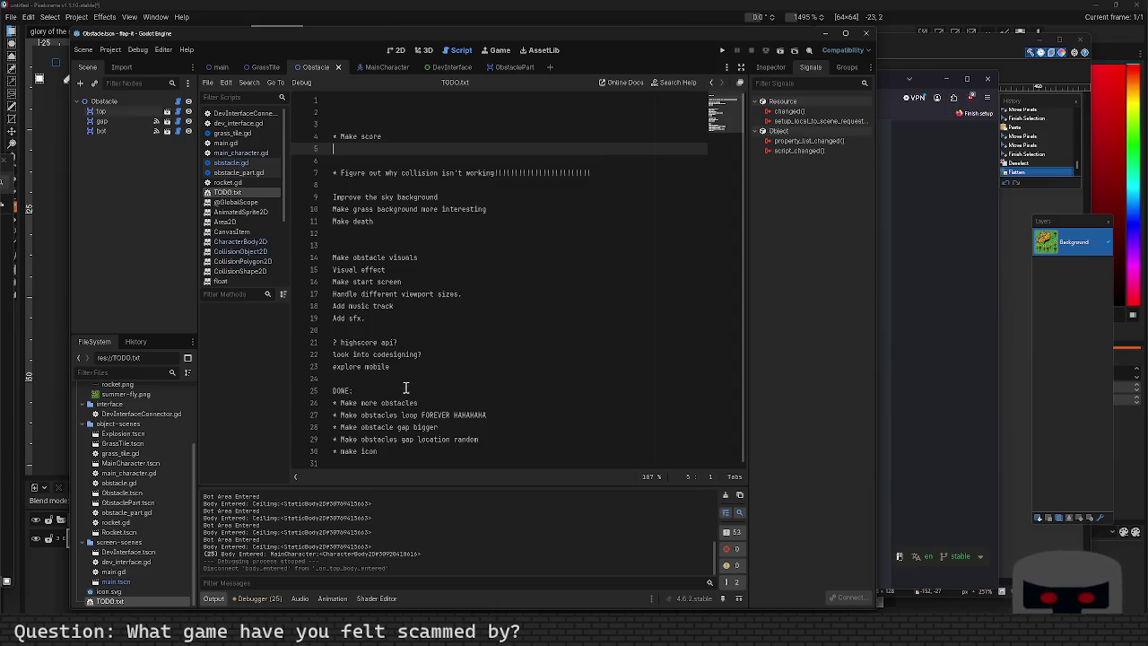
Add a dashed divider line below "* make icon" in TODO.txt.
{"action": "left_click", "coordinate": [416, 450]}
{"action": "key", "text": "Return"}
{"action": "key", "text": "Return"}
{"action": "key", "text": "Return"}
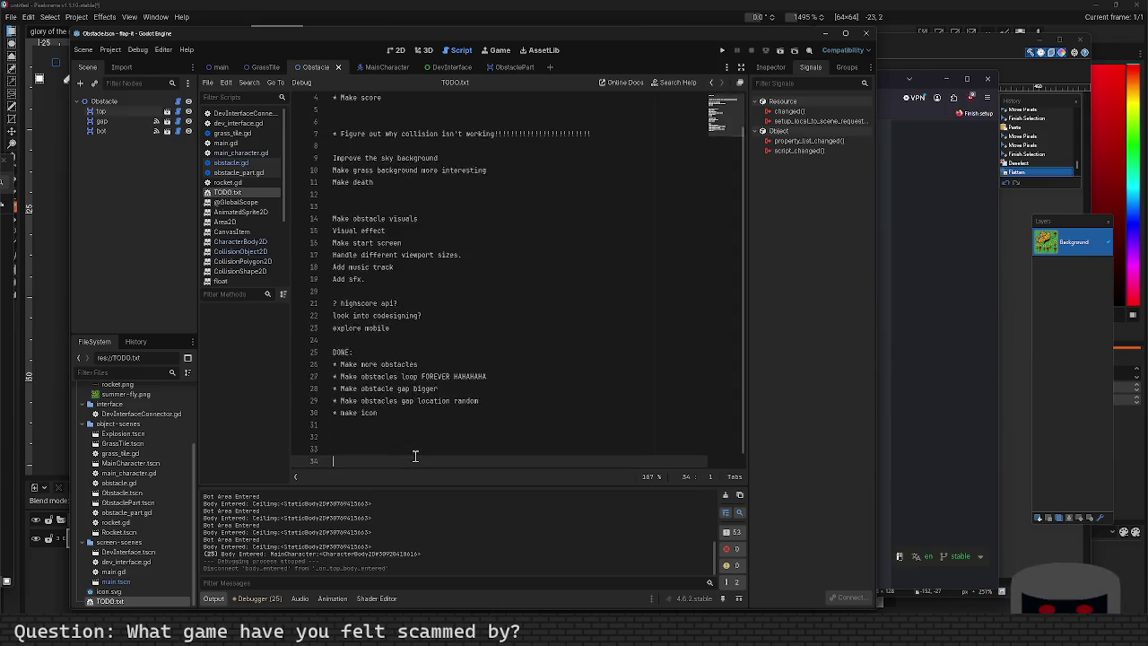
{"action": "type", "text": "------------------------------------------"}
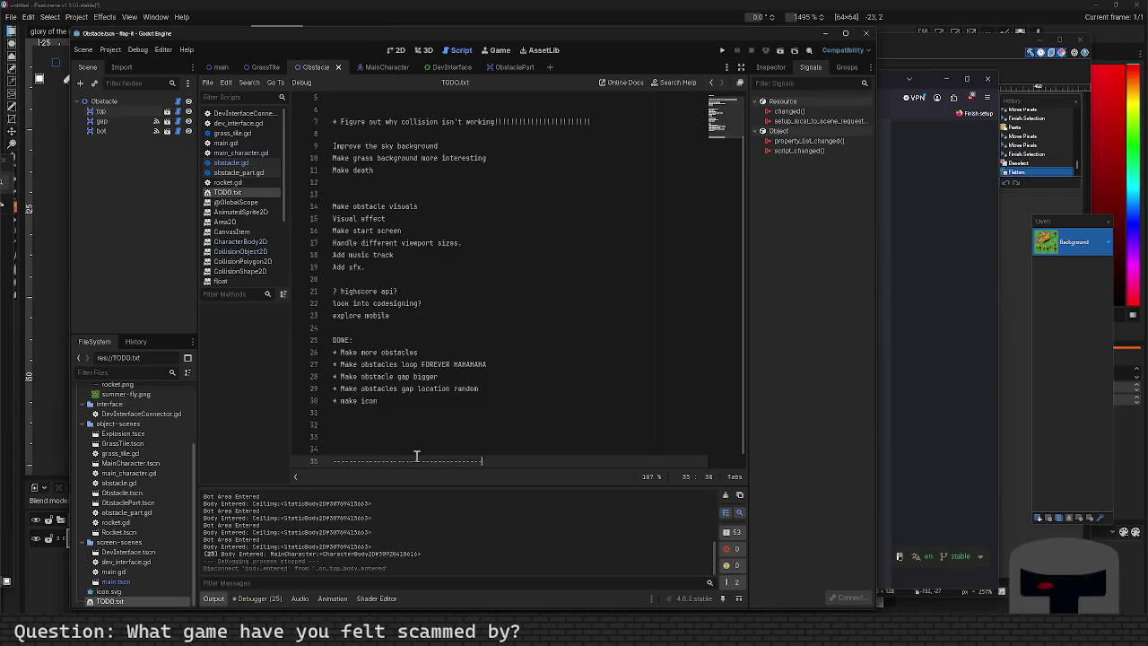
{"action": "key", "text": "Return"}
{"action": "key", "text": "Up"}
{"action": "key", "text": "BackSpace"}
{"action": "key", "text": "BackSpace"}
{"action": "key", "text": "Down"}
{"action": "key", "text": "Down"}
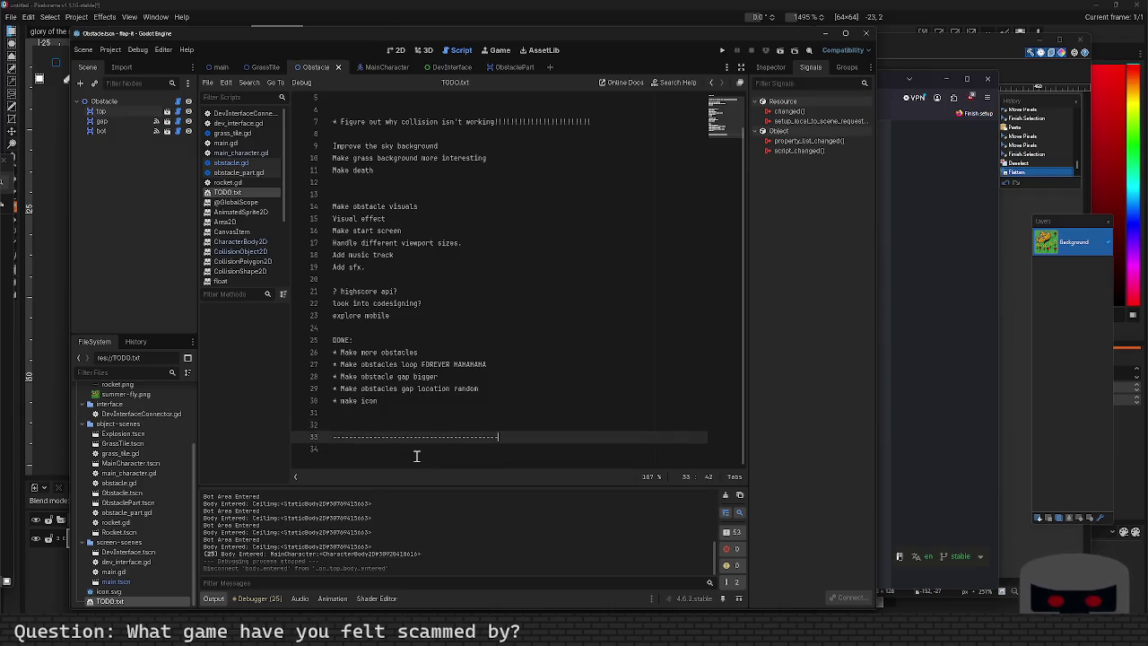
{"action": "key", "text": "Return"}
Write the note "* Area Entered vs. Body Entered !!!!!! big big difference!!!" under the divider.
{"action": "type", "text": "* Area "}
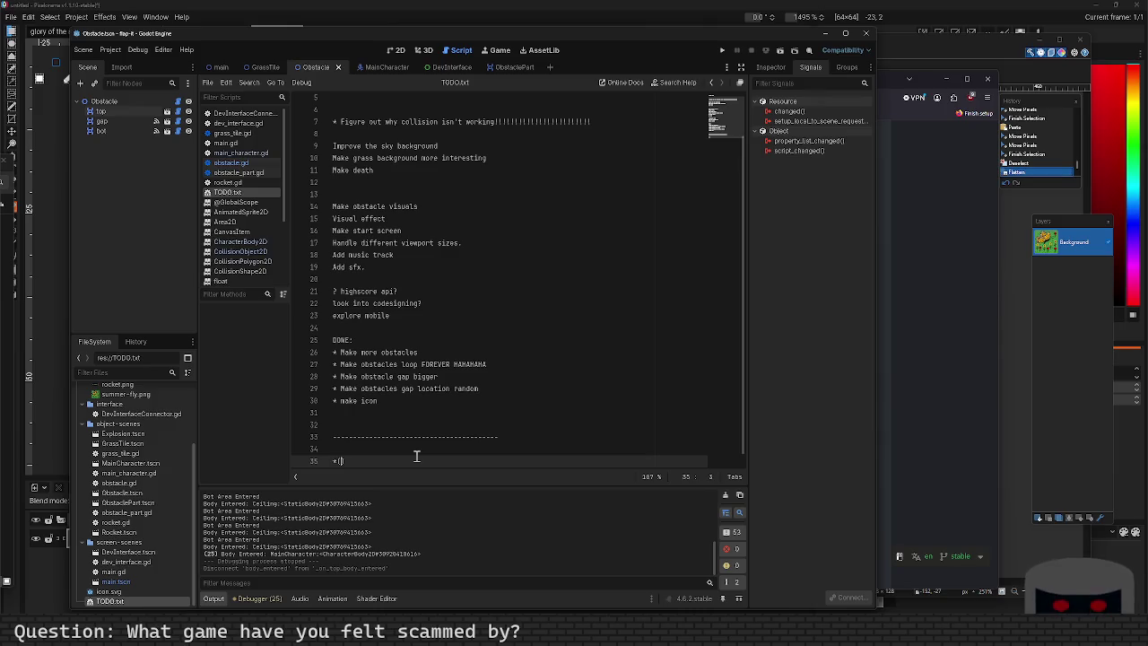
{"action": "type", "text": "Entered /"}
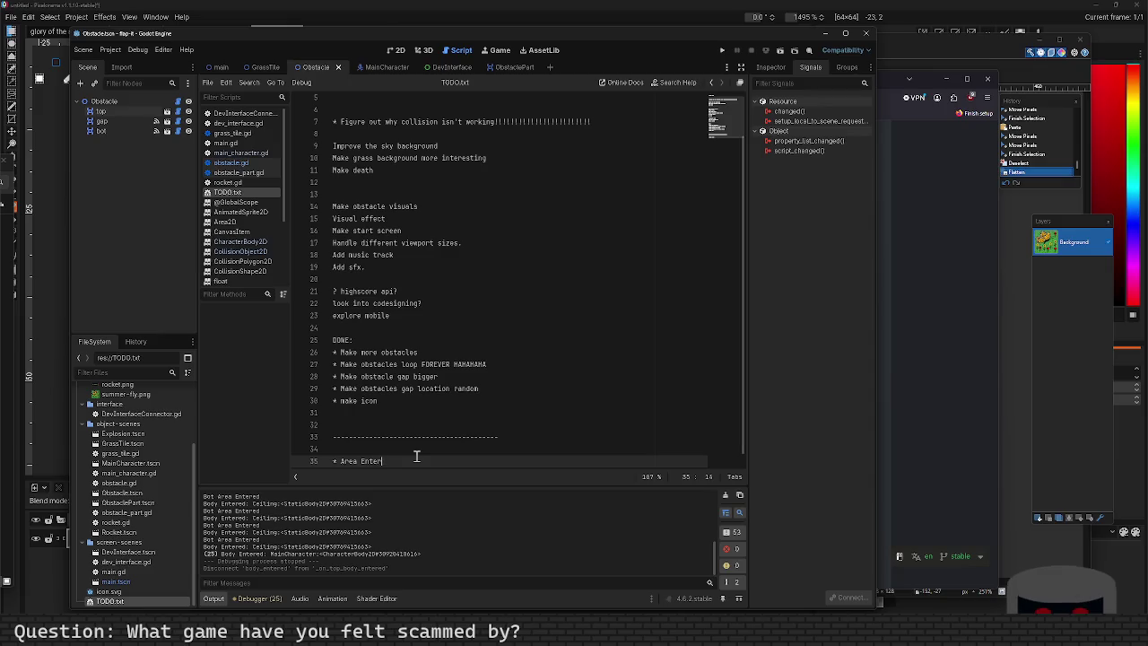
{"action": "type", "text": " B"}
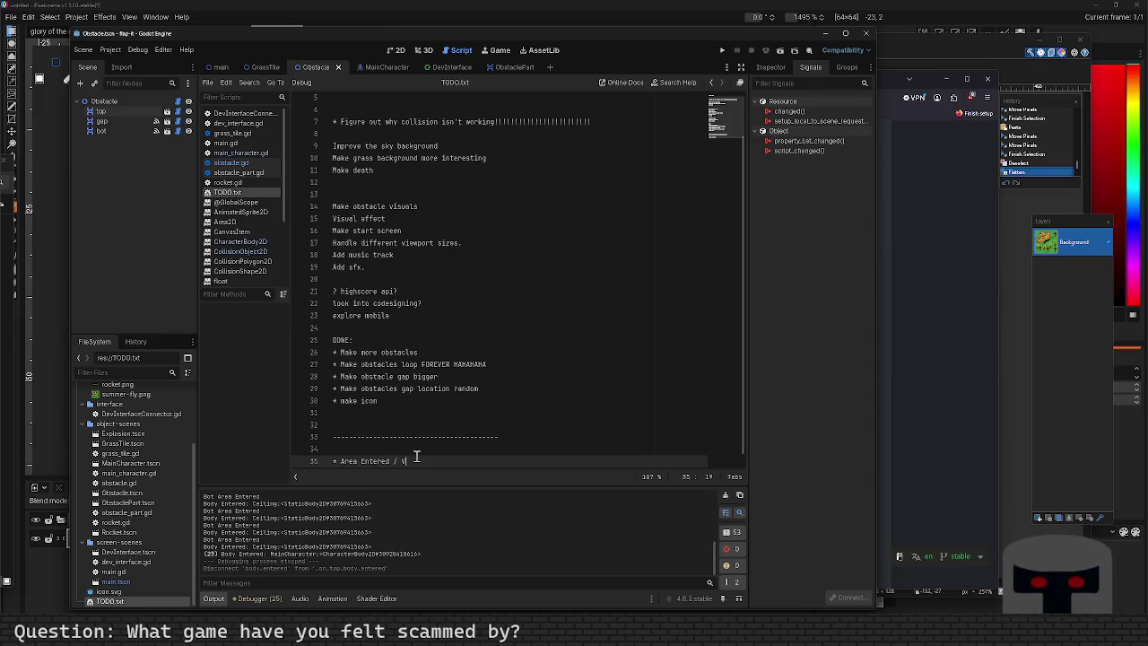
{"action": "key", "text": "BackSpace"}
{"action": "key", "text": "BackSpace"}
{"action": "key", "text": "BackSpace"}
{"action": "type", "text": "vs. Bo"}
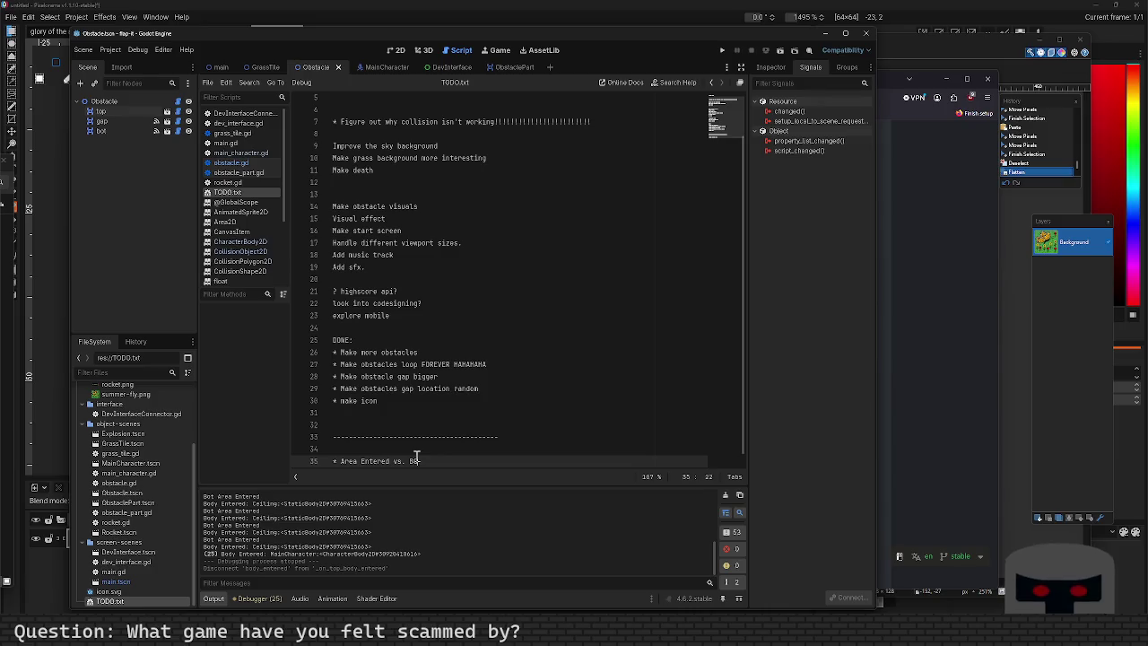
{"action": "type", "text": "dy"}
{"action": "key", "text": "BackSpace"}
{"action": "key", "text": "BackSpace"}
{"action": "key", "text": "BackSpace"}
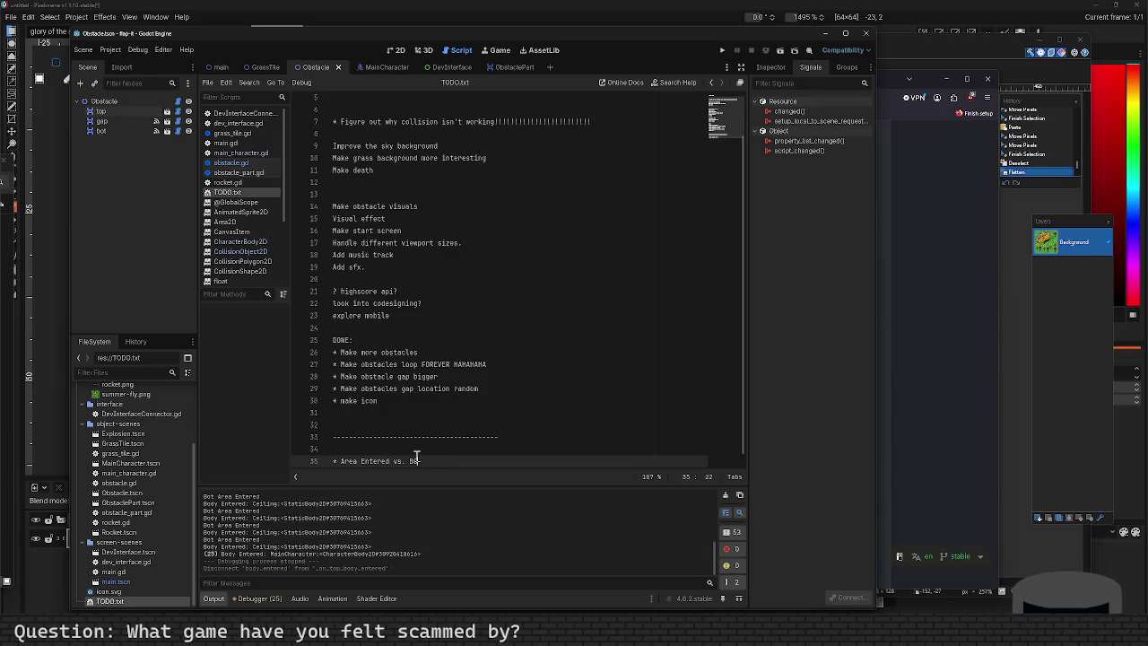
{"action": "type", "text": "ody"}
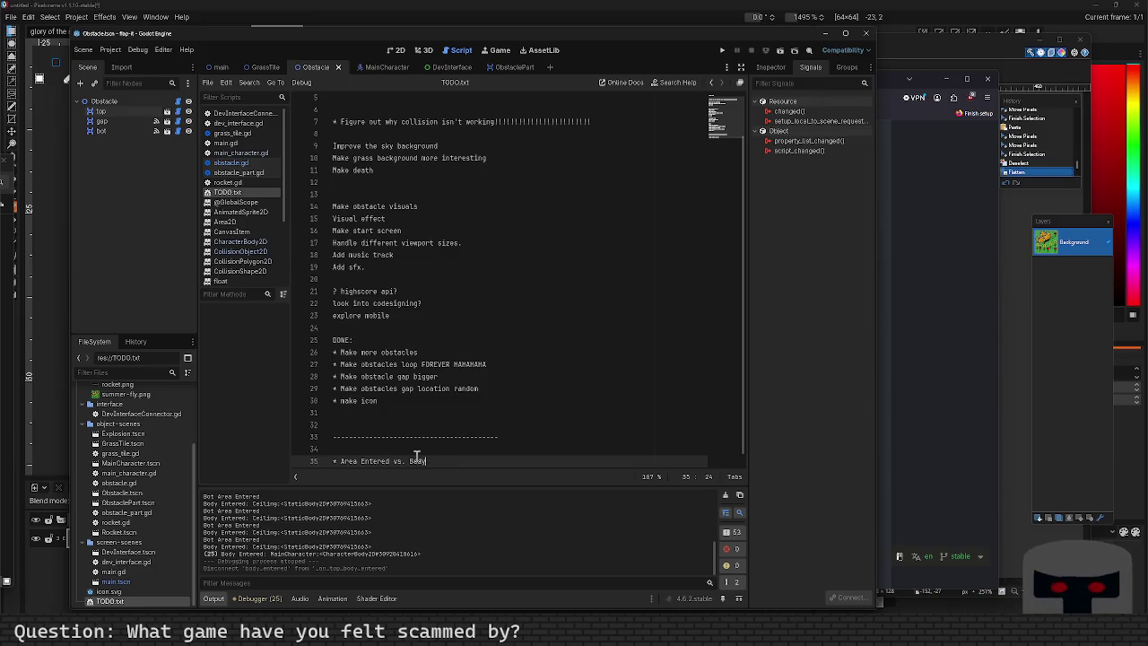
{"action": "type", "text": " Entered "}
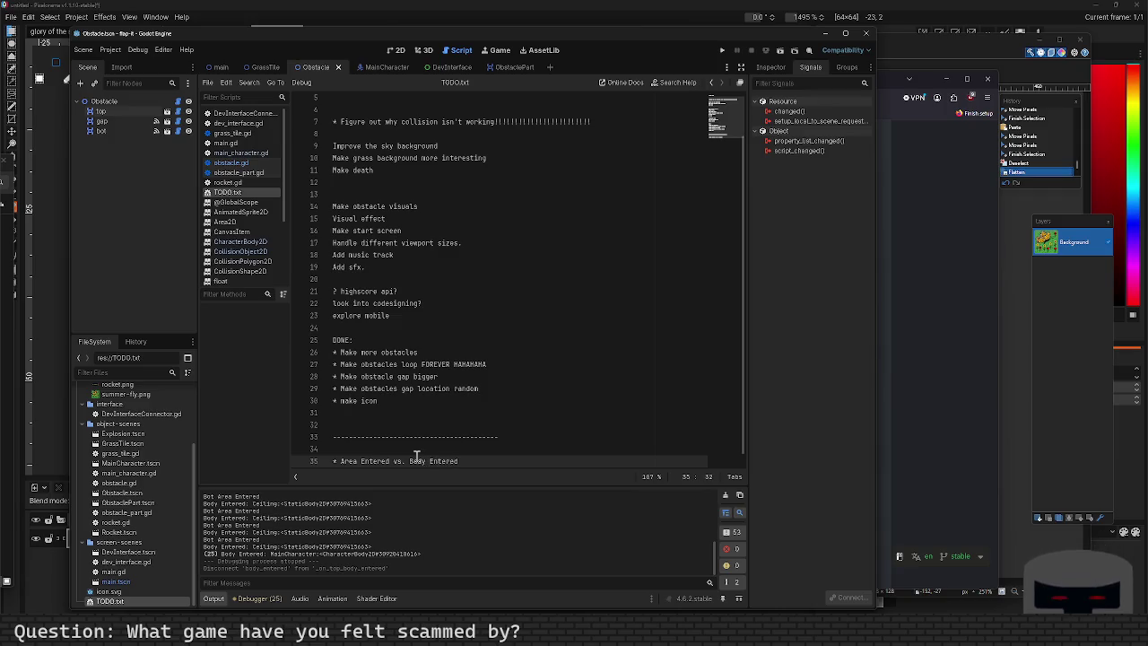
{"action": "type", "text": "!!!!!! b"}
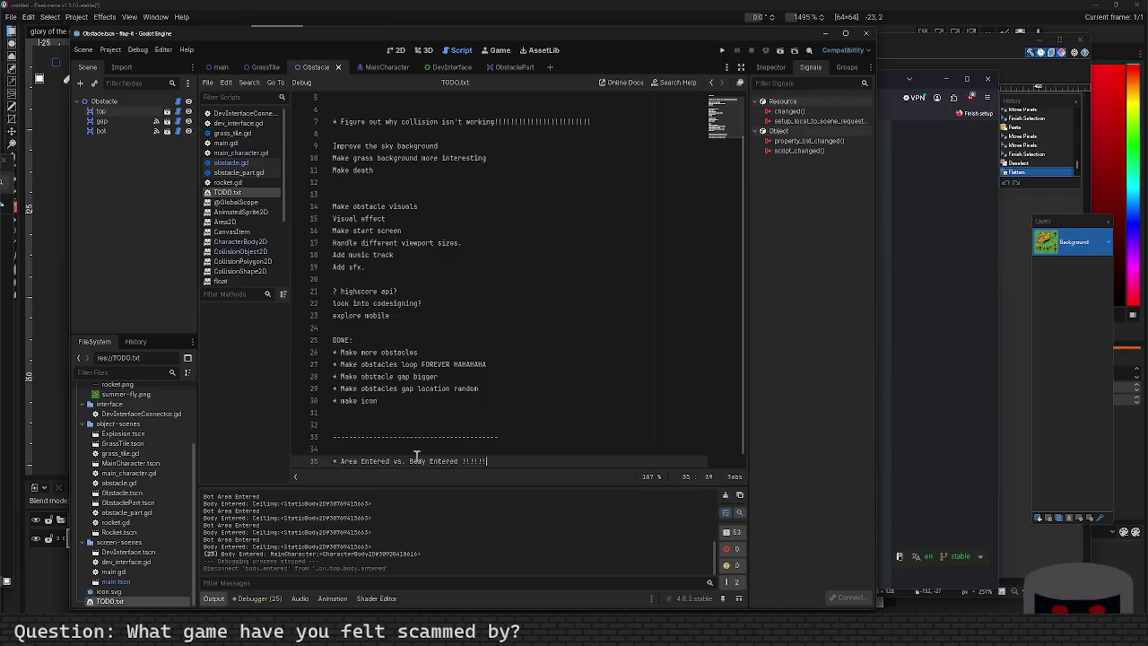
{"action": "type", "text": "ig big di"}
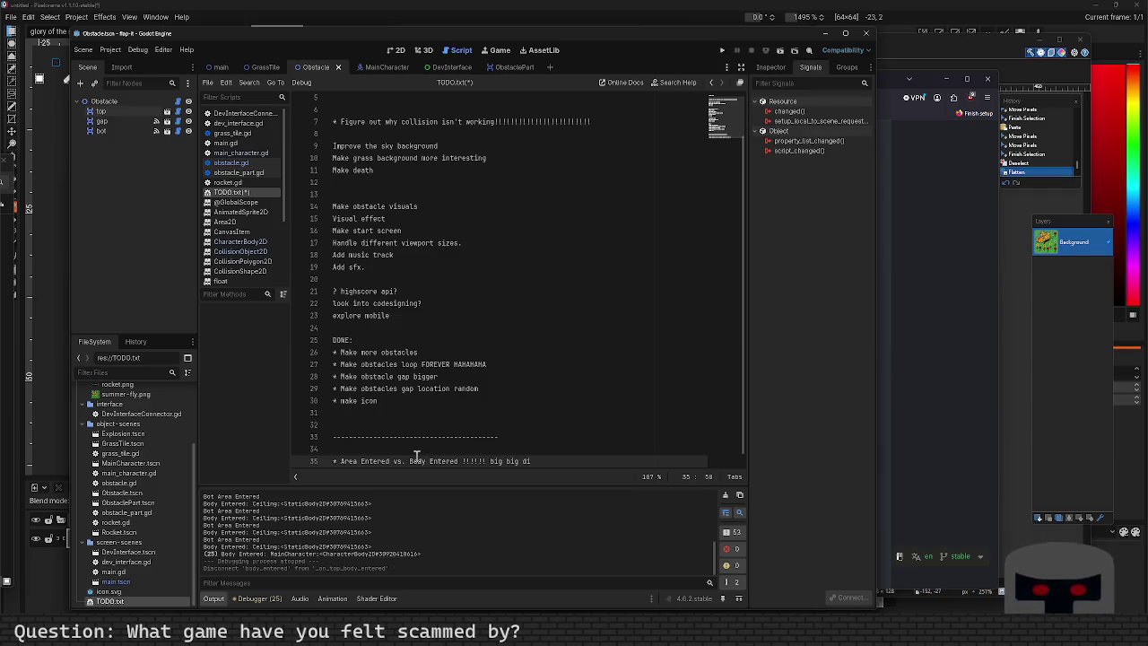
{"action": "type", "text": "fference"}
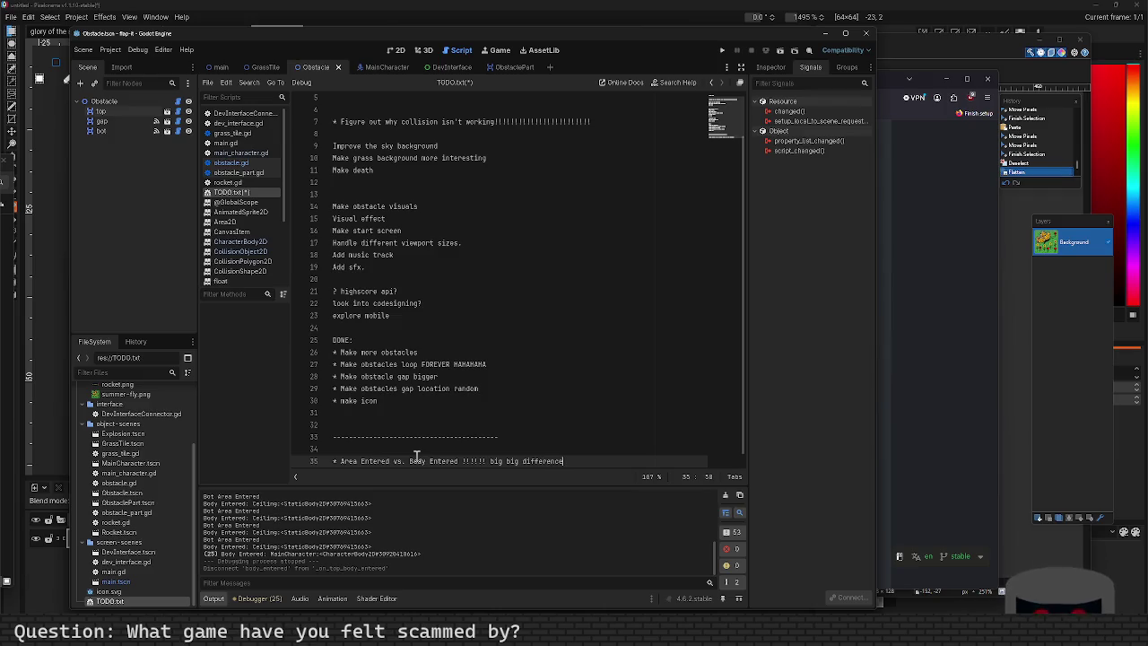
{"action": "type", "text": "!!!!!!!!!!!!!!!!!!!!!!!"}
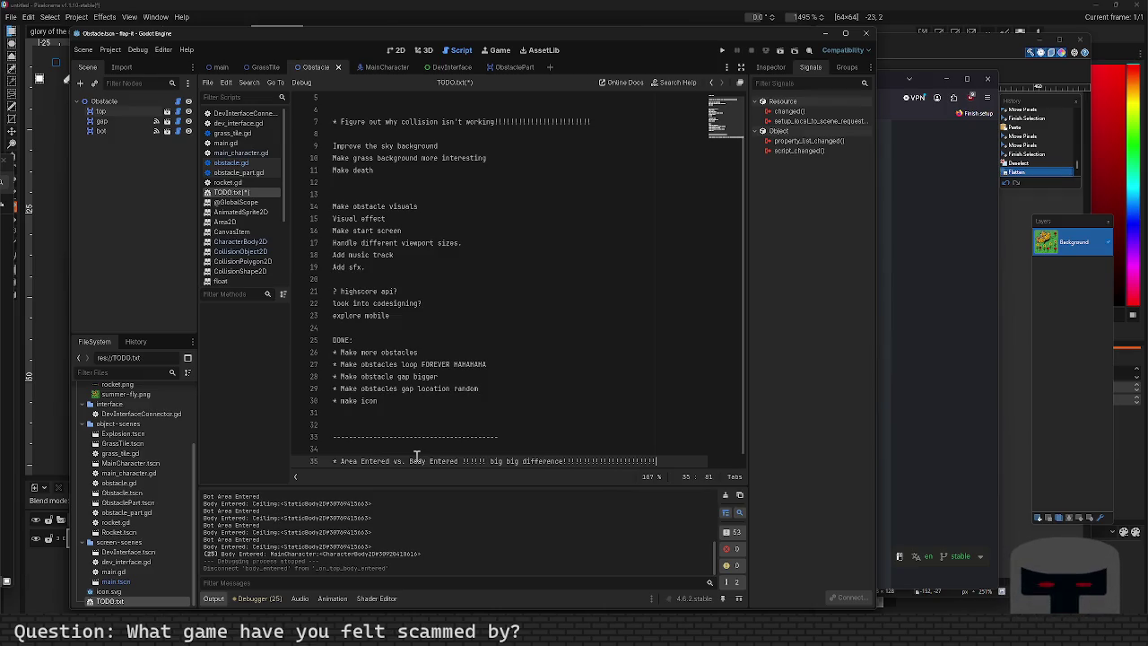
{"action": "key", "text": "shift+Home"}
{"action": "key", "text": "BackSpace"}
Add a 'Commit to Memory' heading, move it with its note to the top of TODO.txt, and save.
{"action": "type", "text": "Notes t"}
{"action": "key", "text": "BackSpace"}
{"action": "key", "text": "BackSpace"}
{"action": "key", "text": "BackSpace"}
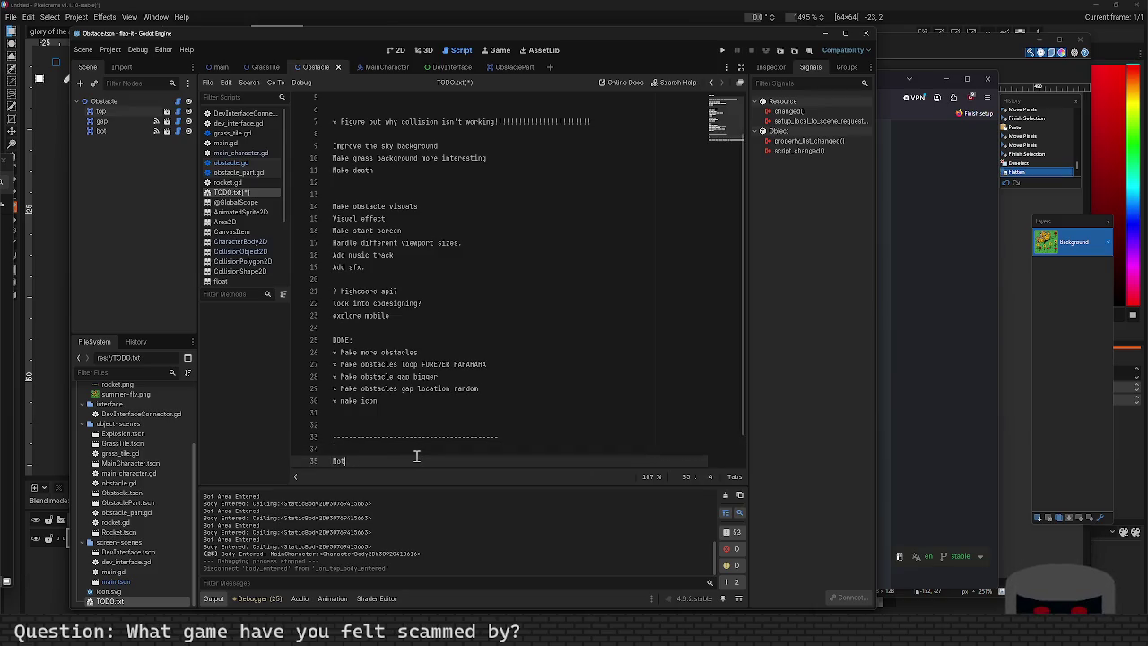
{"action": "type", "text": "Commit to Memory"}
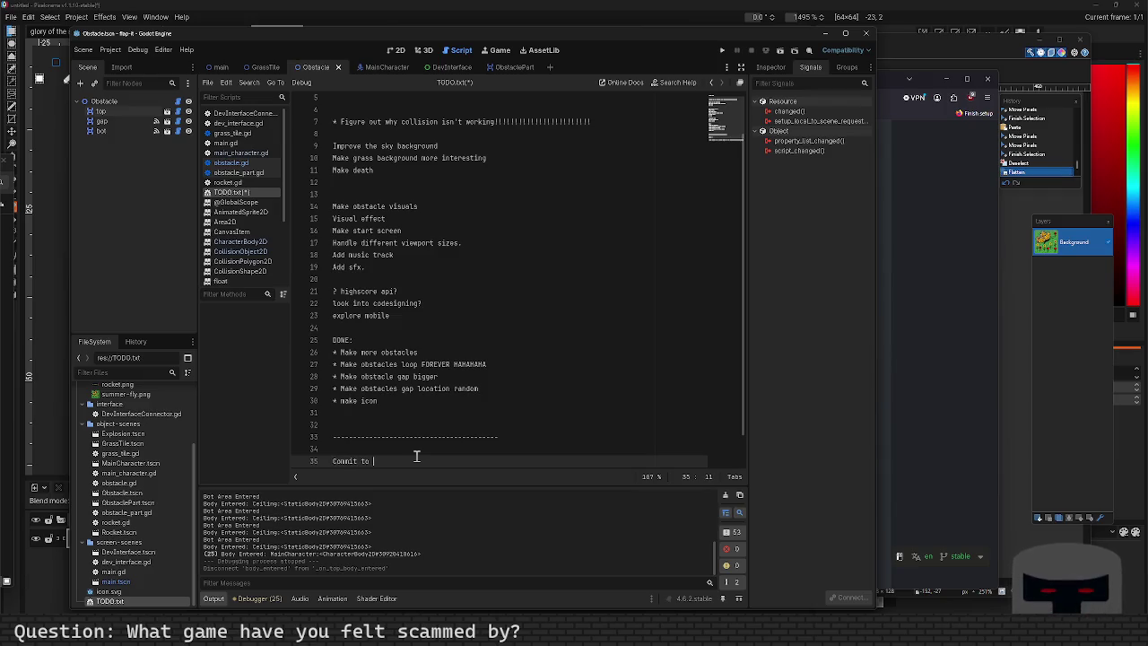
{"action": "key", "text": "Return"}
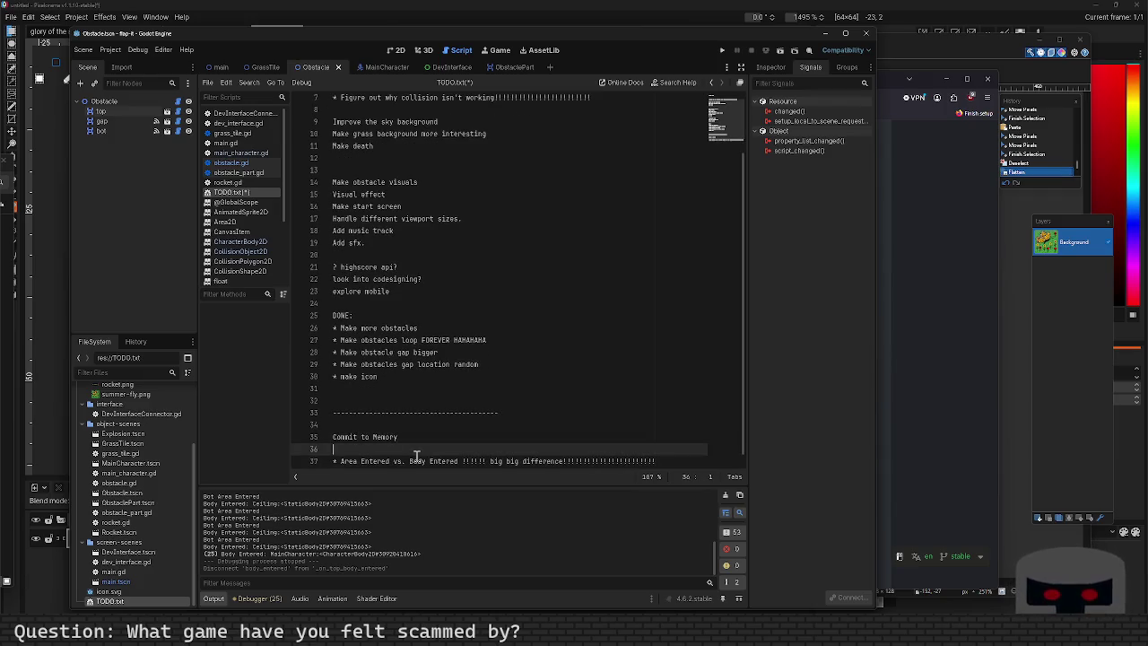
{"action": "key", "text": "Up"}
{"action": "key", "text": "Up"}
{"action": "key", "text": "Down"}
{"action": "key", "text": "Down"}
{"action": "key", "text": "Down"}
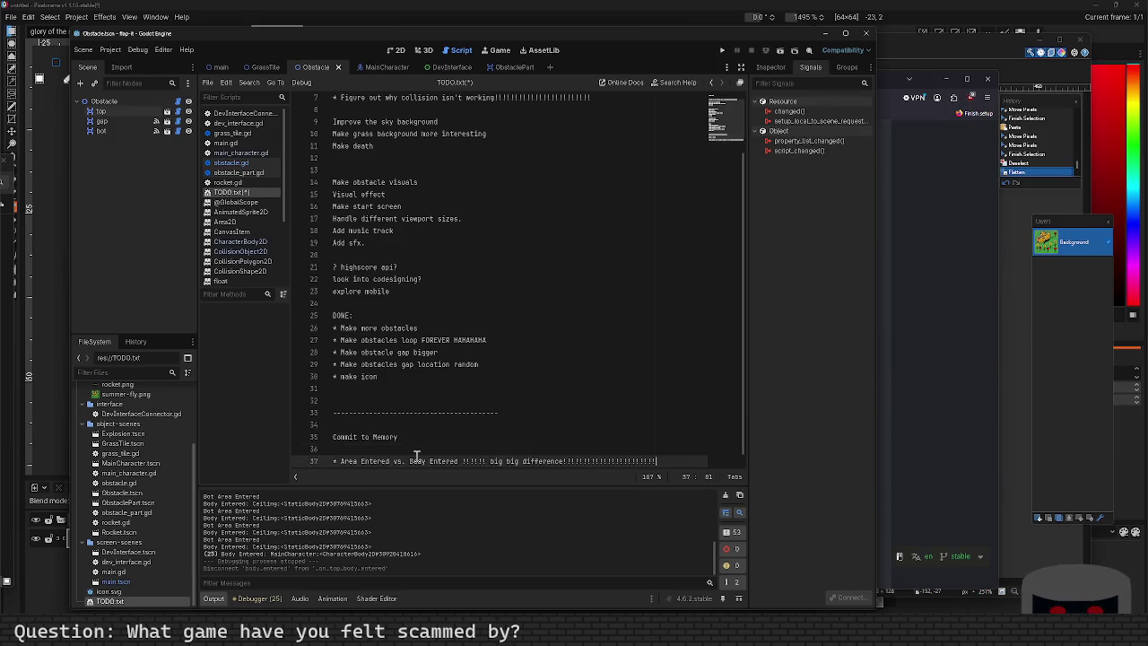
{"action": "key", "text": "shift+Up"}
{"action": "key", "text": "shift+Up"}
{"action": "key", "text": "shift+Home"}
{"action": "key", "text": "alt+Up"}
{"action": "key", "text": "alt+Up"}
{"action": "key", "text": "alt+Up"}
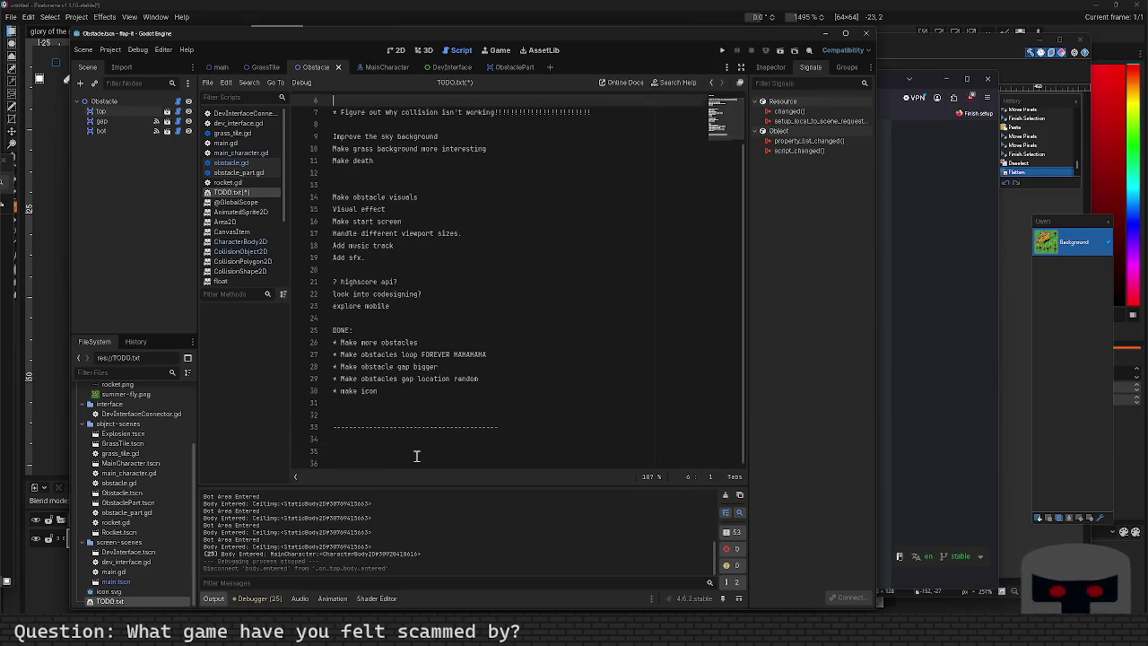
{"action": "key", "text": "Return"}
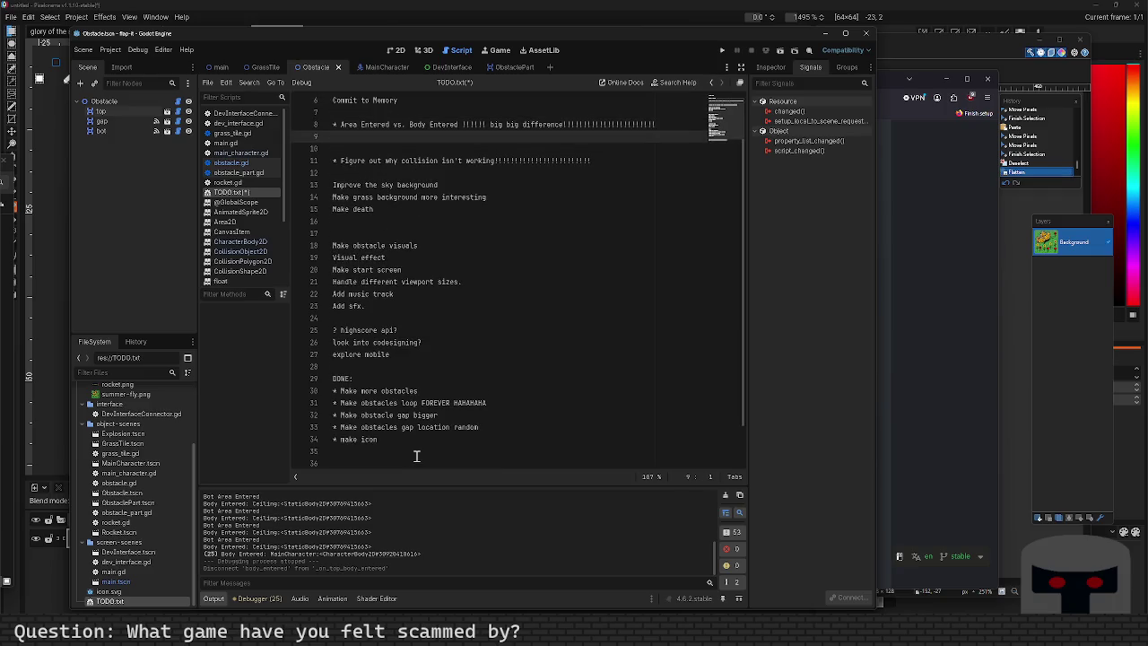
{"action": "type", "text": "-------------------------------------------"}
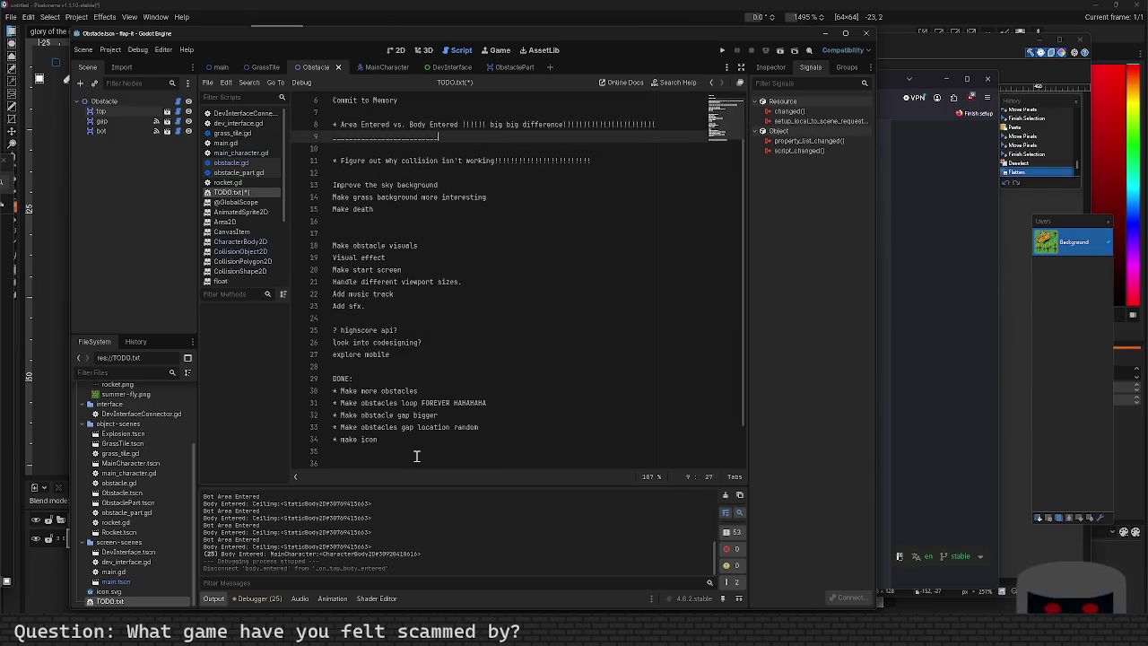
{"action": "key", "text": "Up"}
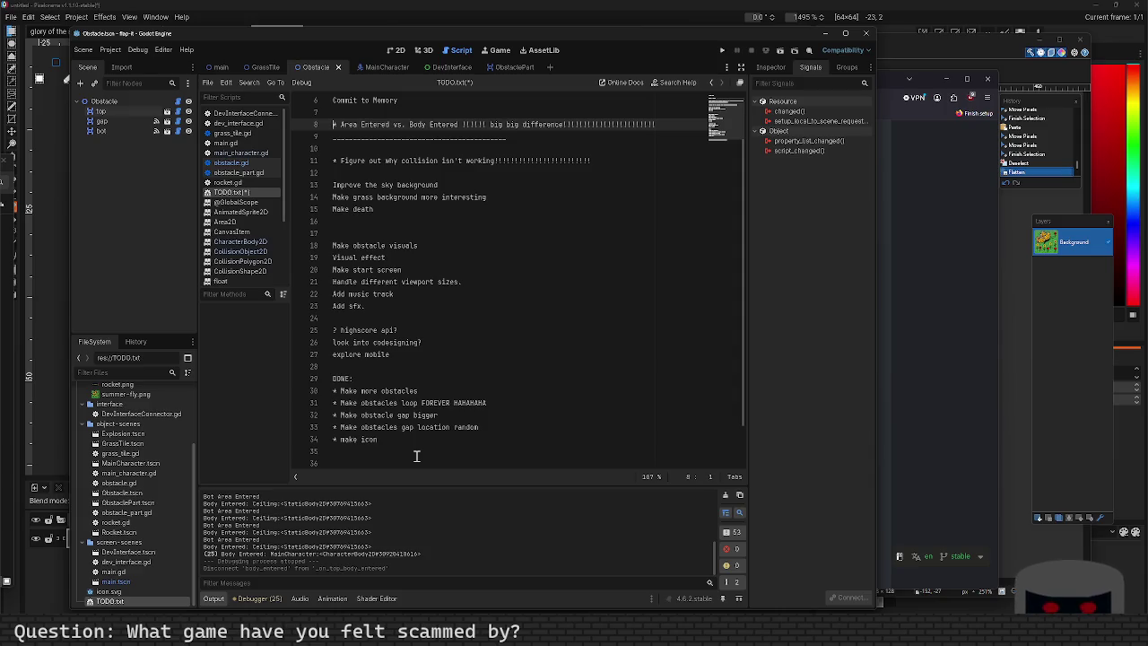
{"action": "key", "text": "BackSpace"}
{"action": "key", "text": "ctrl+s"}
Move the collision task line into the DONE list and save TODO.txt.
{"action": "key", "text": "Down"}
{"action": "key", "text": "Down"}
{"action": "key", "text": "Down"}
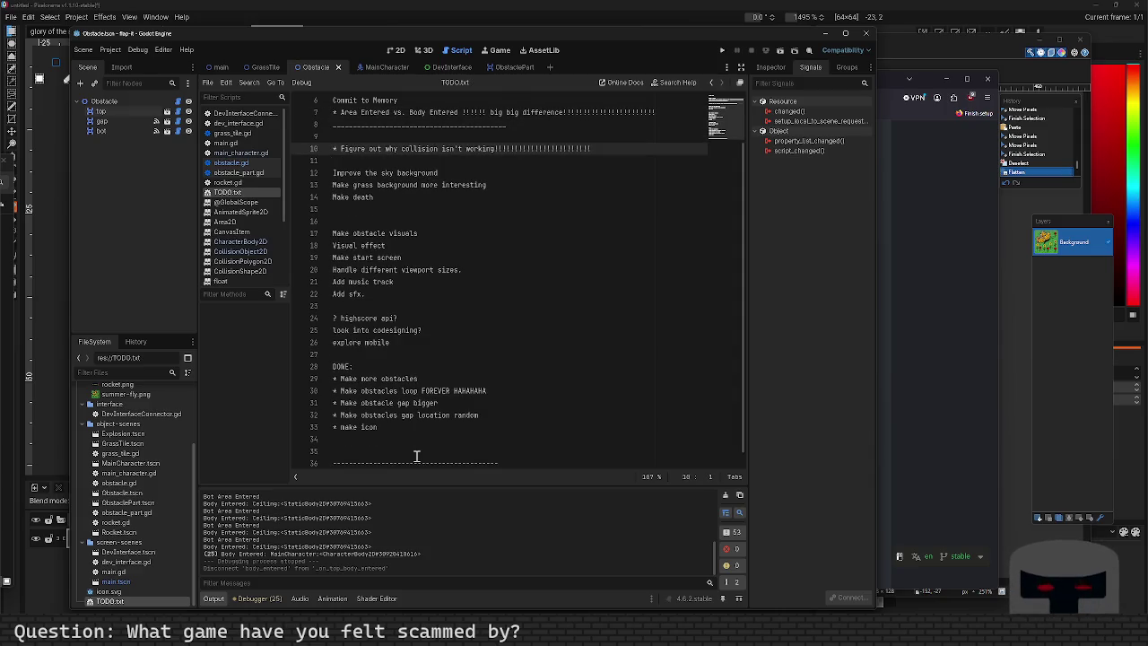
{"action": "key", "text": "shift+End"}
{"action": "key", "text": "ctrl+c"}
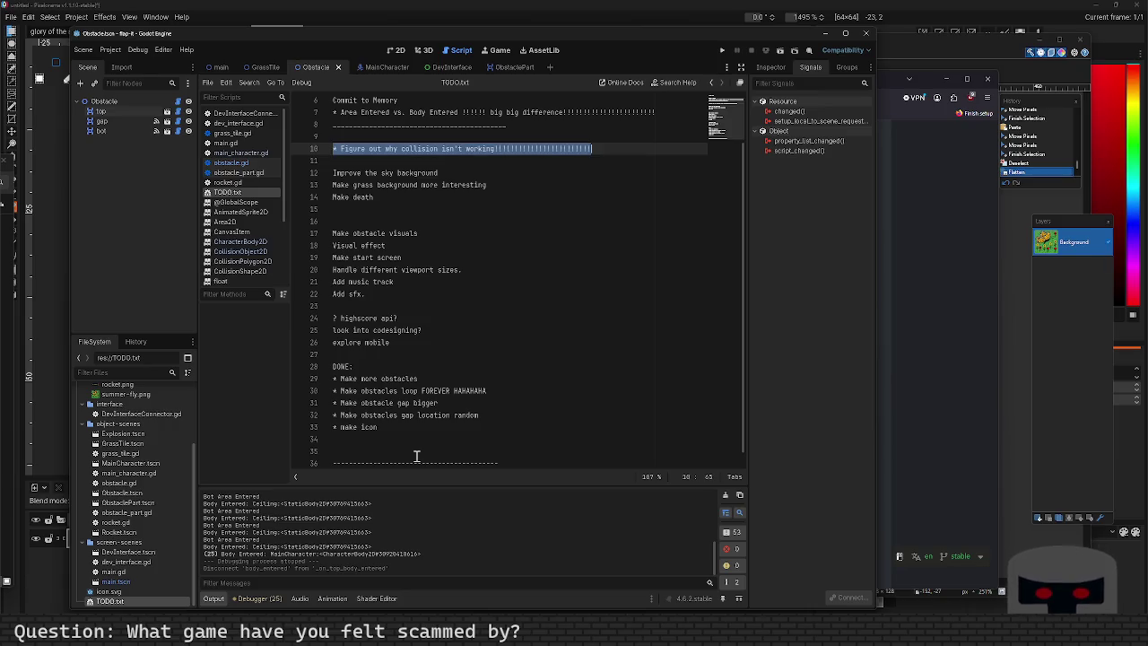
{"action": "key", "text": "BackSpace"}
{"action": "key", "text": "BackSpace"}
{"action": "key", "text": "Delete"}
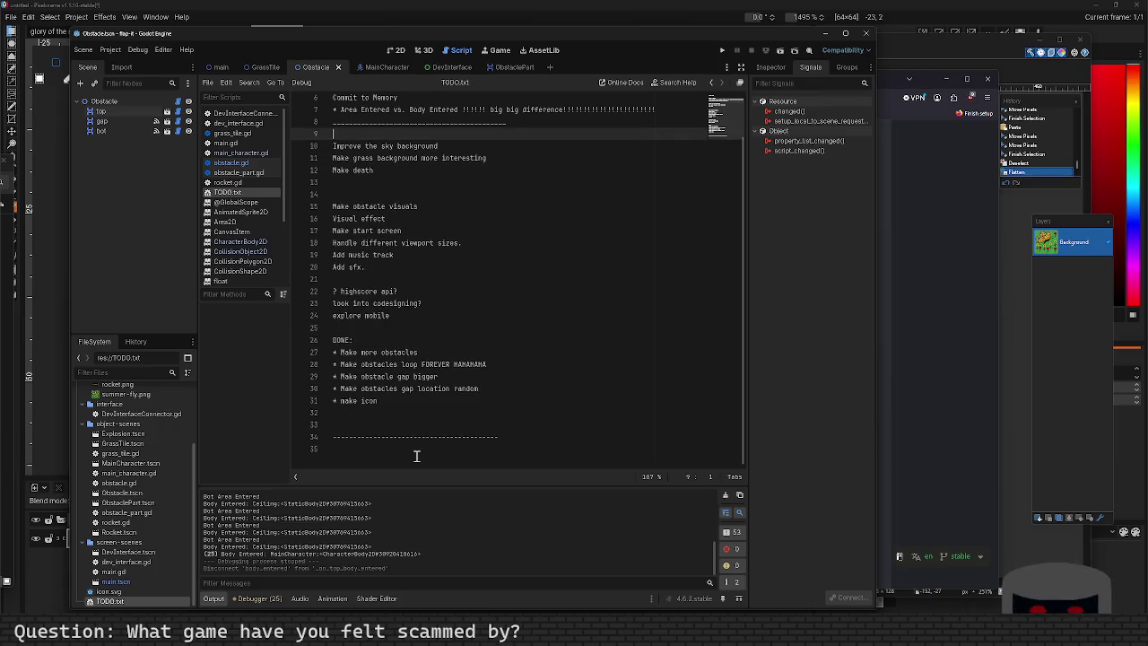
{"action": "key", "text": "ctrl+z"}
{"action": "key", "text": "ctrl+z"}
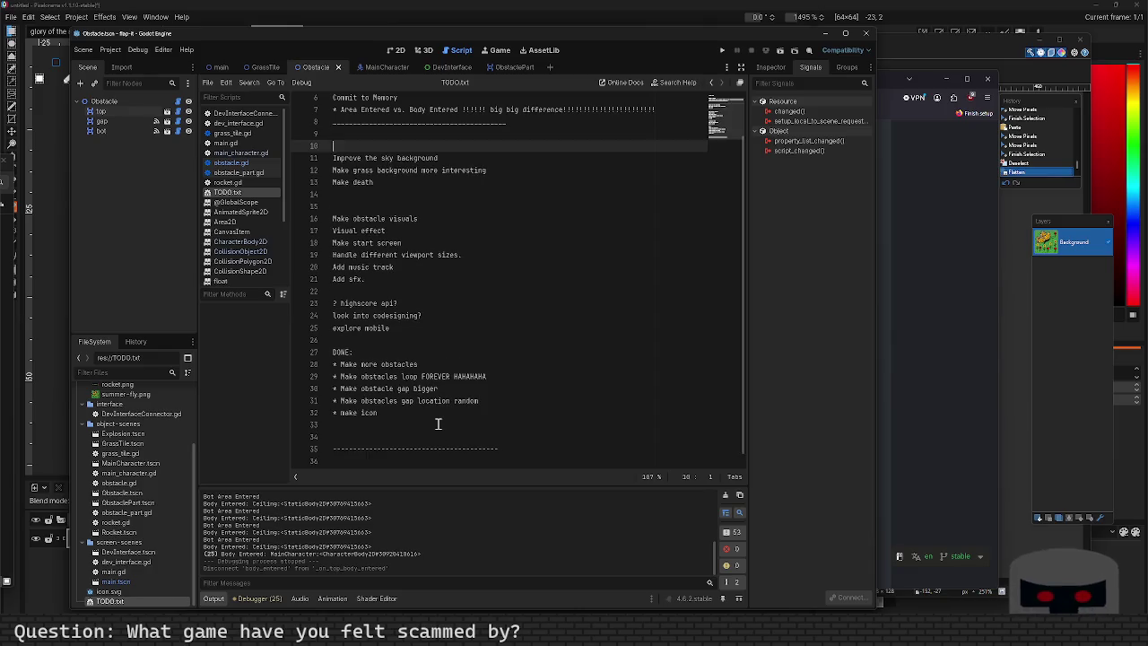
{"action": "key", "text": "Delete"}
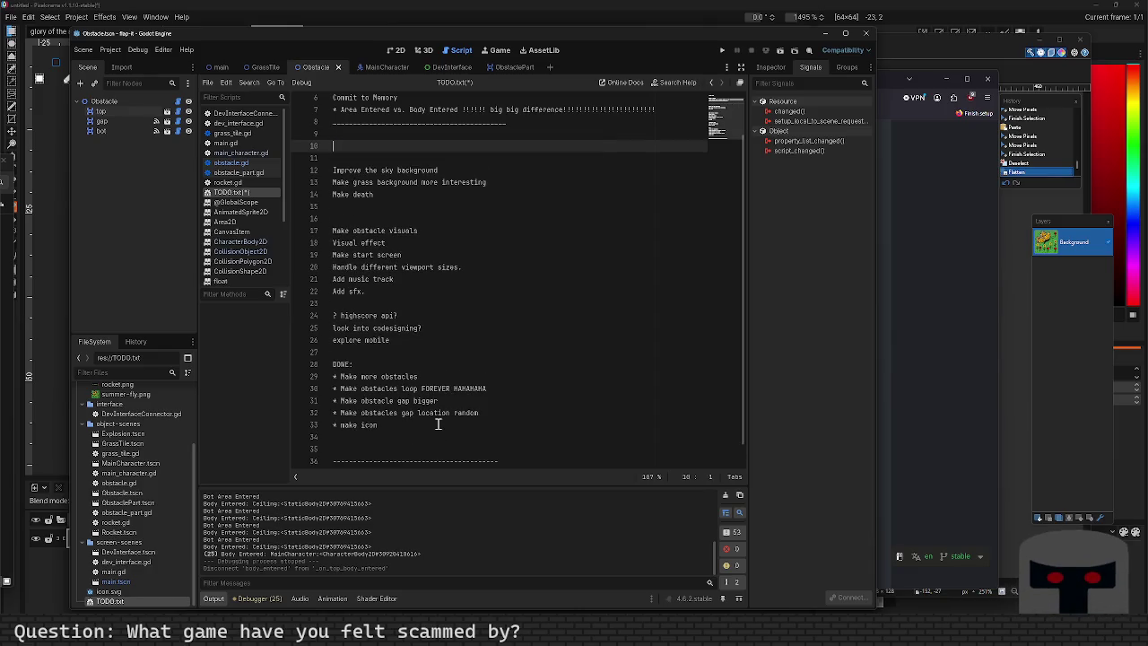
{"action": "left_click", "coordinate": [439, 424]}
{"action": "key", "text": "Return"}
{"action": "key", "text": "ctrl+v"}
{"action": "key", "text": "Down"}
{"action": "key", "text": "Down"}
{"action": "key", "text": "Down"}
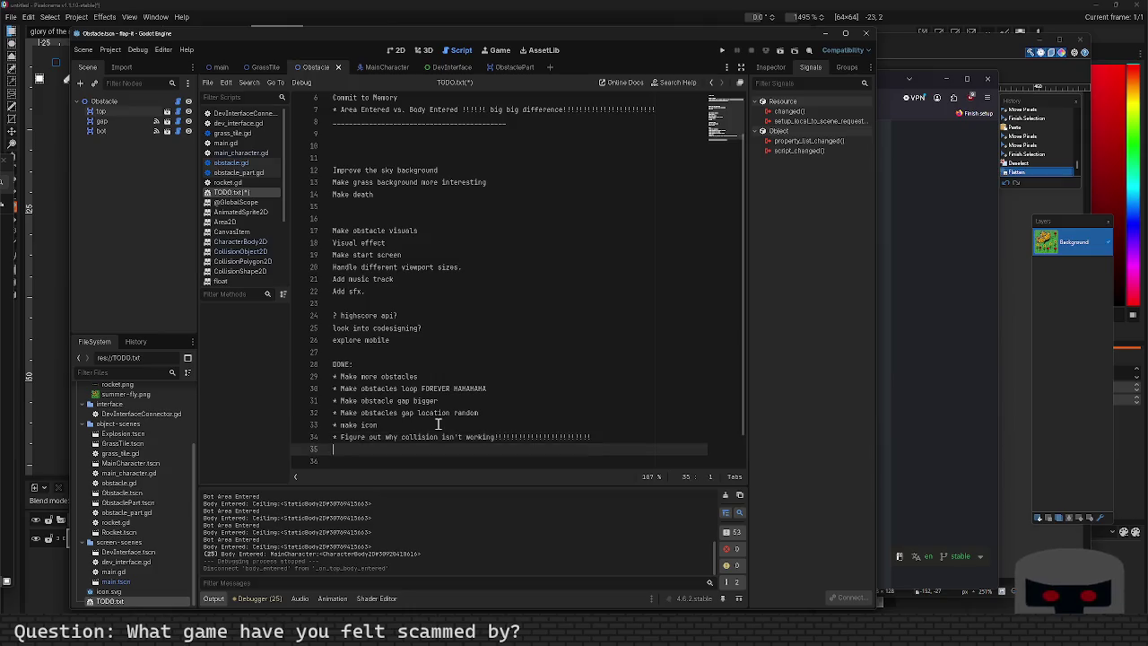
{"action": "key", "text": "shift+Up"}
{"action": "left_click", "coordinate": [439, 424]}
{"action": "key", "text": "ctrl+s"}
Move the '* Make score' line to line 10, delete the leading empty lines, and save.
{"action": "scroll", "coordinate": [443, 417], "scroll_direction": "up", "scroll_amount": 3}
{"action": "left_click", "coordinate": [418, 199]}
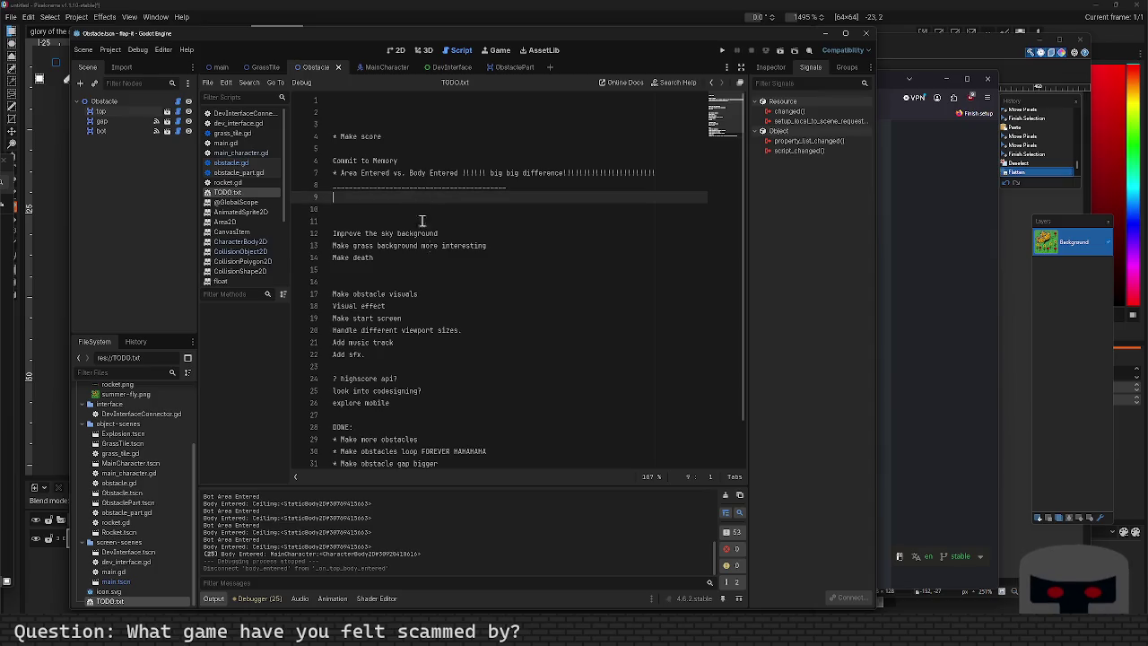
{"action": "left_click", "coordinate": [423, 137]}
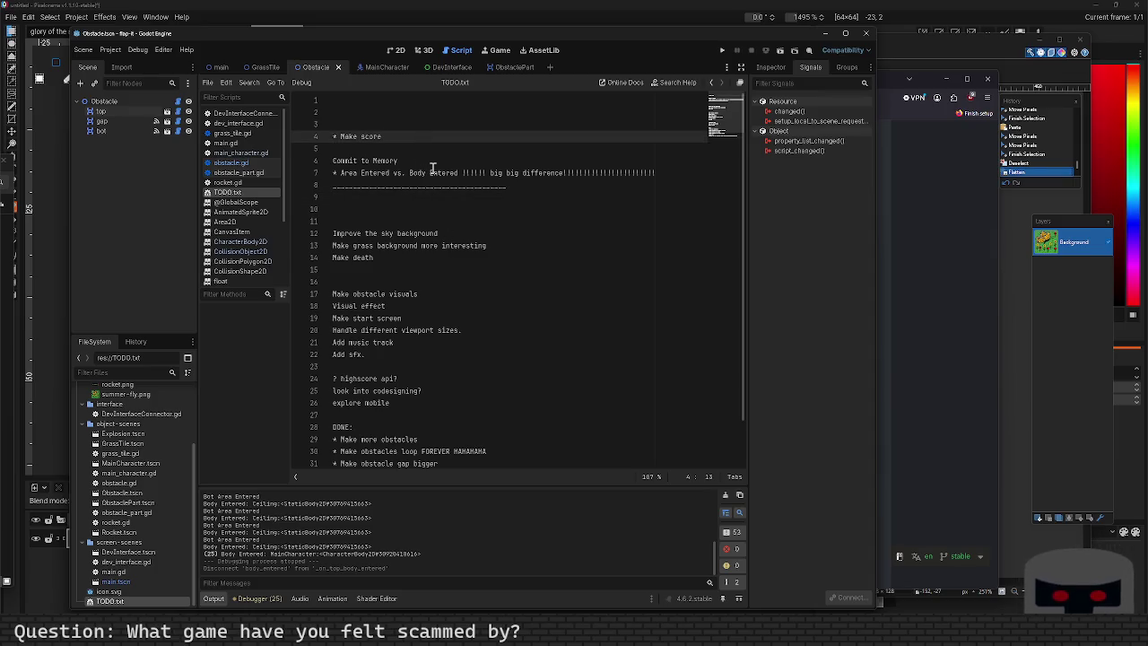
{"action": "key", "text": "shift+Home"}
{"action": "key", "text": "ctrl+c"}
{"action": "key", "text": "BackSpace"}
{"action": "key", "text": "Down"}
{"action": "key", "text": "Down"}
{"action": "key", "text": "Down"}
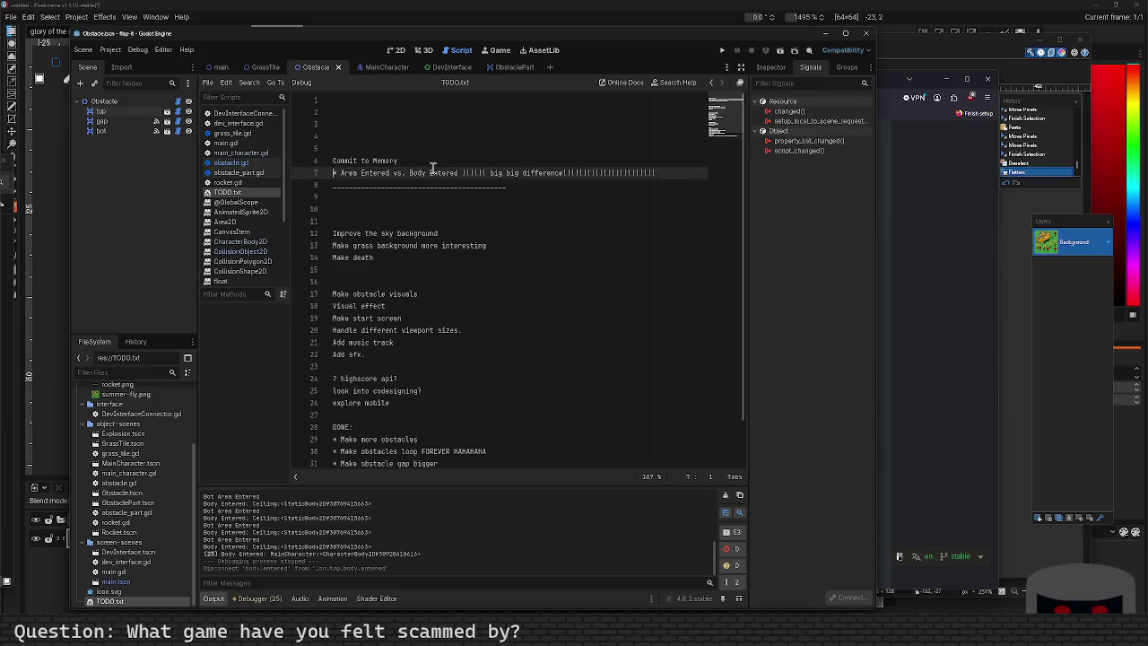
{"action": "key", "text": "ctrl+v"}
{"action": "key", "text": "Up"}
{"action": "key", "text": "Up"}
{"action": "key", "text": "Up"}
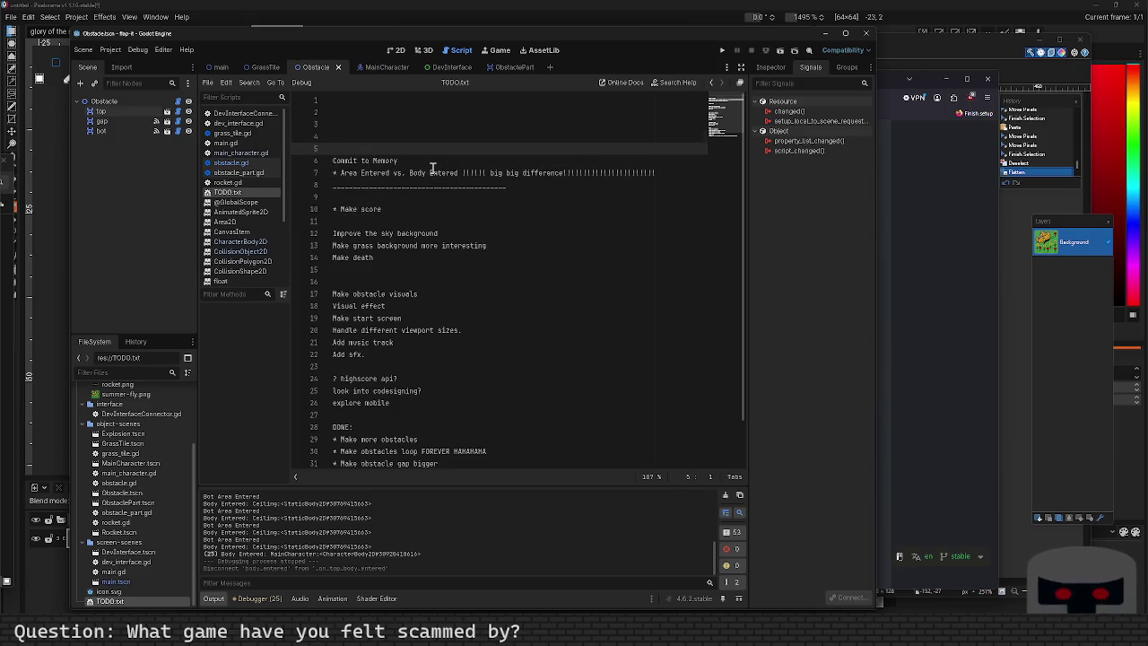
{"action": "key", "text": "Delete"}
{"action": "key", "text": "Delete"}
{"action": "key", "text": "Delete"}
{"action": "key", "text": "ctrl+s"}
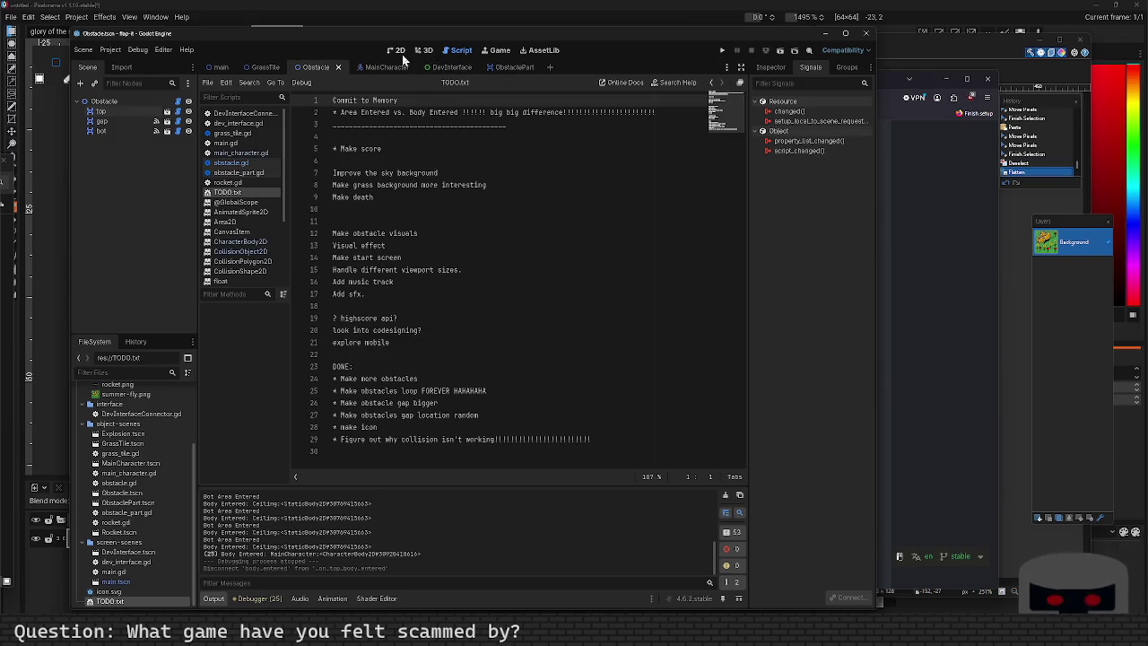
Look through the main.gd and grass_tile.gd scripts.
{"action": "left_click", "coordinate": [235, 143]}
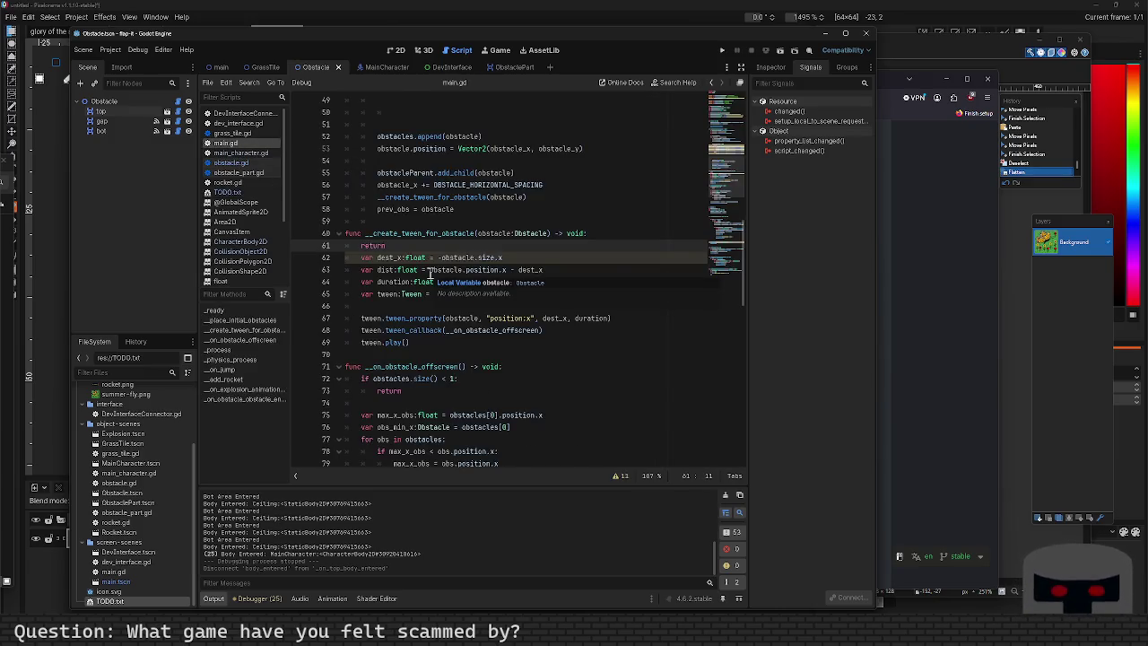
{"action": "left_click", "coordinate": [231, 133]}
{"action": "scroll", "coordinate": [446, 303], "scroll_direction": "down", "scroll_amount": 4}
{"action": "scroll", "coordinate": [446, 304], "scroll_direction": "down", "scroll_amount": 3}
{"action": "scroll", "coordinate": [437, 380], "scroll_direction": "up", "scroll_amount": 9}
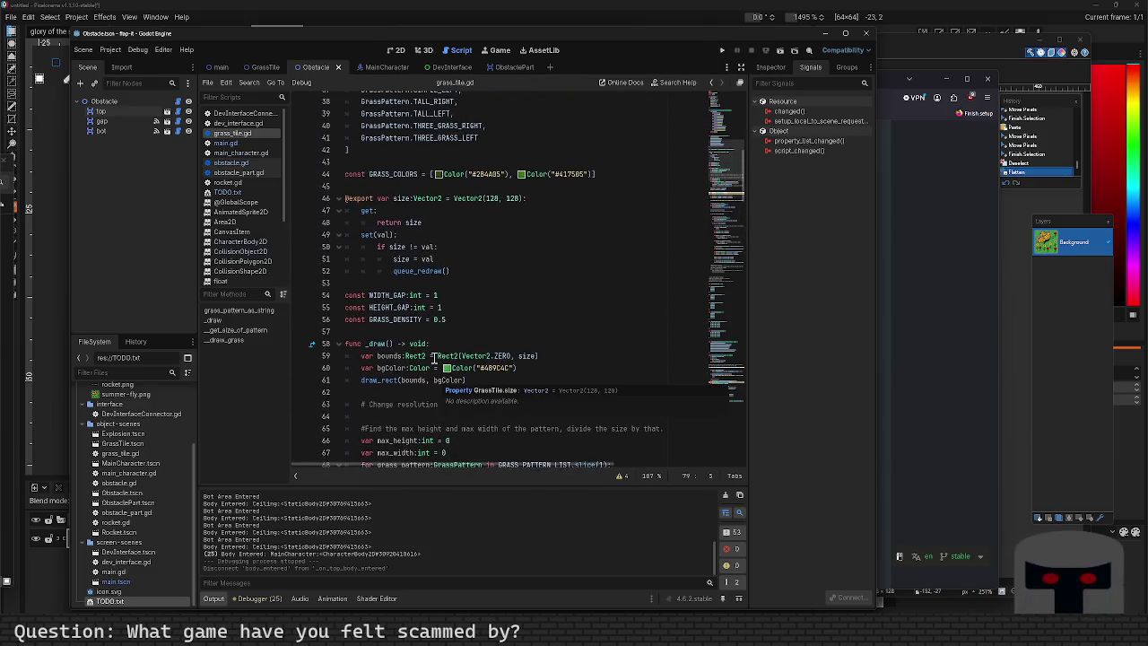
{"action": "scroll", "coordinate": [437, 380], "scroll_direction": "up", "scroll_amount": 3}
{"action": "scroll", "coordinate": [437, 380], "scroll_direction": "down", "scroll_amount": 9}
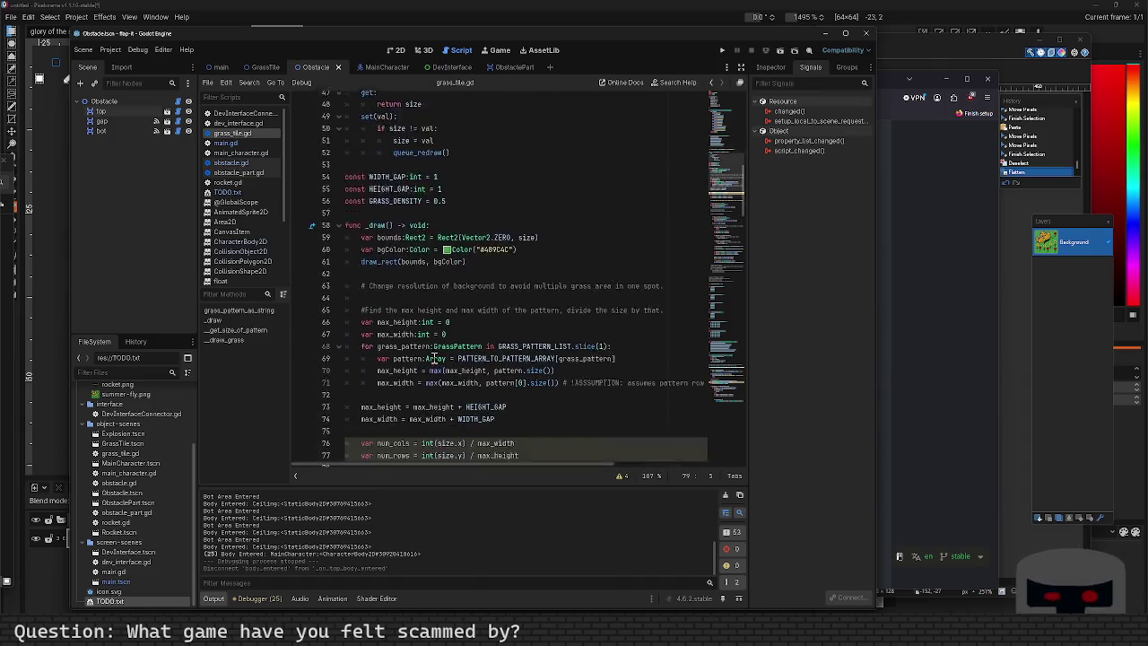
Delete the early 'return' line in main.gd's __create_tween_for_obstacle, then switch to obstacle.gd.
{"action": "left_click", "coordinate": [225, 143]}
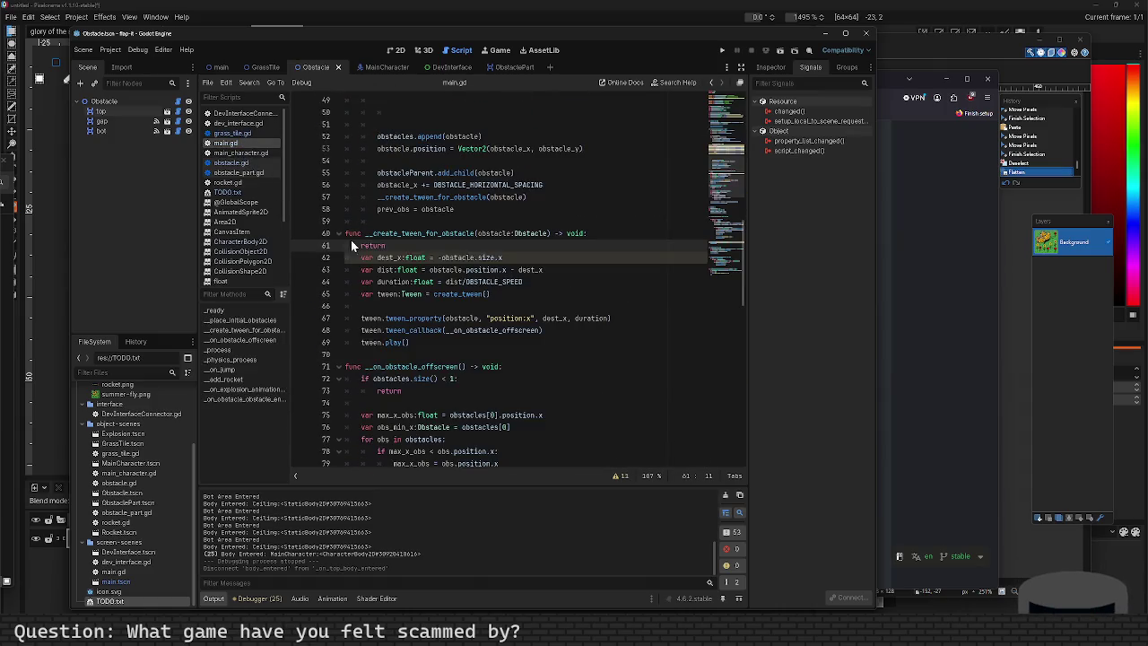
{"action": "left_click", "coordinate": [456, 240]}
{"action": "key", "text": "BackSpace"}
{"action": "key", "text": "BackSpace"}
{"action": "key", "text": "BackSpace"}
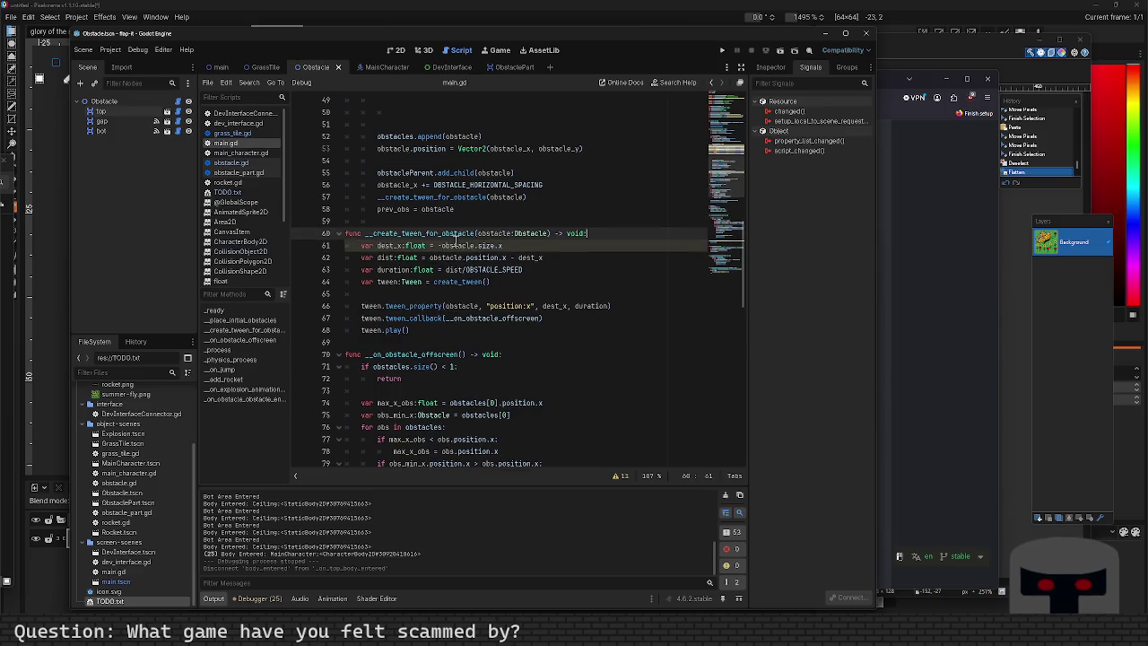
{"action": "key", "text": "Up"}
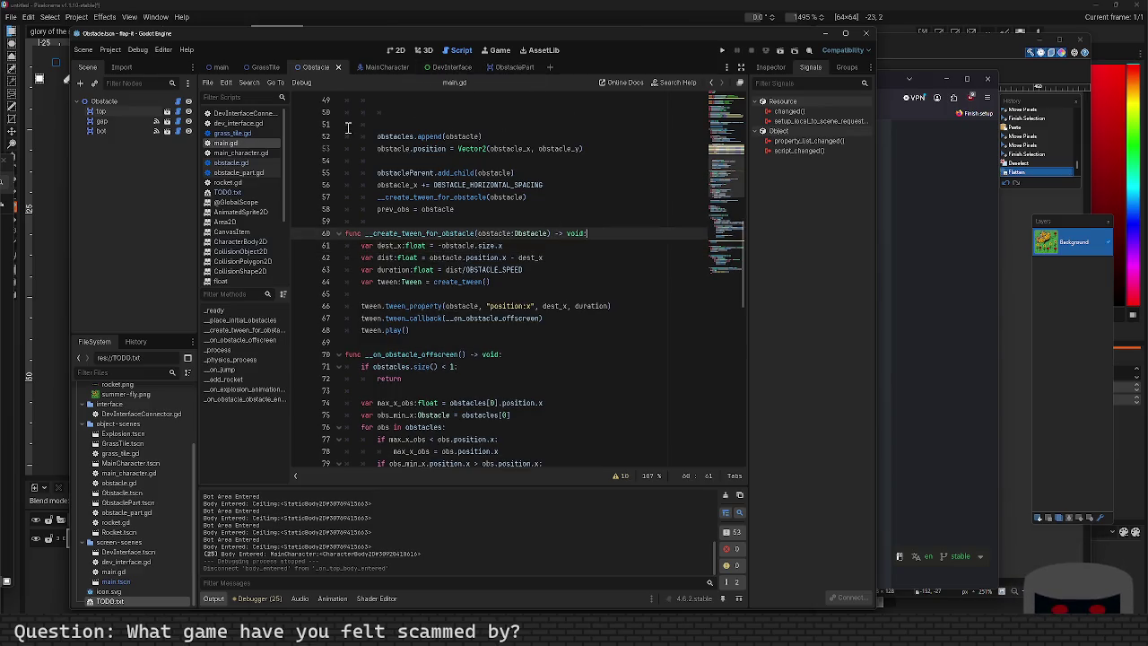
{"action": "left_click", "coordinate": [250, 164]}
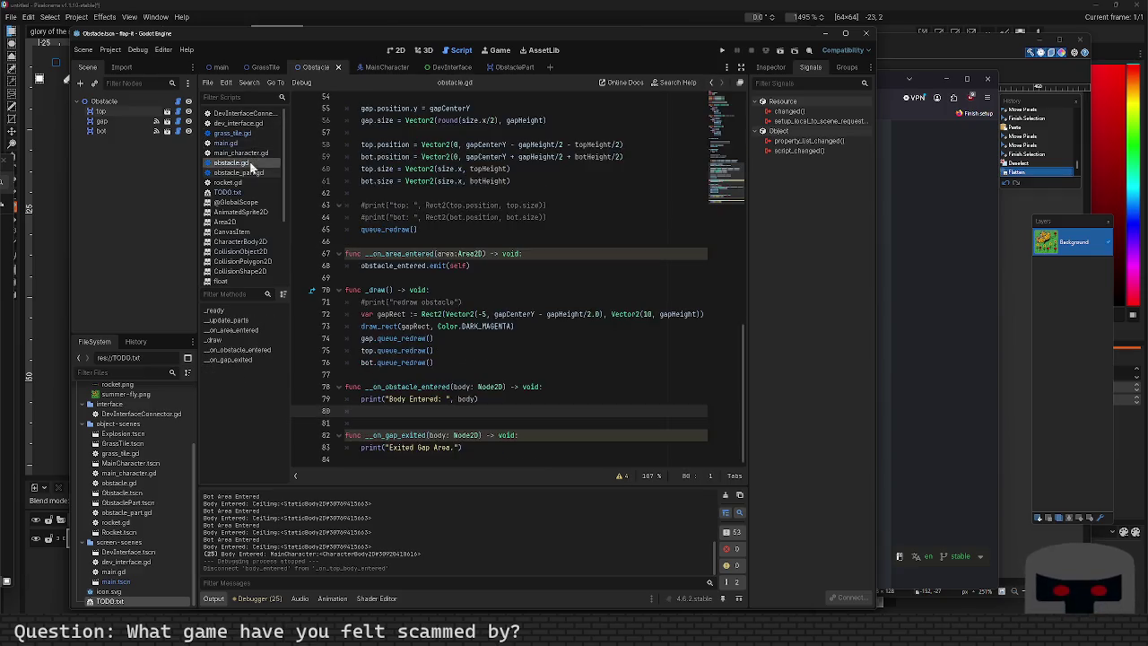
Move 'obstacle_entered.emit(self)' from __on_area_entered into __on_obstacle_entered.
{"action": "left_click", "coordinate": [497, 269]}
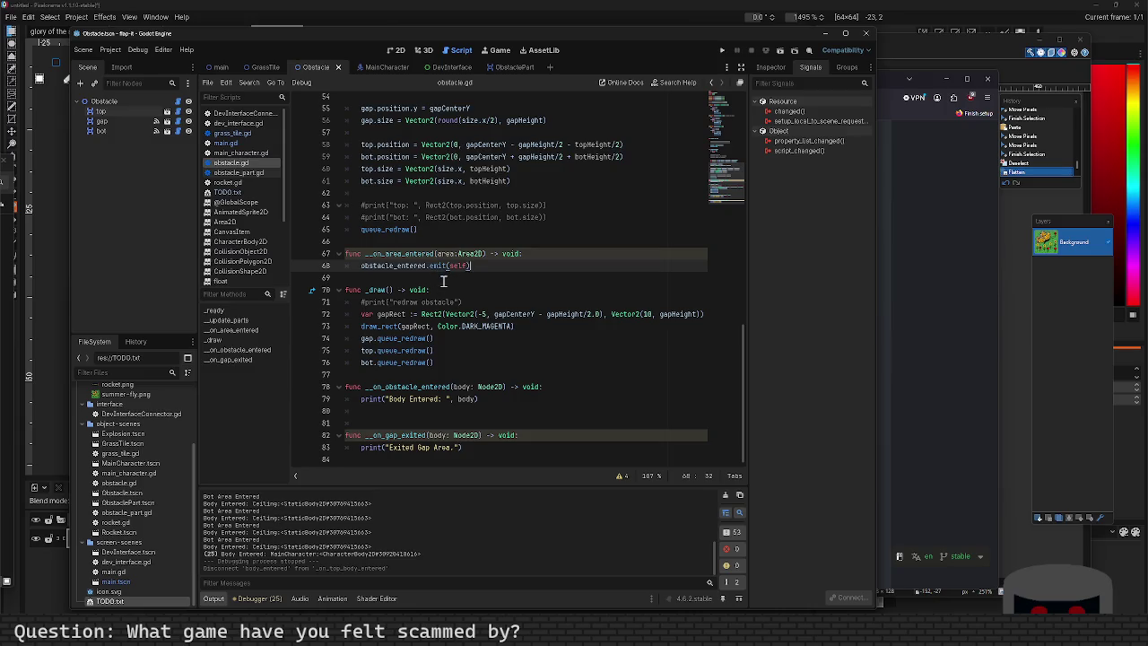
{"action": "key", "text": "shift+Home"}
{"action": "key", "text": "ctrl+c"}
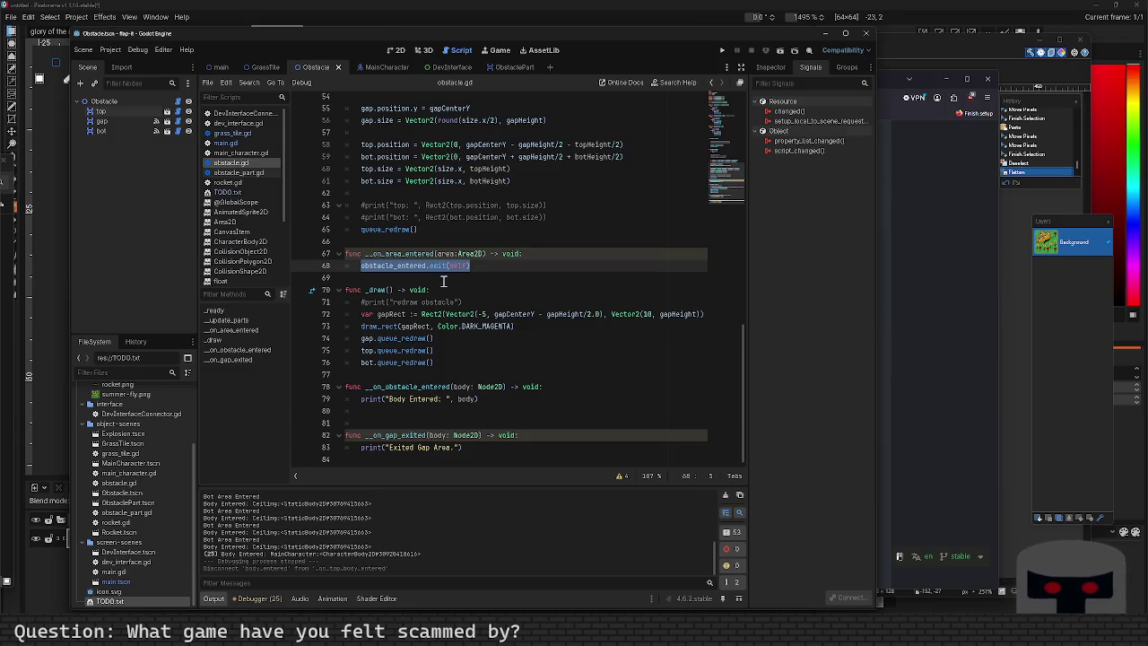
{"action": "key", "text": "BackSpace"}
{"action": "key", "text": "Down"}
{"action": "key", "text": "Down"}
{"action": "key", "text": "Down"}
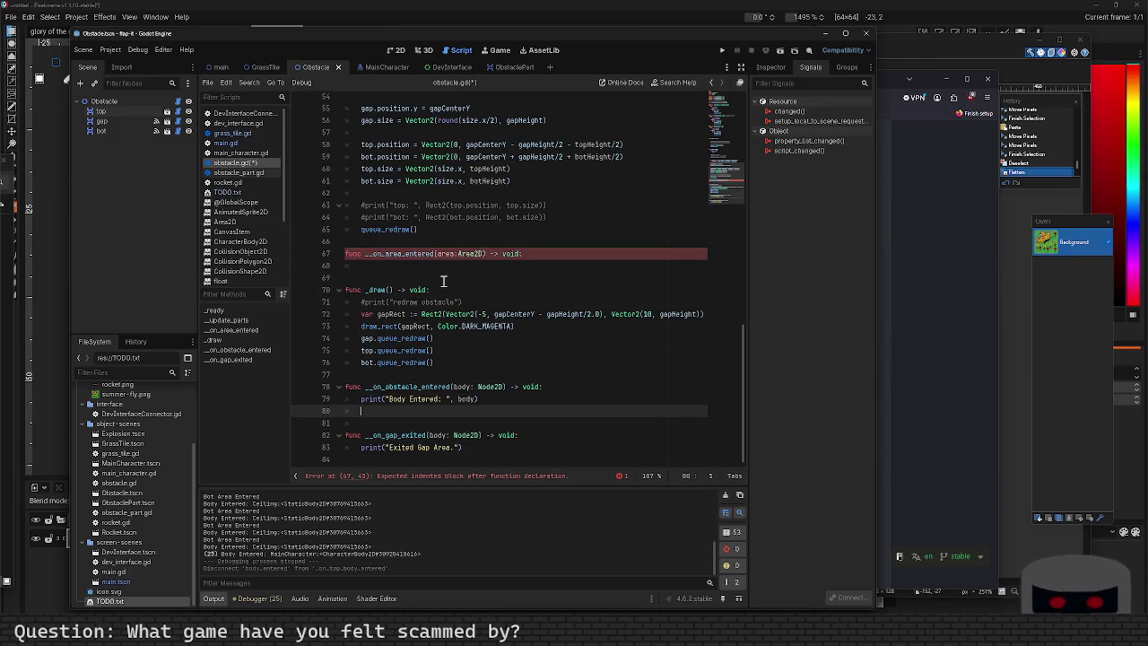
{"action": "key", "text": "ctrl+v"}
Add 'body_entered_obstacle.emit(body, obstacle)' above the obstacle_entered emit and save.
{"action": "key", "text": "Up"}
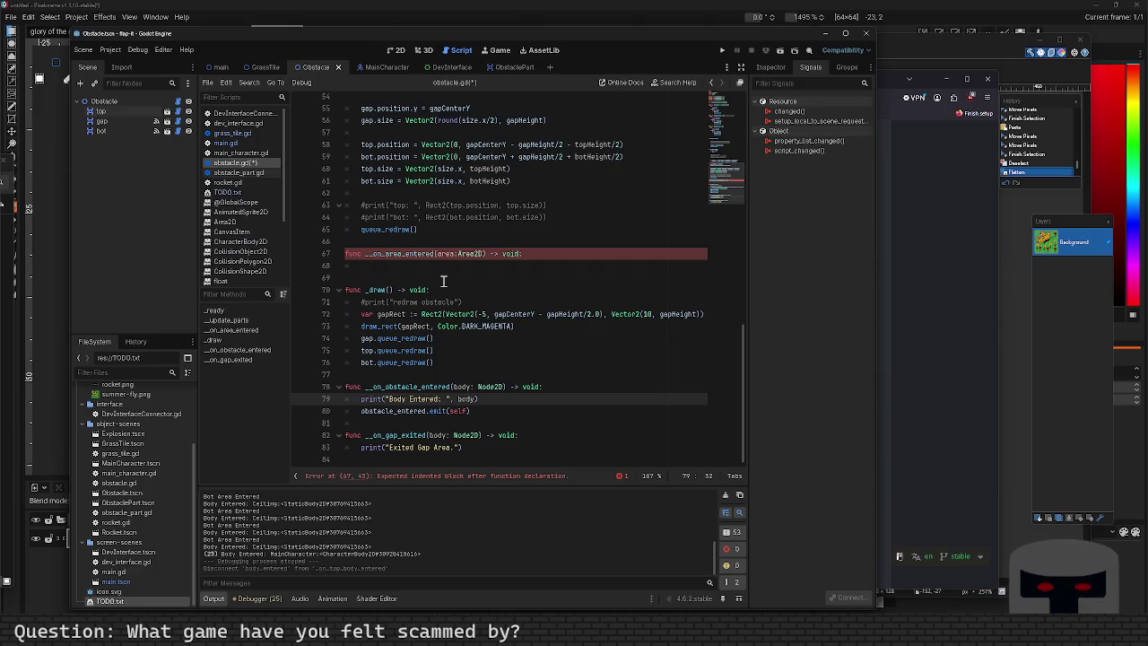
{"action": "key", "text": "Return"}
{"action": "type", "text": "body_entered_"}
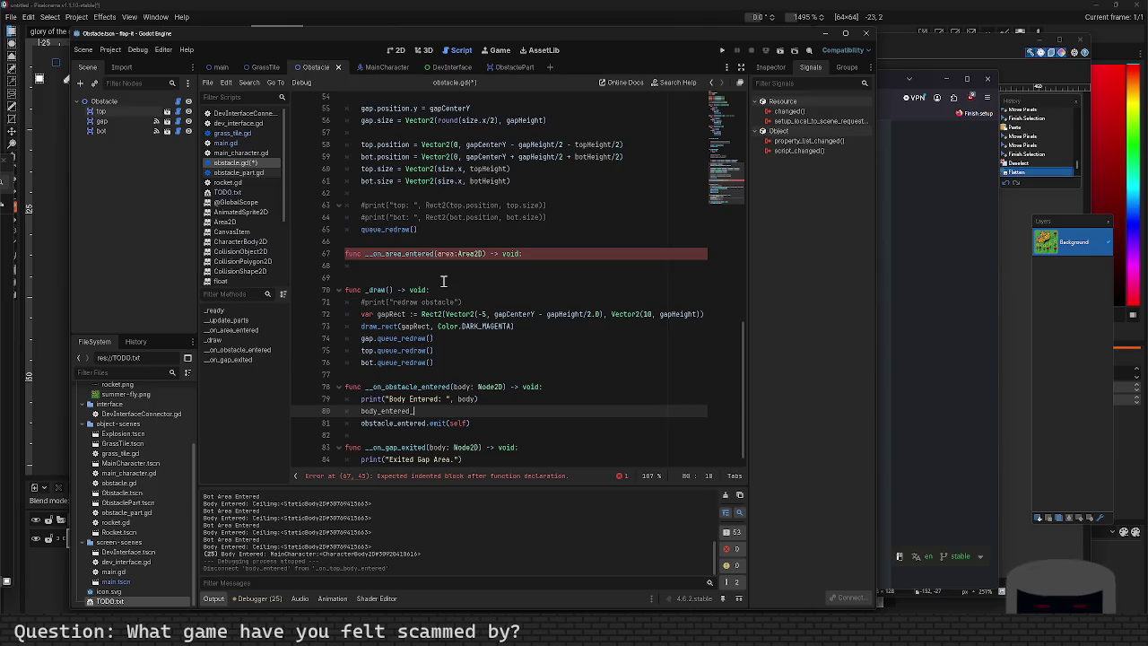
{"action": "type", "text": "obstac"}
{"action": "key", "text": "BackSpace"}
{"action": "key", "text": "BackSpace"}
{"action": "key", "text": "BackSpace"}
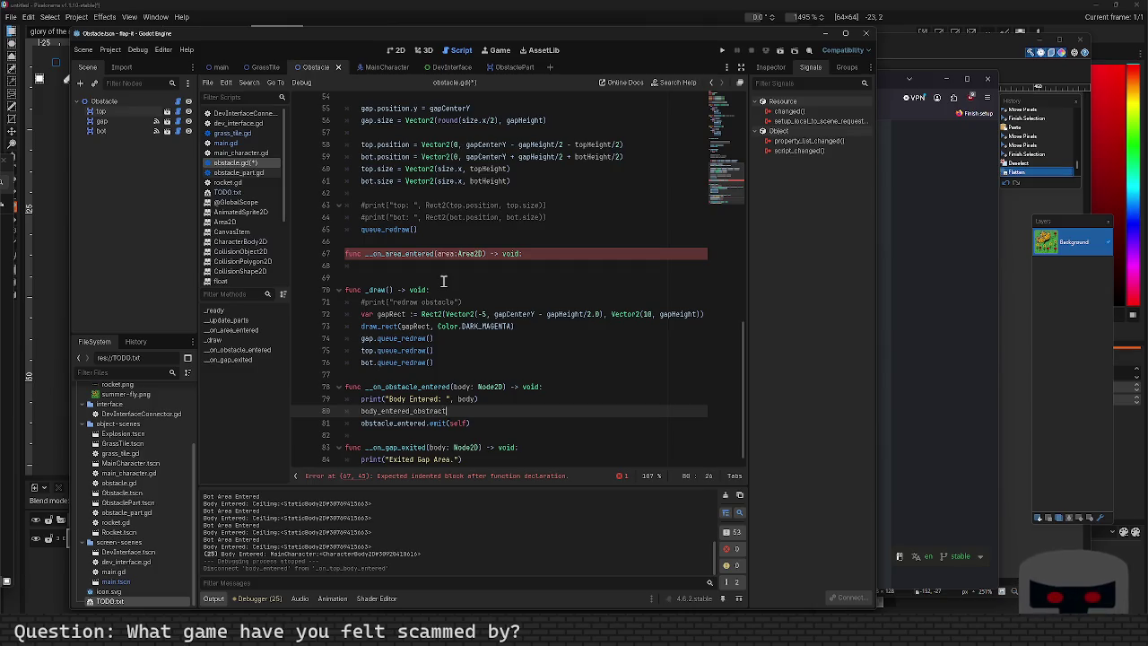
{"action": "type", "text": "abl"}
{"action": "key", "text": "BackSpace"}
{"action": "key", "text": "BackSpace"}
{"action": "key", "text": "BackSpace"}
{"action": "key", "text": "BackSpace"}
{"action": "key", "text": "BackSpace"}
{"action": "key", "text": "BackSpace"}
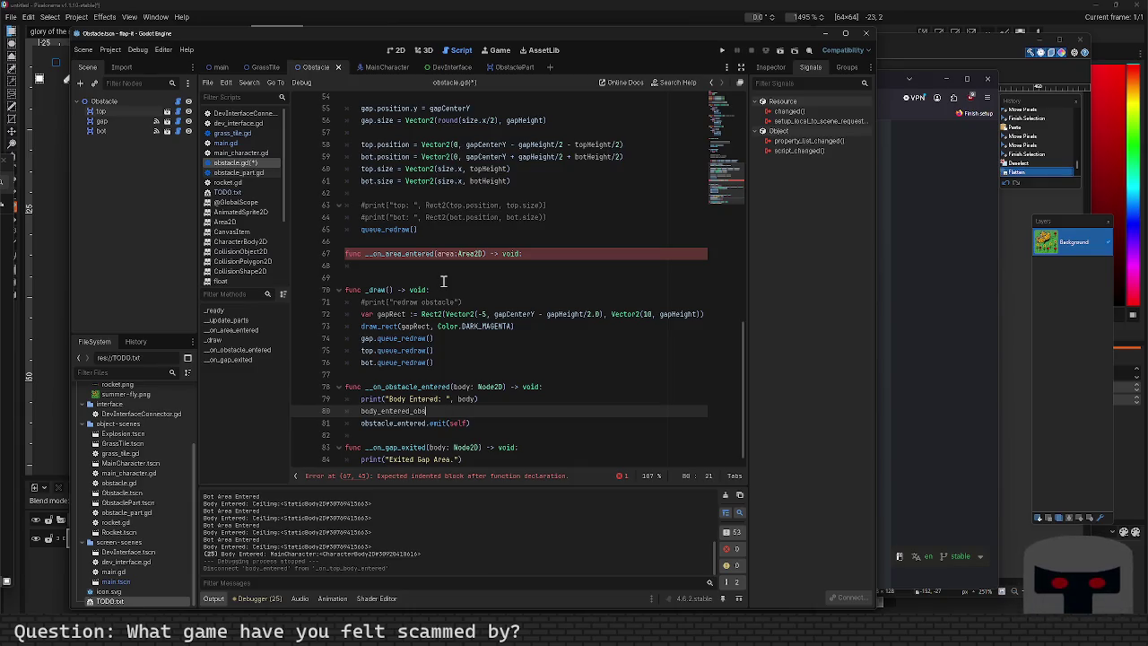
{"action": "type", "text": "tacle"}
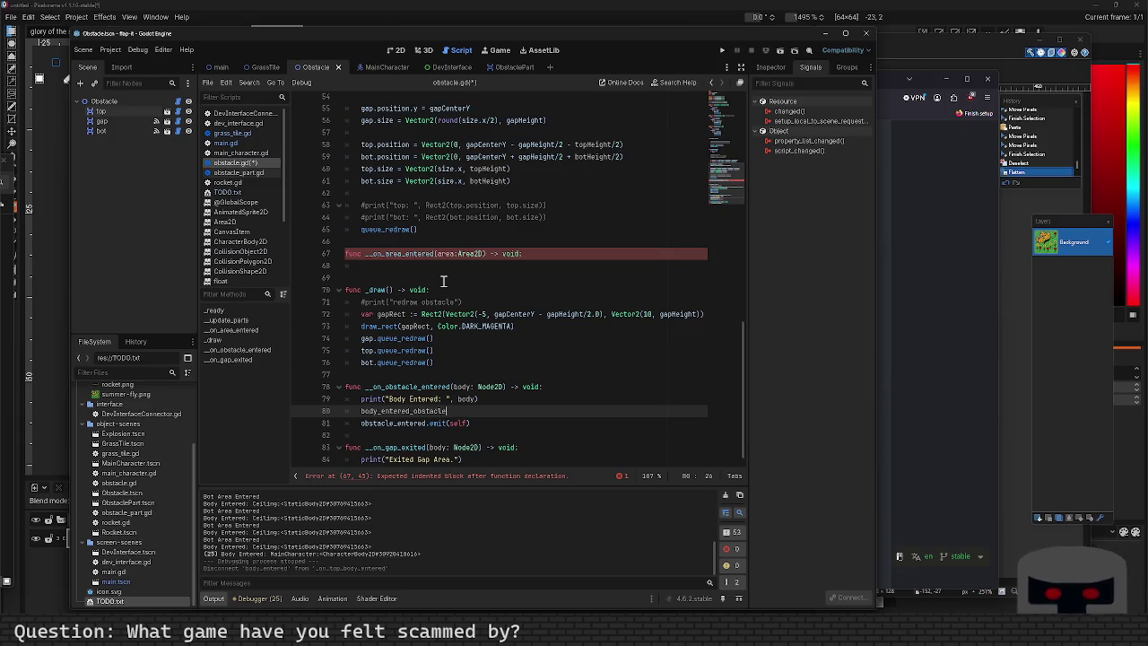
{"action": "type", "text": "(body"}
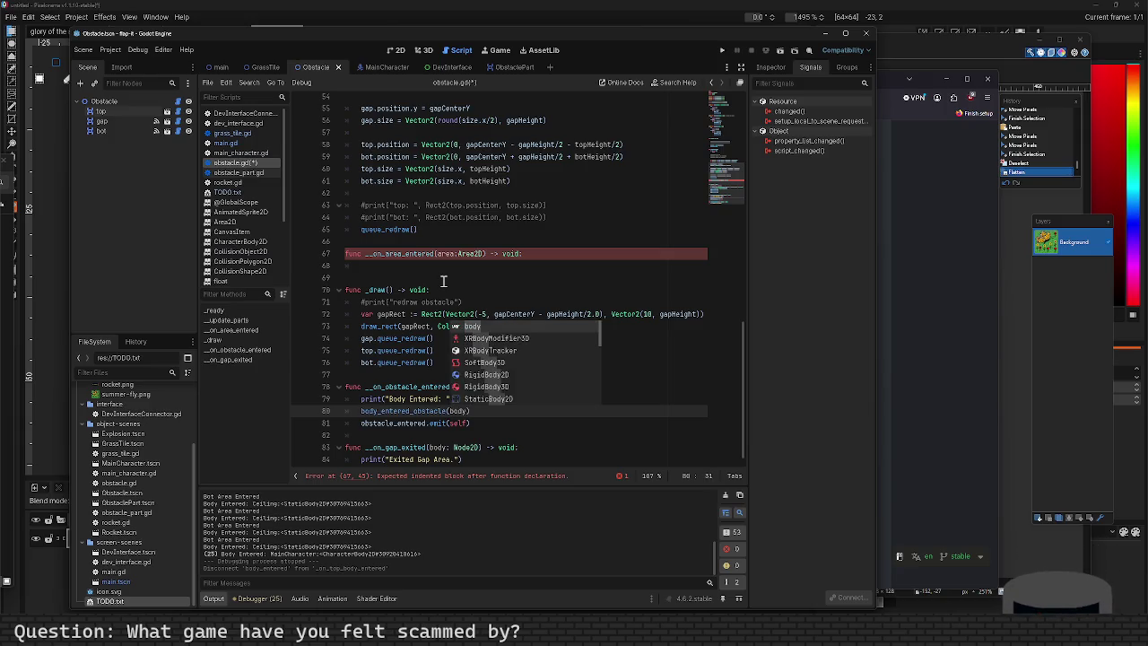
{"action": "type", "text": ", obst"}
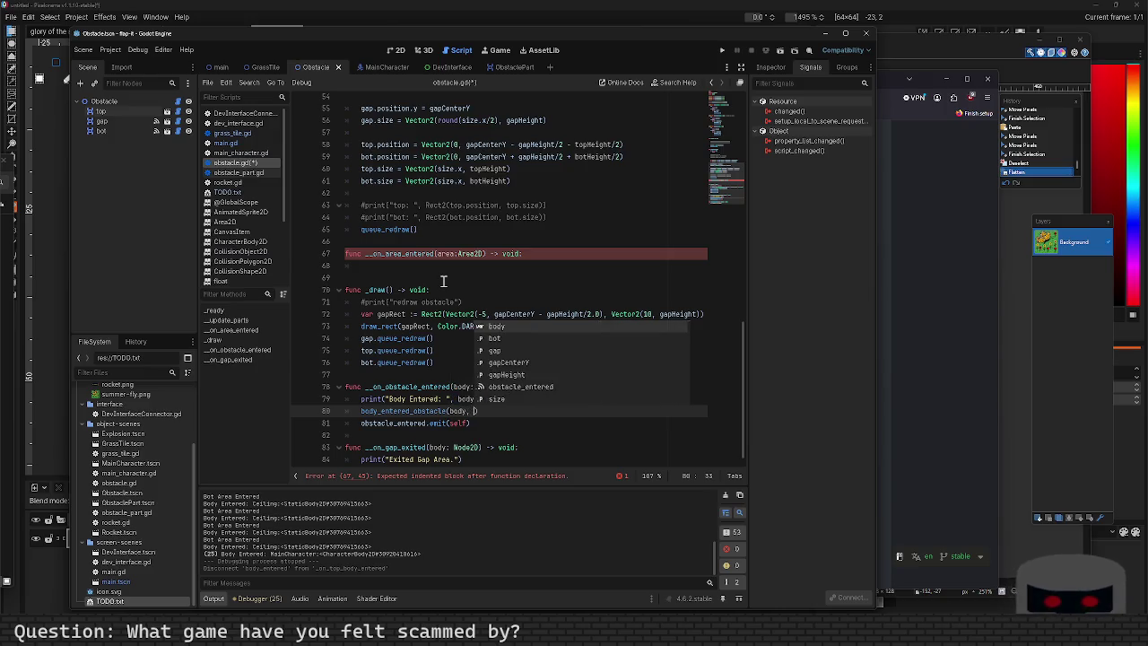
{"action": "type", "text": "acle"}
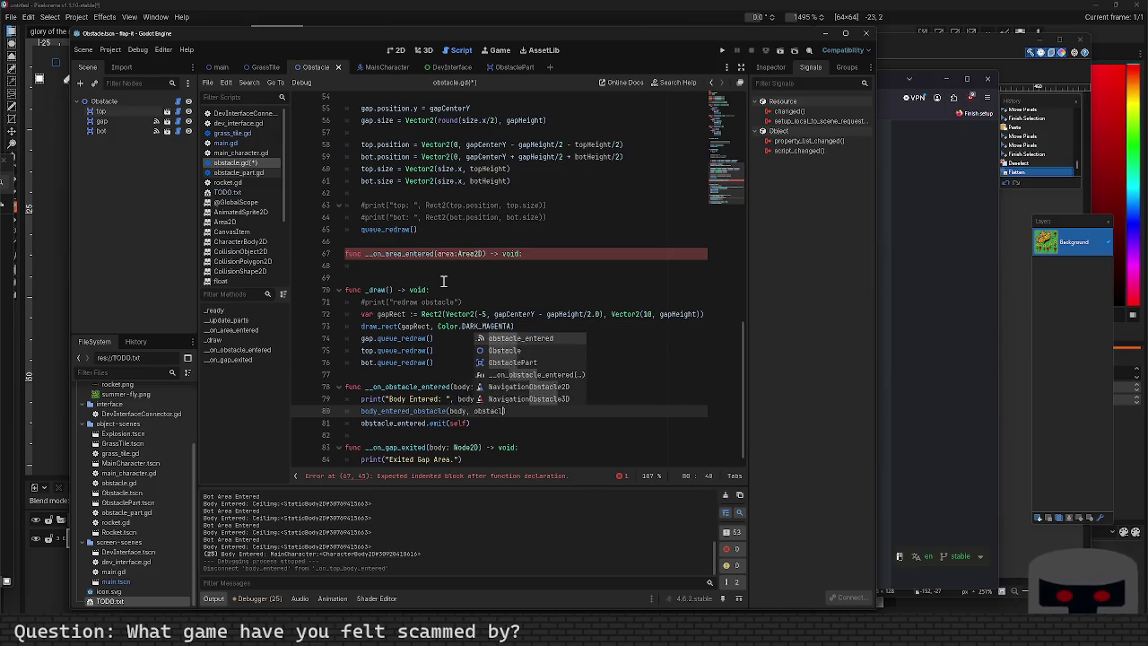
{"action": "key", "text": "Return"}
{"action": "key", "text": "Down"}
{"action": "key", "text": "ctrl+s"}
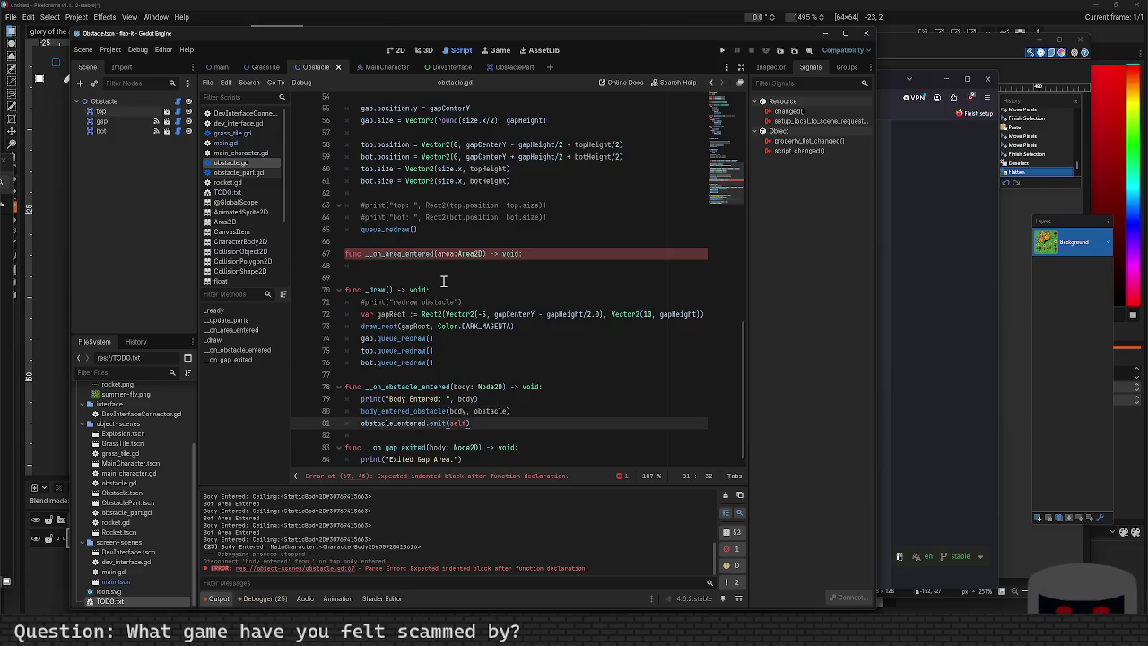
{"action": "key", "text": "Up"}
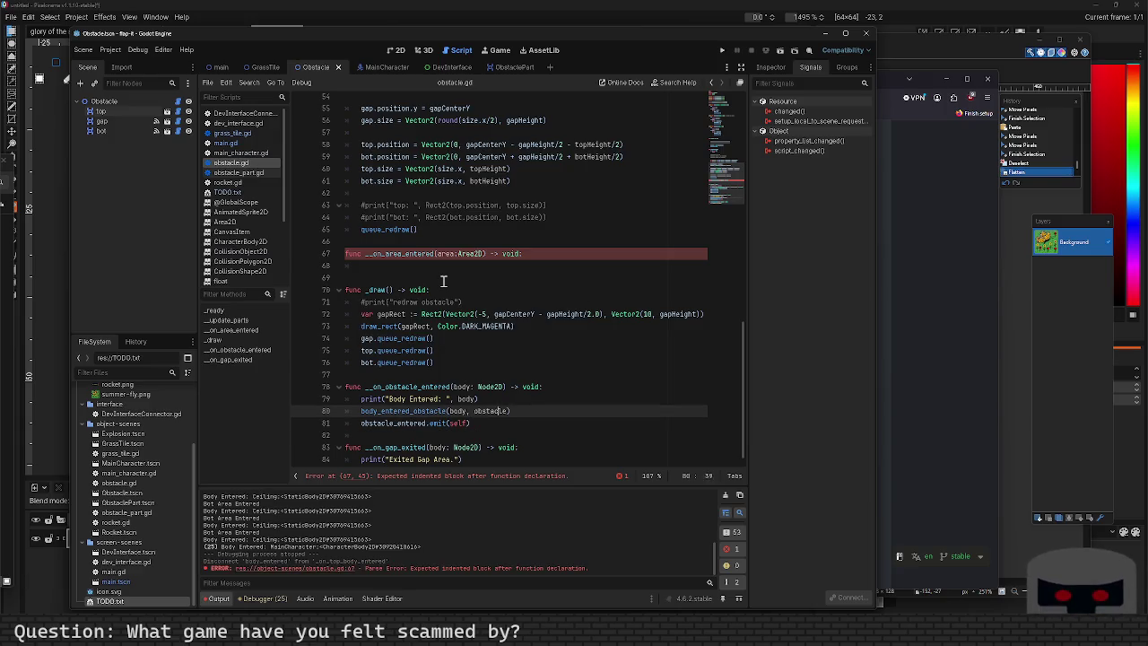
{"action": "type", "text": ".emit"}
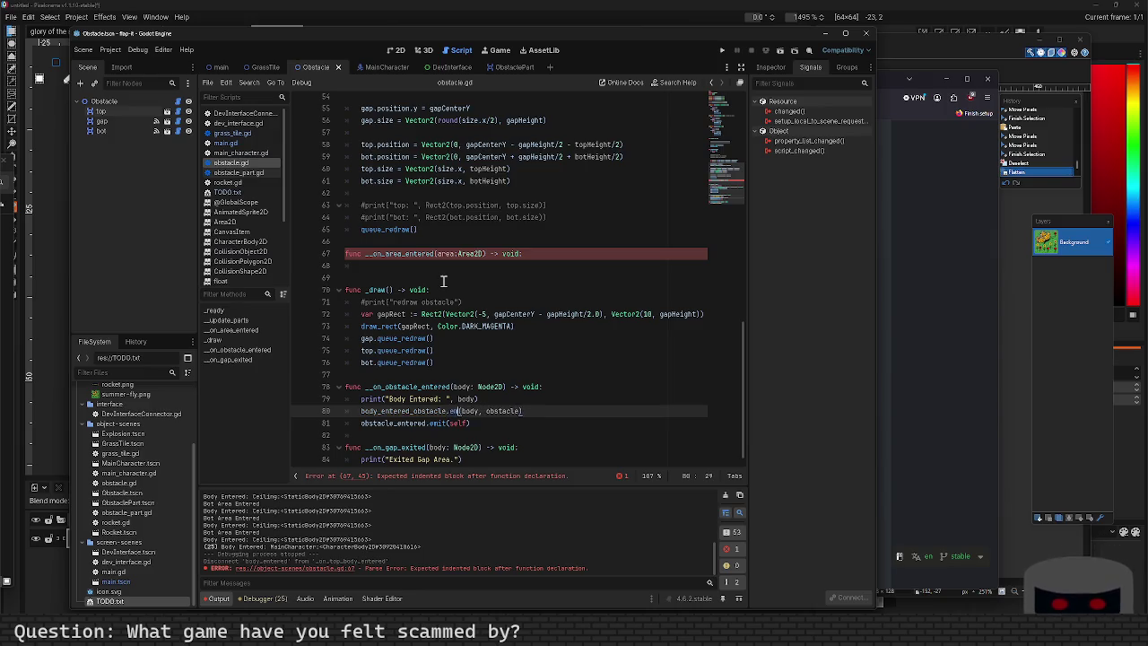
{"action": "double_click", "coordinate": [405, 413]}
{"action": "key", "text": "ctrl+c"}
Declare 'signal body_entered_obstacle(body:Node2D, obstacle:Obstacle)' on line 9.
{"action": "scroll", "coordinate": [405, 412], "scroll_direction": "up", "scroll_amount": 15}
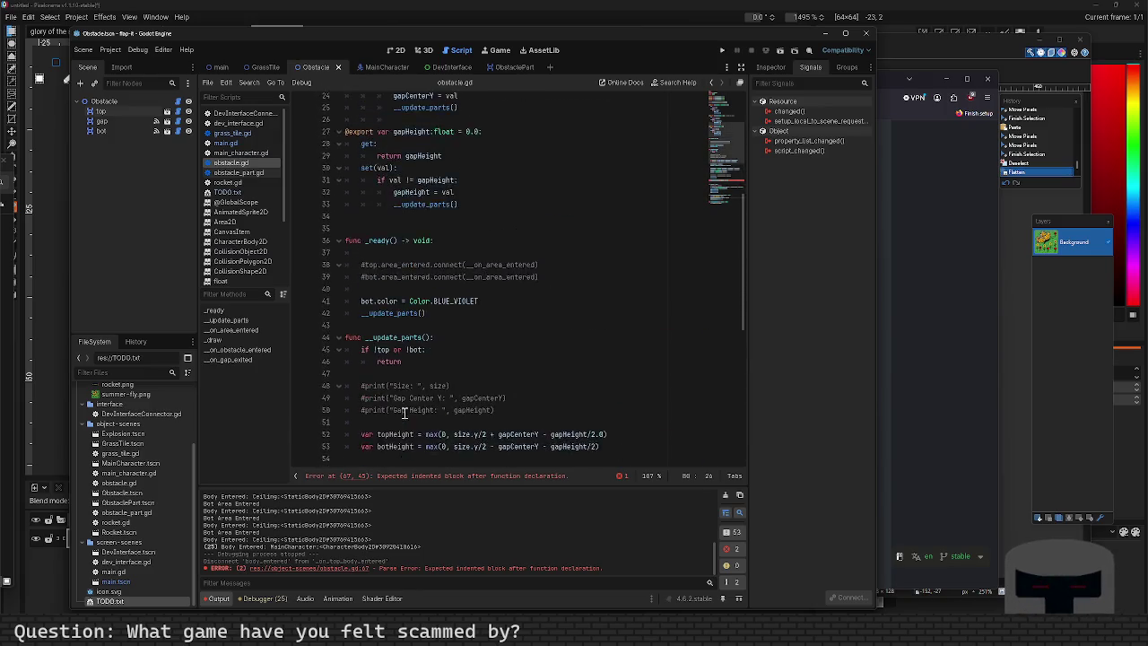
{"action": "left_click", "coordinate": [402, 188]}
{"action": "key", "text": "Return"}
{"action": "type", "text": "ignal"}
{"action": "key", "text": "ctrl+v"}
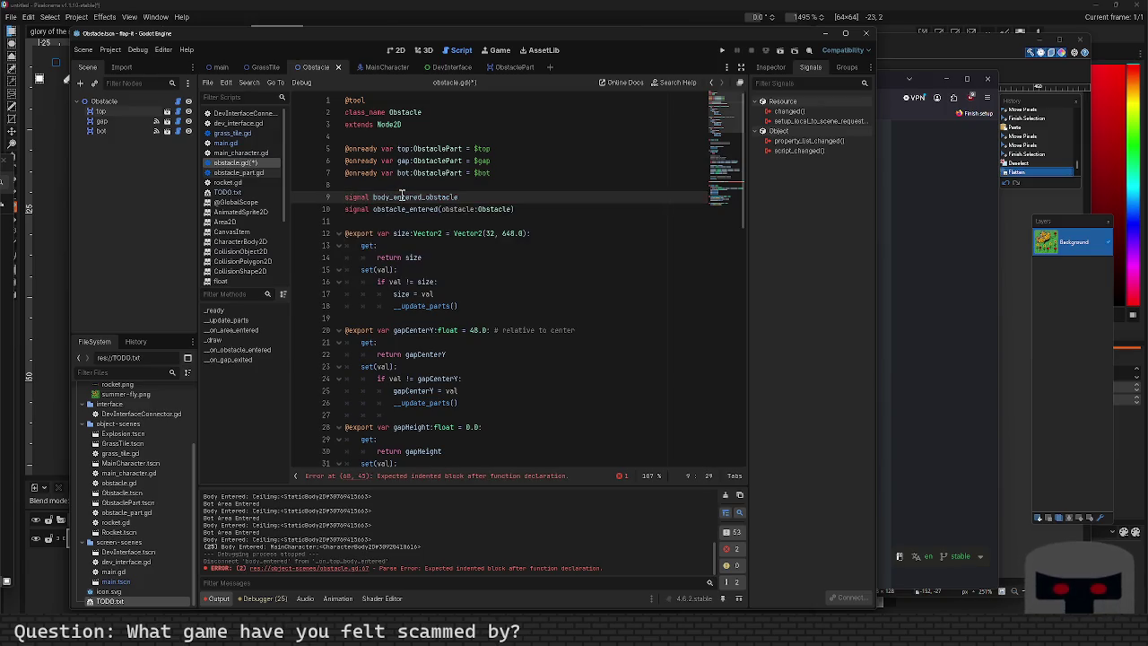
{"action": "type", "text": "(body:"}
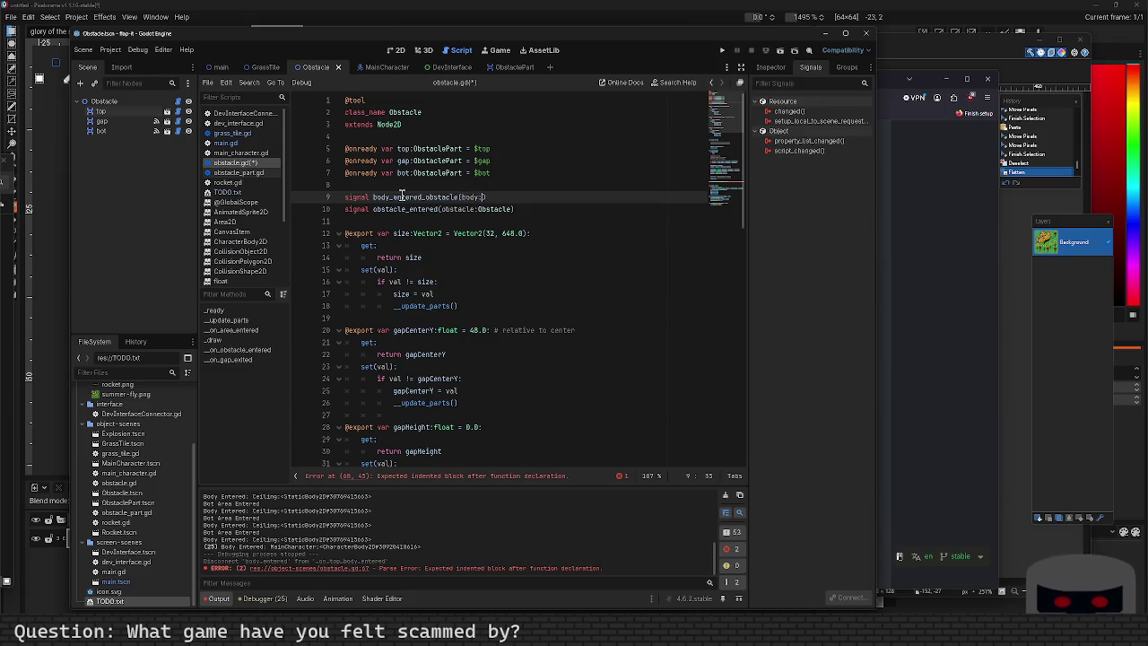
{"action": "type", "text": "Node2D, "}
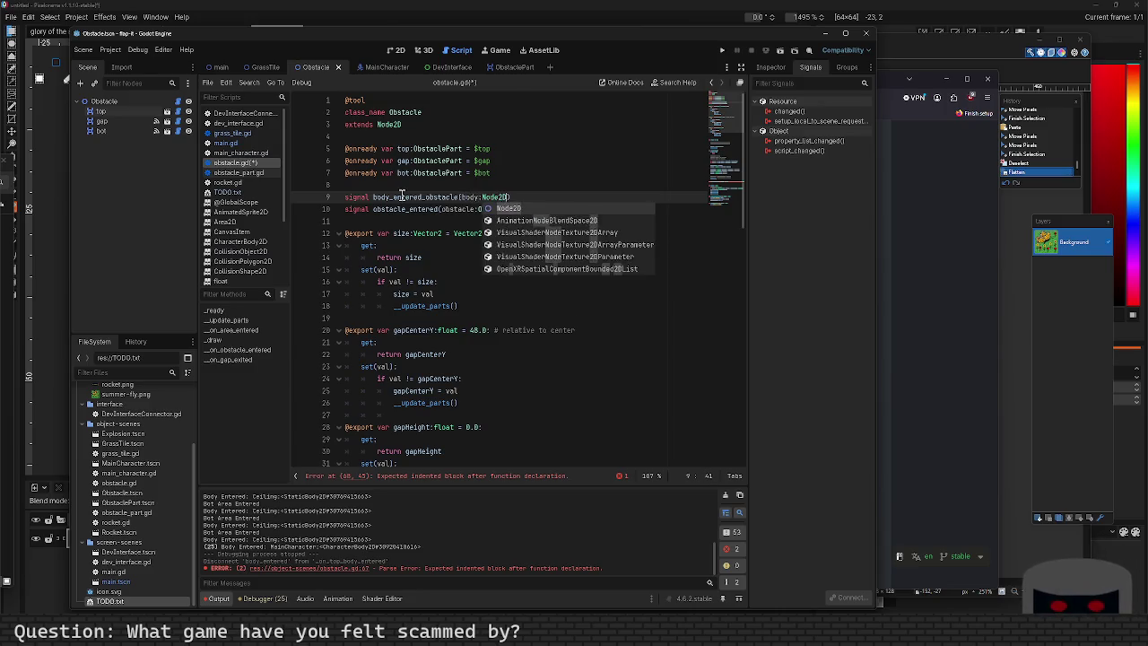
{"action": "type", "text": "ob"}
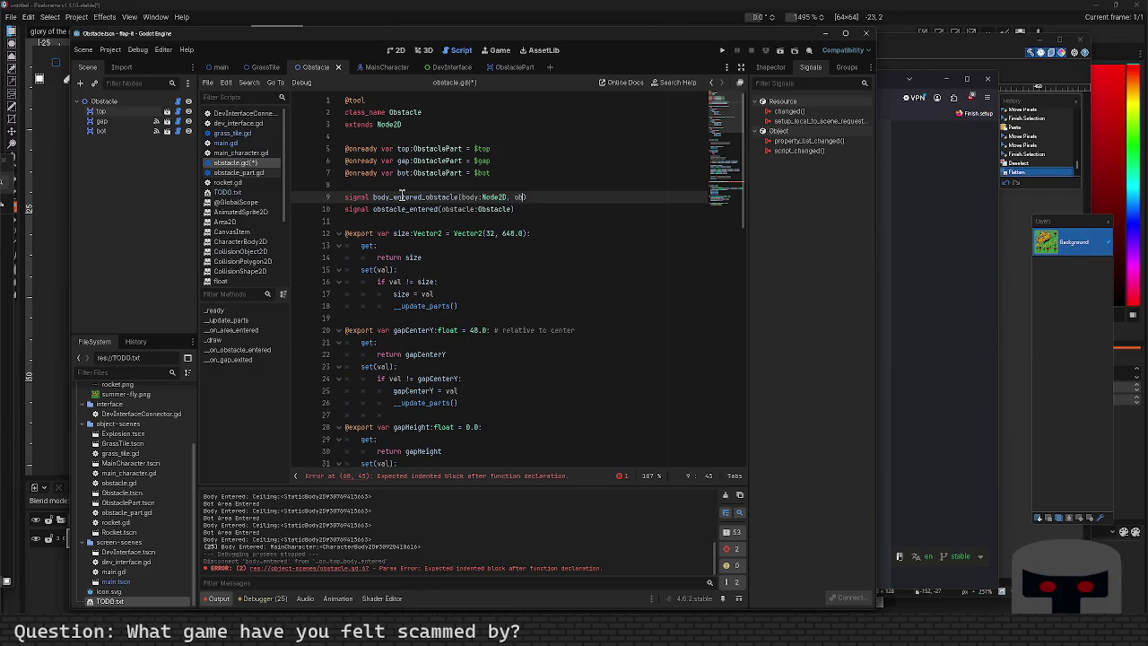
{"action": "type", "text": "stacle:Obstacle)"}
{"action": "key", "text": "Down"}
Replace the obstacle_entered signal with 'signal body_exited_gap(body:Node2D, obstacle:Obstacle)' and save.
{"action": "key", "text": "shift+Home"}
{"action": "key", "text": "BackSpace"}
{"action": "type", "text": "i"}
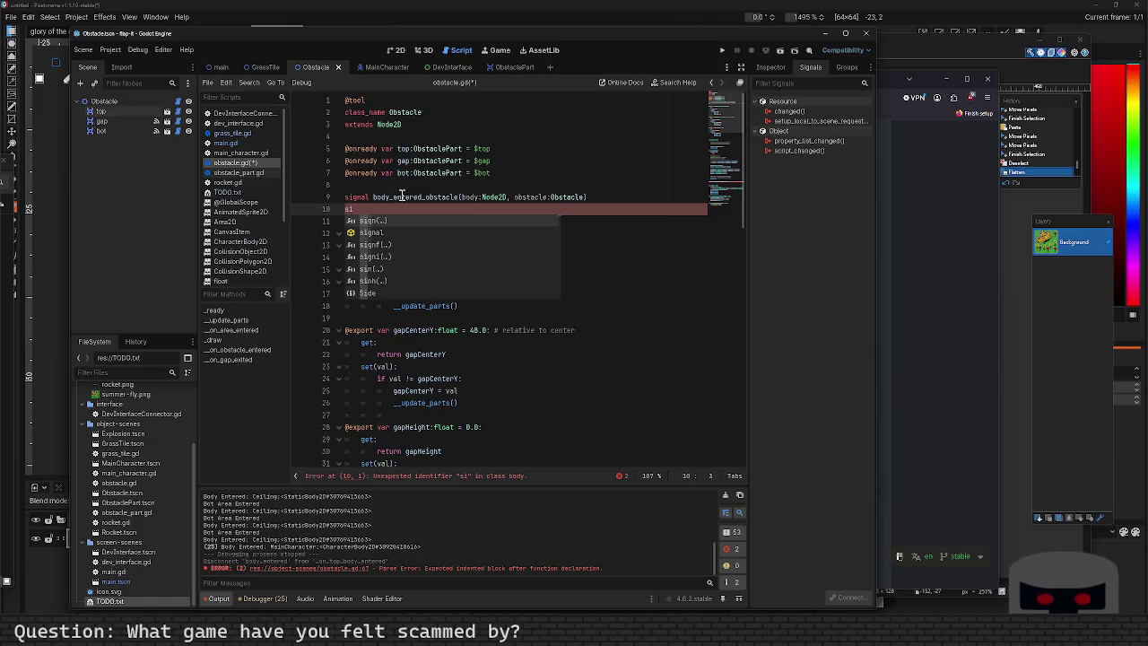
{"action": "type", "text": "gnal body_"}
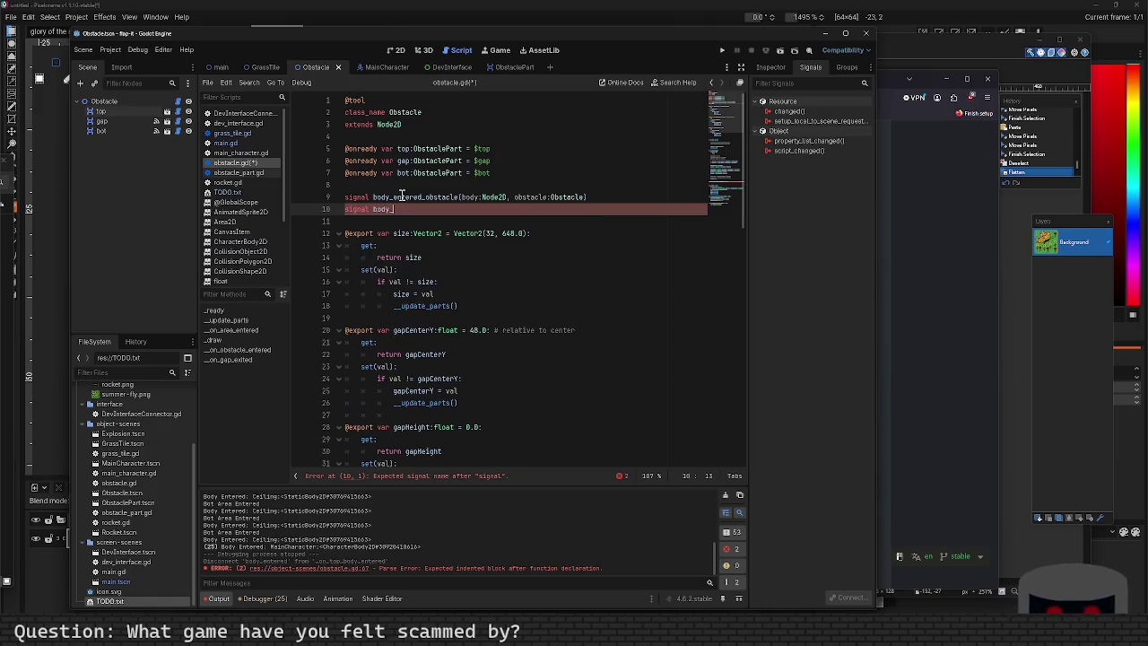
{"action": "type", "text": "exited_gap"}
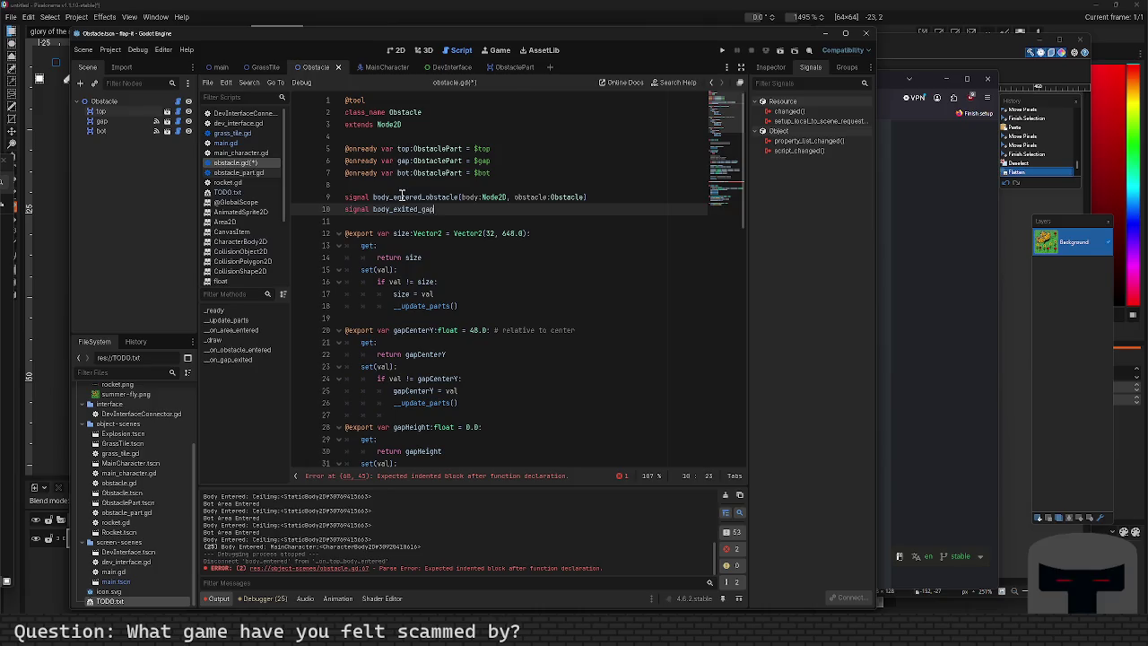
{"action": "type", "text": "body_"}
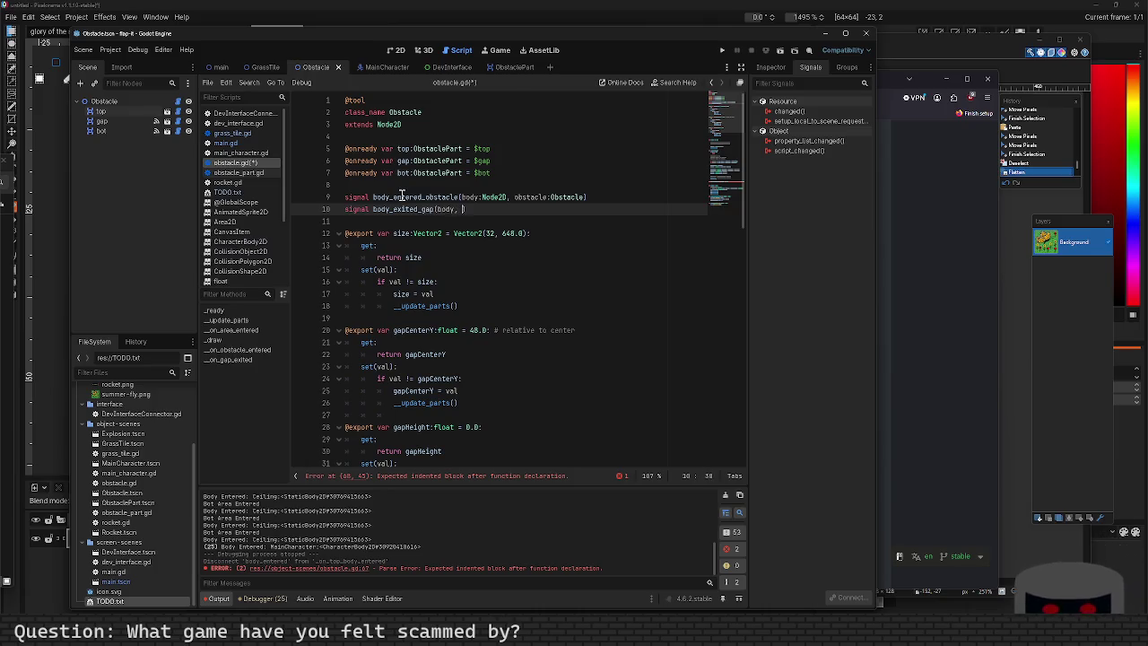
{"action": "type", "text": "obstacle:Obstacle"}
{"action": "key", "text": "Return"}
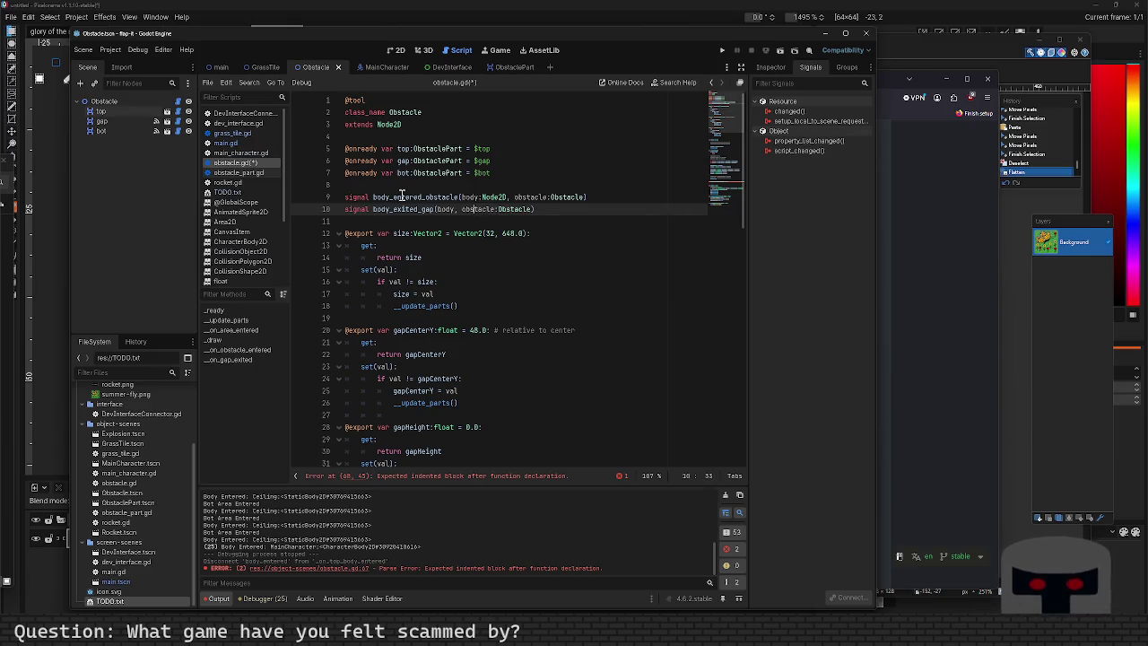
{"action": "type", "text": ":Node"}
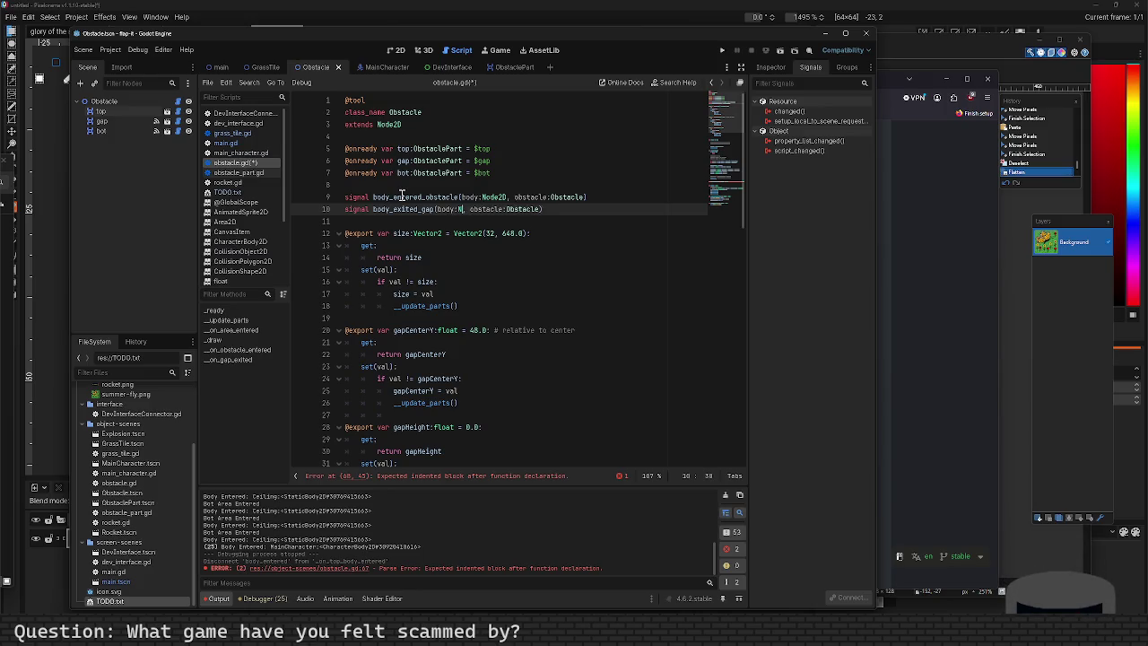
{"action": "type", "text": "2D"}
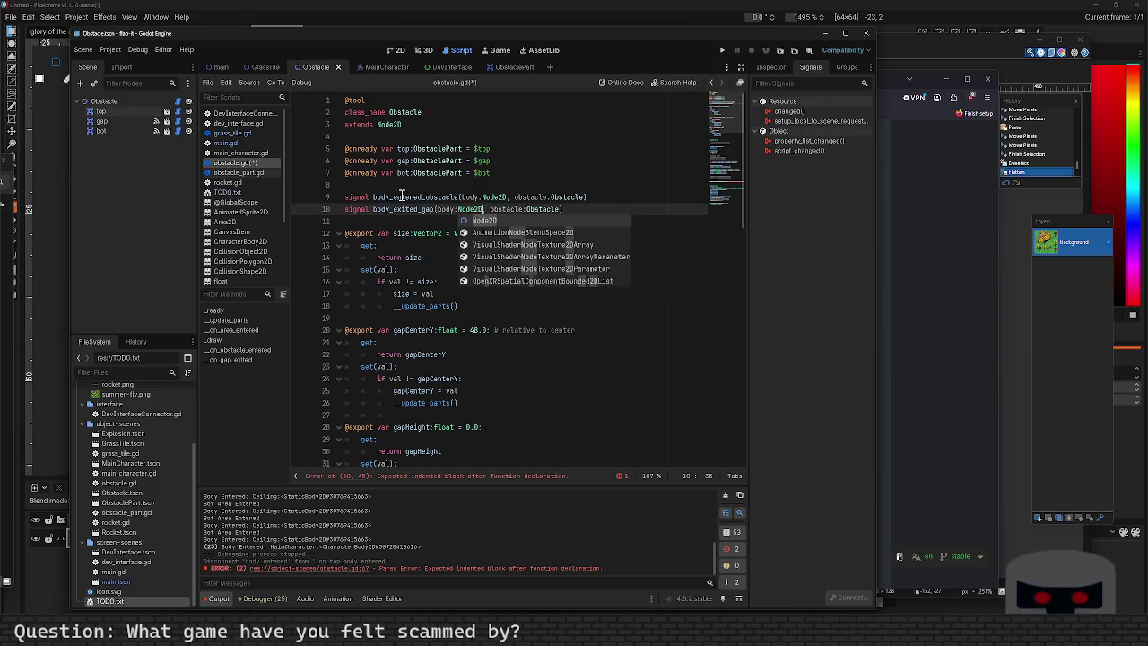
{"action": "key", "text": "Return"}
{"action": "key", "text": "ctrl+s"}
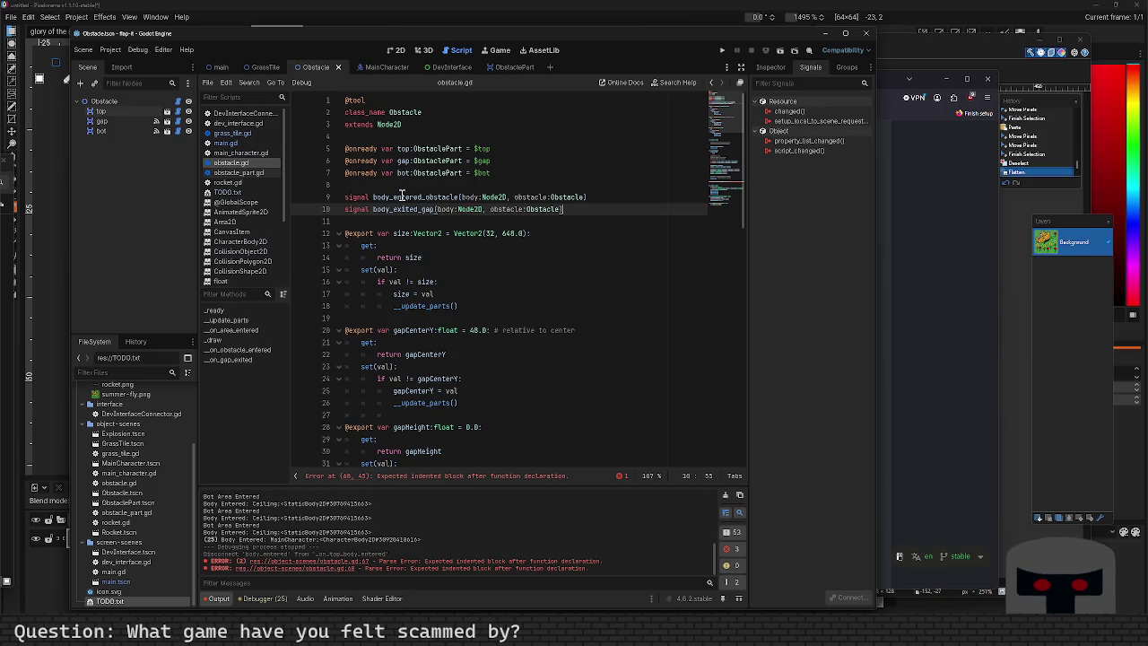
{"action": "key", "text": "Up"}
{"action": "key", "text": "Home"}
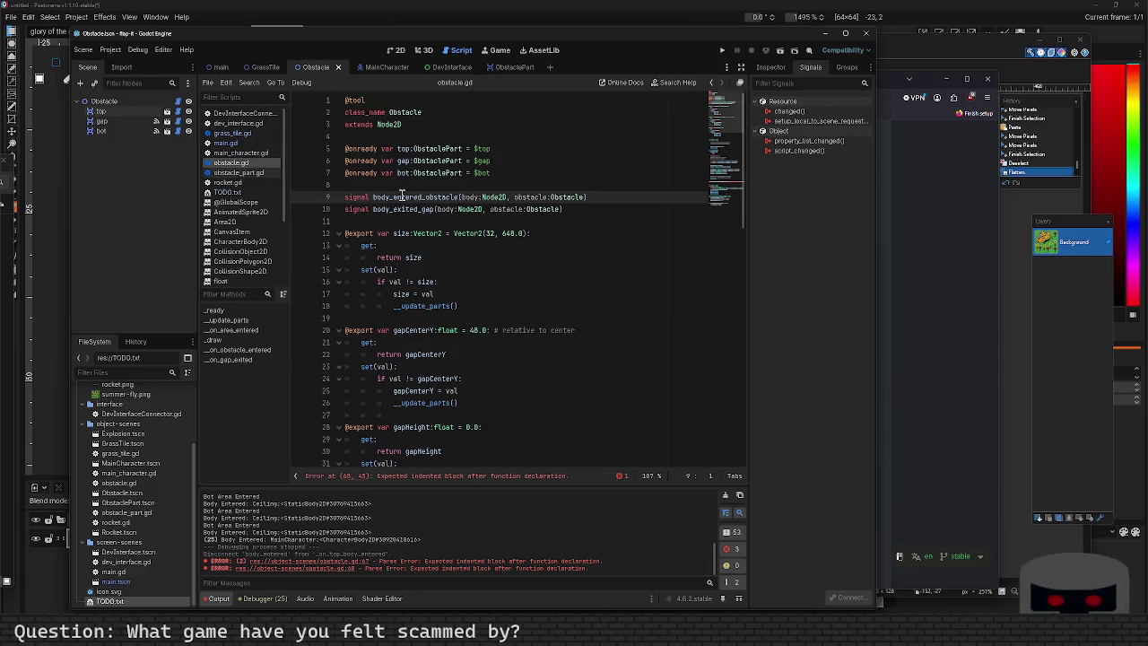
Remove the empty _on_area_entered function and the old emit and print lines in _on_obstacle_entered.
{"action": "scroll", "coordinate": [402, 196], "scroll_direction": "down", "scroll_amount": 15}
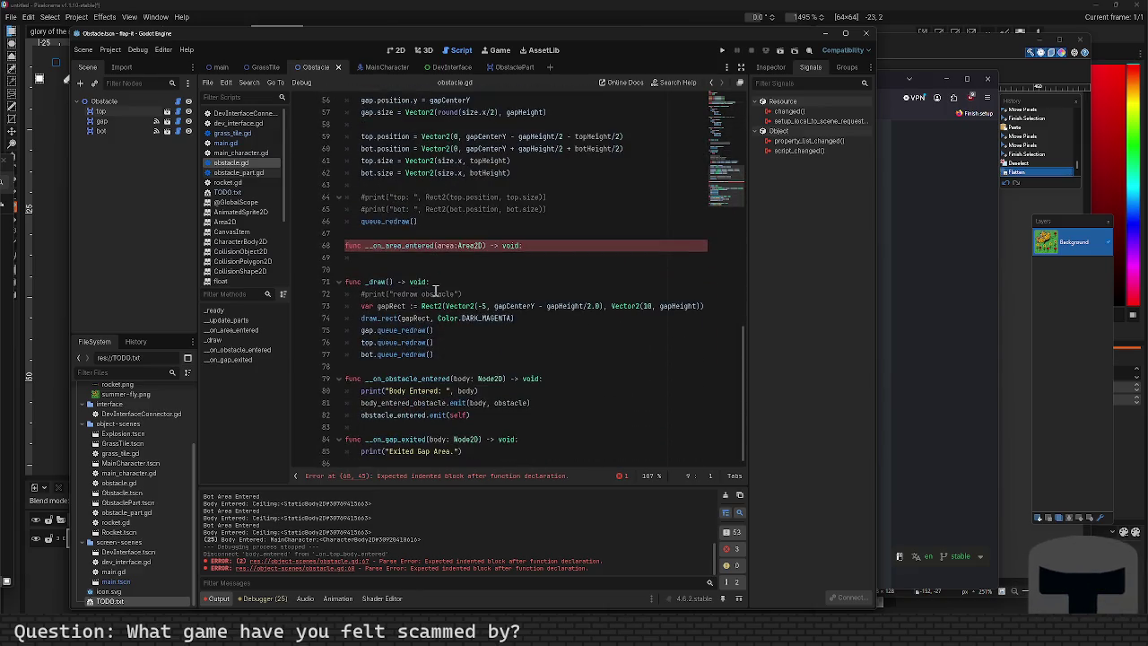
{"action": "left_click", "coordinate": [557, 260]}
{"action": "key", "text": "shift+Up"}
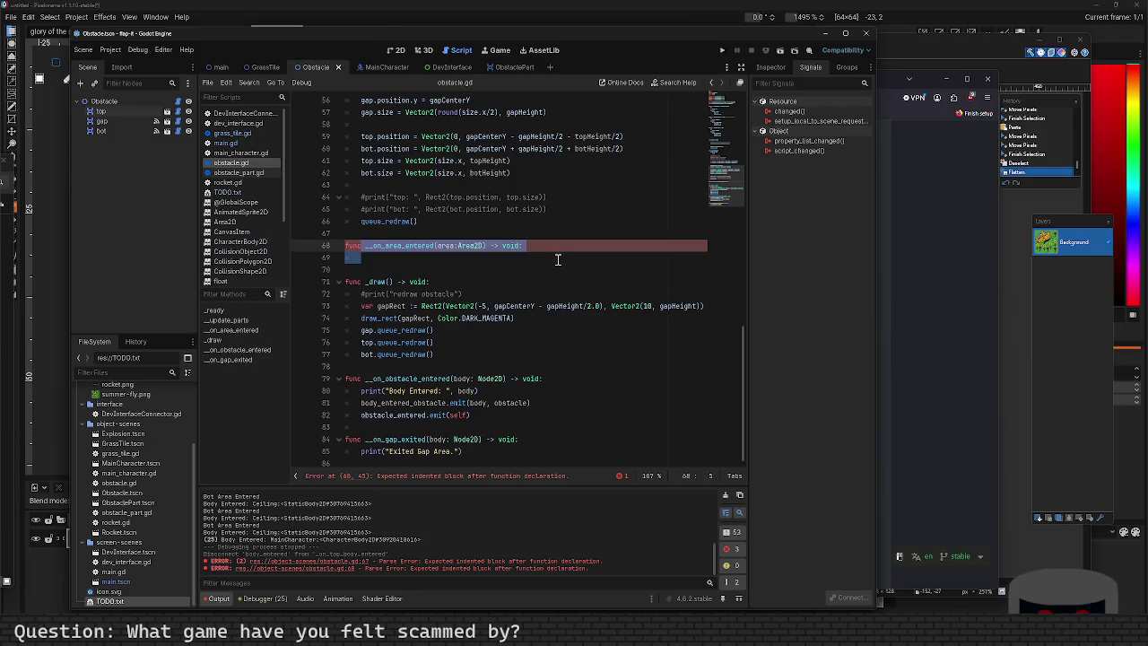
{"action": "key", "text": "BackSpace"}
{"action": "key", "text": "BackSpace"}
{"action": "key", "text": "BackSpace"}
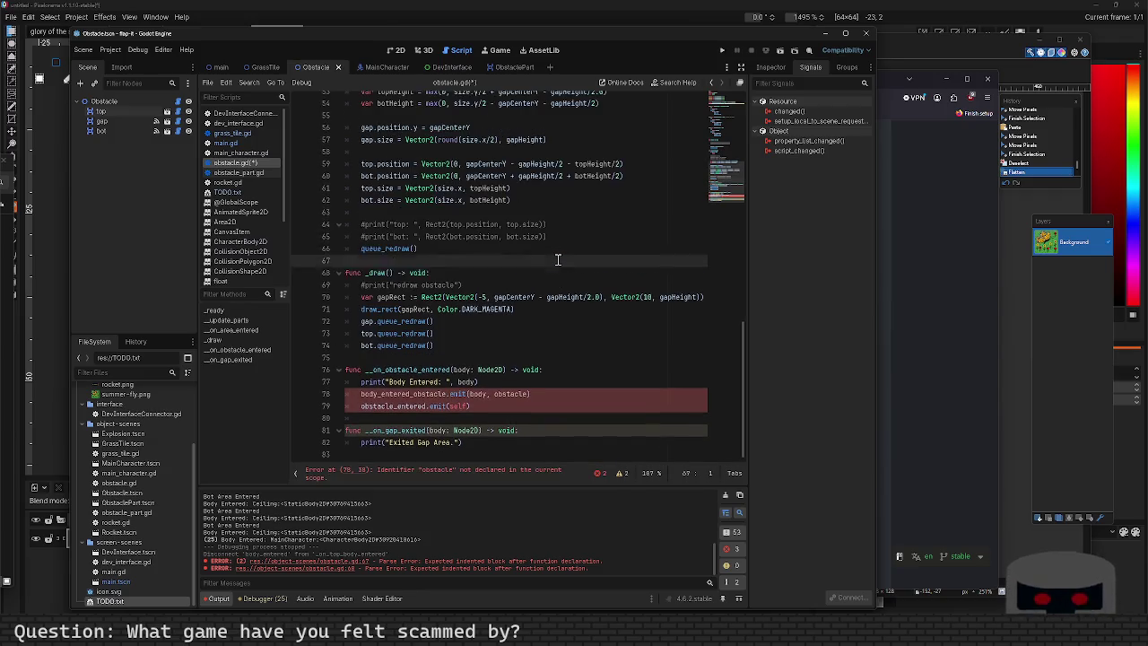
{"action": "key", "text": "Down"}
{"action": "key", "text": "Down"}
{"action": "key", "text": "Down"}
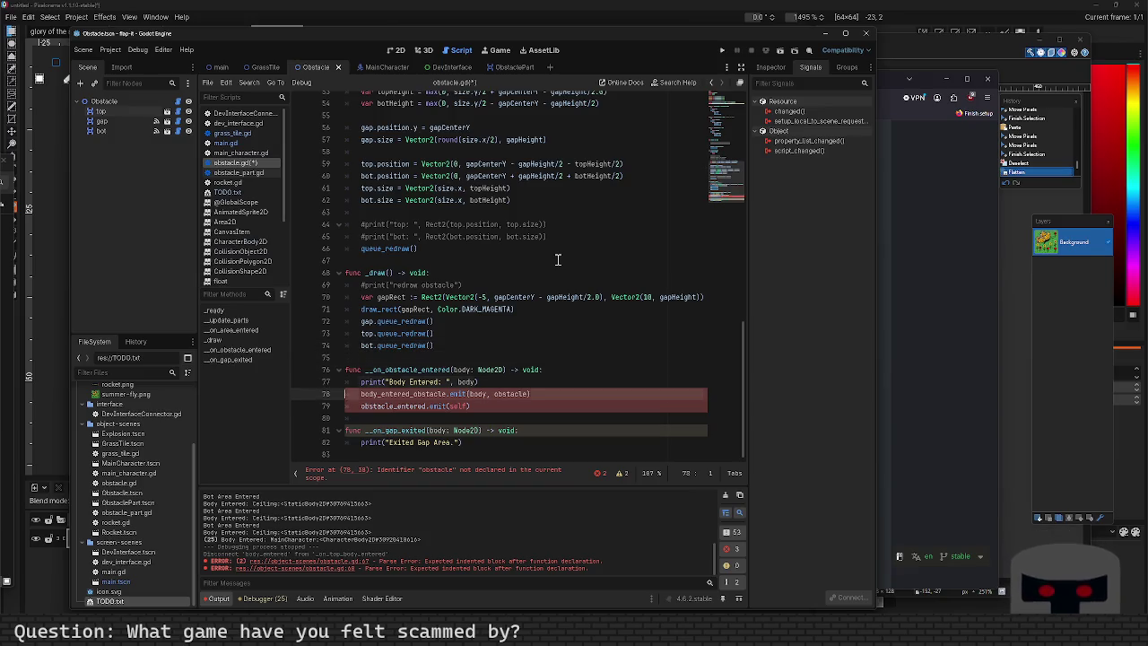
{"action": "key", "text": "Down"}
{"action": "key", "text": "shift+End"}
{"action": "key", "text": "BackSpace"}
{"action": "key", "text": "BackSpace"}
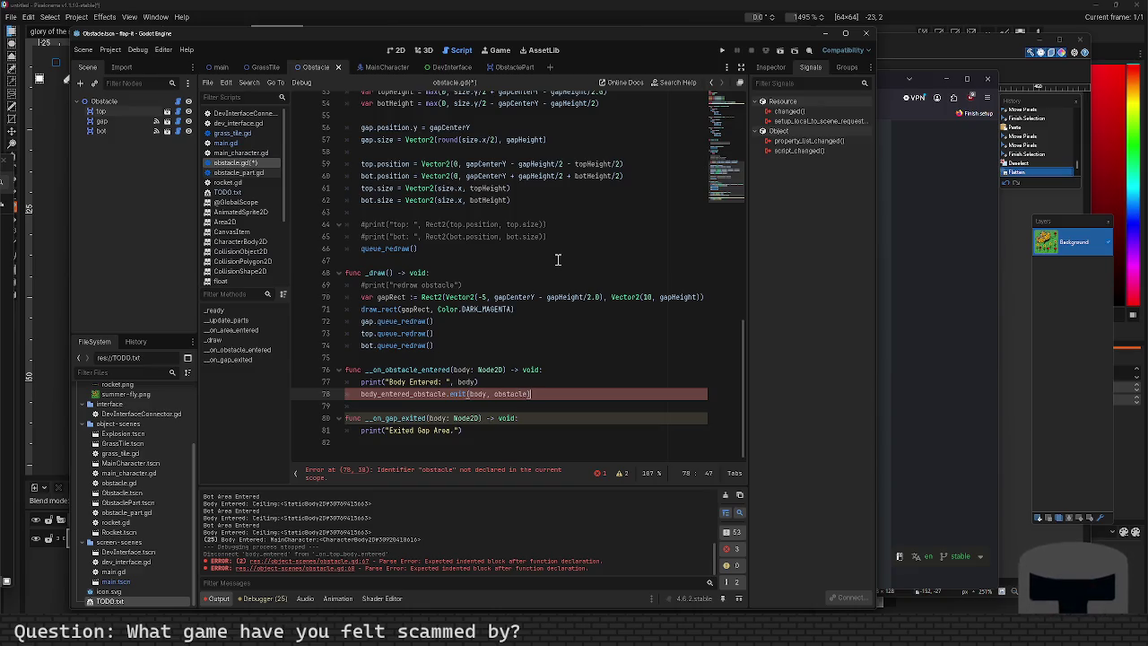
{"action": "key", "text": "Up"}
{"action": "key", "text": "shift+Home"}
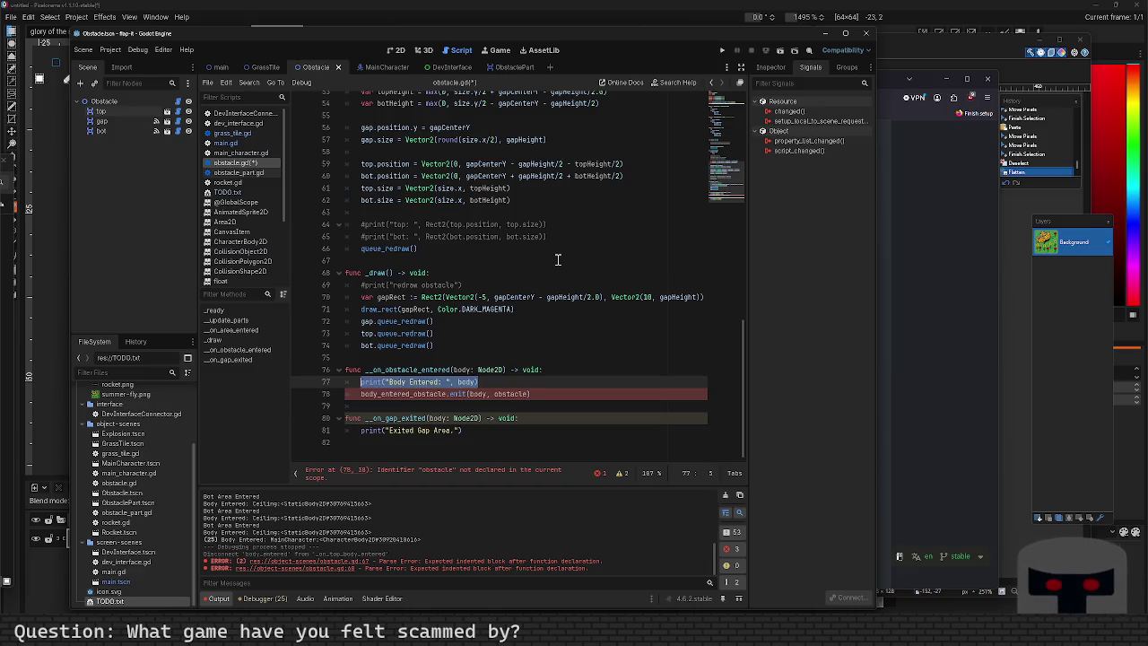
{"action": "key", "text": "BackSpace"}
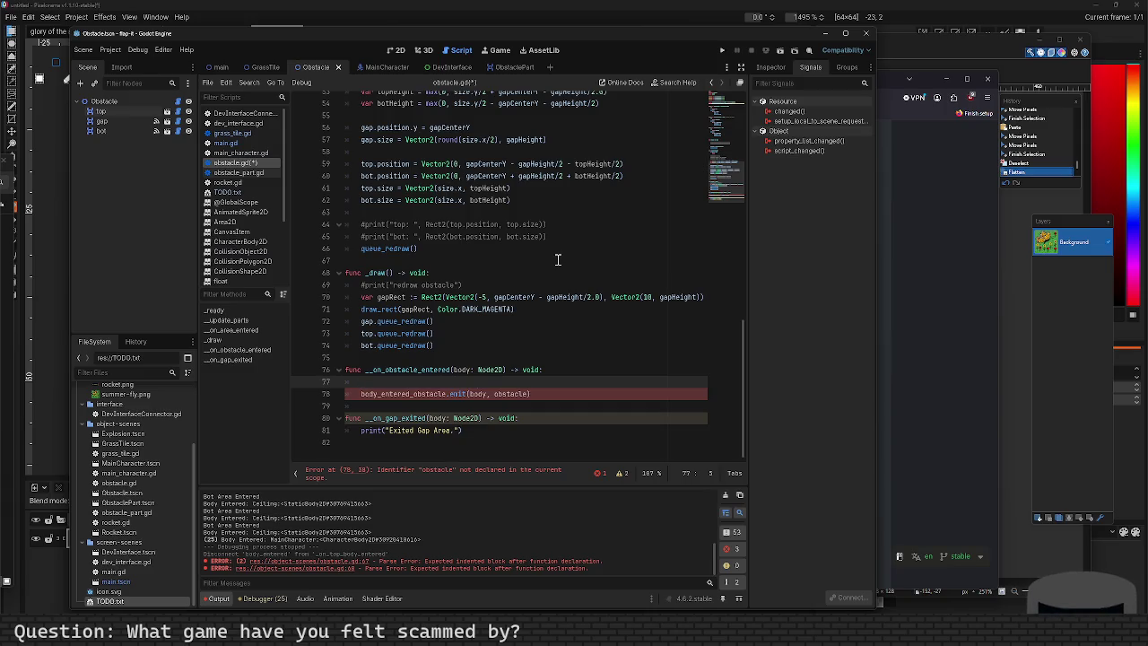
{"action": "key", "text": "ctrl+shift+k"}
{"action": "key", "text": "End"}
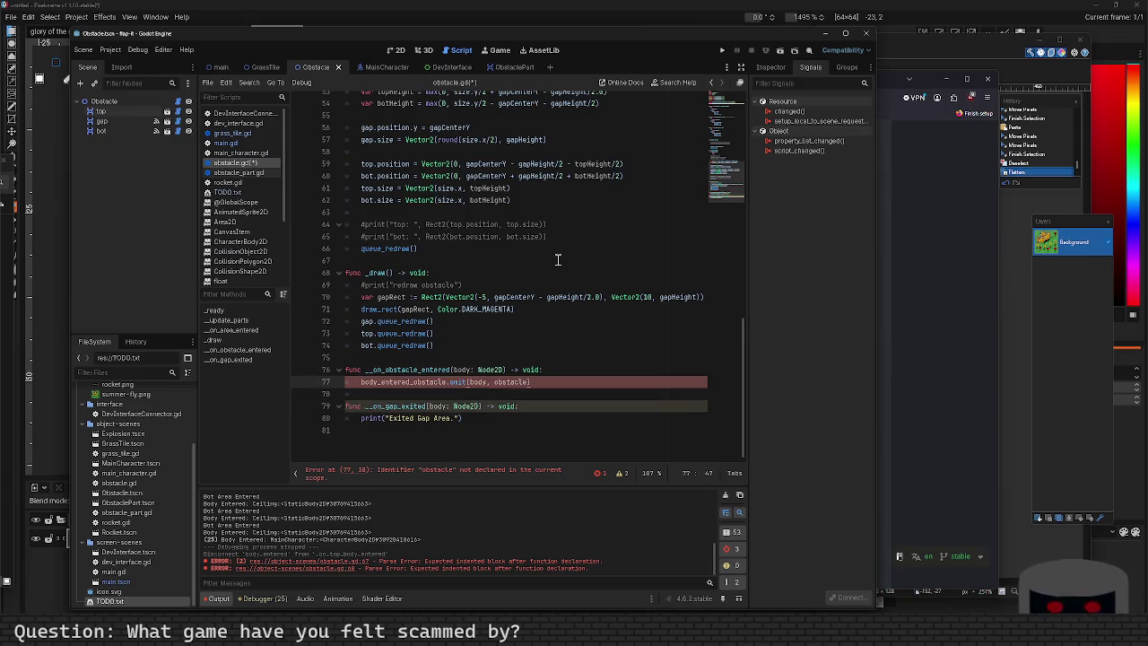
Rename the emitted and declared signal from body_entered_obstacle to body_hit_obstacle and save.
{"action": "left_click", "coordinate": [409, 382]}
{"action": "key", "text": "BackSpace"}
{"action": "key", "text": "BackSpace"}
{"action": "key", "text": "BackSpace"}
{"action": "type", "text": "hit"}
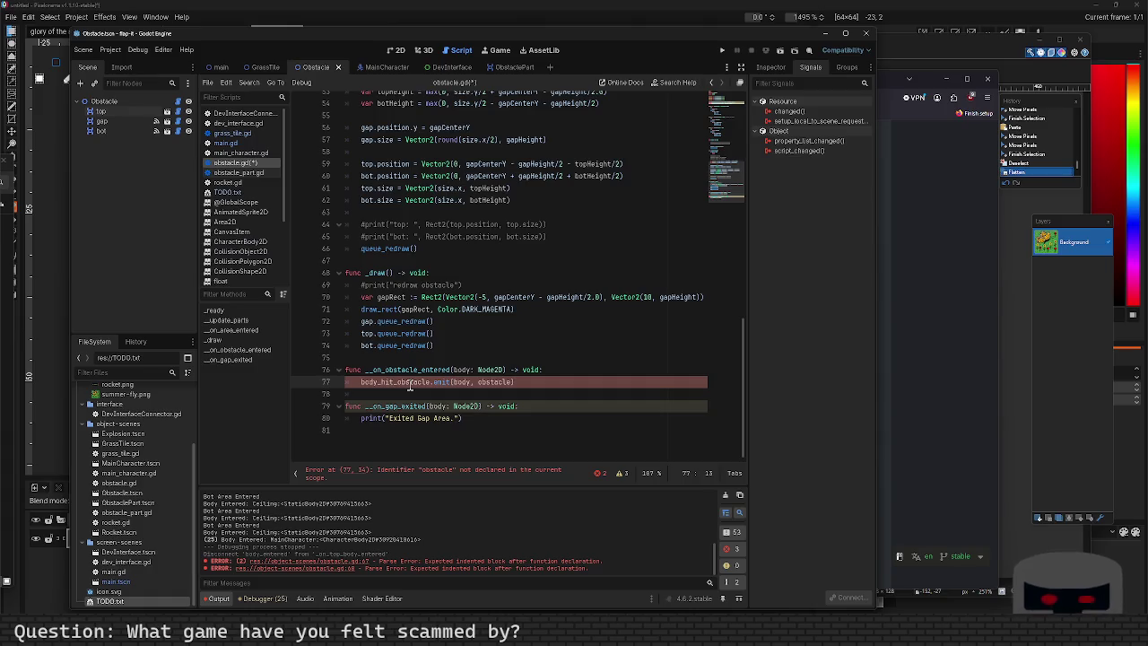
{"action": "double_click", "coordinate": [409, 382]}
{"action": "key", "text": "ctrl+c"}
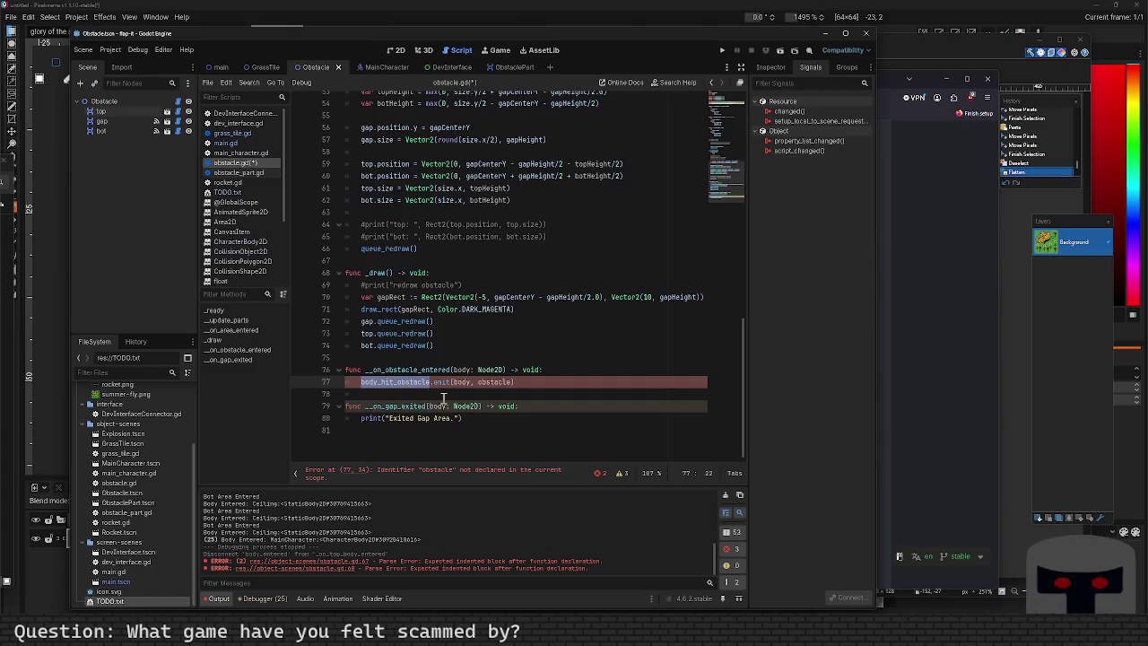
{"action": "scroll", "coordinate": [404, 286], "scroll_direction": "up", "scroll_amount": 15}
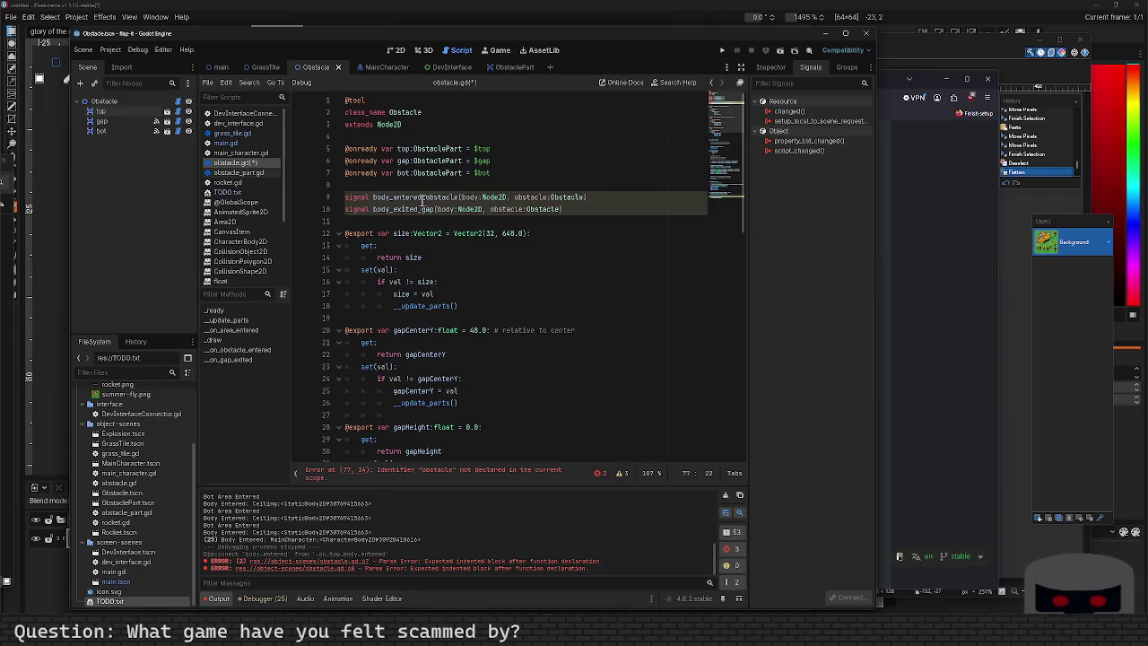
{"action": "double_click", "coordinate": [425, 196]}
{"action": "key", "text": "ctrl+v"}
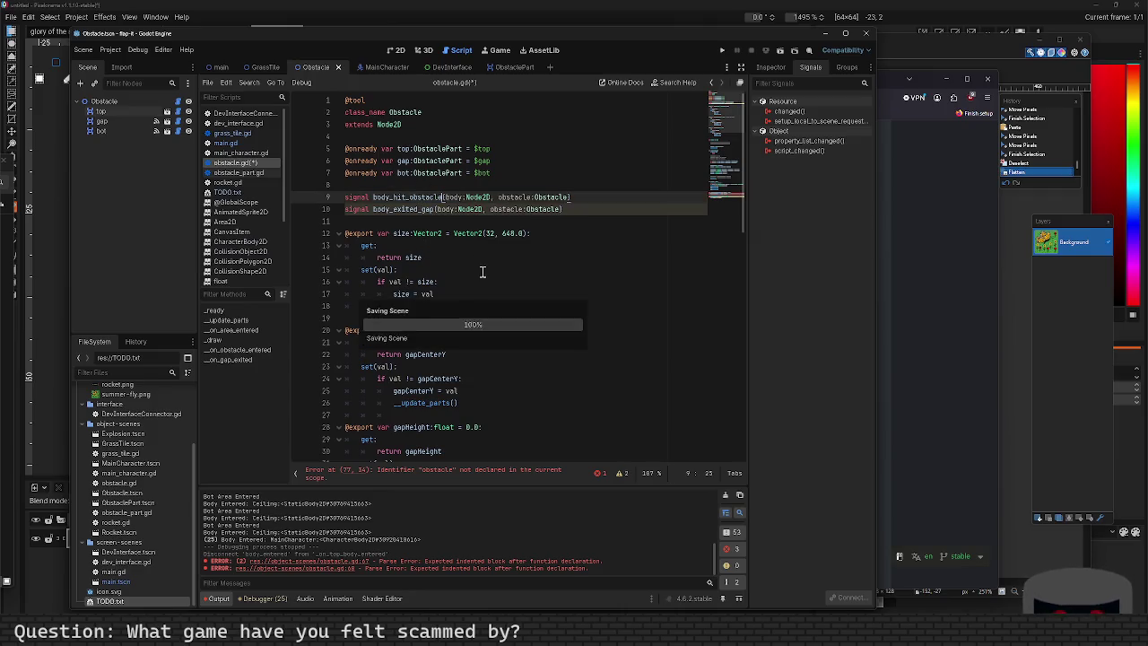
{"action": "key", "text": "ctrl+s"}
{"action": "scroll", "coordinate": [487, 295], "scroll_direction": "down", "scroll_amount": 4}
{"action": "scroll", "coordinate": [487, 295], "scroll_direction": "down", "scroll_amount": 13}
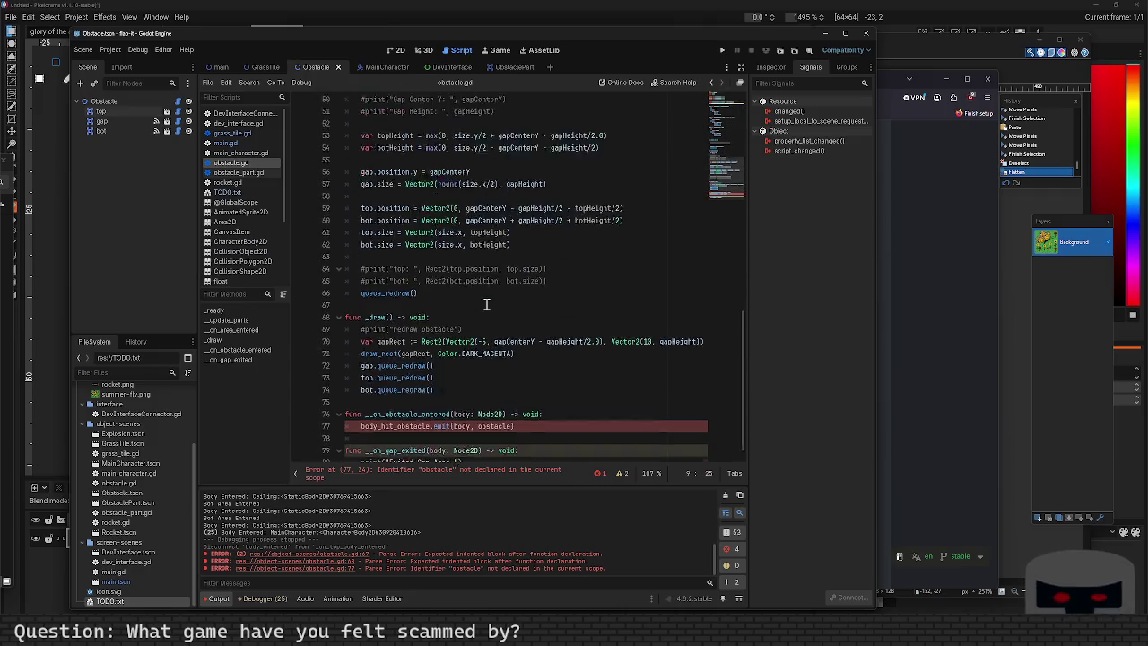
Change the body_hit_obstacle emit's second argument from obstacle to self.
{"action": "double_click", "coordinate": [377, 406]}
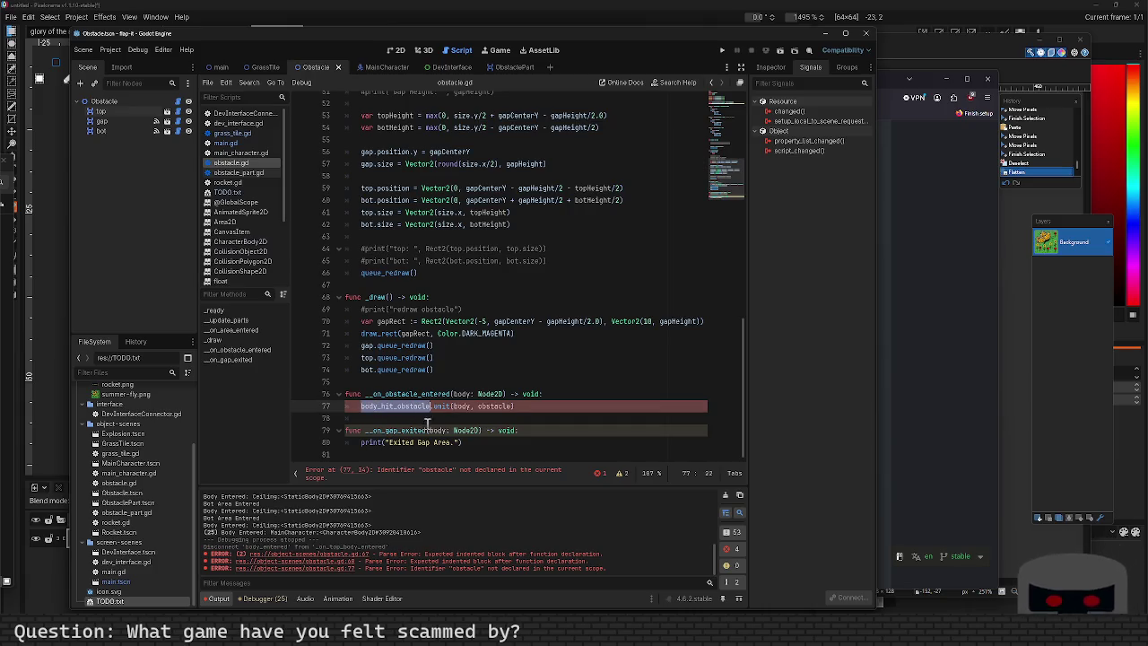
{"action": "left_click", "coordinate": [468, 409]}
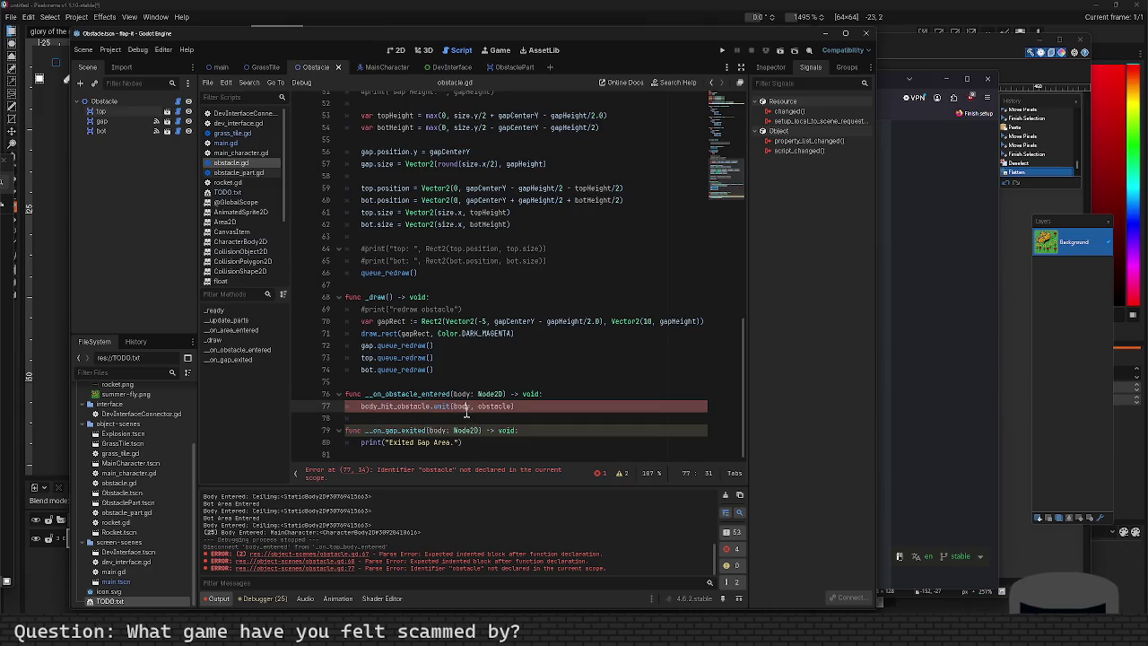
{"action": "double_click", "coordinate": [478, 407]}
{"action": "scroll", "coordinate": [476, 429], "scroll_direction": "up", "scroll_amount": 15}
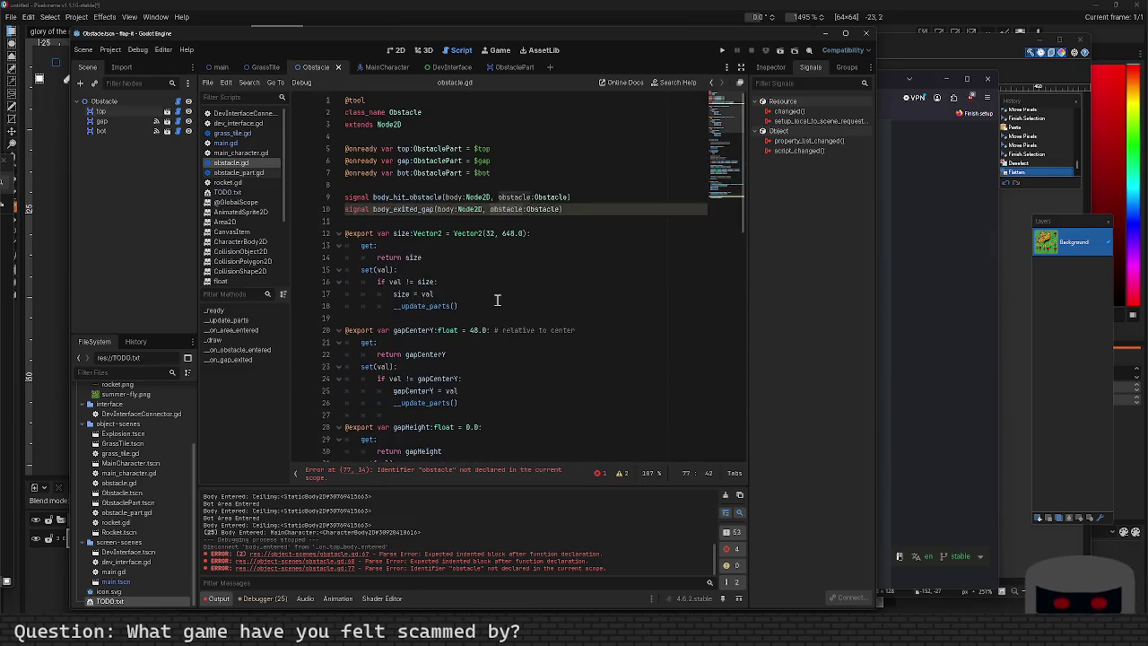
{"action": "scroll", "coordinate": [501, 300], "scroll_direction": "down", "scroll_amount": 15}
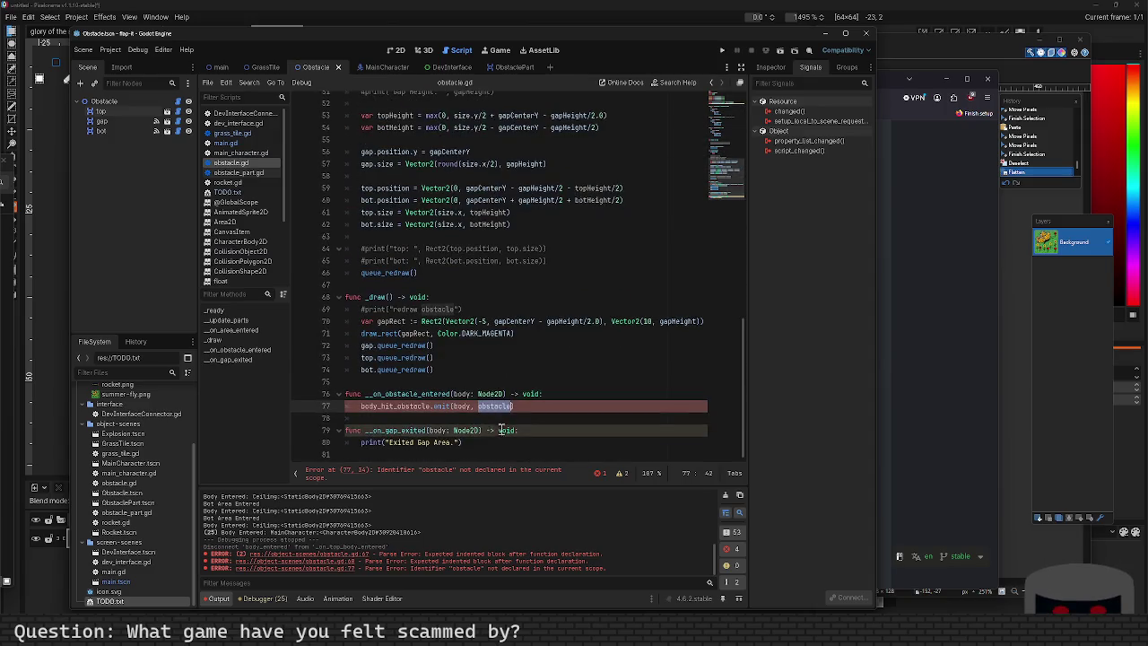
{"action": "type", "text": "se"}
Add body_exited_gap.emit(body, self) to the gap-exited handler and delete its 'Exited Gap Area.' print.
{"action": "key", "text": "Down"}
{"action": "key", "text": "Down"}
{"action": "key", "text": "Down"}
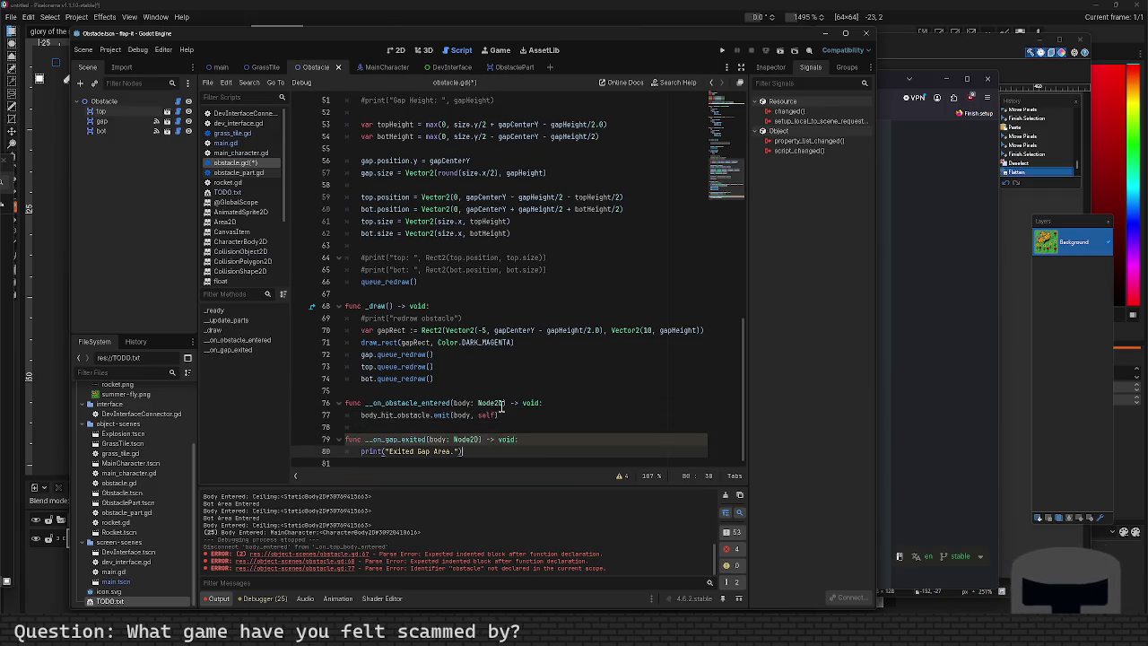
{"action": "key", "text": "Return"}
{"action": "type", "text": "body"}
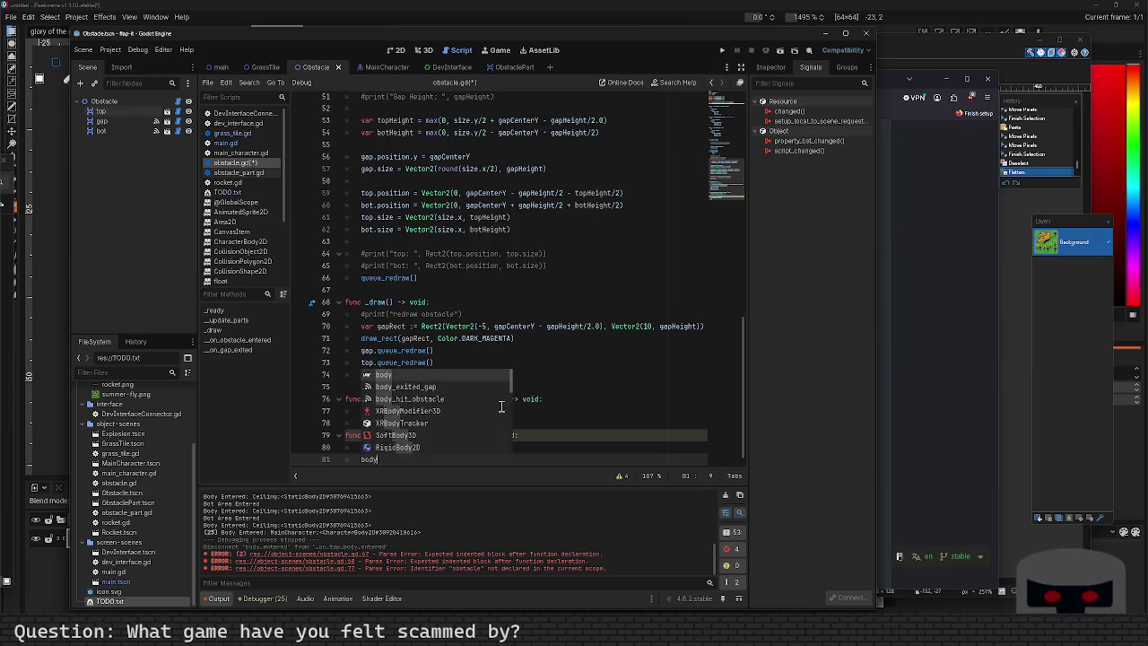
{"action": "key", "text": "Down"}
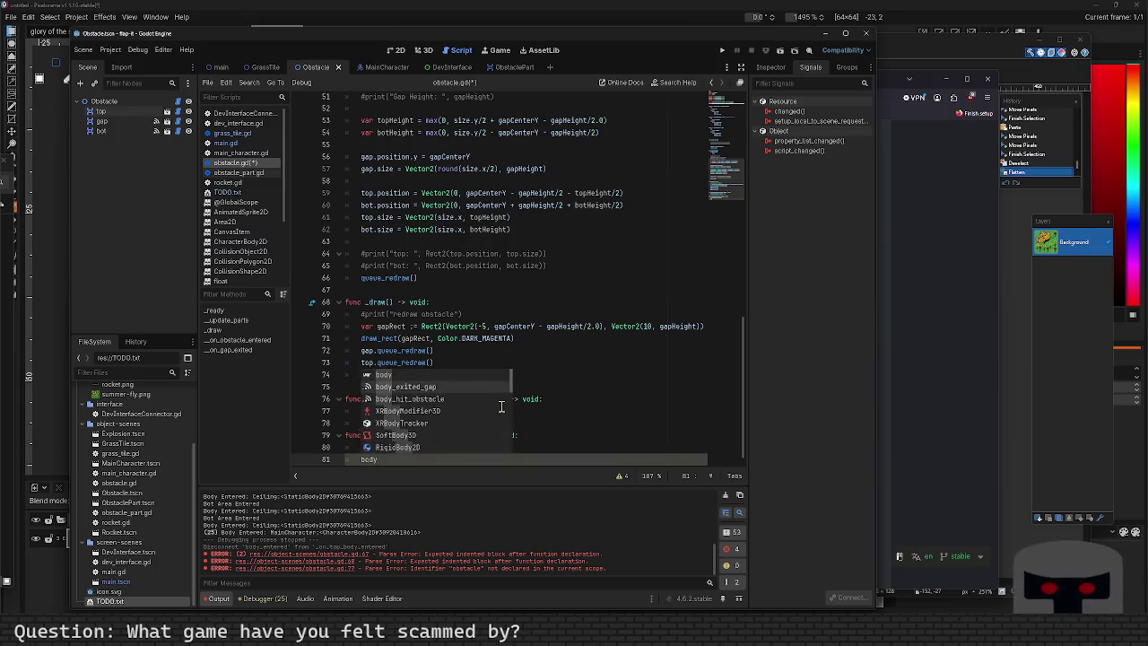
{"action": "key", "text": "Return"}
{"action": "type", "text": "."}
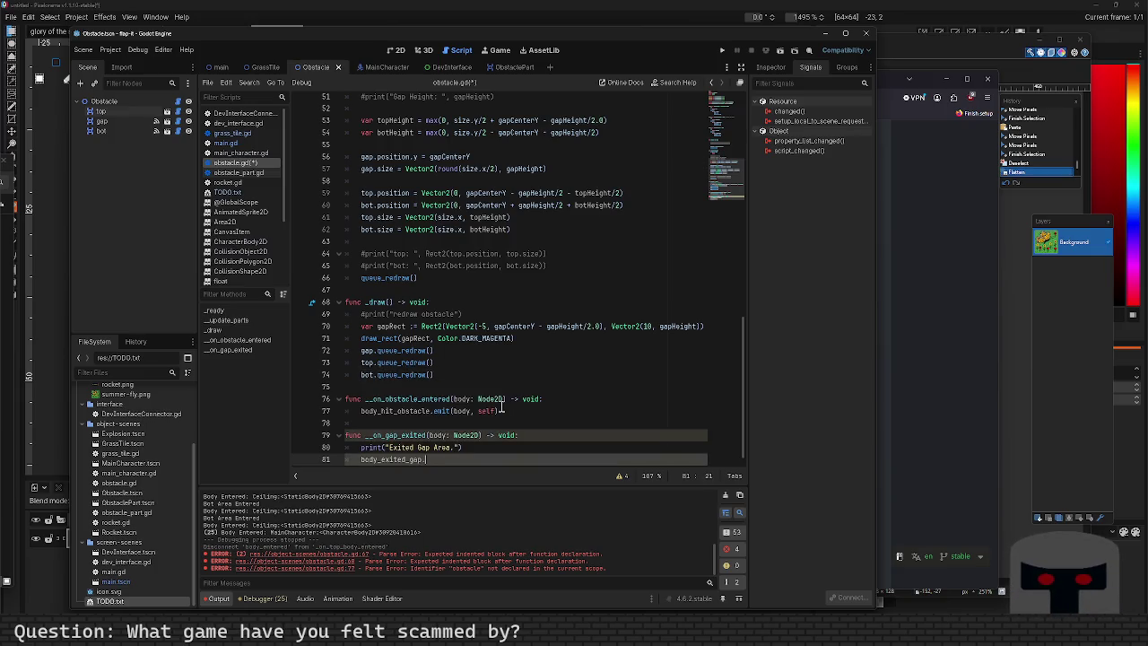
{"action": "type", "text": " self"}
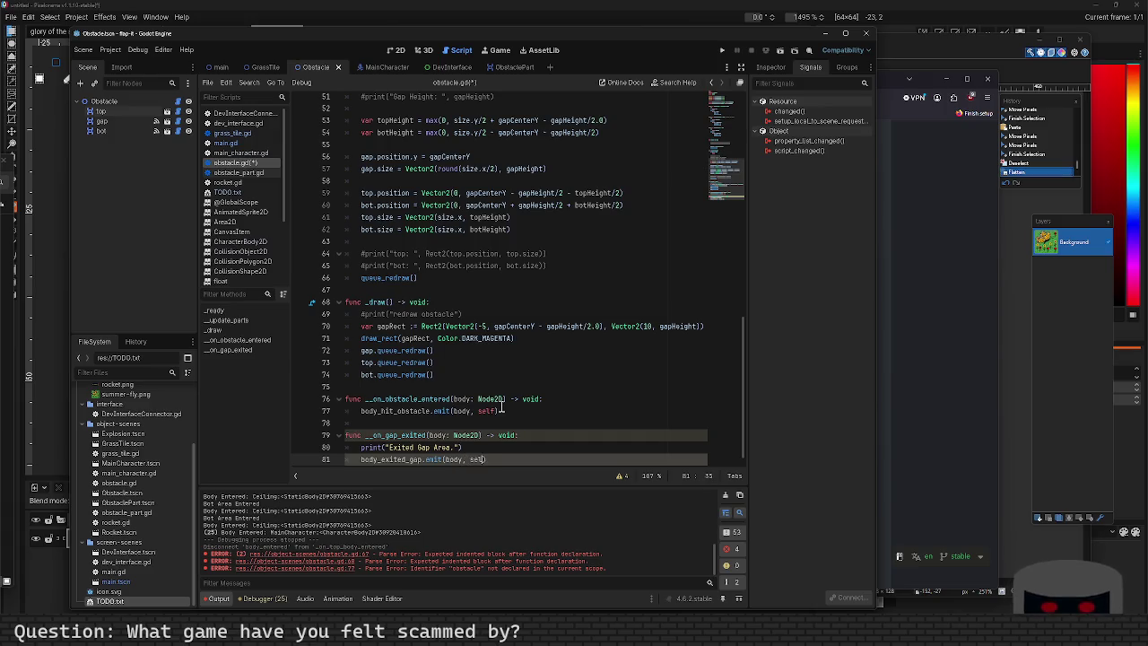
{"action": "key", "text": "Up"}
{"action": "key", "text": "shift+Home"}
{"action": "key", "text": "BackSpace"}
{"action": "key", "text": "BackSpace"}
{"action": "key", "text": "BackSpace"}
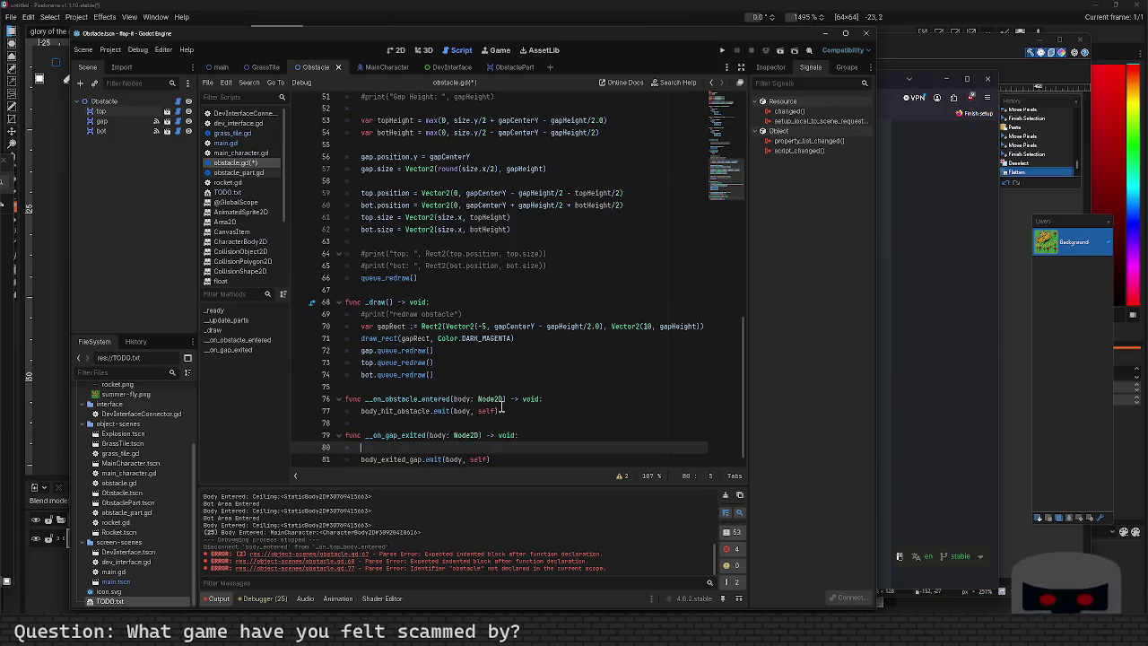
{"action": "scroll", "coordinate": [488, 377], "scroll_direction": "up", "scroll_amount": 15}
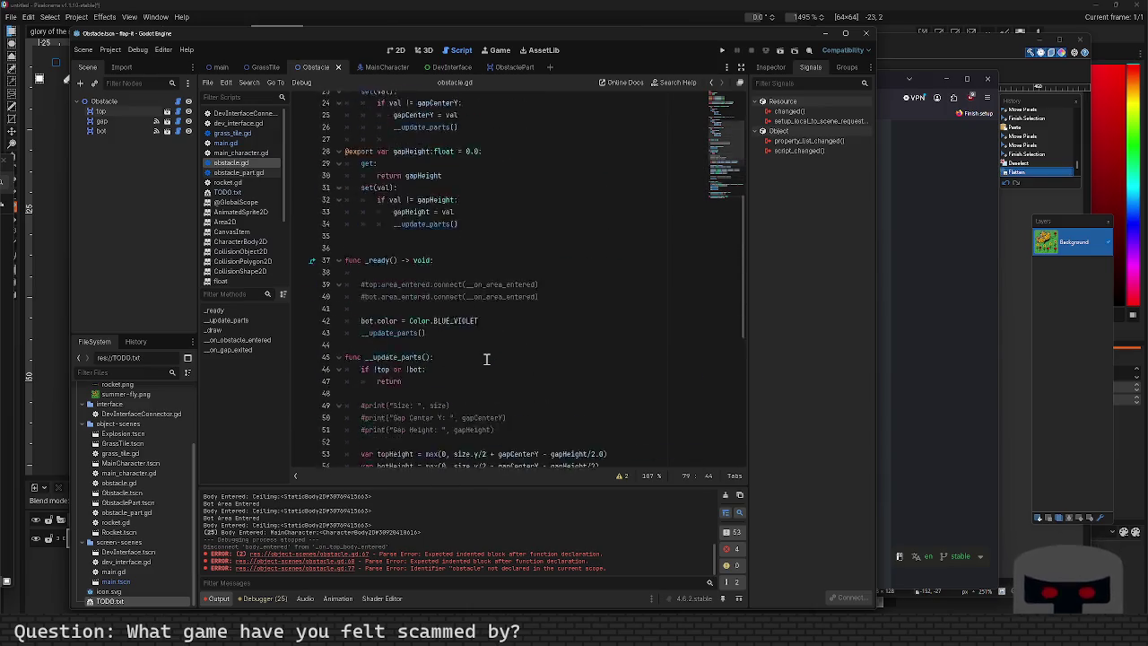
Switch to the main scene and bring up main.gd's obstacle connect code.
{"action": "left_click", "coordinate": [216, 67]}
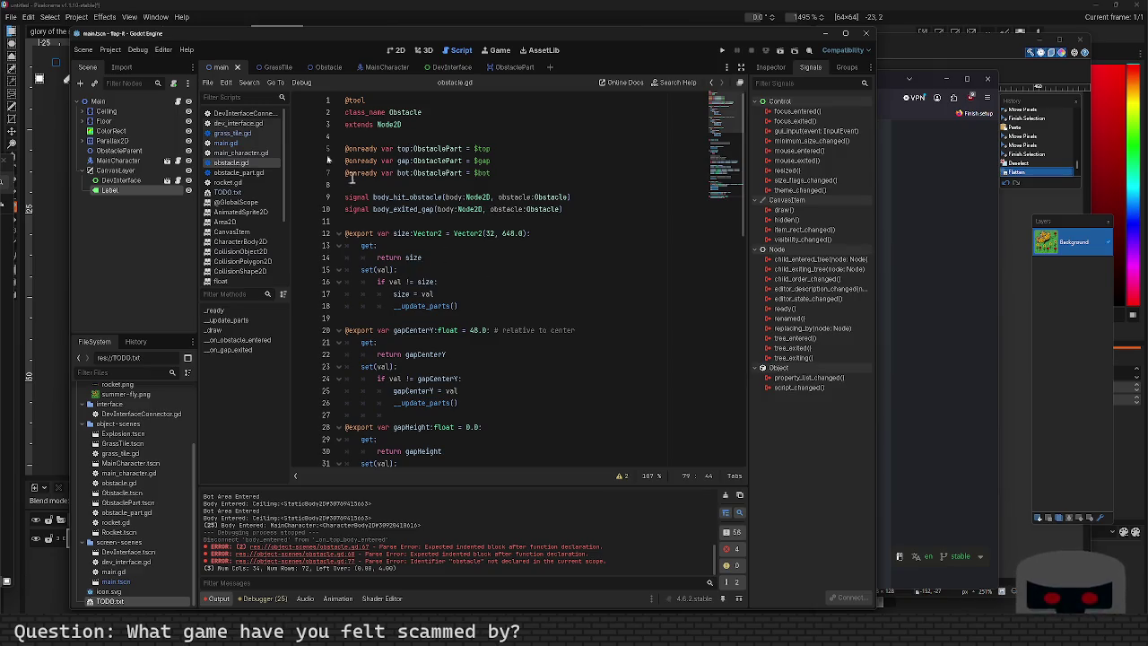
{"action": "left_click", "coordinate": [226, 144]}
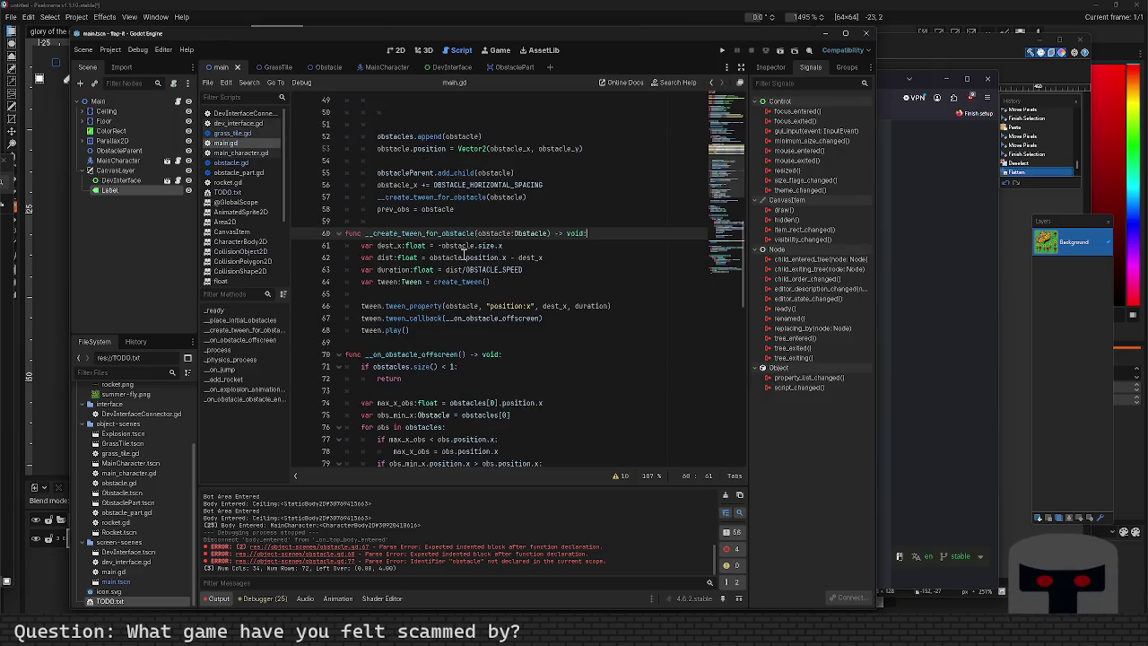
{"action": "scroll", "coordinate": [463, 288], "scroll_direction": "up", "scroll_amount": 10}
{"action": "scroll", "coordinate": [464, 288], "scroll_direction": "down", "scroll_amount": 4}
{"action": "scroll", "coordinate": [464, 288], "scroll_direction": "up", "scroll_amount": 5}
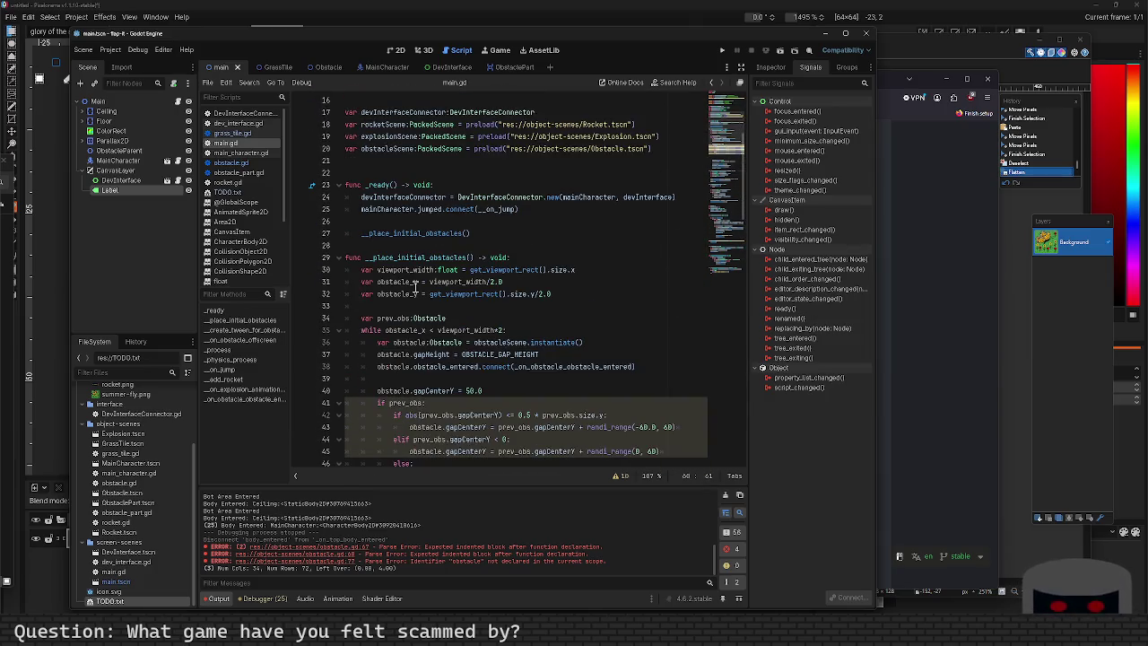
{"action": "scroll", "coordinate": [371, 255], "scroll_direction": "down", "scroll_amount": 1}
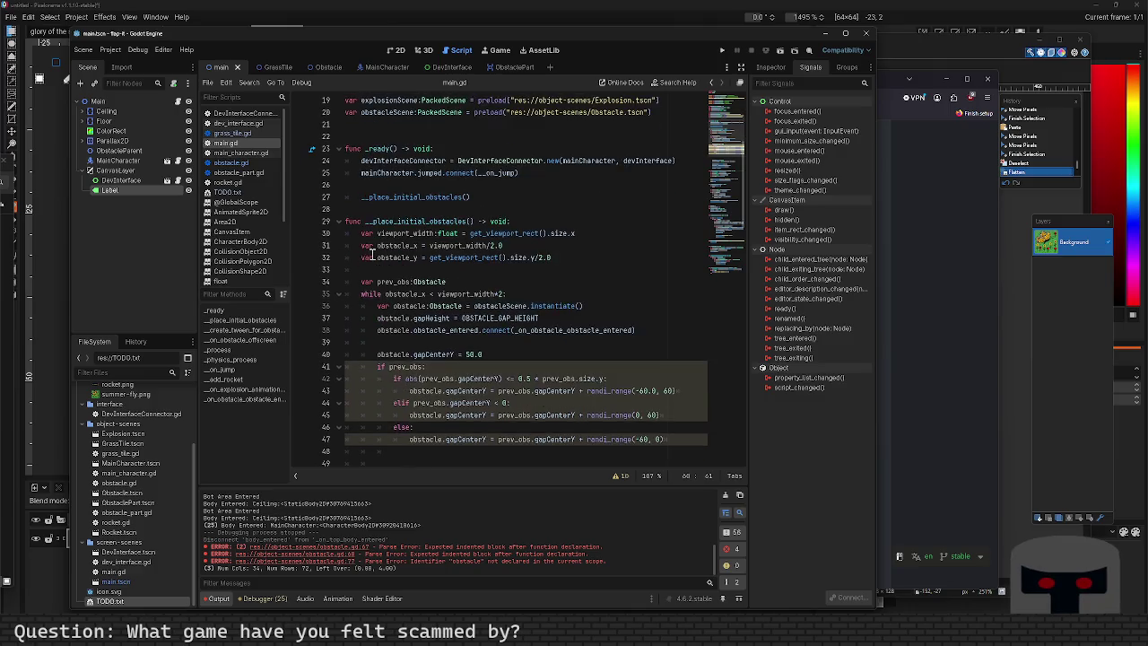
{"action": "scroll", "coordinate": [423, 330], "scroll_direction": "down", "scroll_amount": 2}
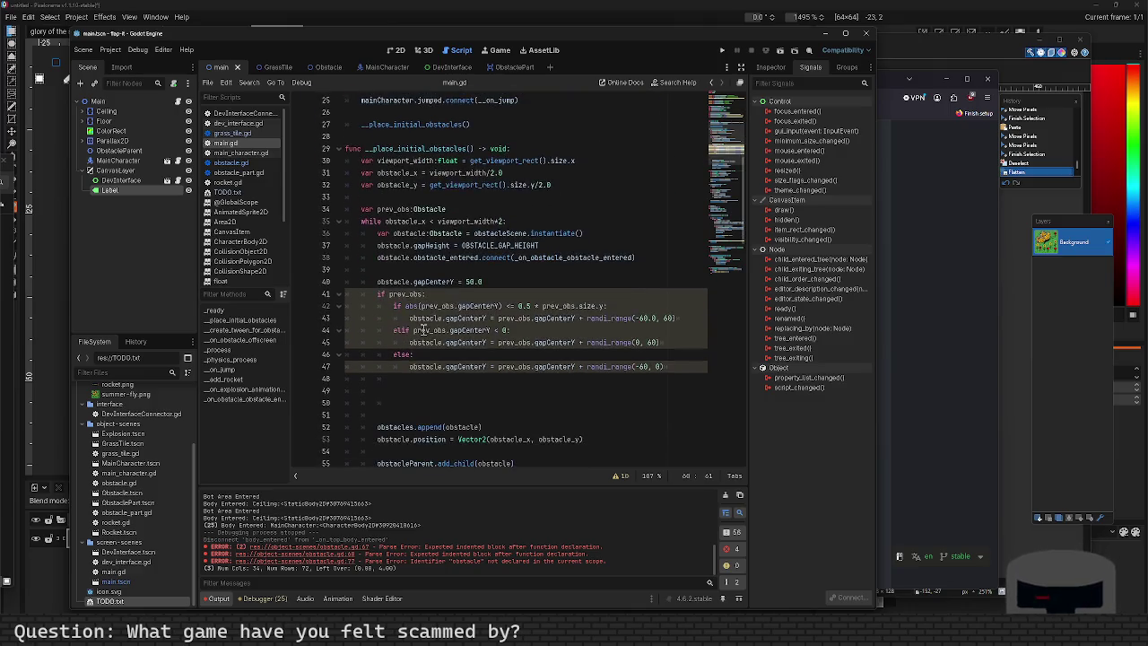
Change line 38 to obstacle.body_hit_obstacle.connect(__on_body_hit_obstacle).
{"action": "double_click", "coordinate": [463, 257]}
{"action": "type", "text": "body"}
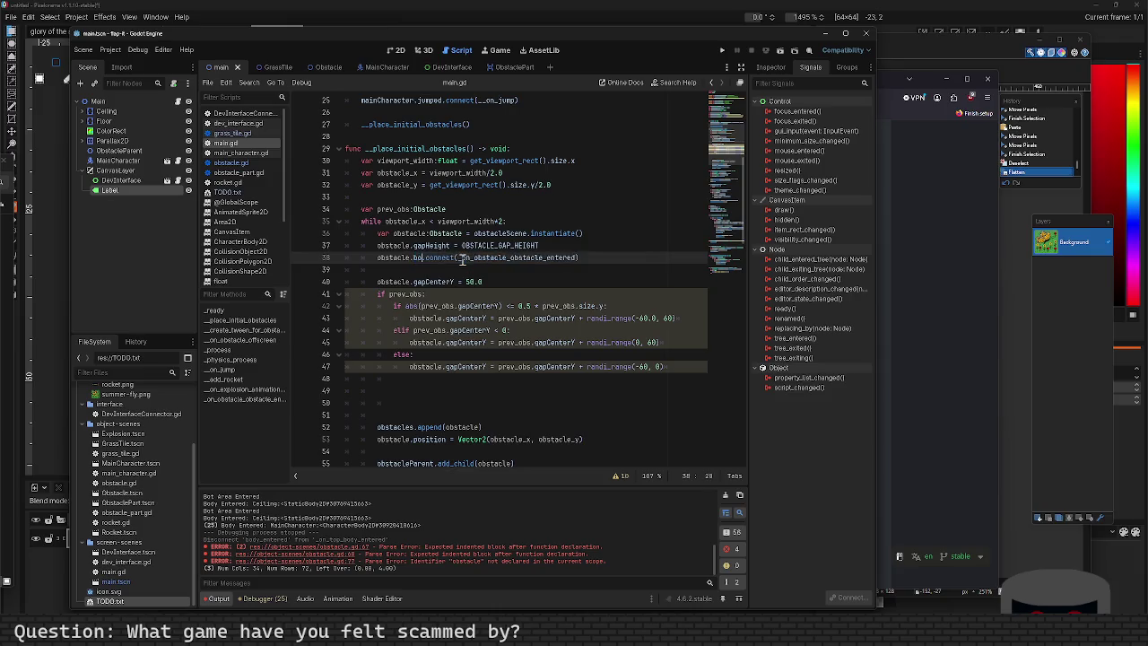
{"action": "key", "text": "Down"}
{"action": "key", "text": "Return"}
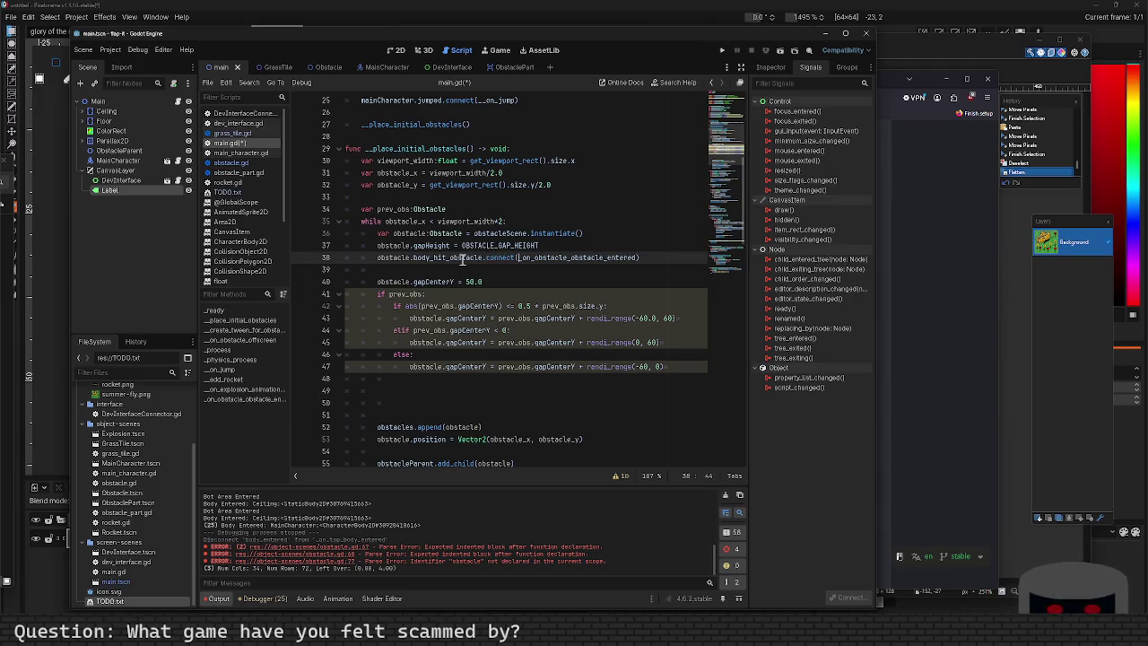
{"action": "type", "text": "_"}
{"action": "key", "text": "Right"}
{"action": "key", "text": "Right"}
{"action": "key", "text": "Right"}
{"action": "key", "text": "shift+Right"}
{"action": "key", "text": "shift+Right"}
{"action": "key", "text": "shift+Right"}
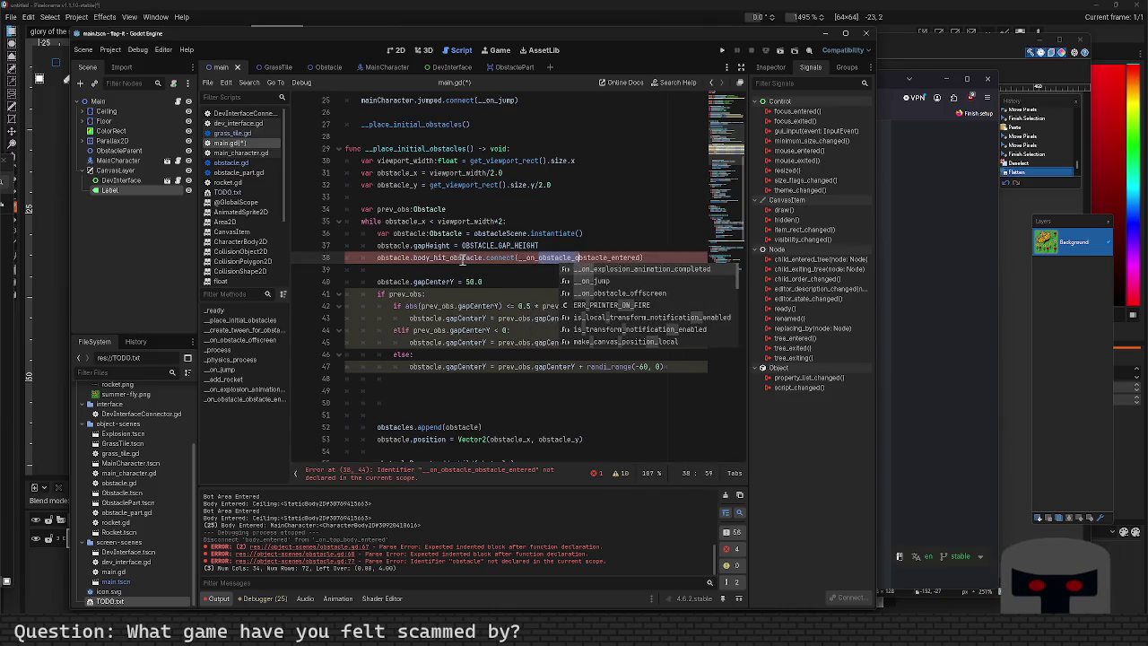
{"action": "type", "text": "body_hi"}
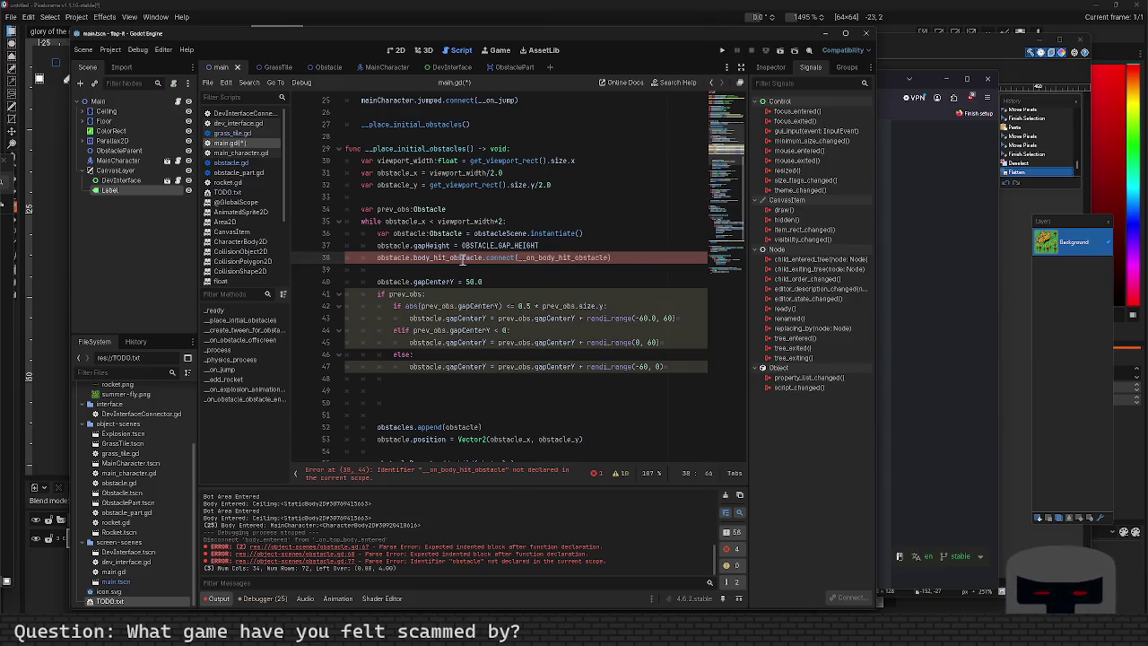
{"action": "double_click", "coordinate": [585, 257]}
{"action": "key", "text": "ctrl+c"}
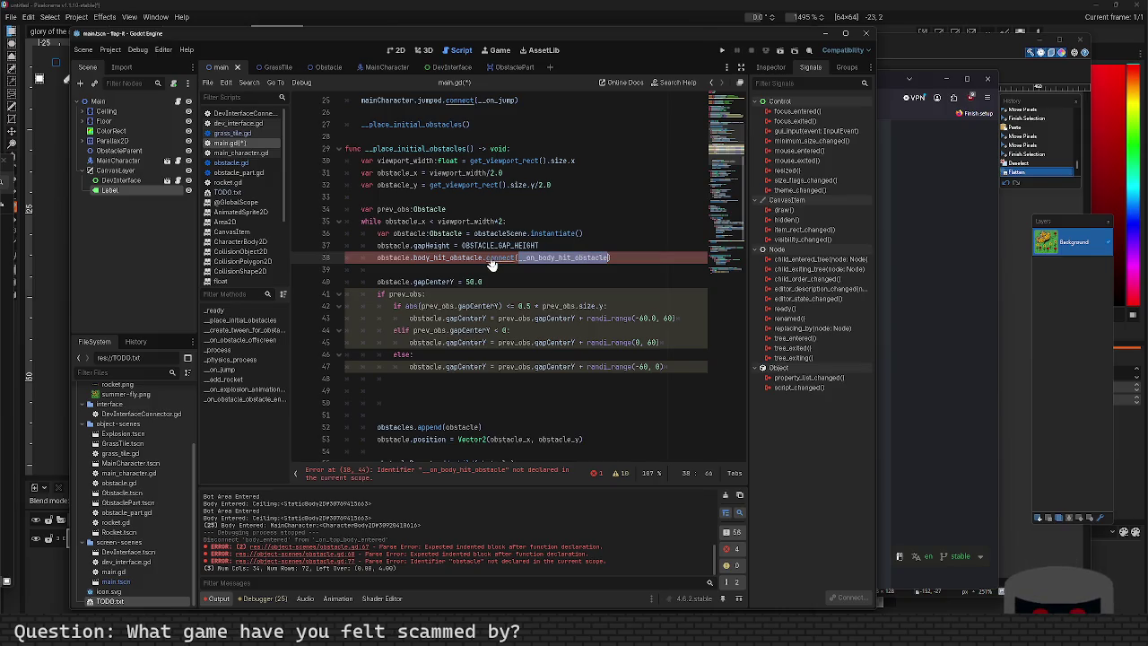
Rename the handler on line 132 to __on_body_hit_obstacle and save main.gd.
{"action": "scroll", "coordinate": [413, 269], "scroll_direction": "down", "scroll_amount": 20}
{"action": "scroll", "coordinate": [421, 326], "scroll_direction": "down", "scroll_amount": 4}
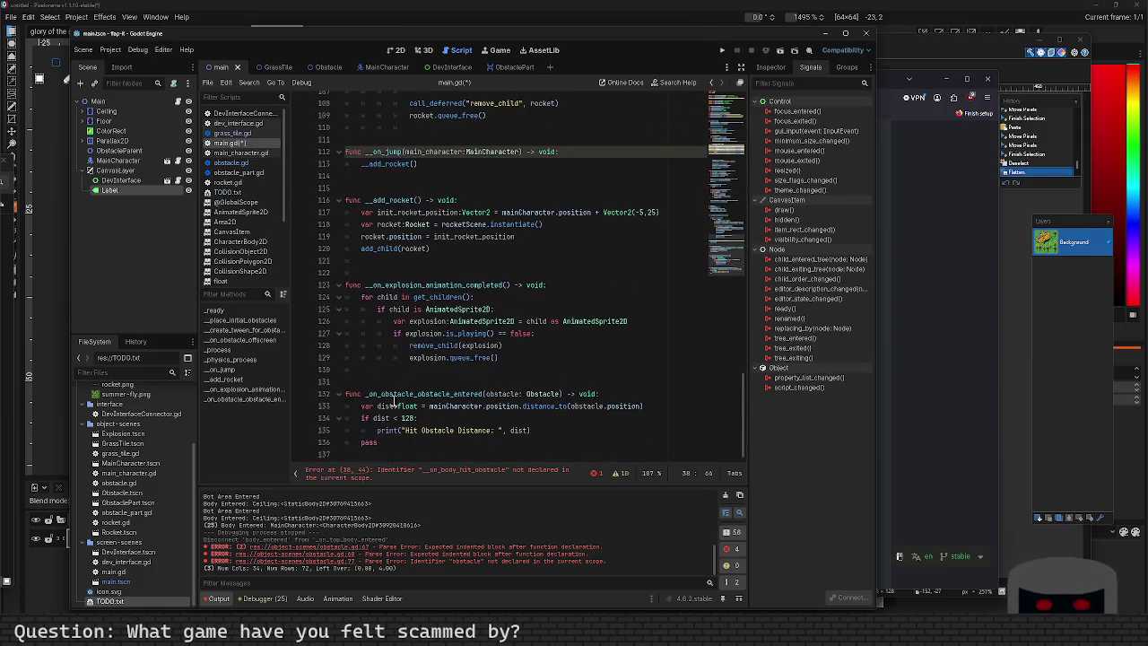
{"action": "double_click", "coordinate": [405, 394]}
{"action": "key", "text": "ctrl+v"}
{"action": "key", "text": "ctrl+s"}
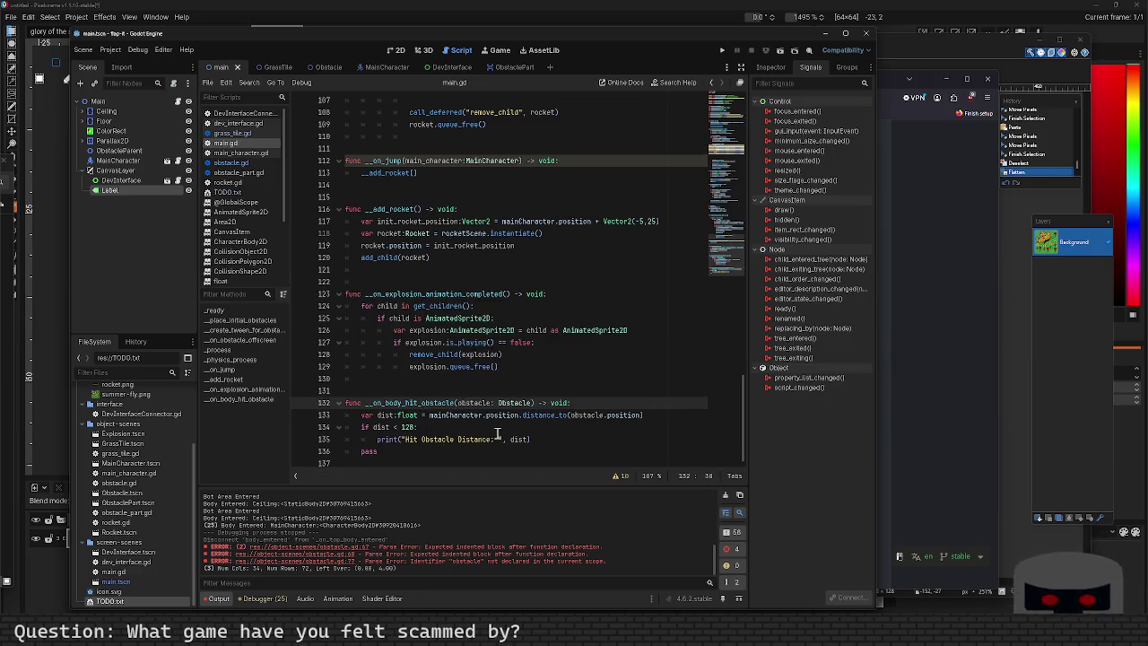
Give the handler a body parameter typed Node2D.
{"action": "type", "text": "body:Node2D"}
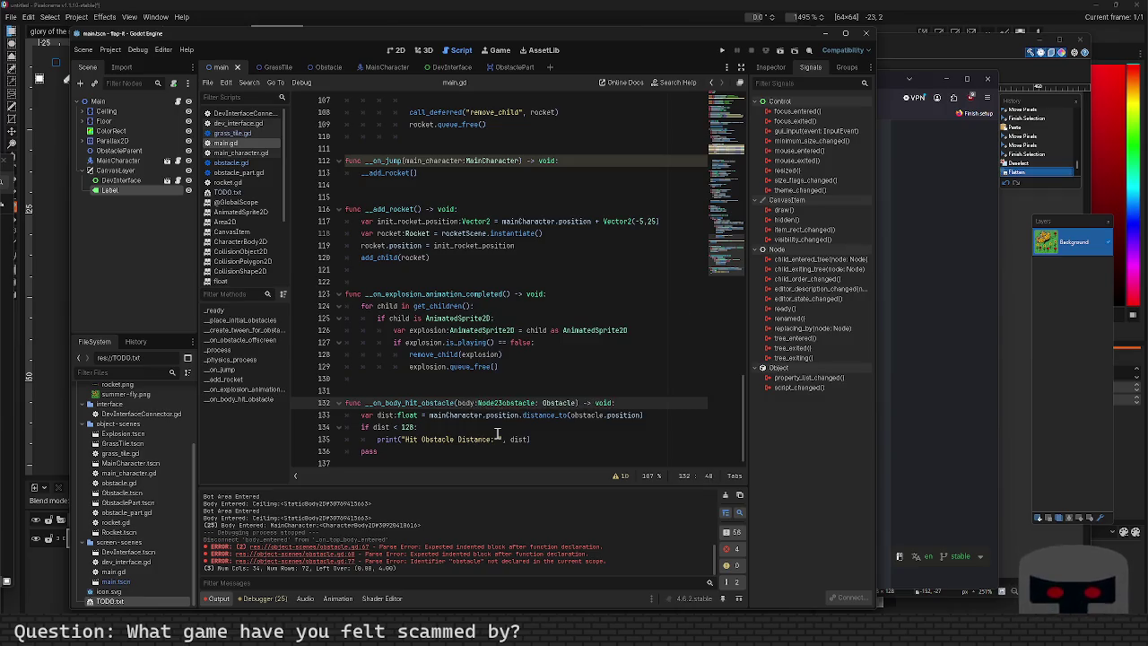
{"action": "type", "text": ","}
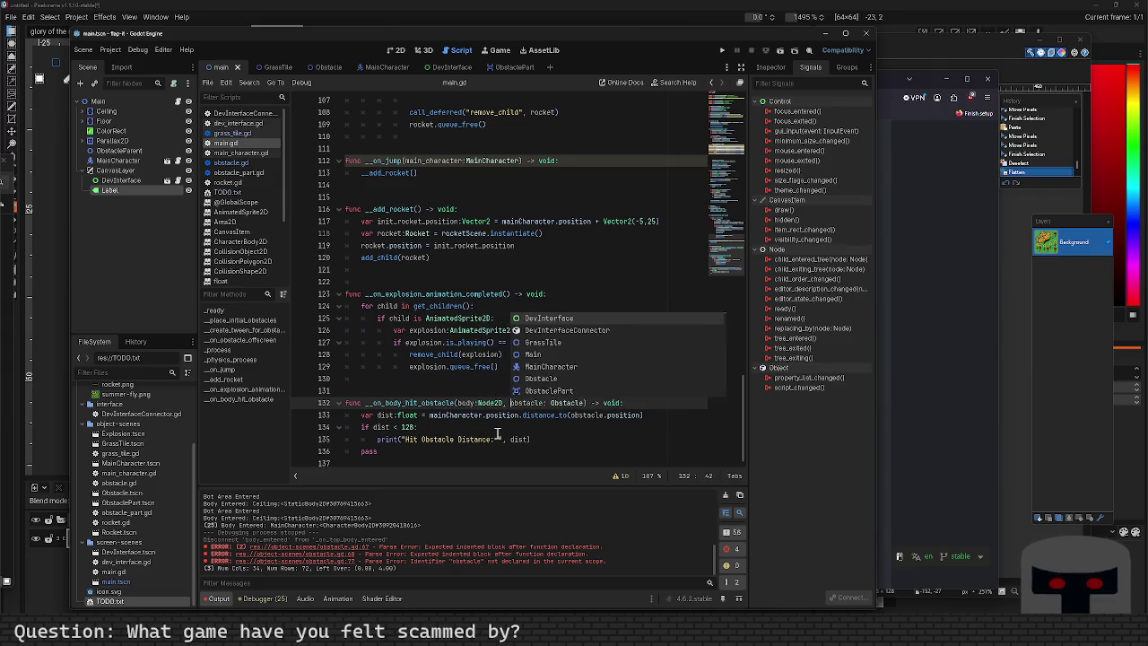
{"action": "key", "text": "Escape"}
{"action": "key", "text": "Delete"}
{"action": "type", "text": "D"}
{"action": "key", "text": "Escape"}
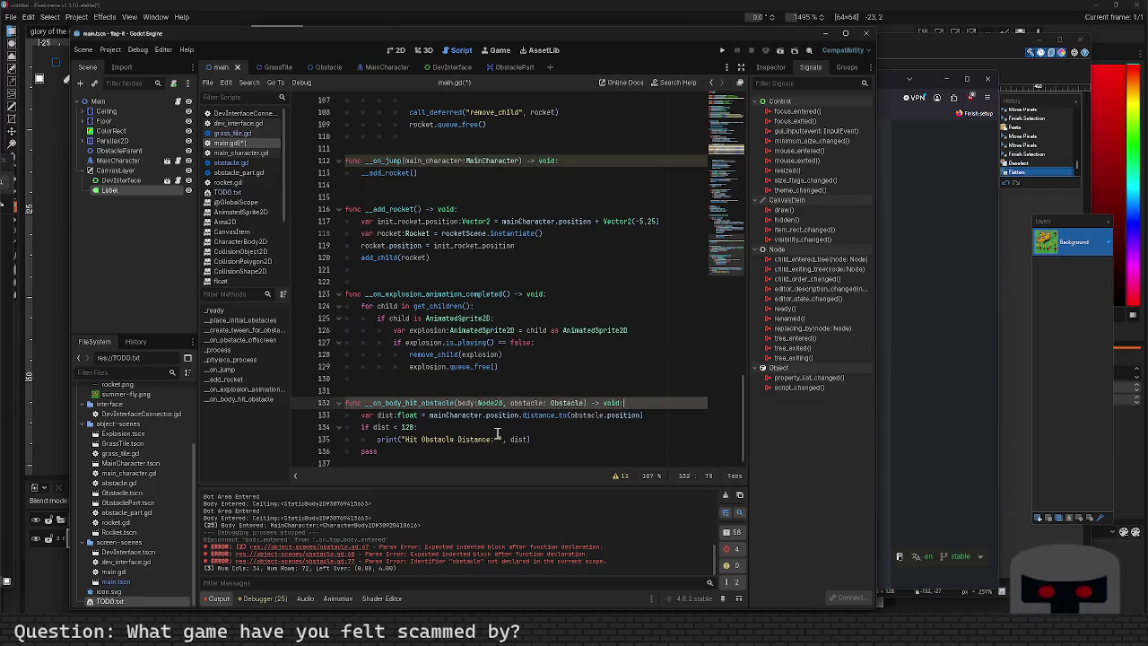
Add 'if body != mainCharacter: return' with an '# else' comment to the handler body.
{"action": "key", "text": "End"}
{"action": "key", "text": "Return"}
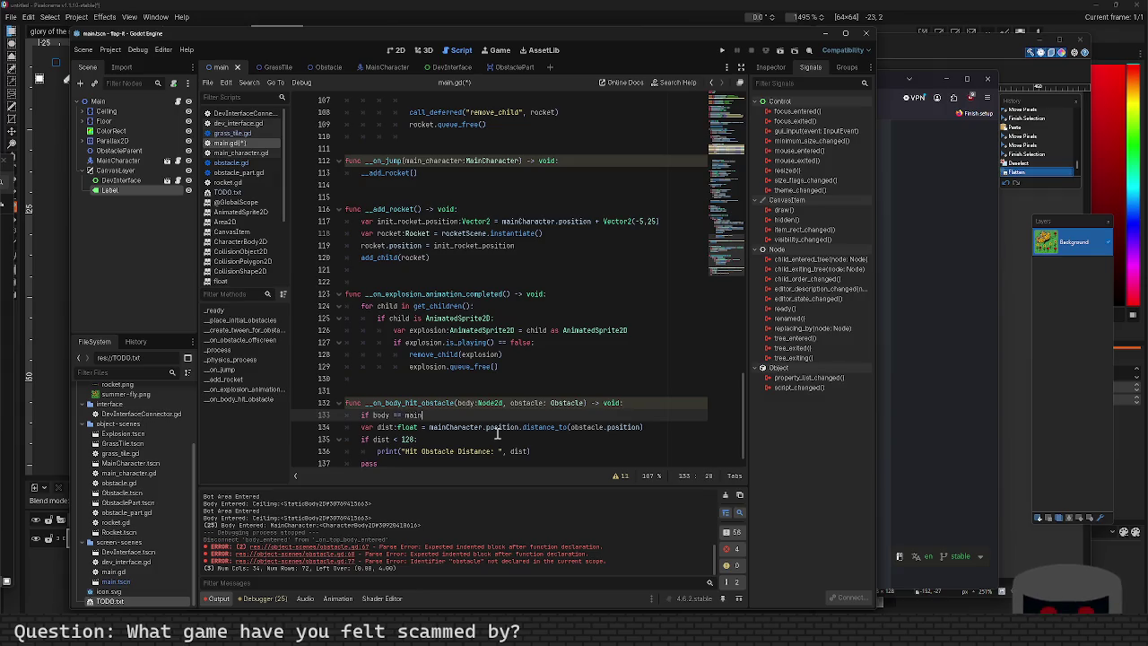
{"action": "key", "text": "Return"}
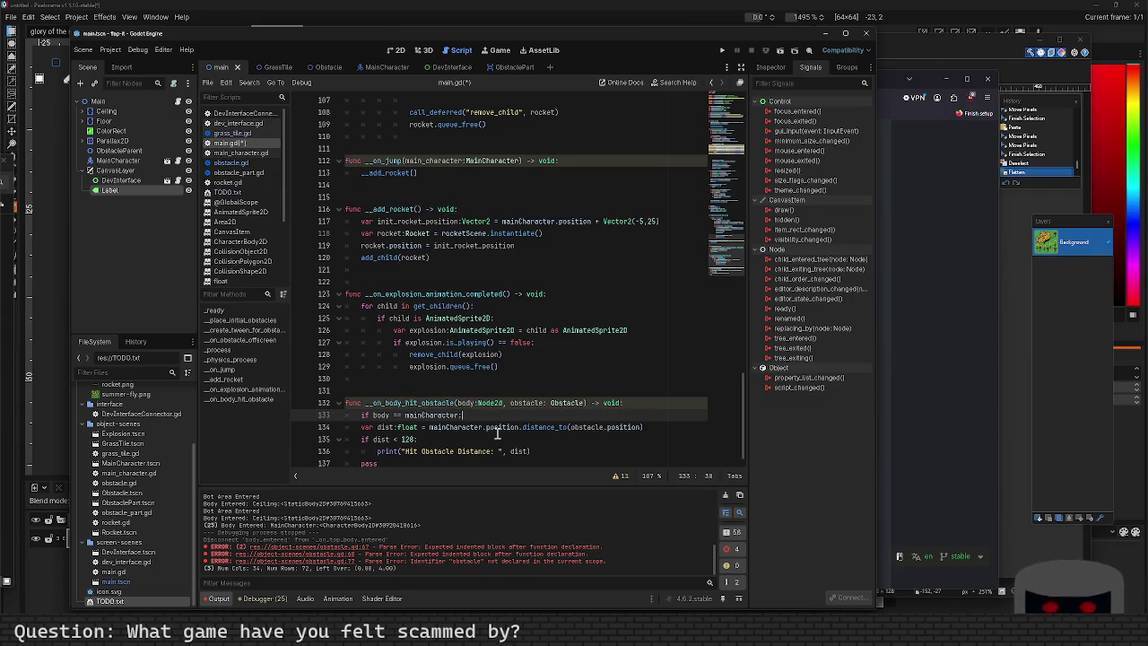
{"action": "type", "text": ":"}
{"action": "key", "text": "ctrl+Left"}
{"action": "key", "text": "BackSpace"}
{"action": "type", "text": "!"}
{"action": "key", "text": "End"}
{"action": "key", "text": "Return"}
{"action": "type", "text": "re"}
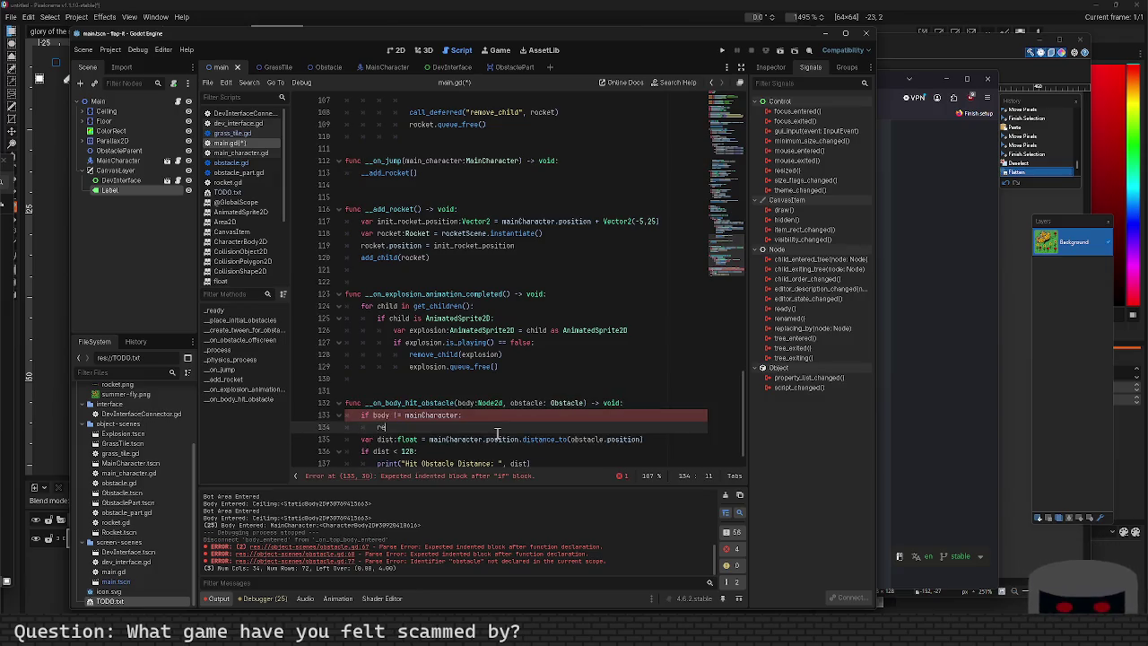
{"action": "key", "text": "Return"}
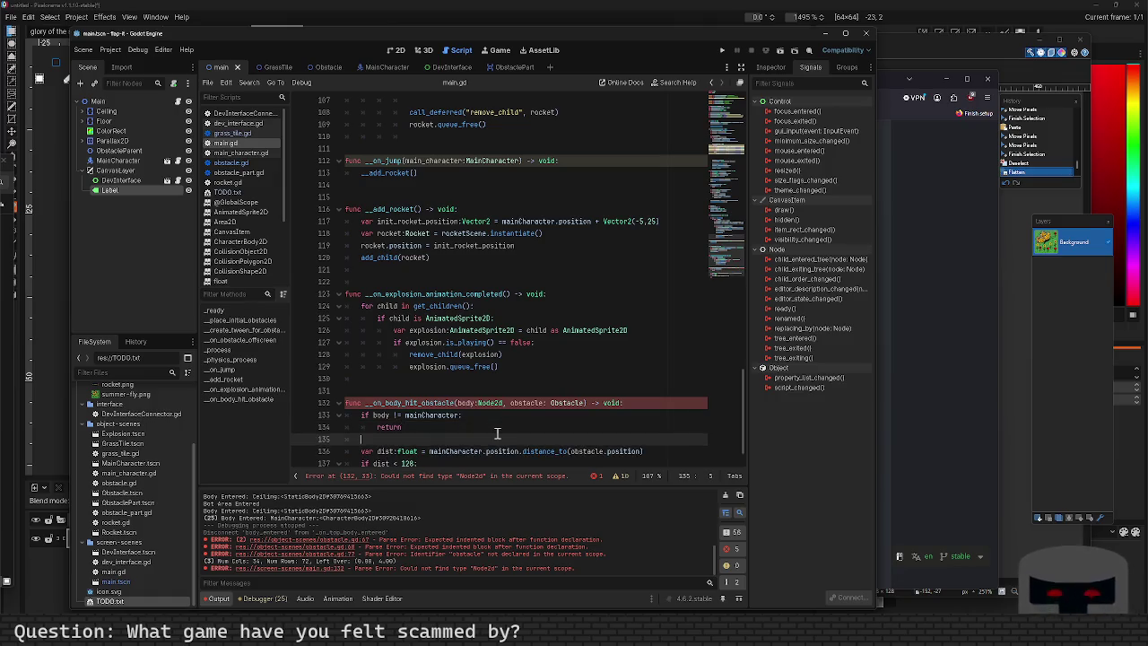
{"action": "type", "text": "else"}
{"action": "key", "text": "Return"}
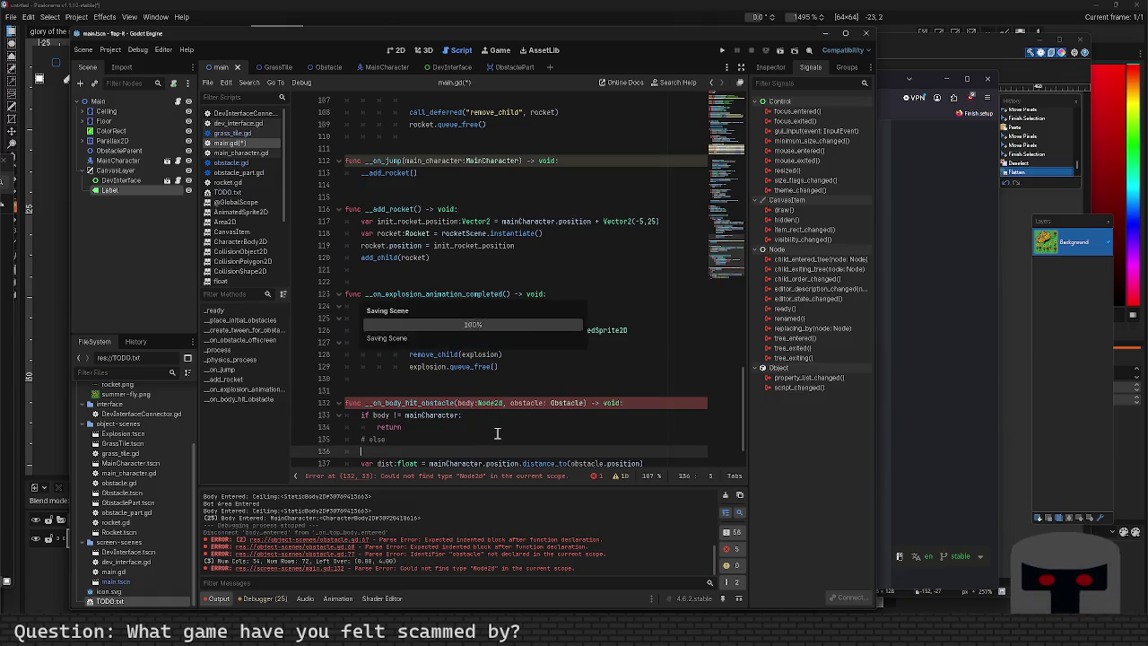
Delete the leftover pass statement and correct 'Node2d' to 'Node2D' in the signature.
{"action": "scroll", "coordinate": [502, 432], "scroll_direction": "down", "scroll_amount": 2}
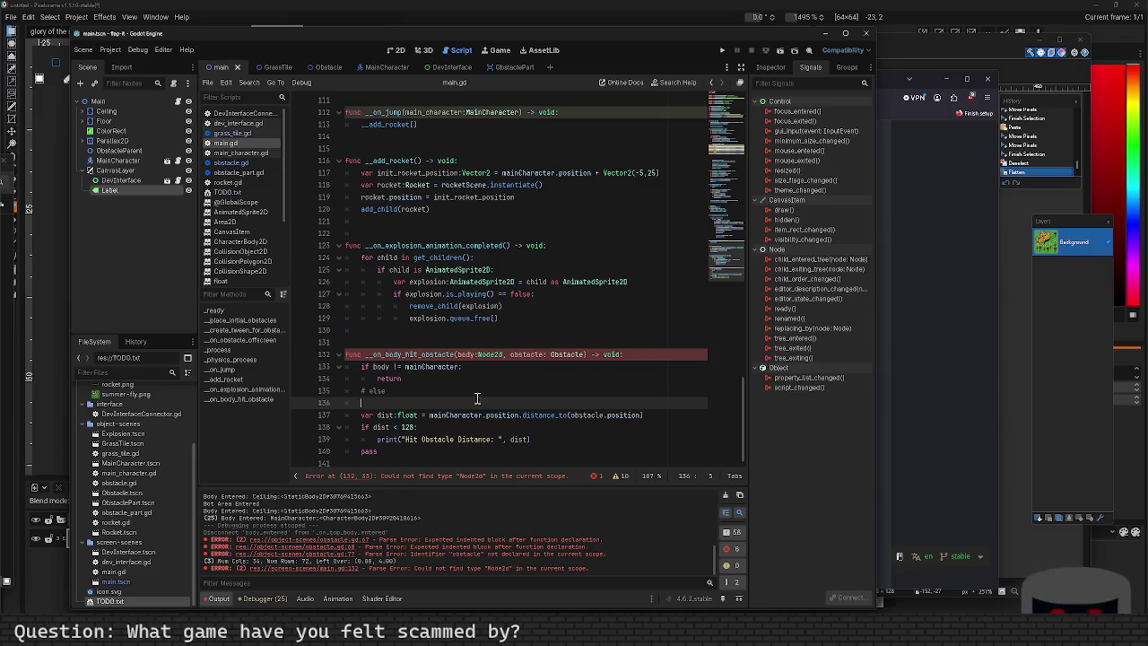
{"action": "double_click", "coordinate": [403, 355]}
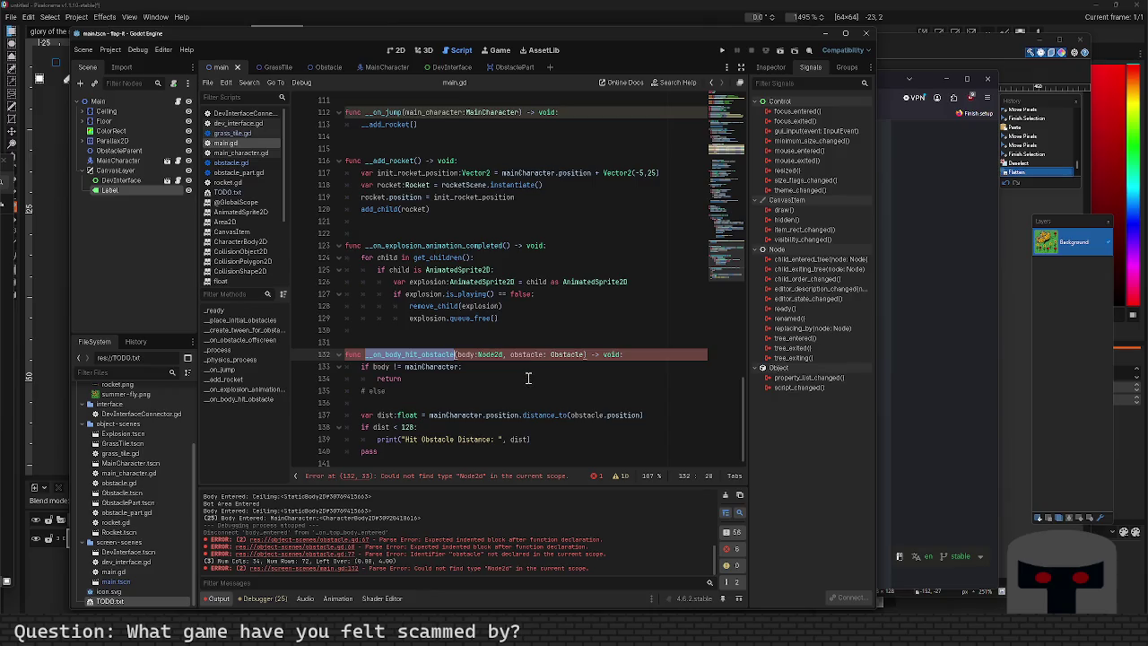
{"action": "left_click", "coordinate": [529, 377]}
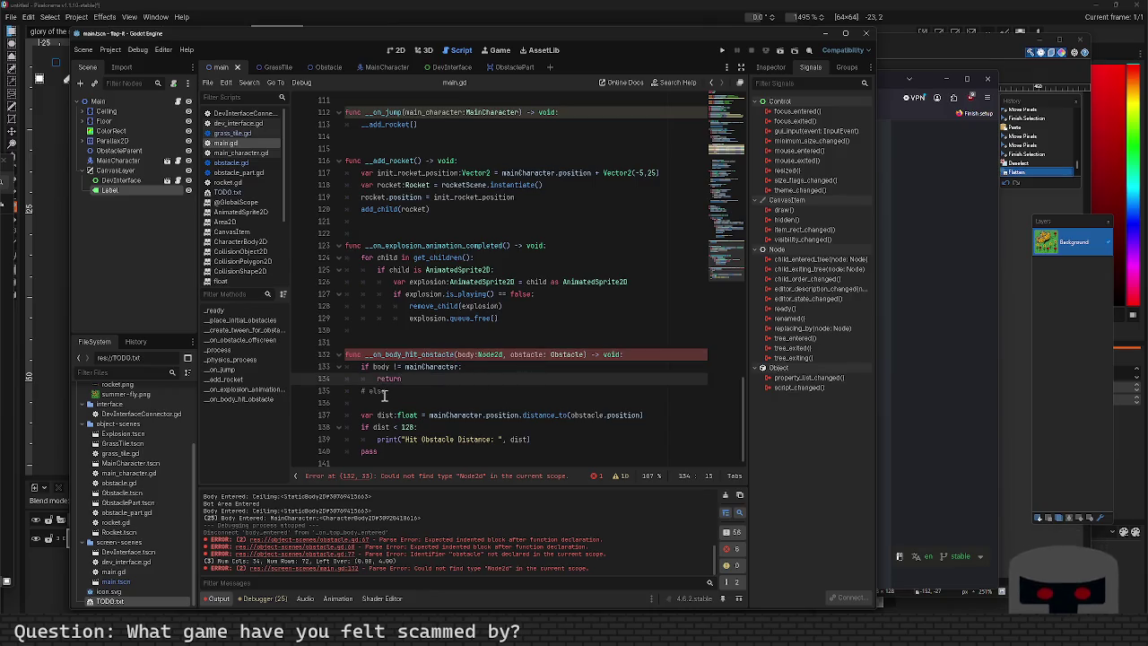
{"action": "left_click", "coordinate": [452, 415]}
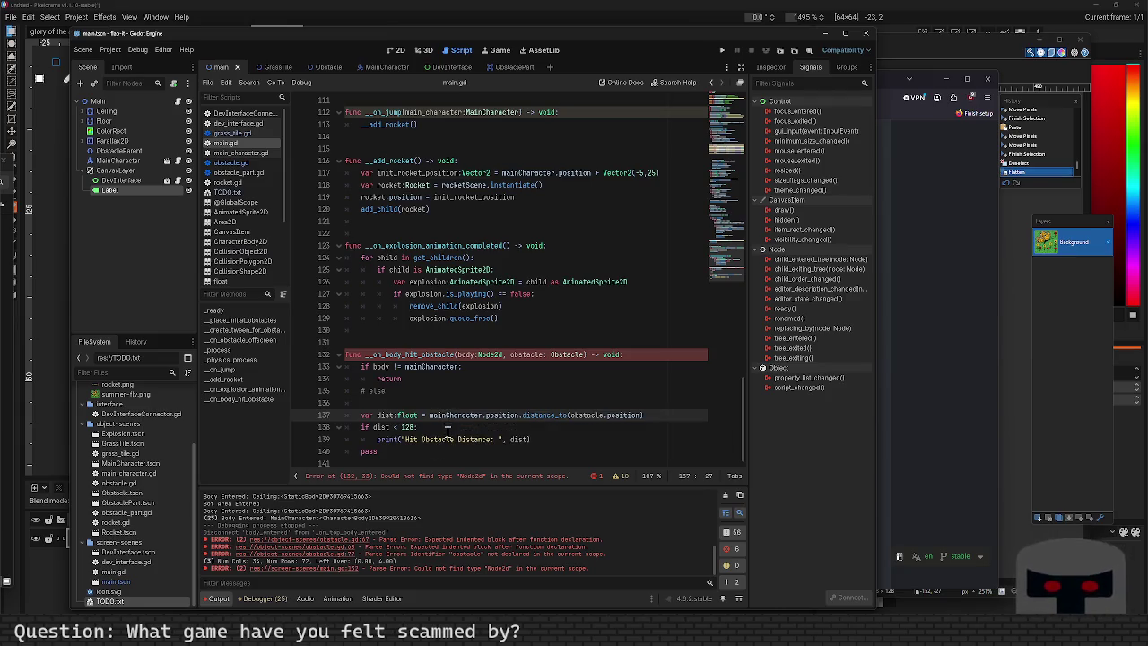
{"action": "left_click", "coordinate": [412, 448]}
{"action": "key", "text": "BackSpace"}
{"action": "key", "text": "BackSpace"}
{"action": "key", "text": "BackSpace"}
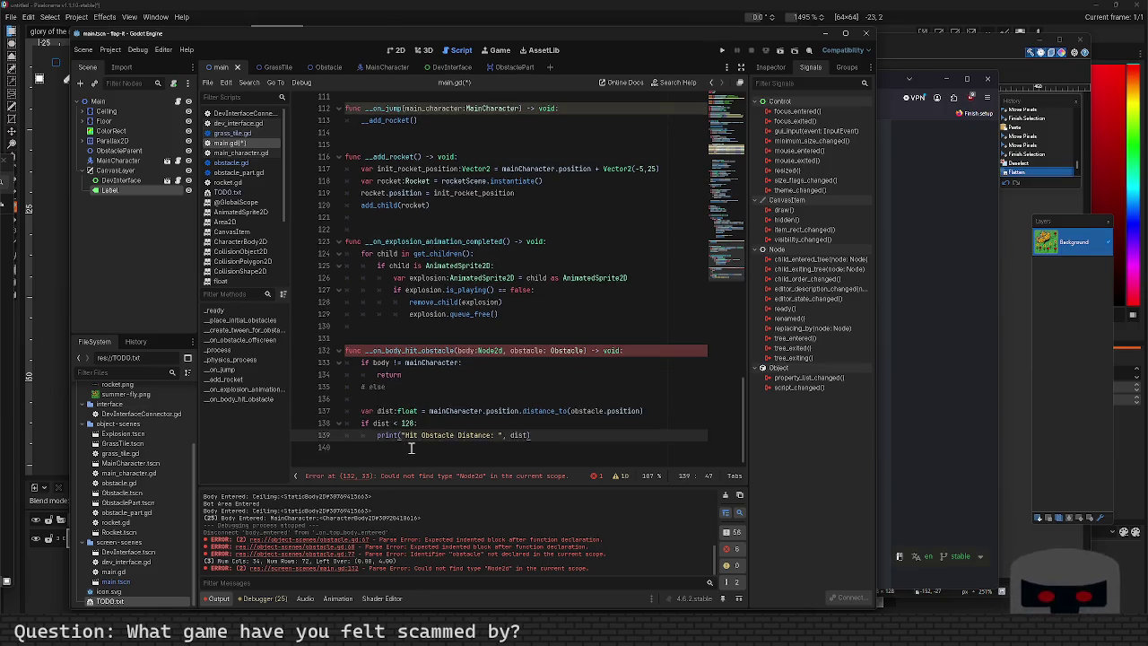
{"action": "left_click", "coordinate": [500, 350]}
{"action": "key", "text": "BackSpace"}
{"action": "type", "text": "D"}
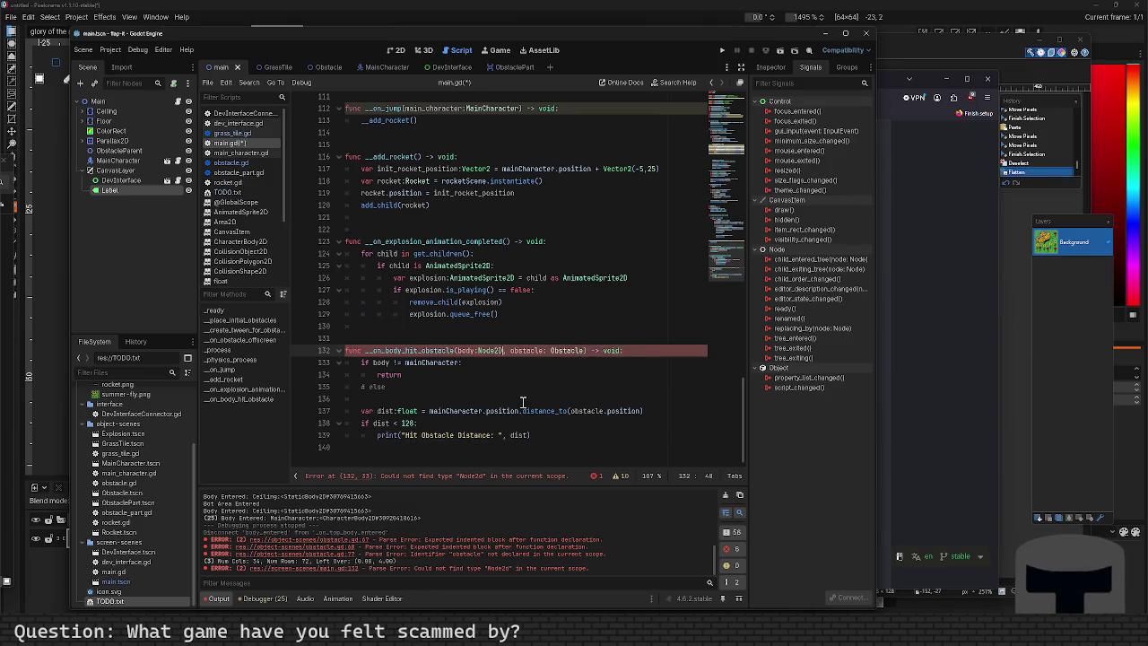
{"action": "left_click", "coordinate": [523, 402]}
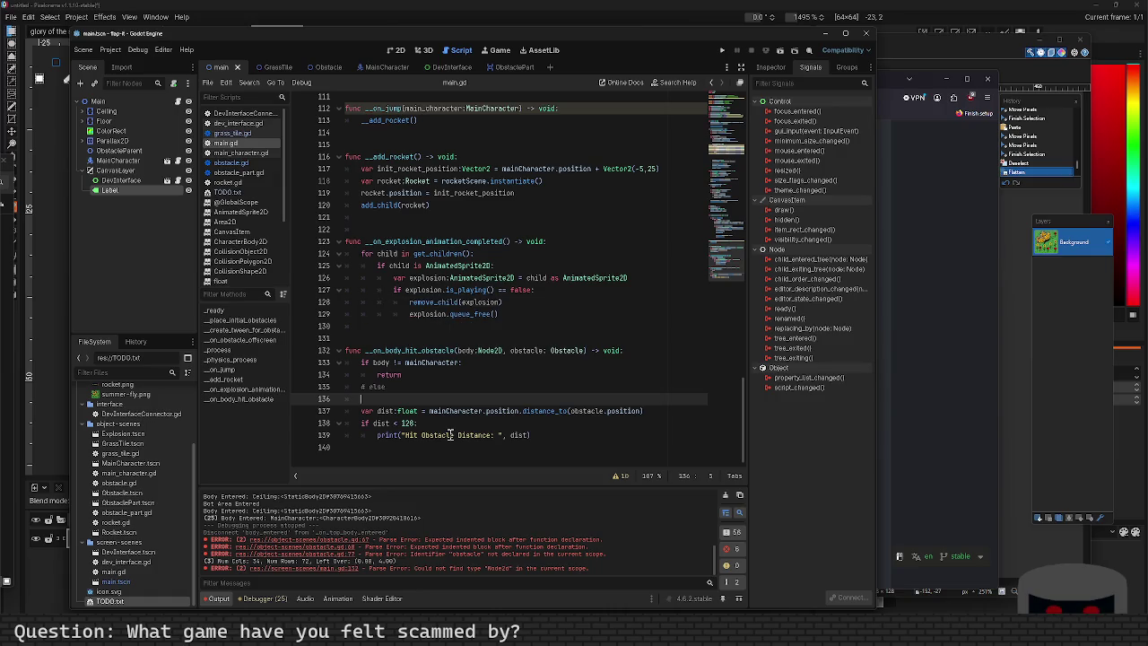
Check the error location in obstacle.gd, then return to main.gd.
{"action": "left_click", "coordinate": [347, 553]}
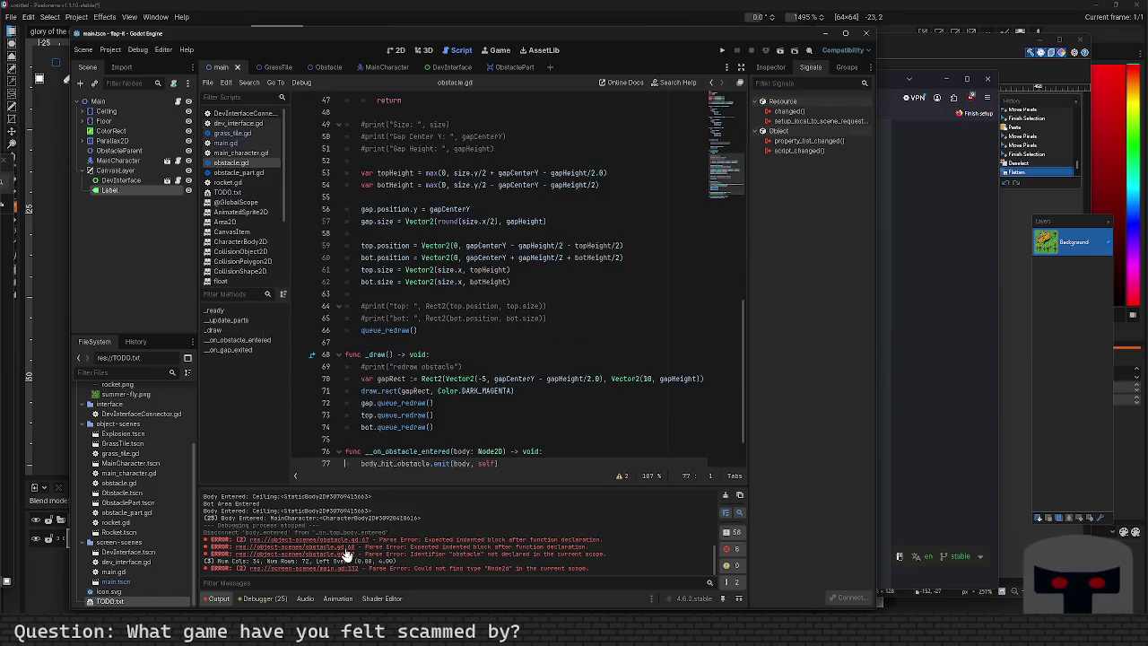
{"action": "scroll", "coordinate": [431, 423], "scroll_direction": "down", "scroll_amount": 1}
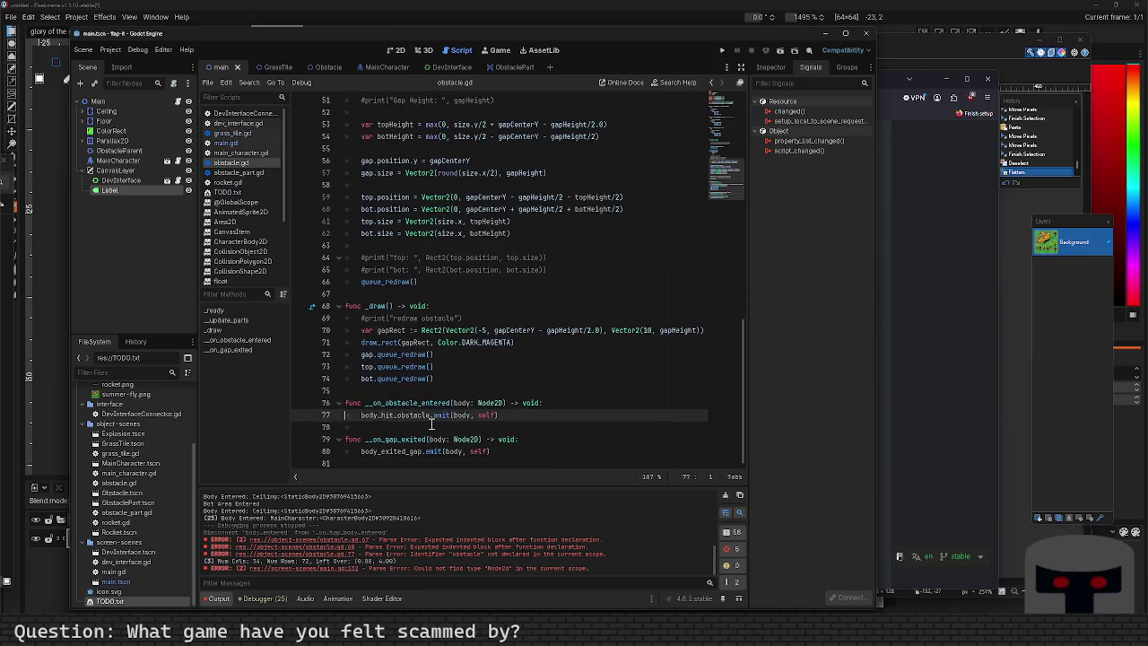
{"action": "scroll", "coordinate": [432, 423], "scroll_direction": "up", "scroll_amount": 4}
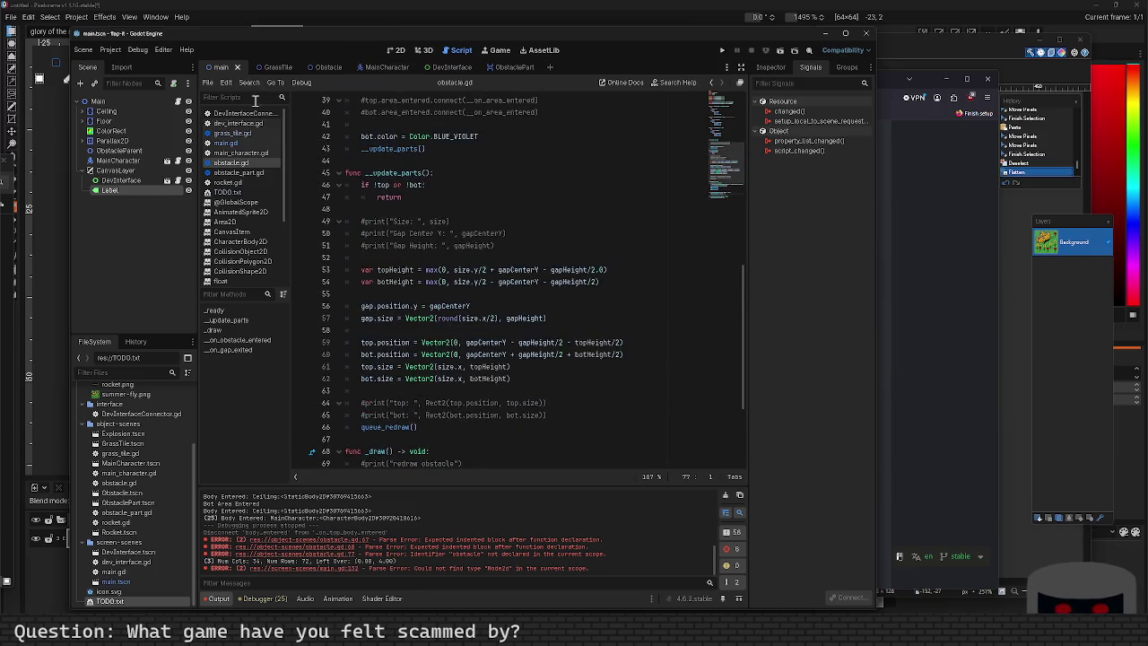
{"action": "left_click", "coordinate": [246, 144]}
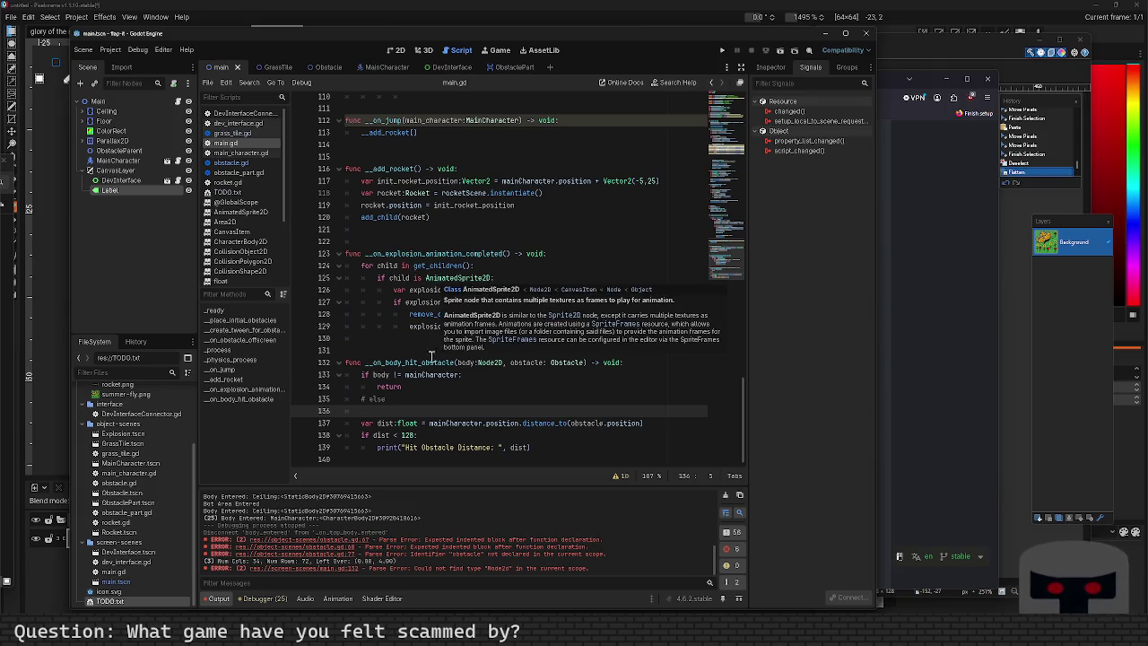
{"action": "scroll", "coordinate": [404, 363], "scroll_direction": "up", "scroll_amount": 20}
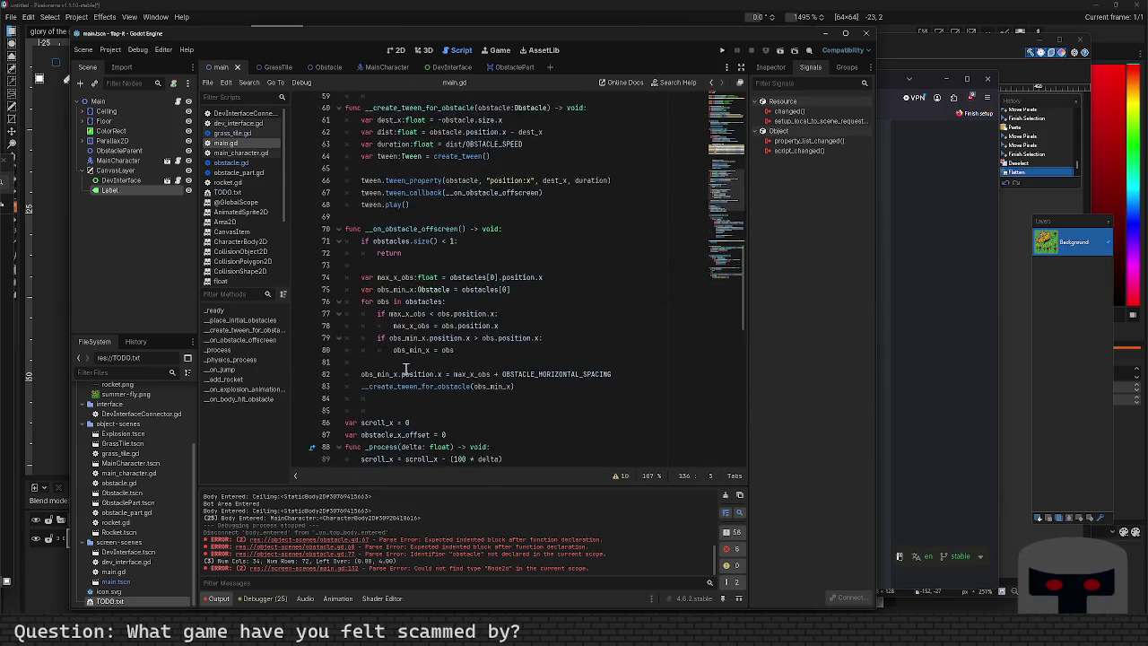
{"action": "scroll", "coordinate": [405, 368], "scroll_direction": "up", "scroll_amount": 14}
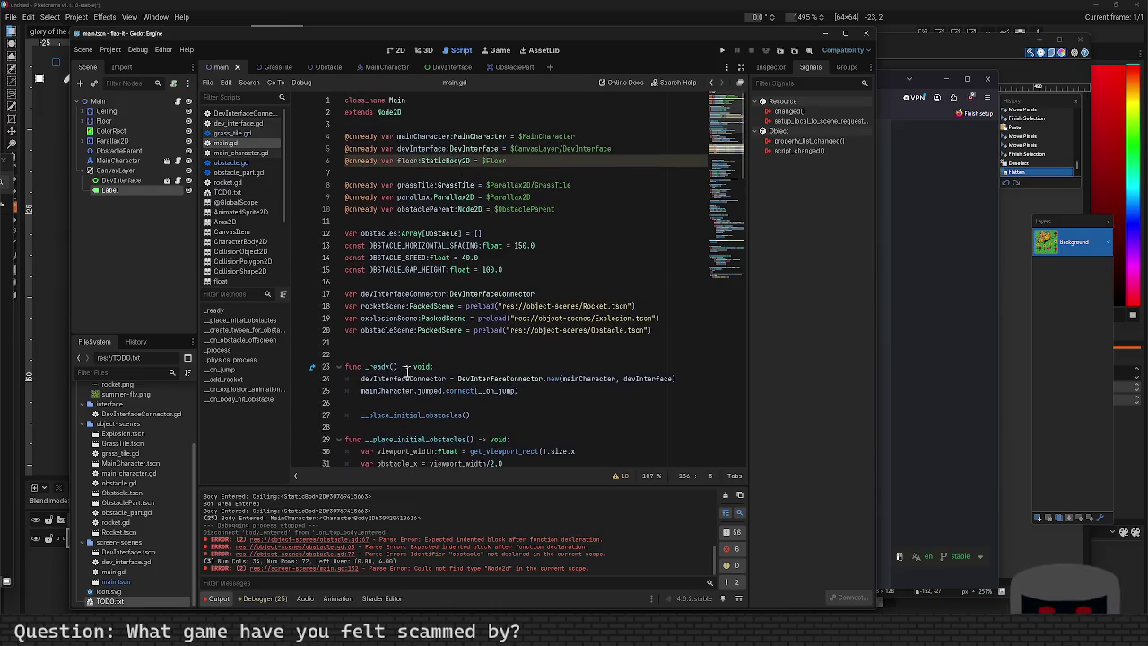
Add obstacle.body_exited_gap.connect(__on_body_exited_gap) below the body_hit_obstacle connection and save.
{"action": "scroll", "coordinate": [415, 383], "scroll_direction": "down", "scroll_amount": 4}
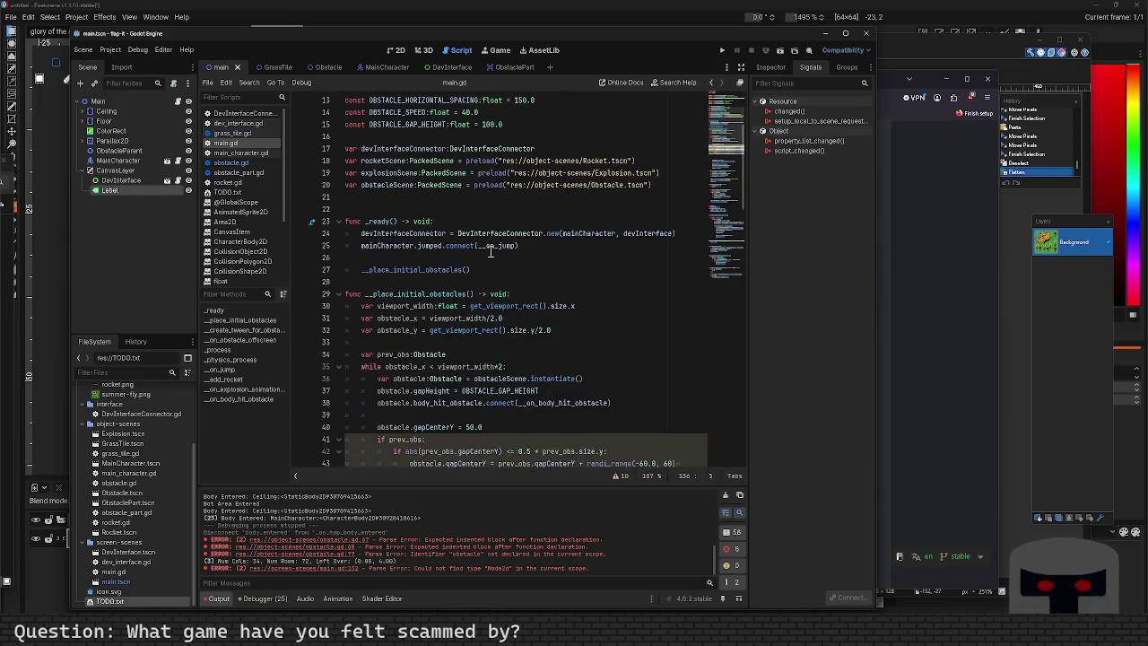
{"action": "scroll", "coordinate": [480, 311], "scroll_direction": "down", "scroll_amount": 1}
{"action": "left_click", "coordinate": [486, 343]}
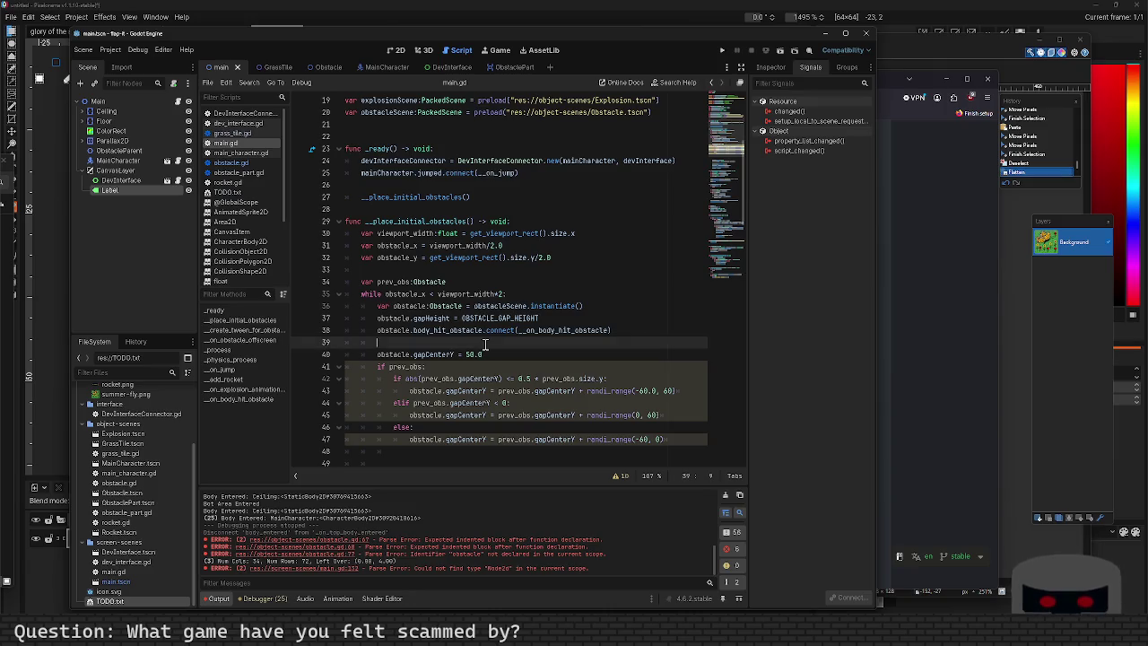
{"action": "key", "text": "Up"}
{"action": "key", "text": "Return"}
{"action": "key", "text": "Down"}
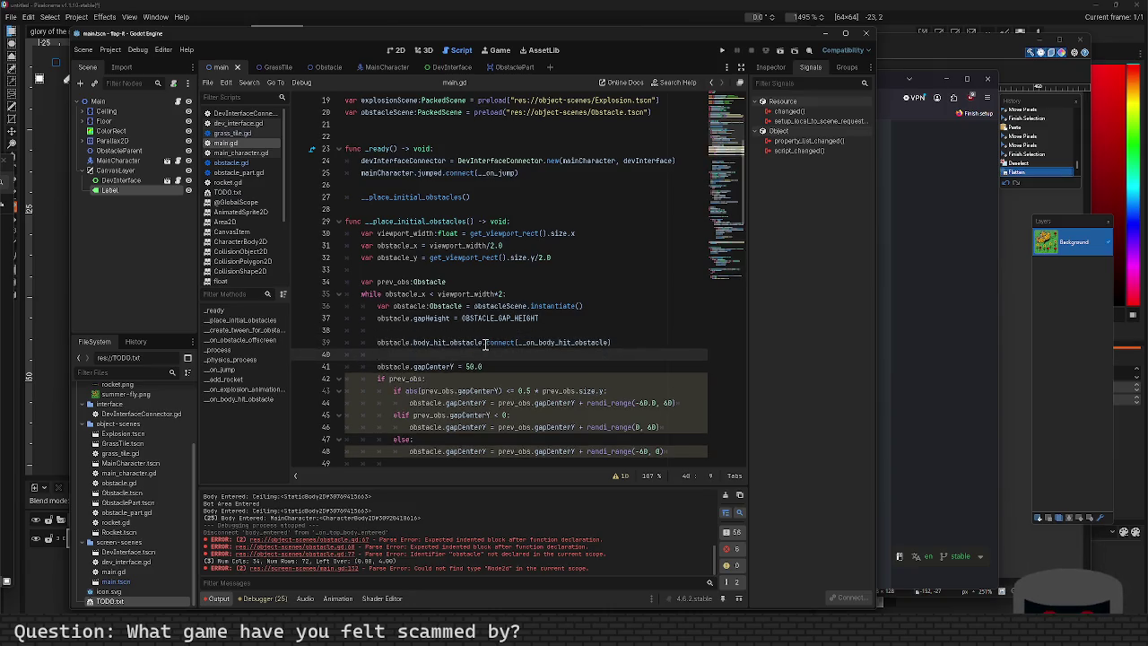
{"action": "key", "text": "Return"}
{"action": "key", "text": "Up"}
{"action": "type", "text": "obstac"}
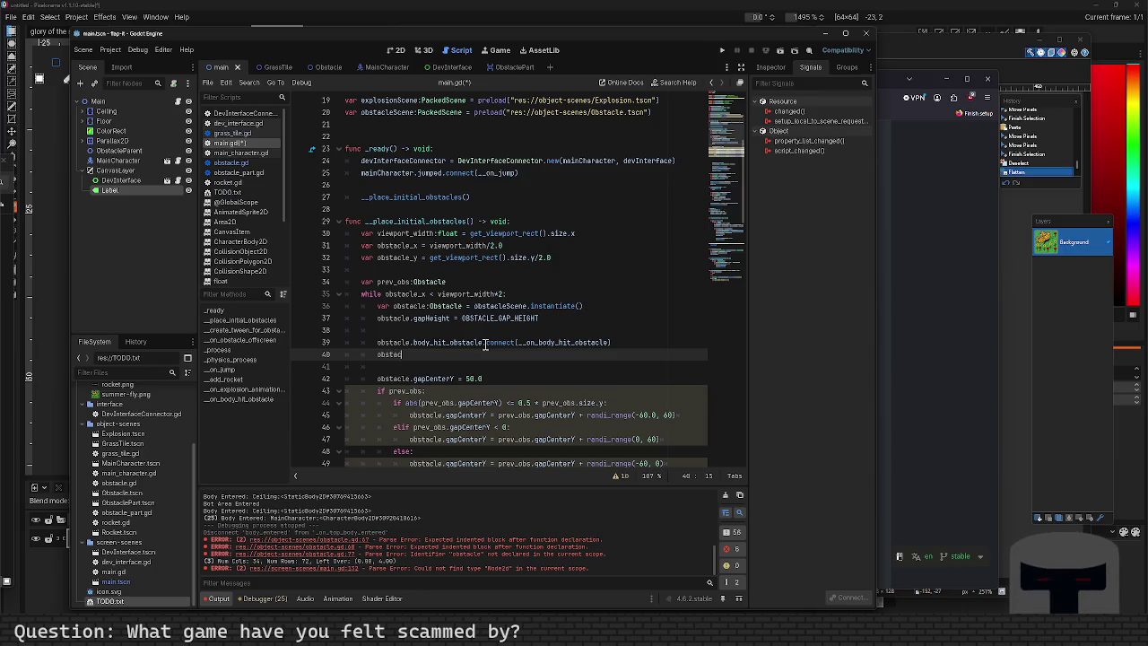
{"action": "type", "text": "le.body_ex"}
{"action": "key", "text": "Return"}
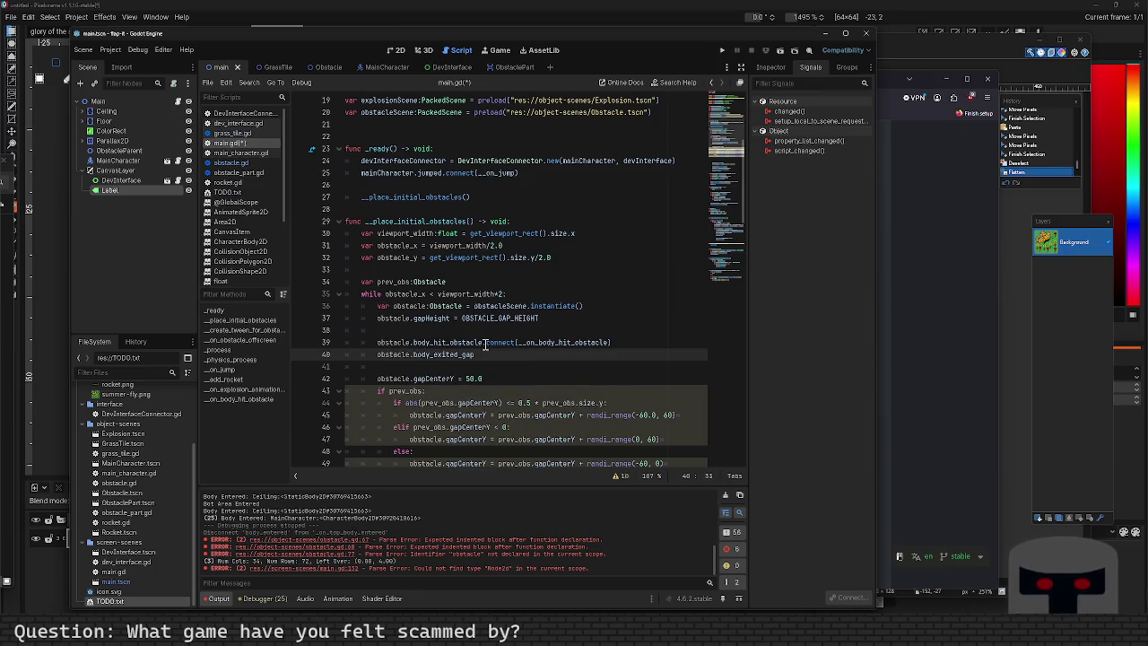
{"action": "type", "text": "onnect("}
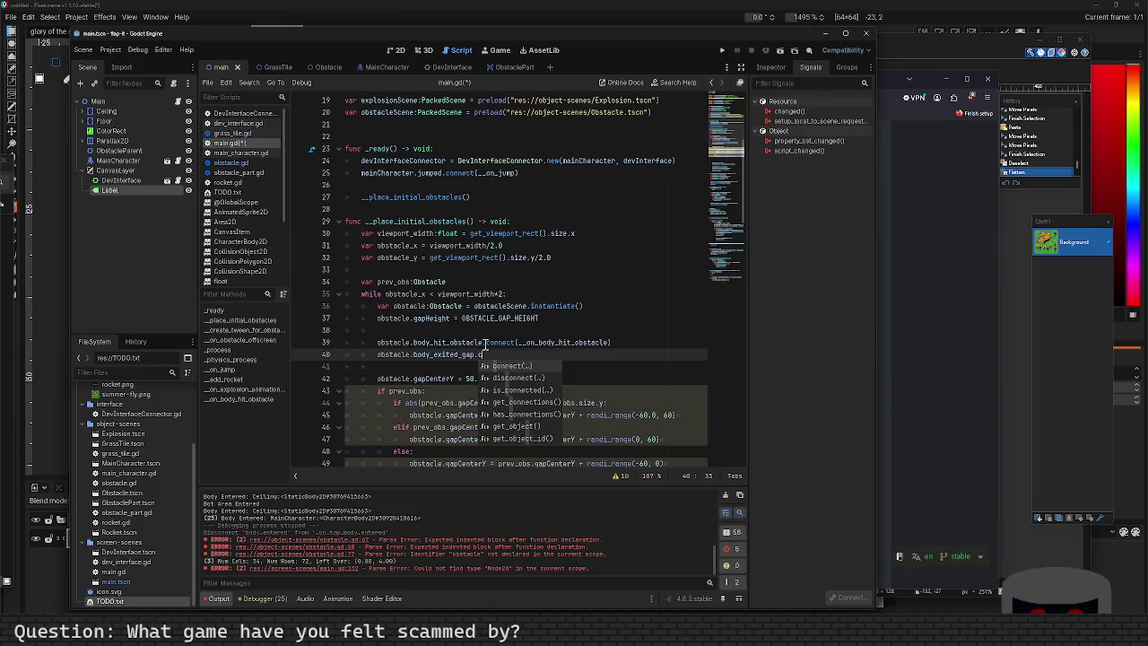
{"action": "type", "text": "__on_body"}
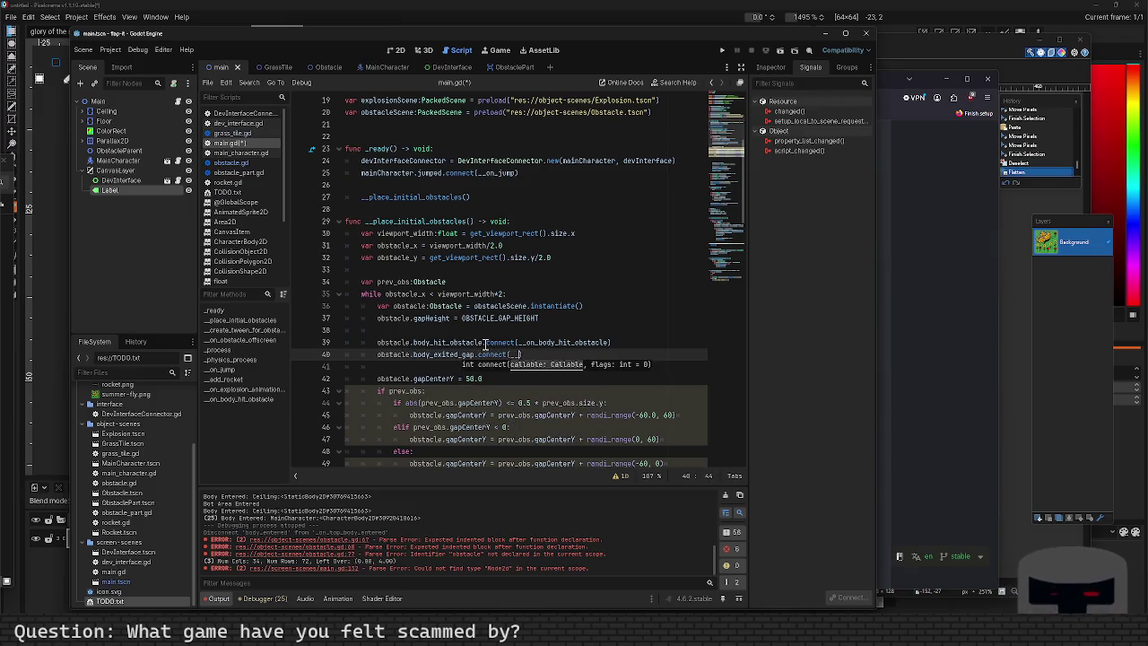
{"action": "type", "text": "_exited_gap"}
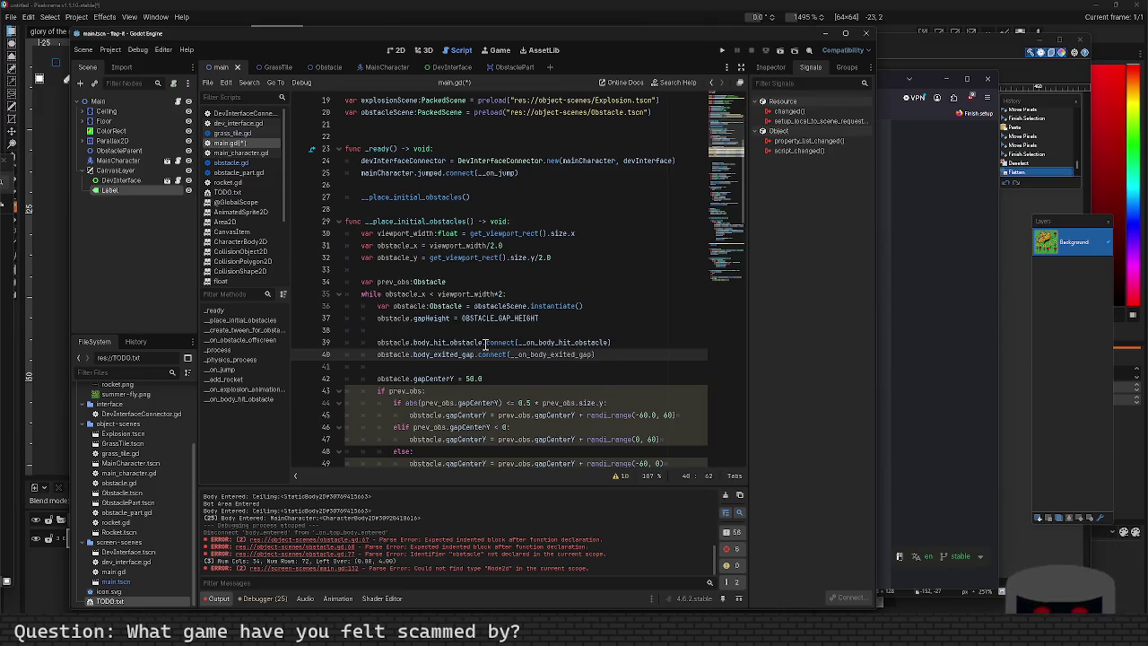
{"action": "key", "text": "ctrl+s"}
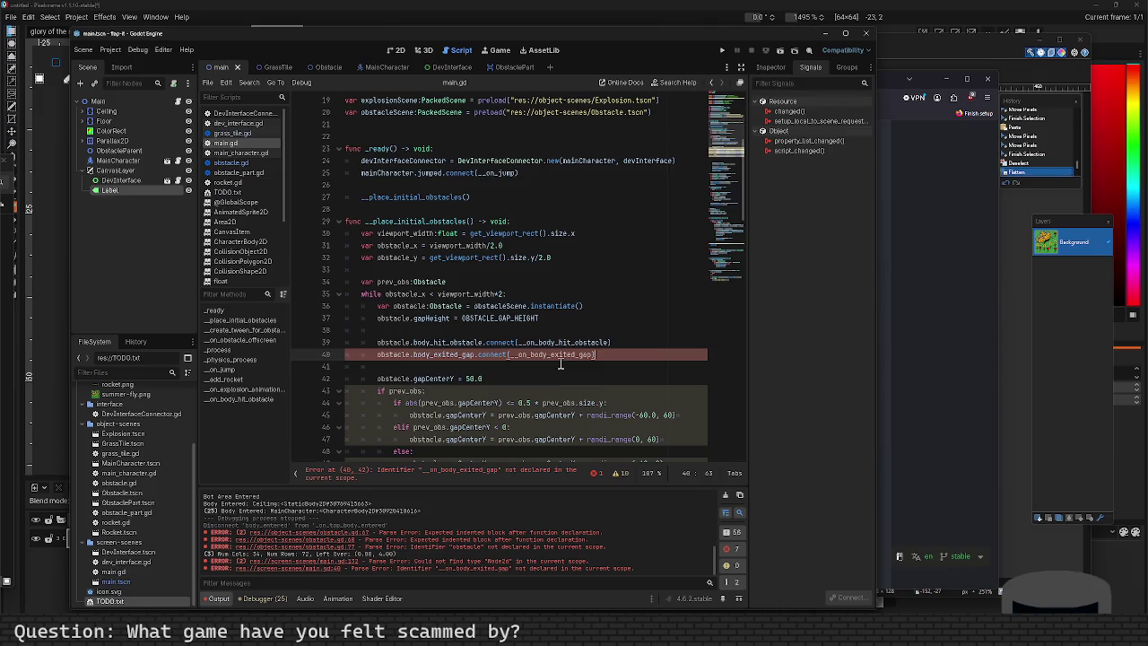
{"action": "double_click", "coordinate": [562, 355]}
{"action": "key", "text": "ctrl+c"}
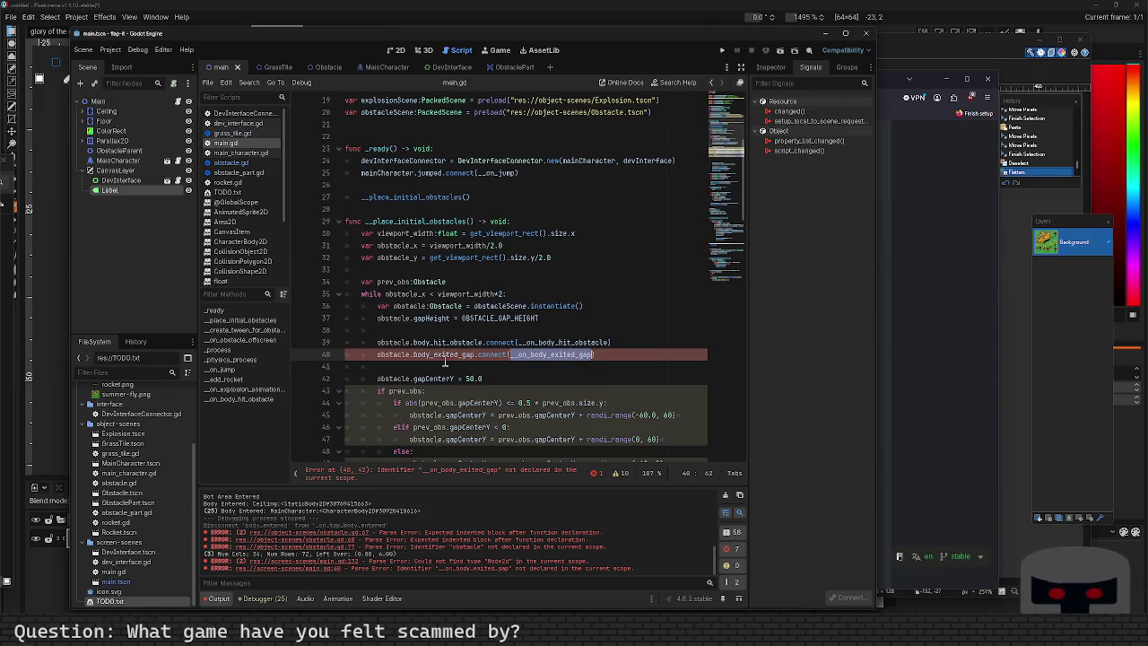
{"action": "scroll", "coordinate": [419, 383], "scroll_direction": "down", "scroll_amount": 5}
Declare func __on_body_exited_gap with Node2D body and Obstacle obstacle parameters, returning void.
{"action": "scroll", "coordinate": [419, 383], "scroll_direction": "down", "scroll_amount": 15}
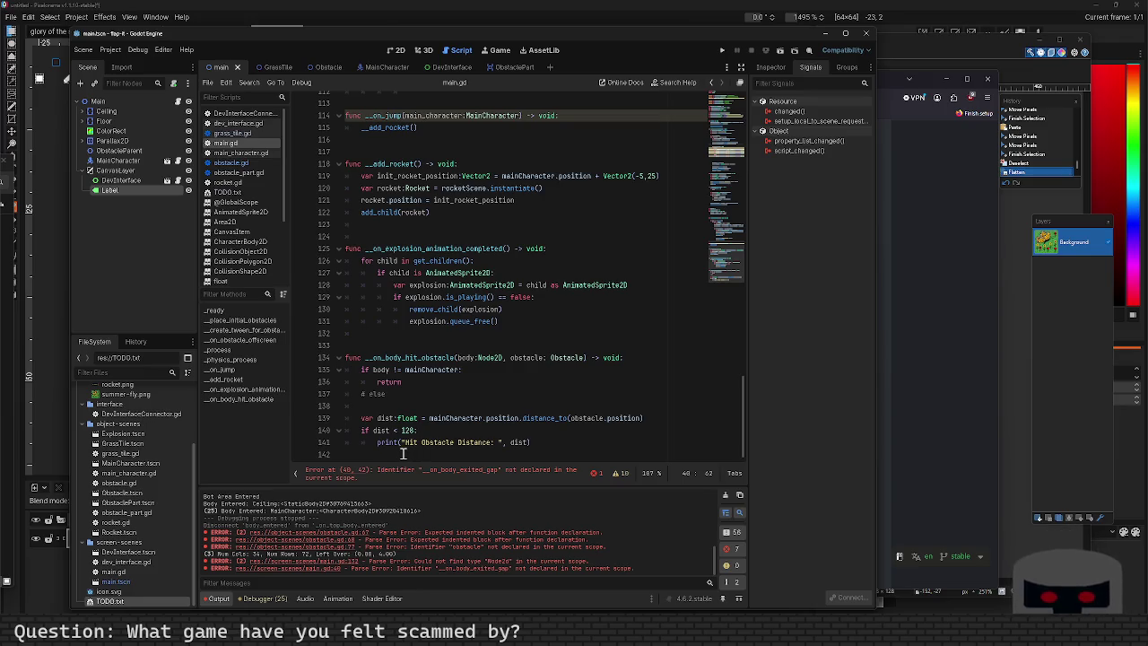
{"action": "left_click", "coordinate": [402, 454]}
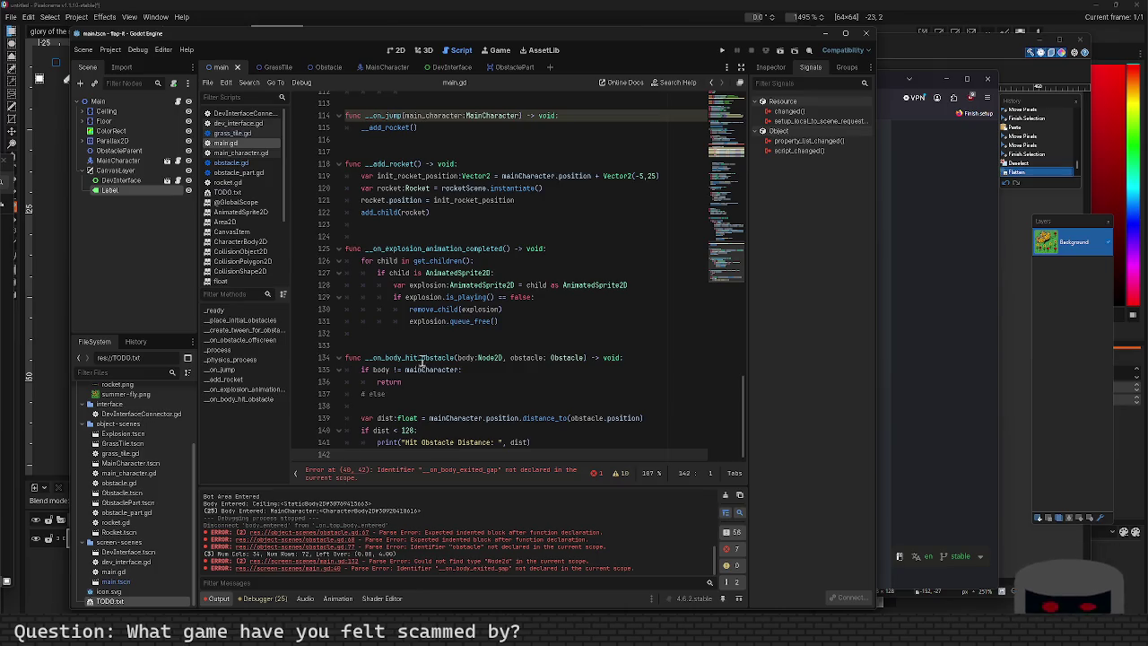
{"action": "key", "text": "Return"}
{"action": "key", "text": "Return"}
{"action": "key", "text": "ctrl+v"}
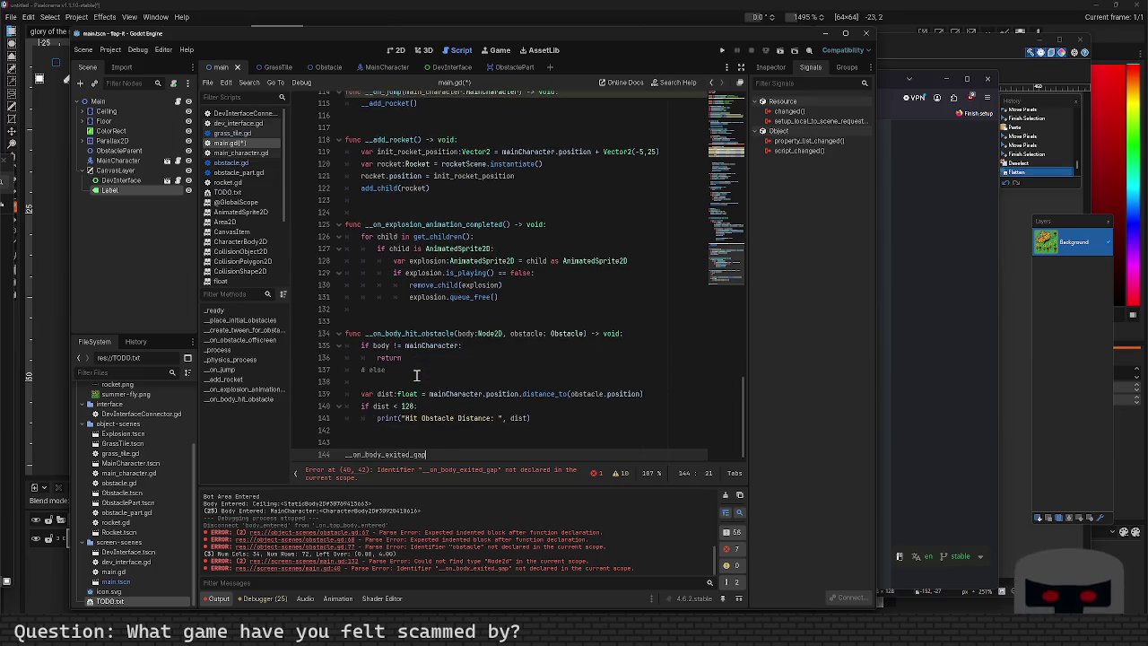
{"action": "key", "text": "Home"}
{"action": "type", "text": "func"}
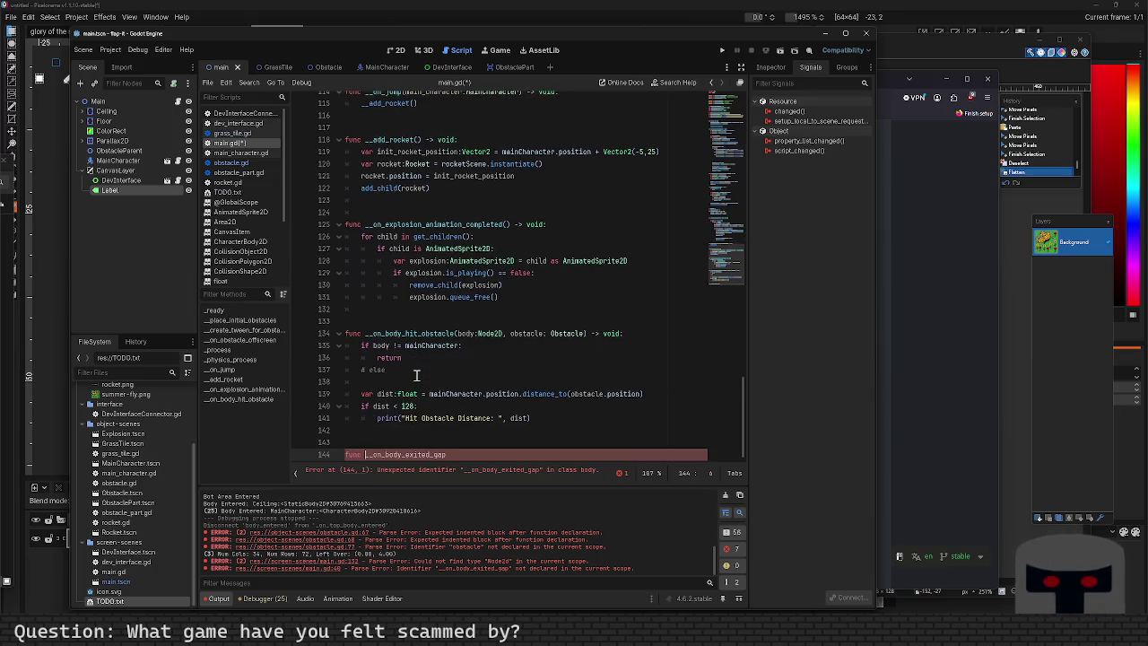
{"action": "key", "text": "End"}
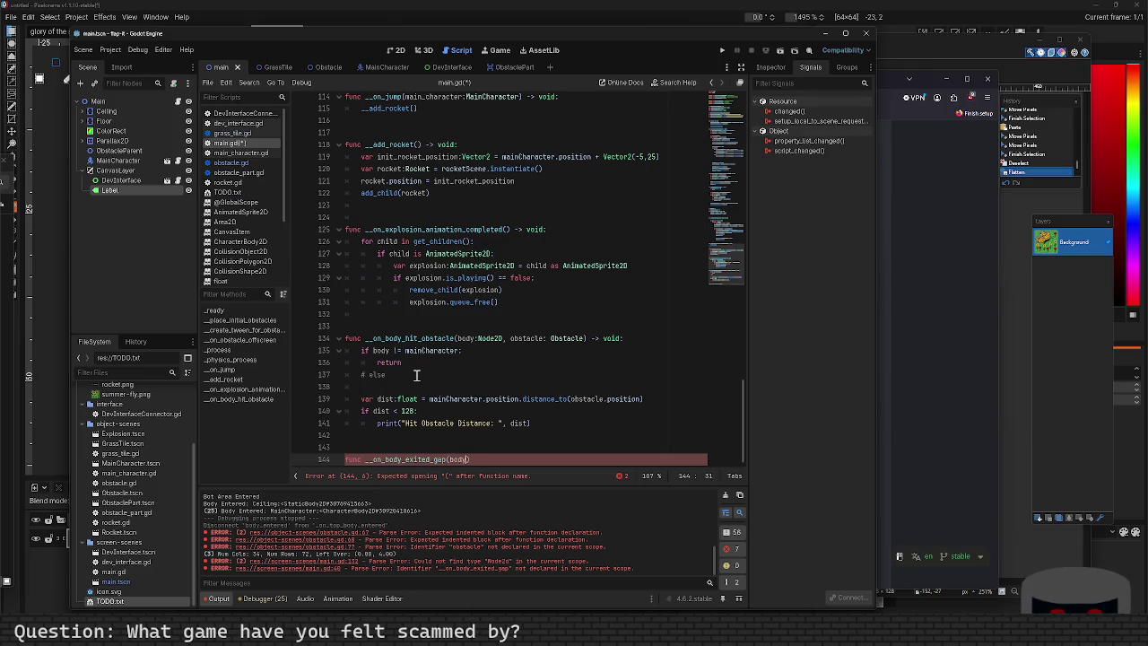
{"action": "type", "text": ":Node2D"}
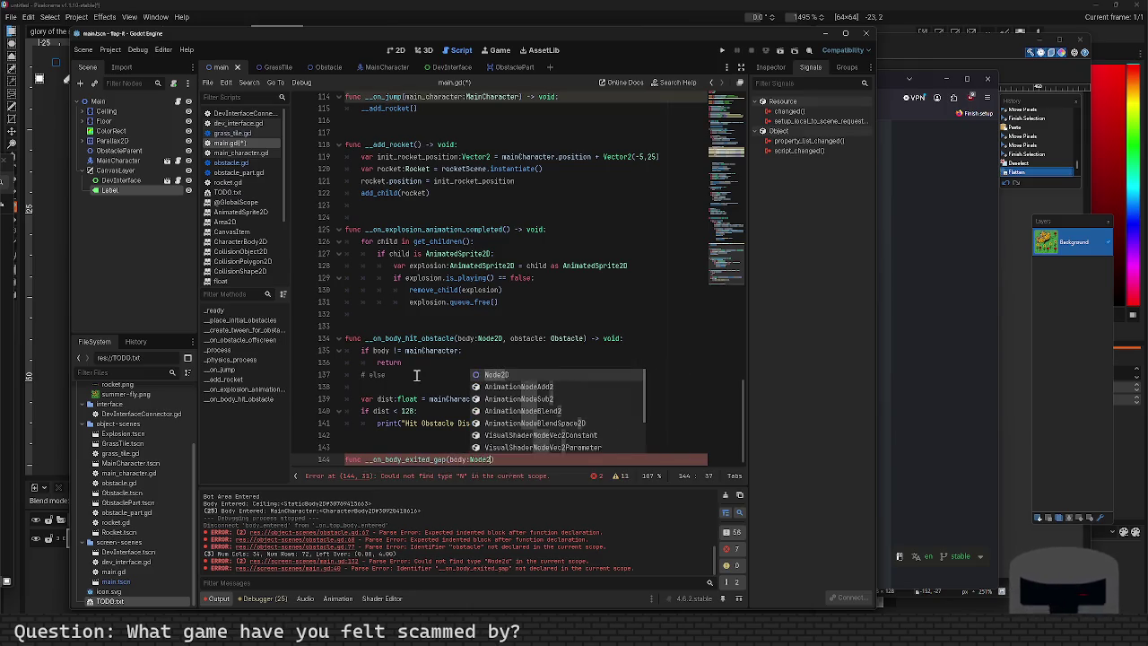
{"action": "type", "text": ", obstacle"}
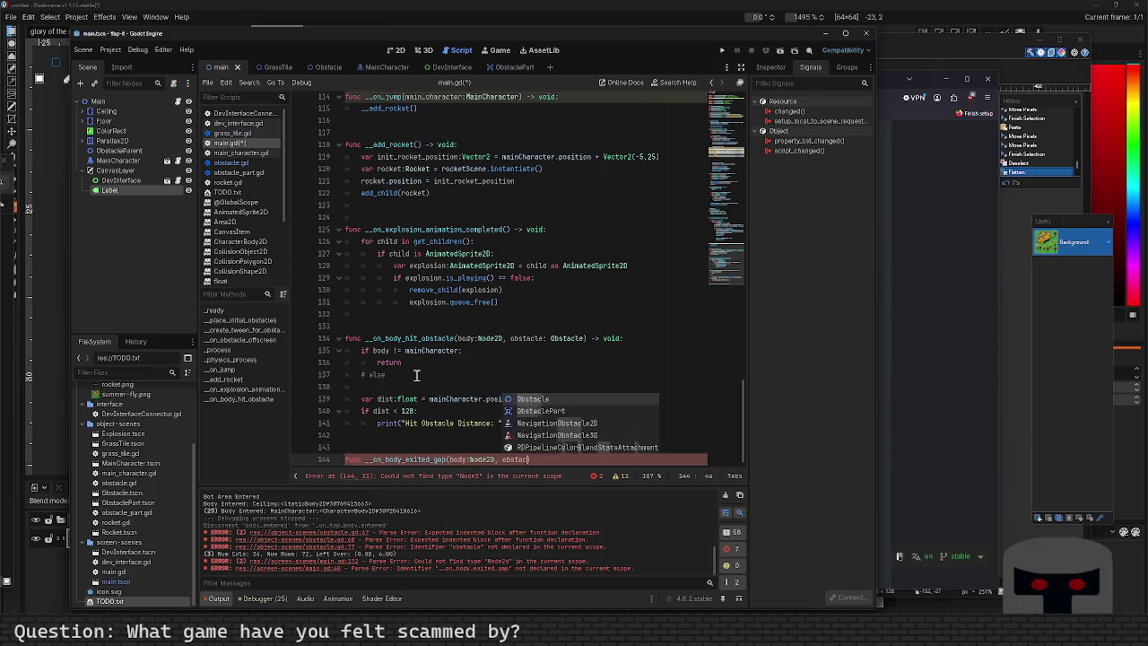
{"action": "type", "text": ":Obstacle"}
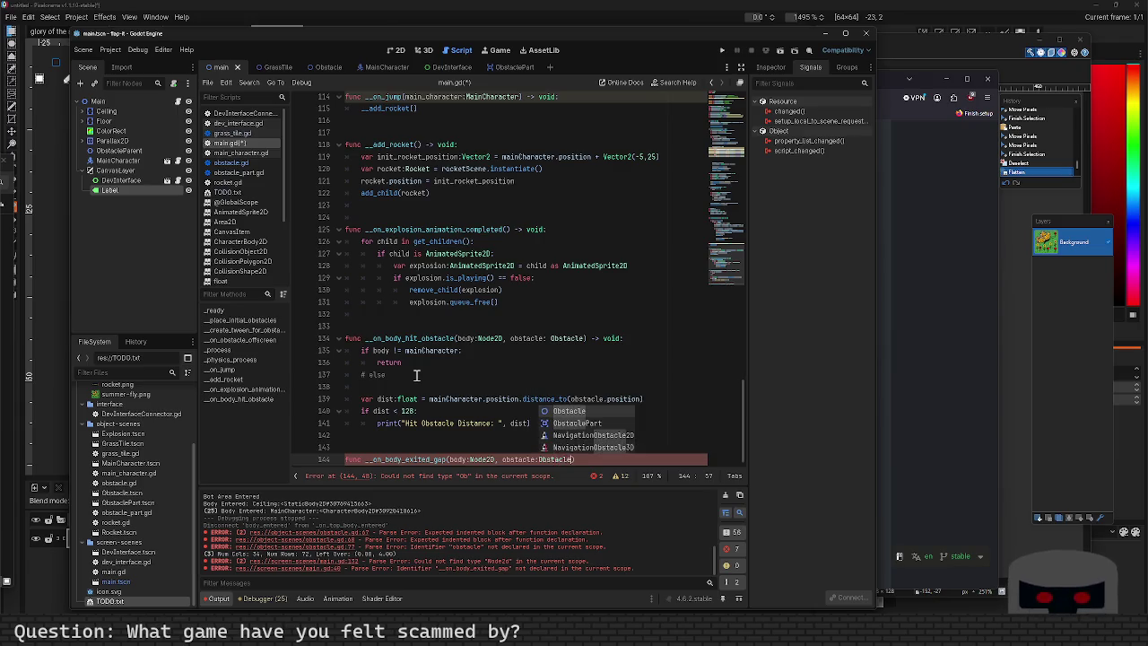
{"action": "key", "text": "Return"}
{"action": "type", "text": ") -> void:"}
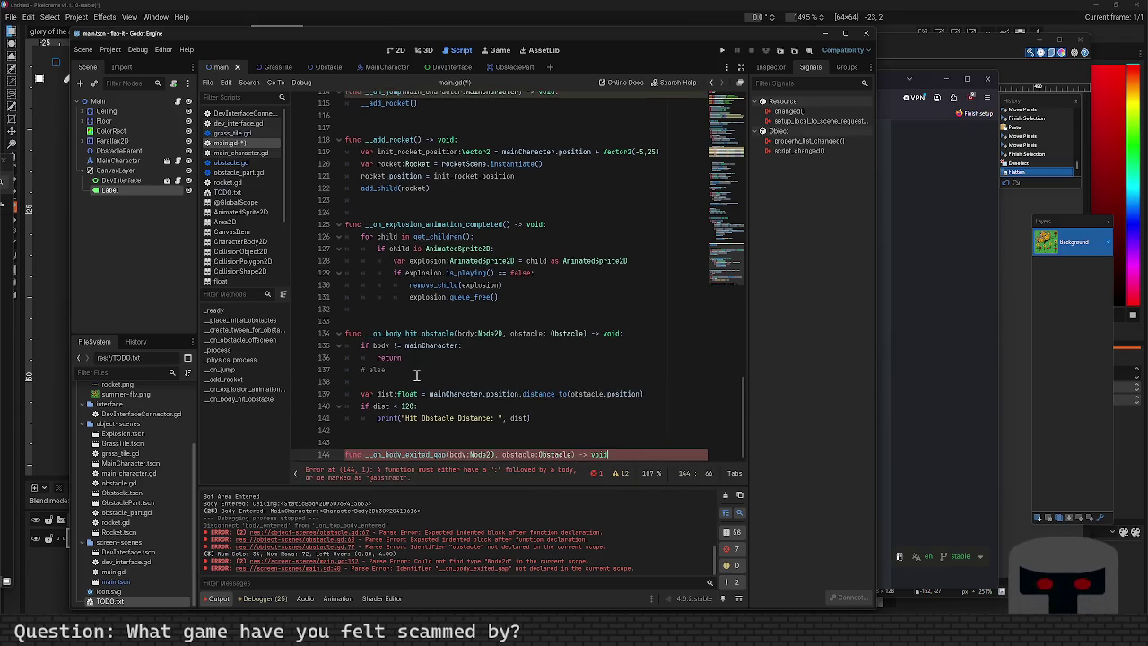
{"action": "key", "text": "Return"}
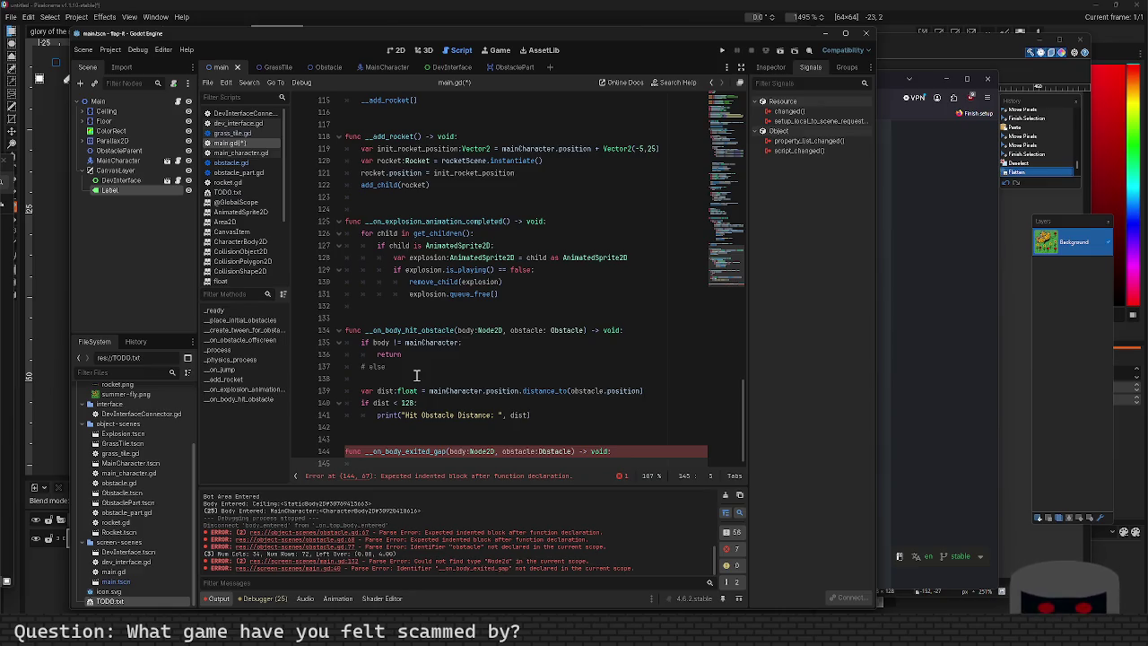
Fill the handler with 'if body != mainCharacter: return', '# else' and 'score += 1'.
{"action": "type", "text": "if body "}
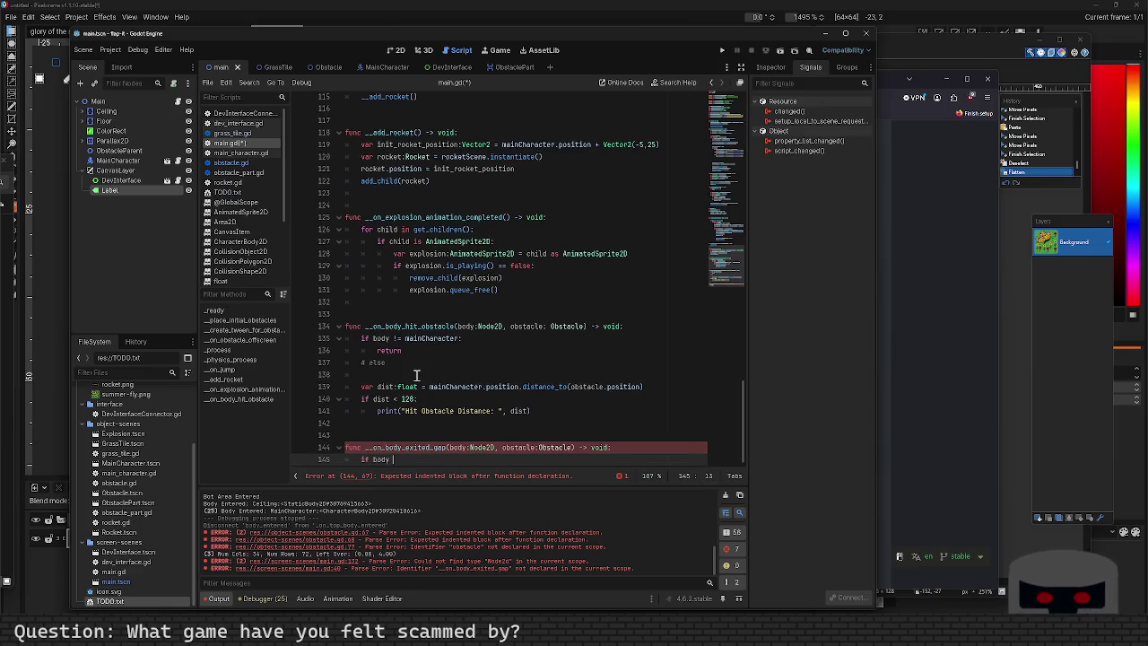
{"action": "type", "text": "!= main"}
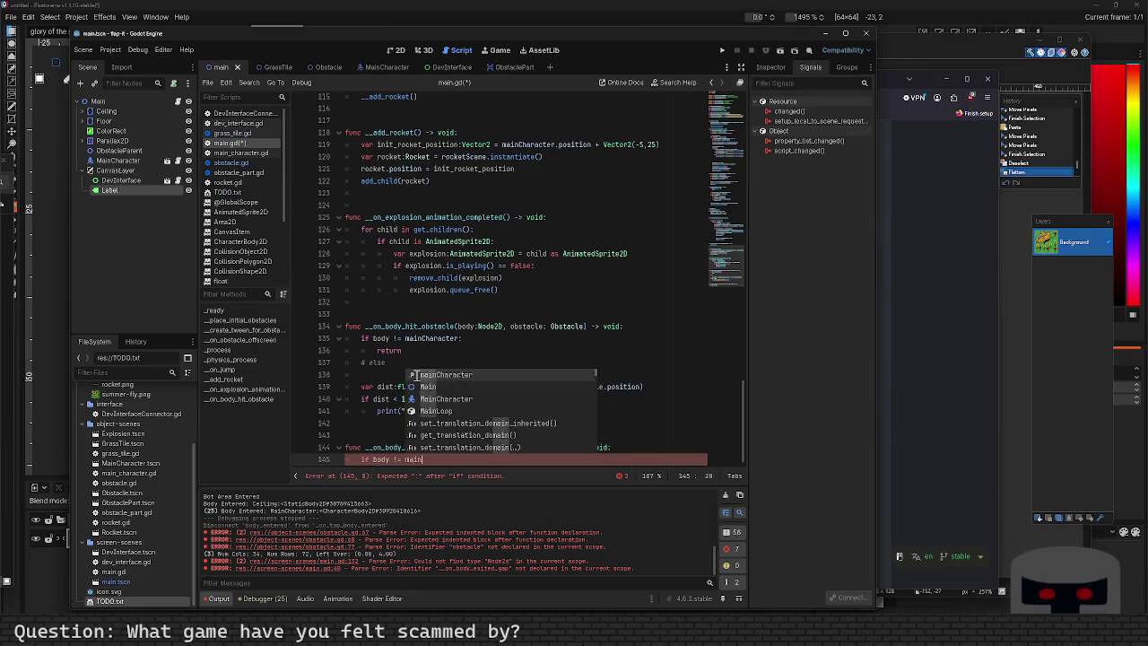
{"action": "type", "text": "Character:"}
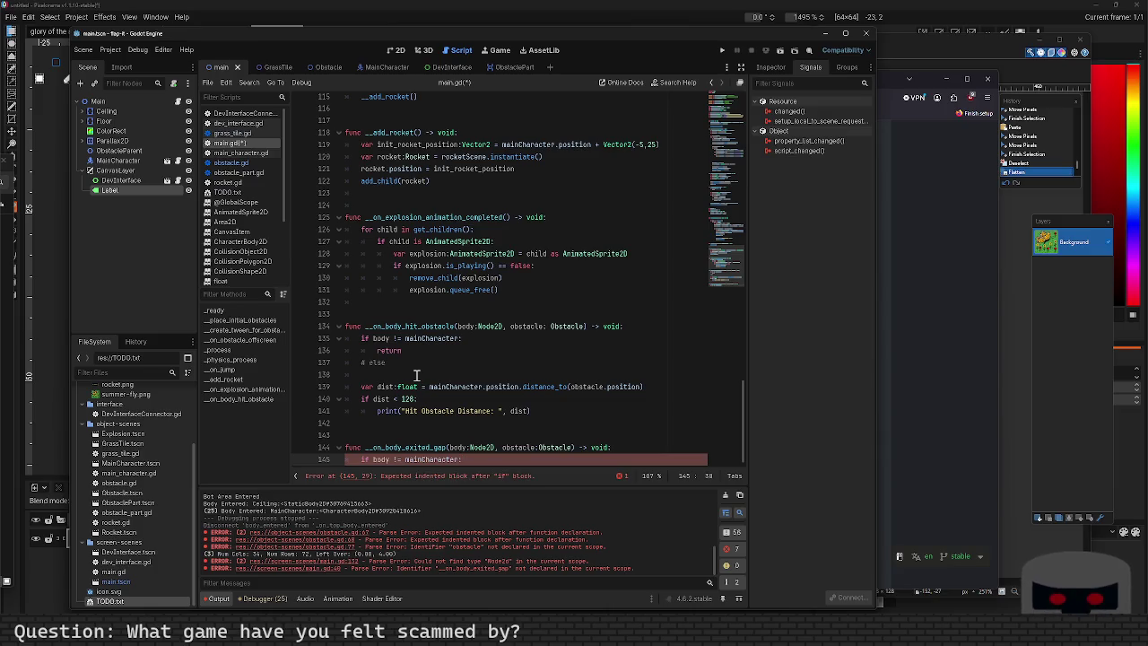
{"action": "key", "text": "Return"}
{"action": "type", "text": "return"}
{"action": "key", "text": "Return"}
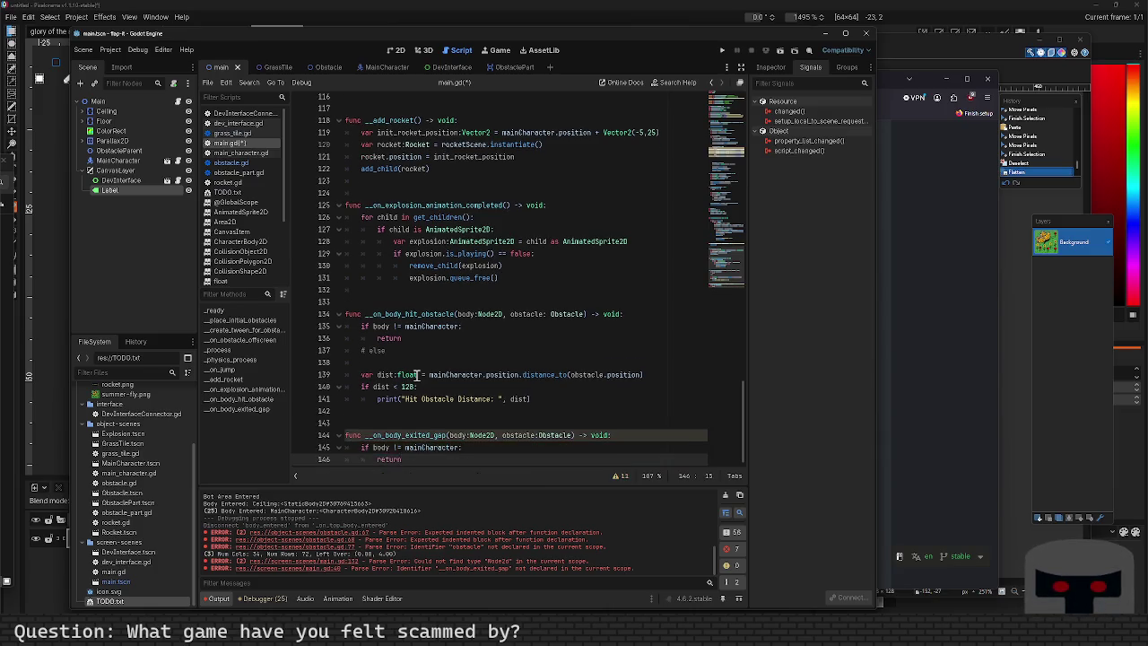
{"action": "type", "text": "# else"}
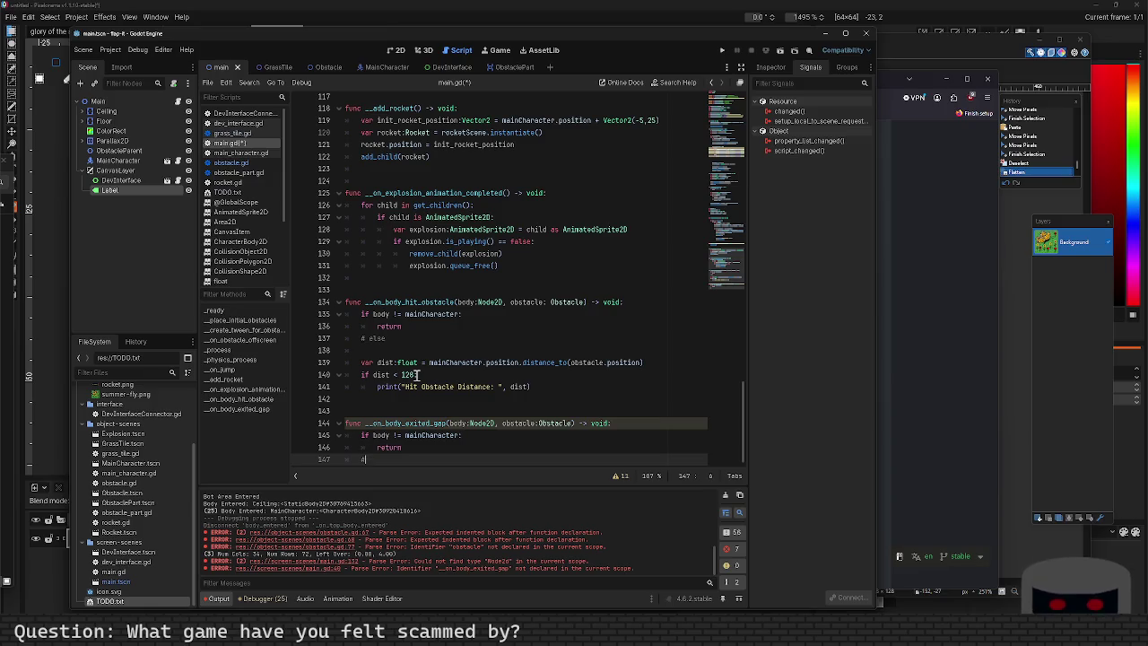
{"action": "key", "text": "Return"}
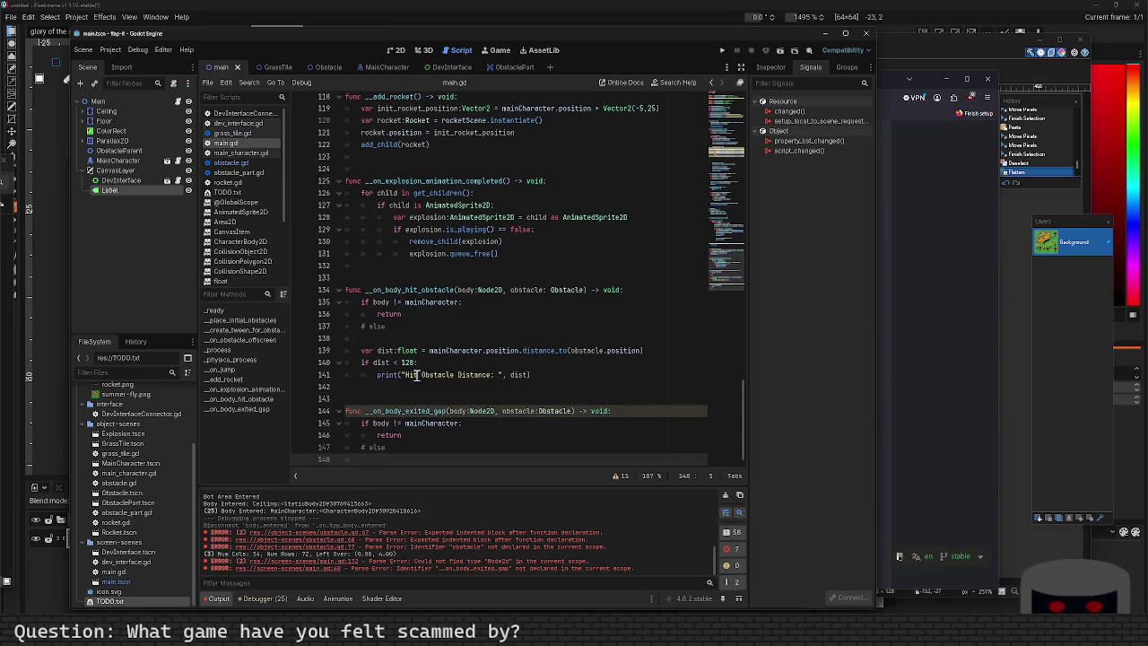
{"action": "type", "text": "score "}
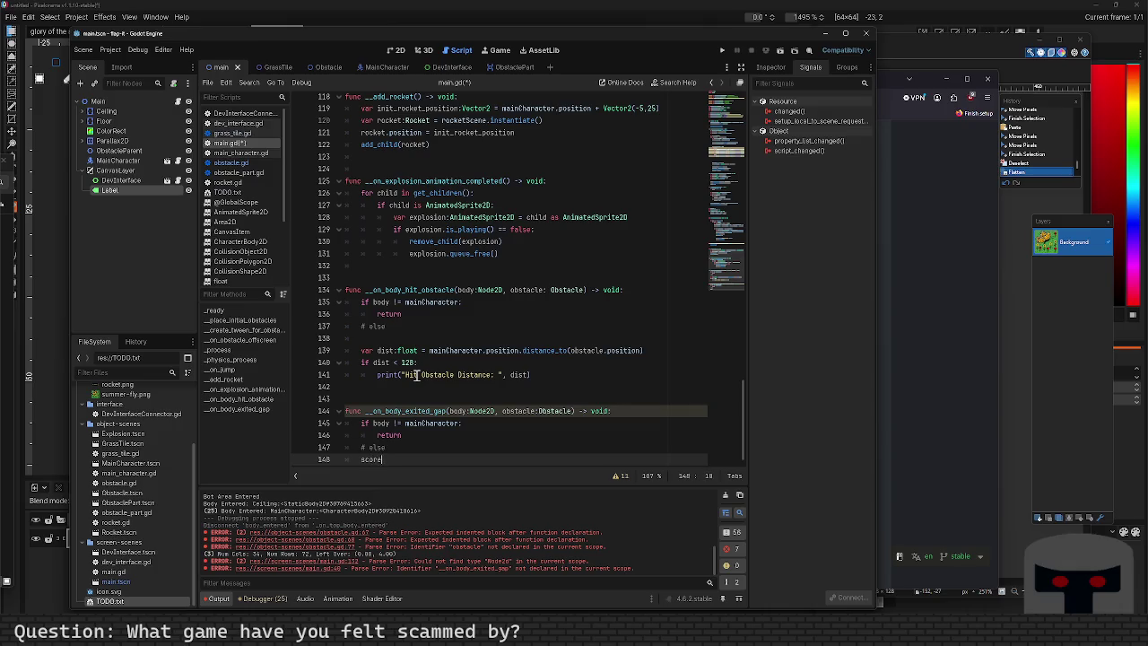
{"action": "type", "text": "+= "}
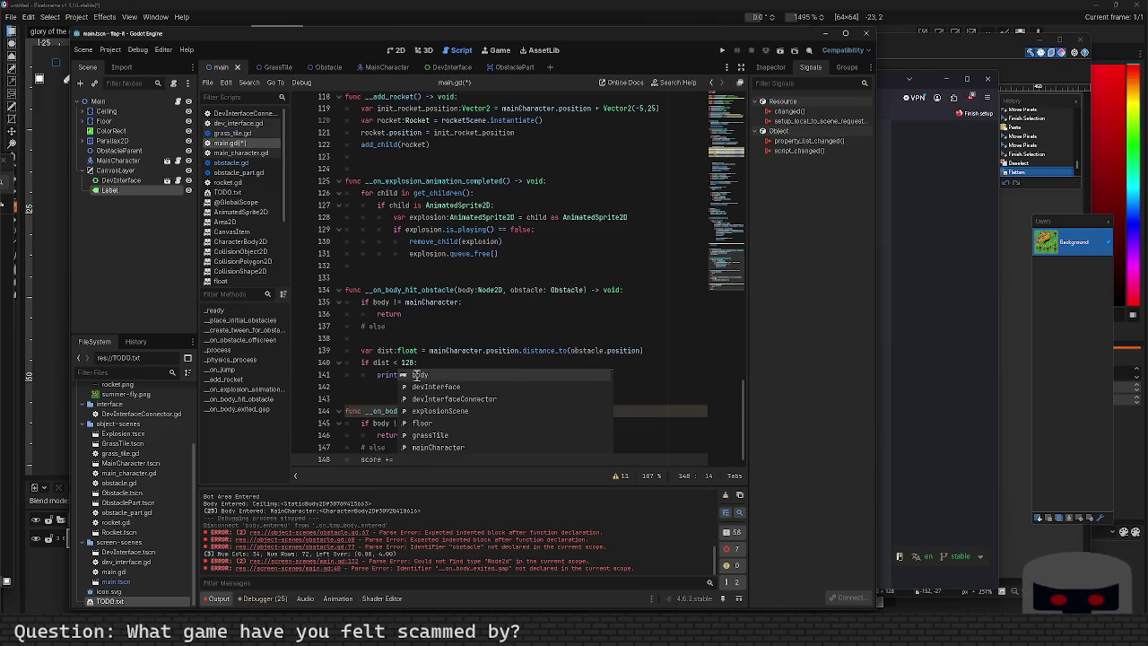
{"action": "type", "text": "1"}
Insert blank lines above the handler and save main.gd.
{"action": "key", "text": "Up"}
{"action": "key", "text": "Up"}
{"action": "key", "text": "Up"}
{"action": "key", "text": "Down"}
{"action": "key", "text": "Down"}
{"action": "key", "text": "Down"}
{"action": "key", "text": "Up"}
{"action": "key", "text": "Up"}
{"action": "key", "text": "Up"}
{"action": "key", "text": "Down"}
{"action": "key", "text": "Return"}
{"action": "key", "text": "Up"}
{"action": "key", "text": "Tab"}
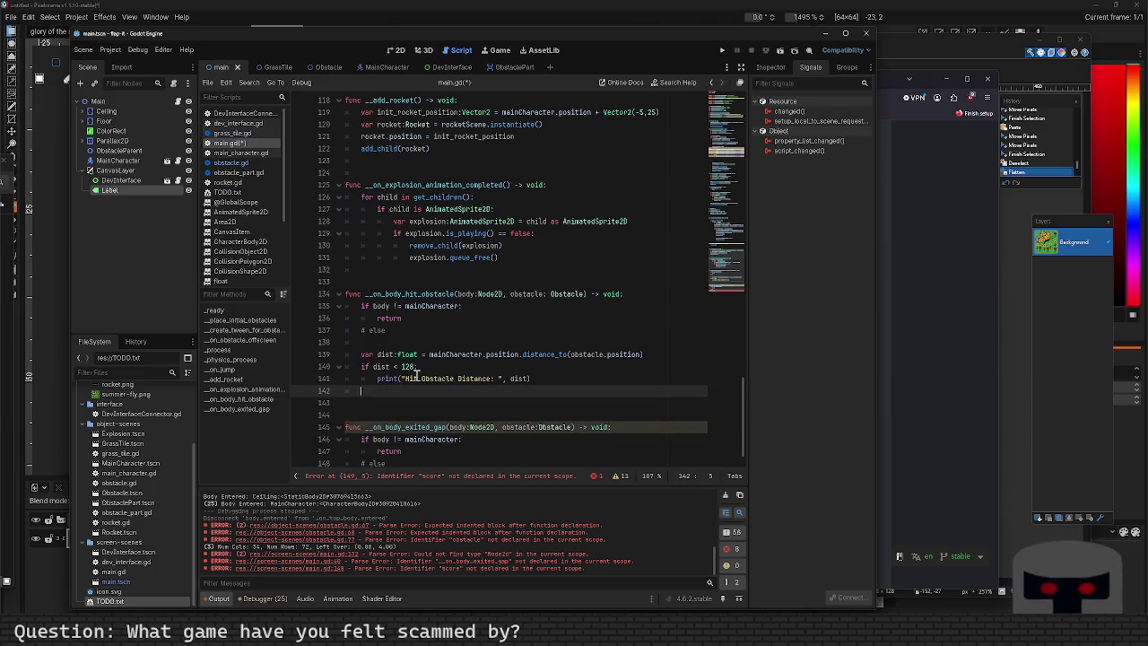
{"action": "key", "text": "Return"}
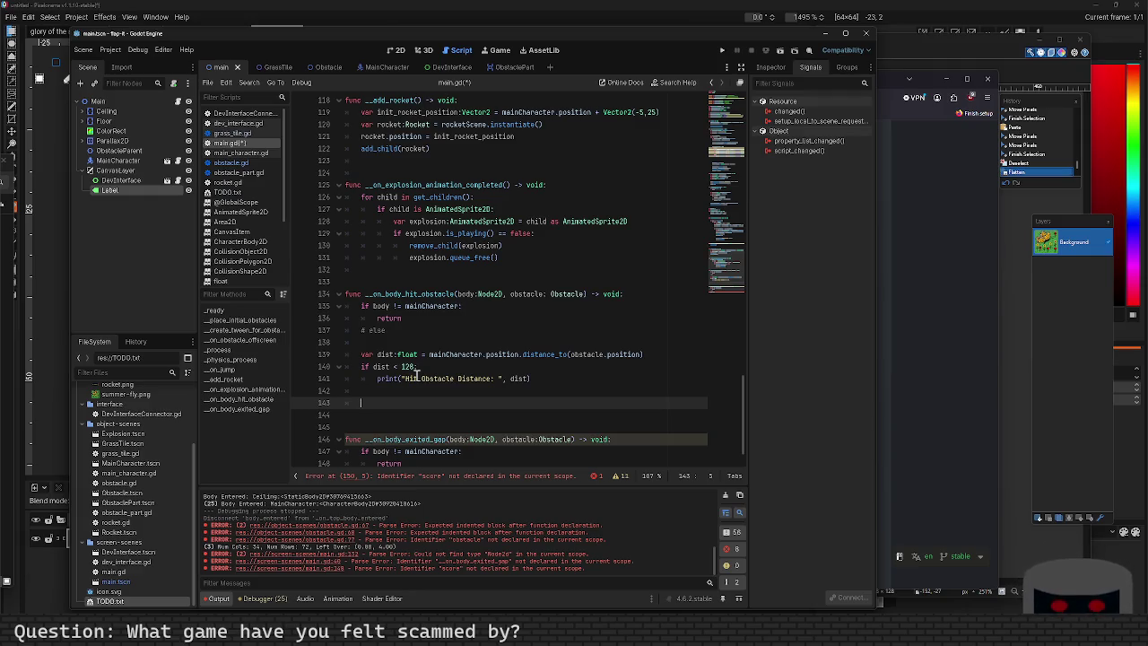
{"action": "key", "text": "Down"}
{"action": "key", "text": "Down"}
{"action": "key", "text": "Down"}
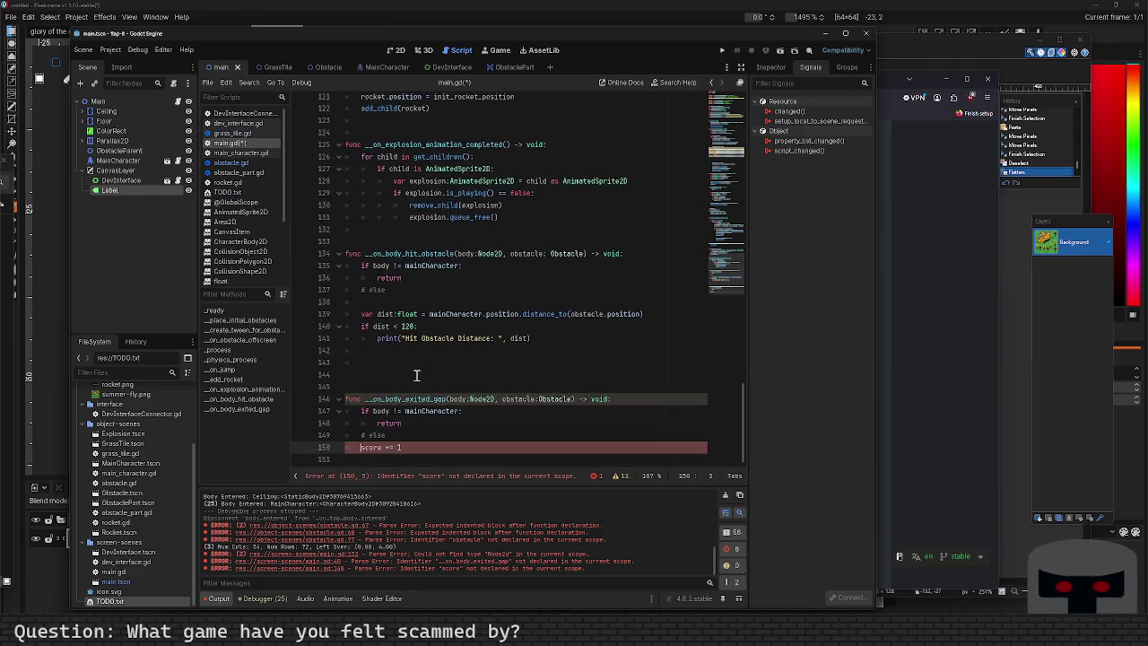
{"action": "key", "text": "ctrl+s"}
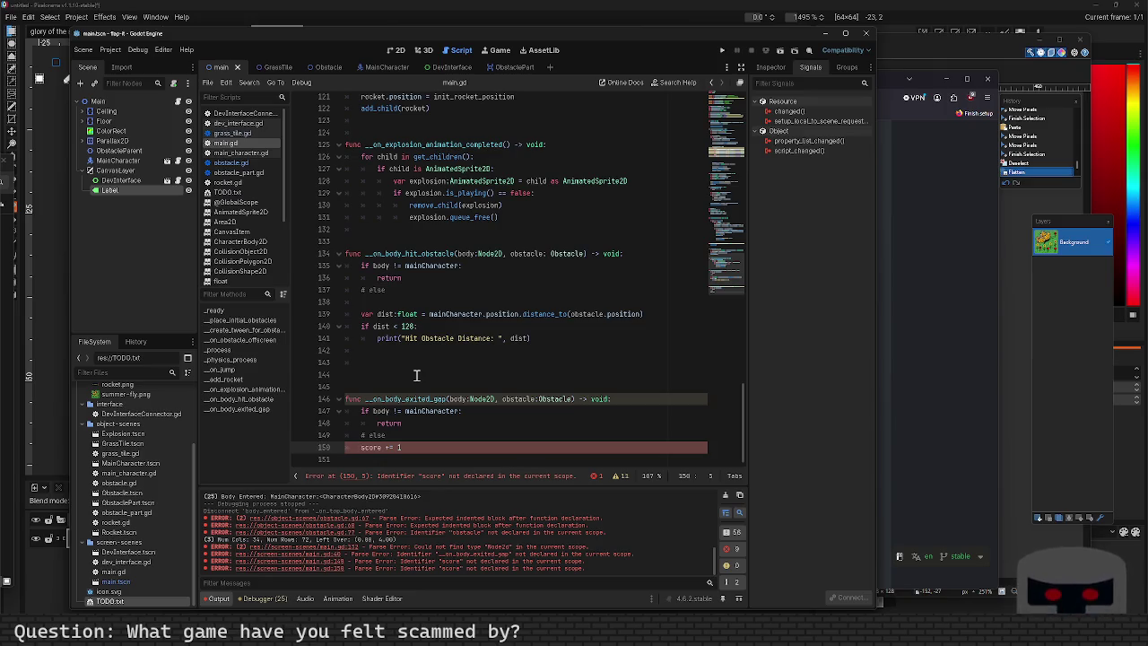
{"action": "left_click", "coordinate": [415, 374]}
Declare var score:int = 0 with a getter that returns score.
{"action": "type", "text": "var score:int"}
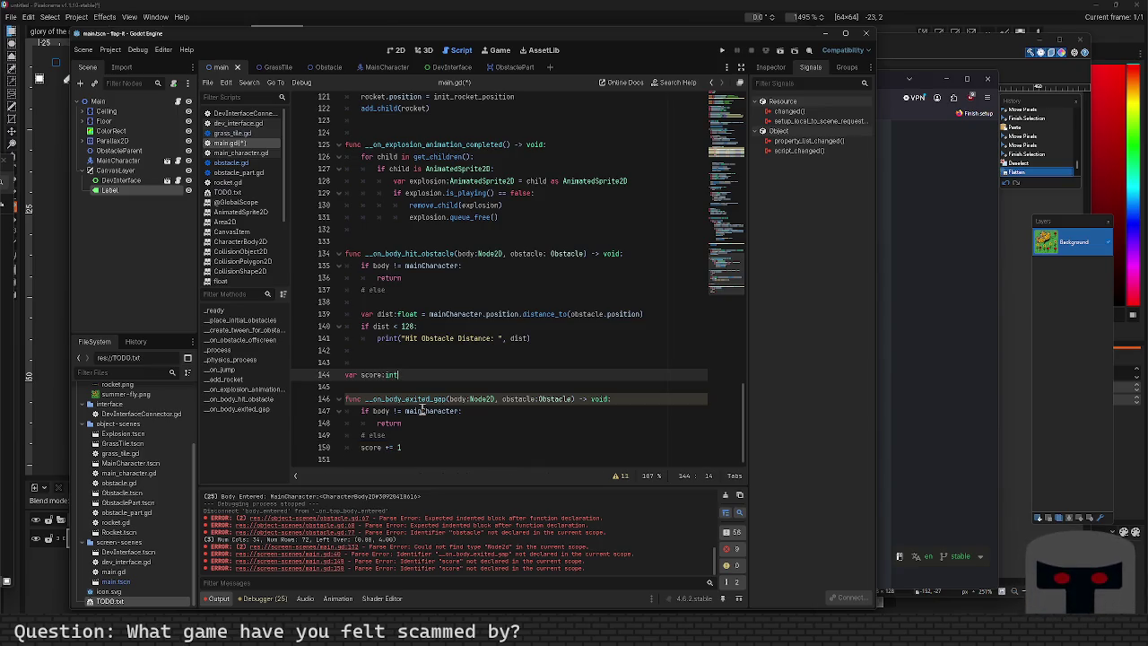
{"action": "type", "text": " = 0;"}
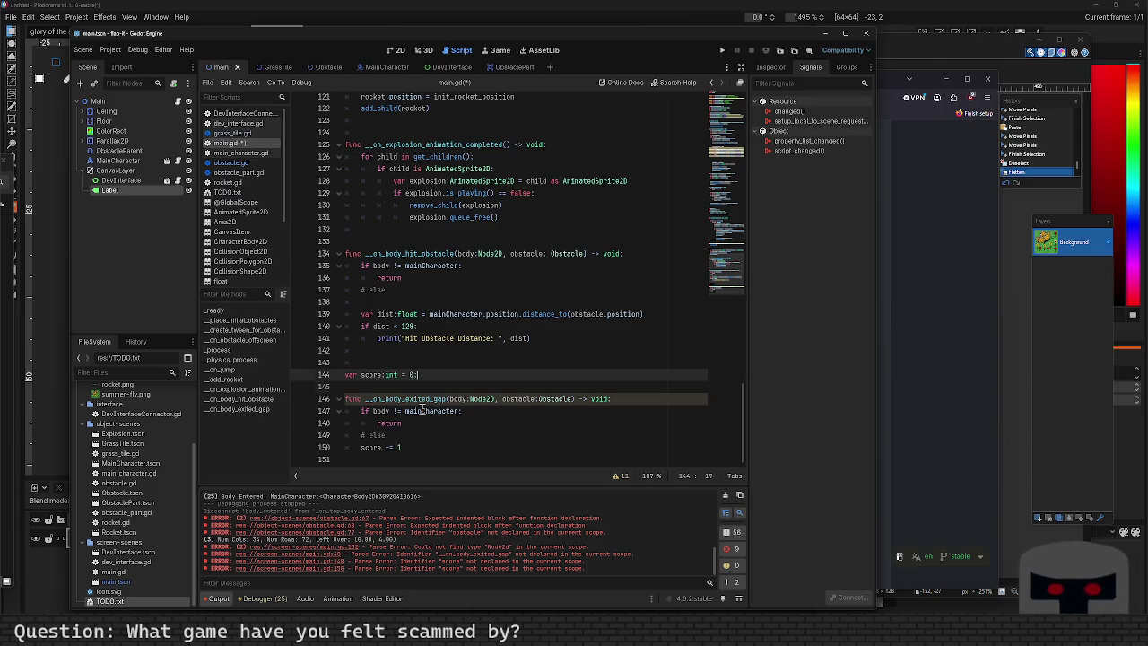
{"action": "key", "text": "Return"}
{"action": "key", "text": "Tab"}
{"action": "type", "text": "get"}
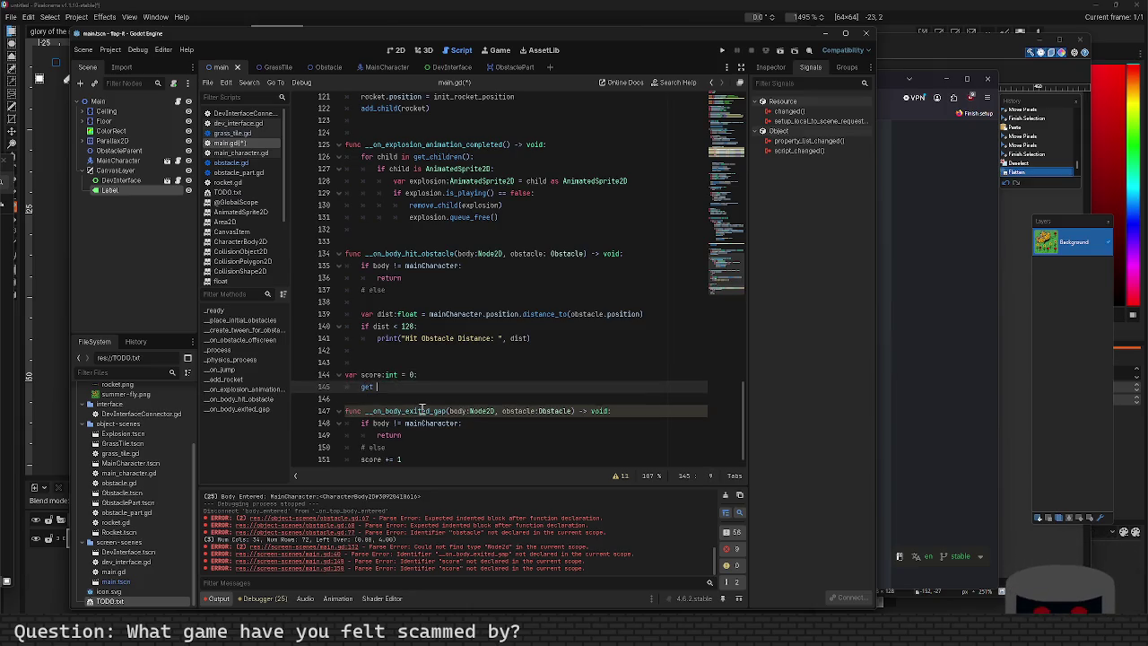
{"action": "type", "text": ":"}
{"action": "key", "text": "Return"}
{"action": "type", "text": "return score"}
Select the Label node and write set(val) that assigns val to score only when it differs.
{"action": "key", "text": "Return"}
{"action": "type", "text": "et:"}
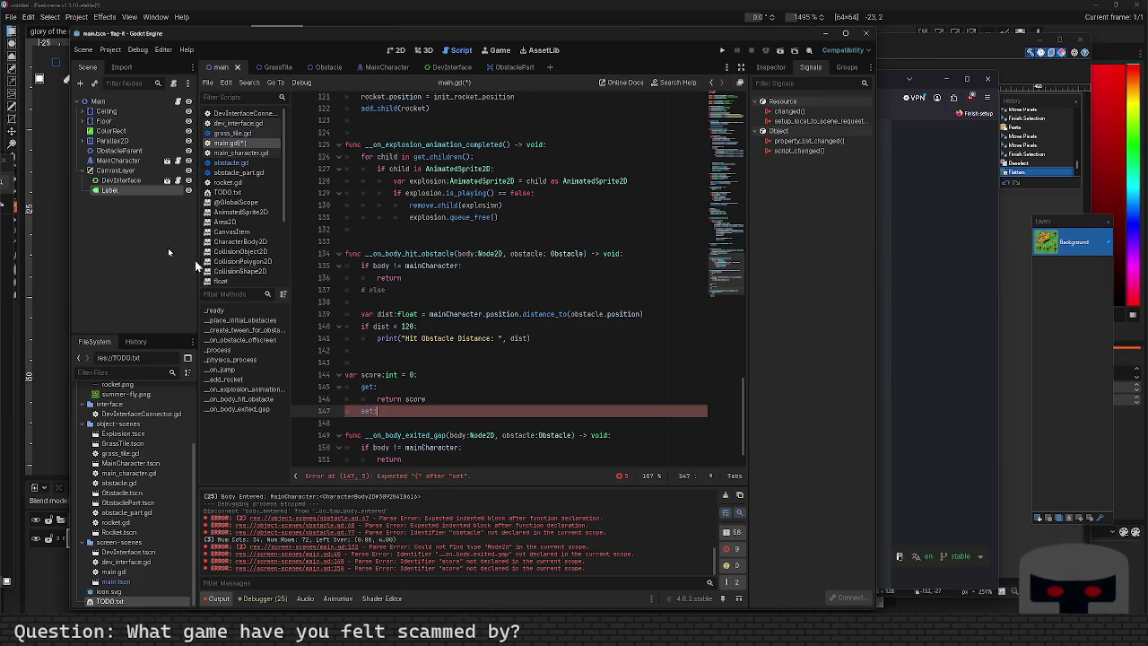
{"action": "left_click", "coordinate": [110, 192]}
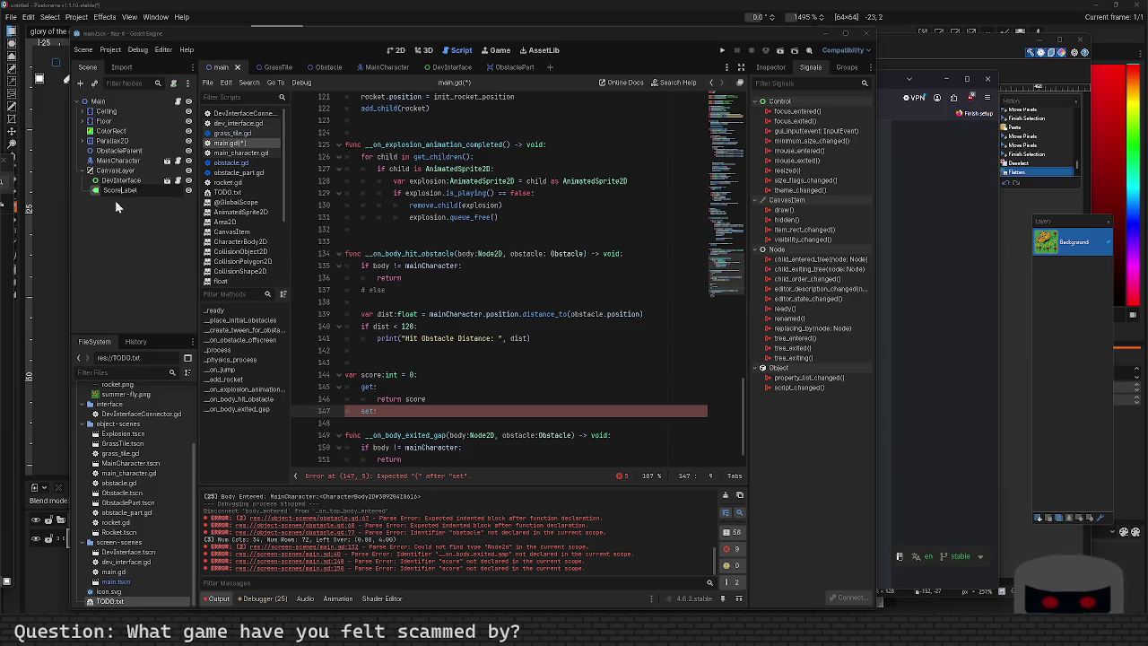
{"action": "scroll", "coordinate": [456, 434], "scroll_direction": "down", "scroll_amount": 1}
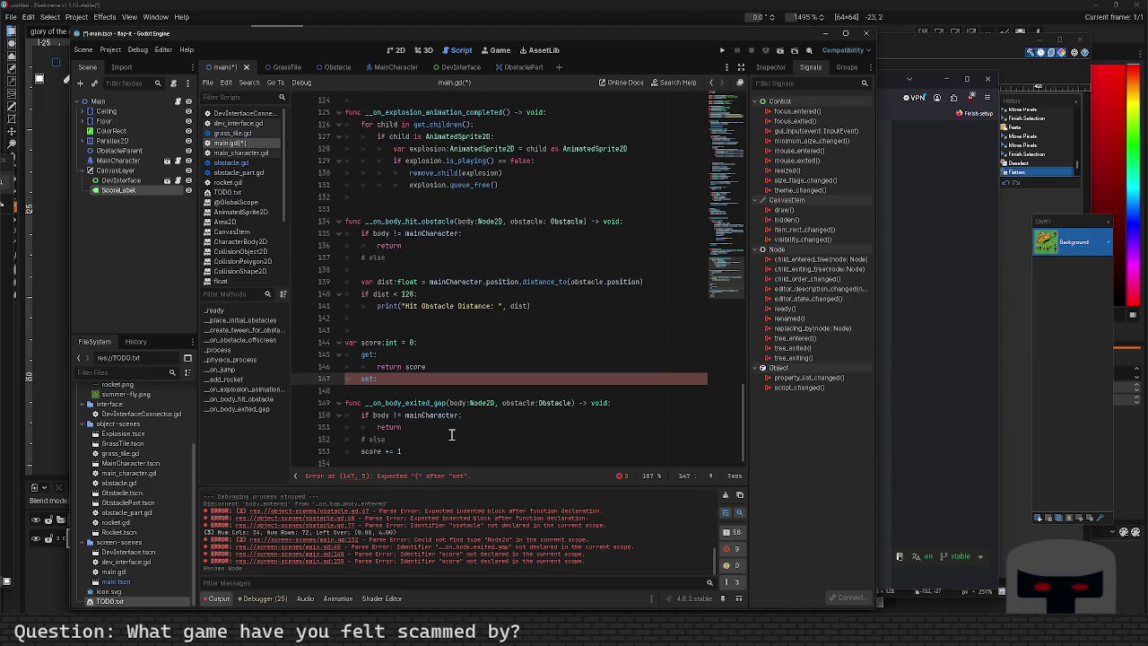
{"action": "key", "text": "Return"}
{"action": "left_click", "coordinate": [439, 382]}
{"action": "type", "text": "(val"}
{"action": "key", "text": "End"}
{"action": "key", "text": "Return"}
{"action": "type", "text": "if "}
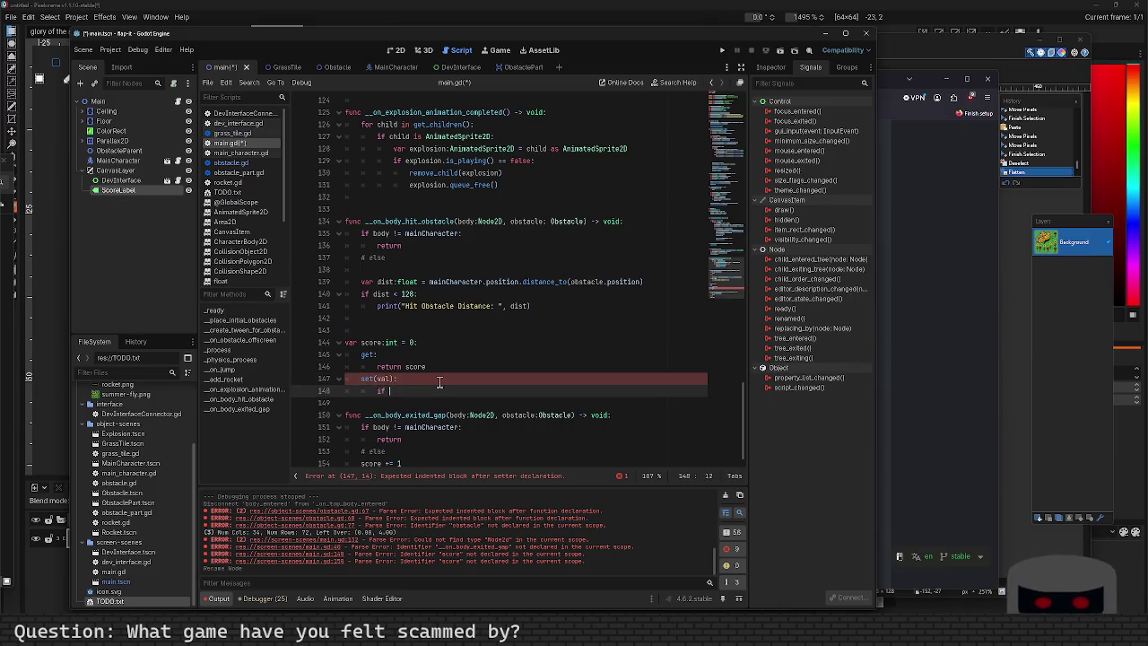
{"action": "type", "text": "val != score:"}
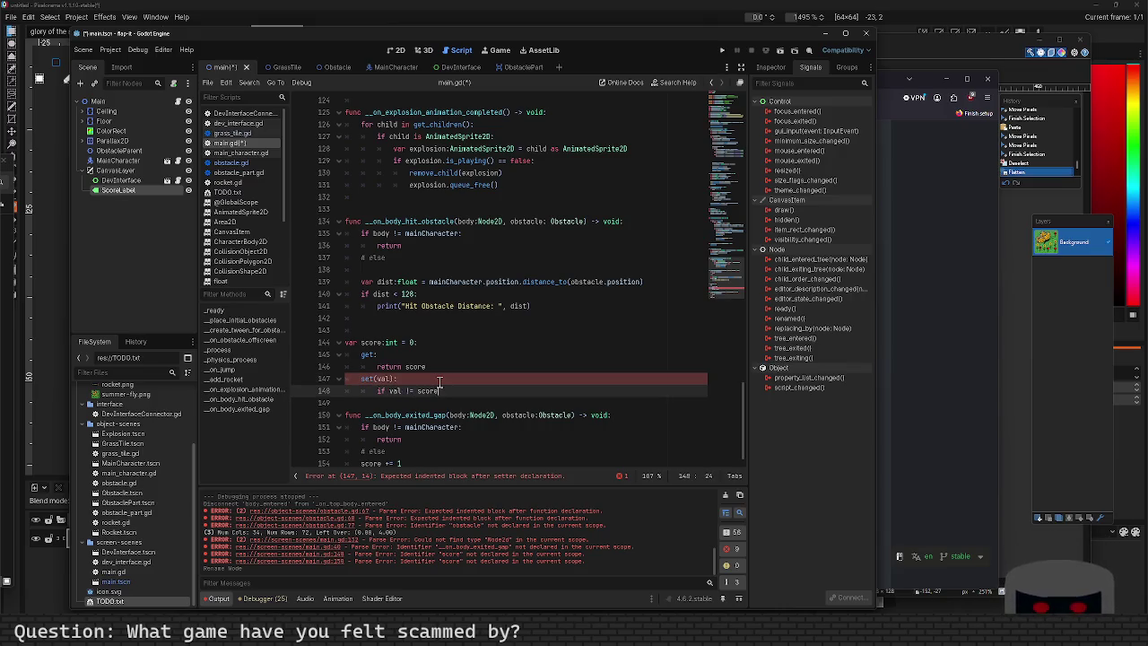
{"action": "key", "text": "Return"}
{"action": "type", "text": "score = v"}
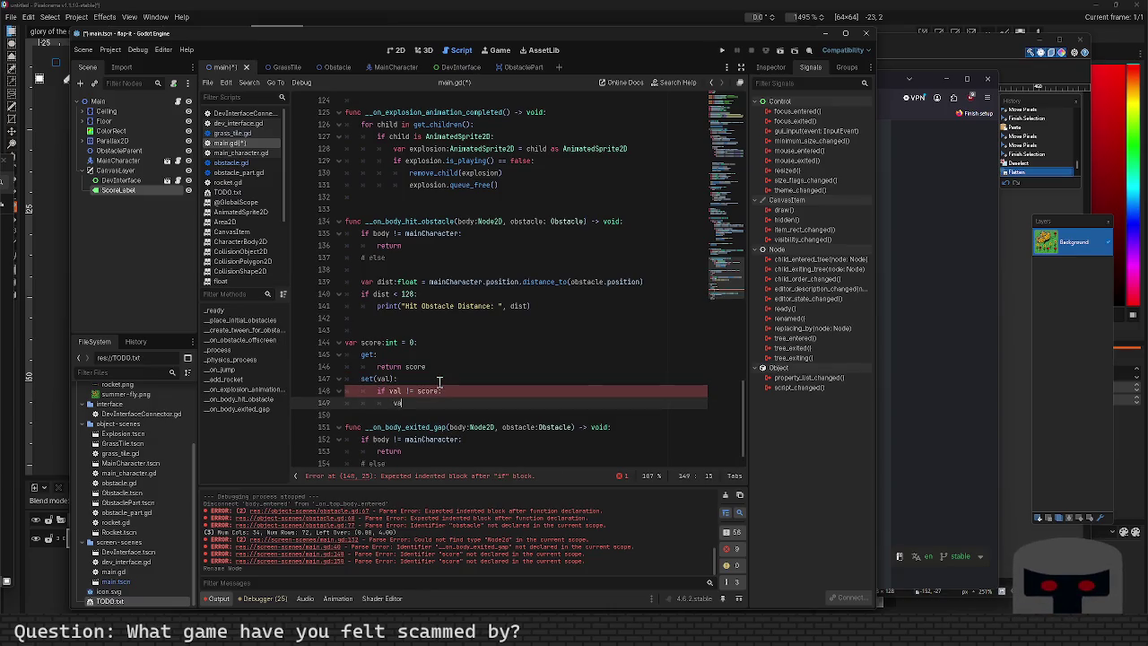
{"action": "type", "text": "al"}
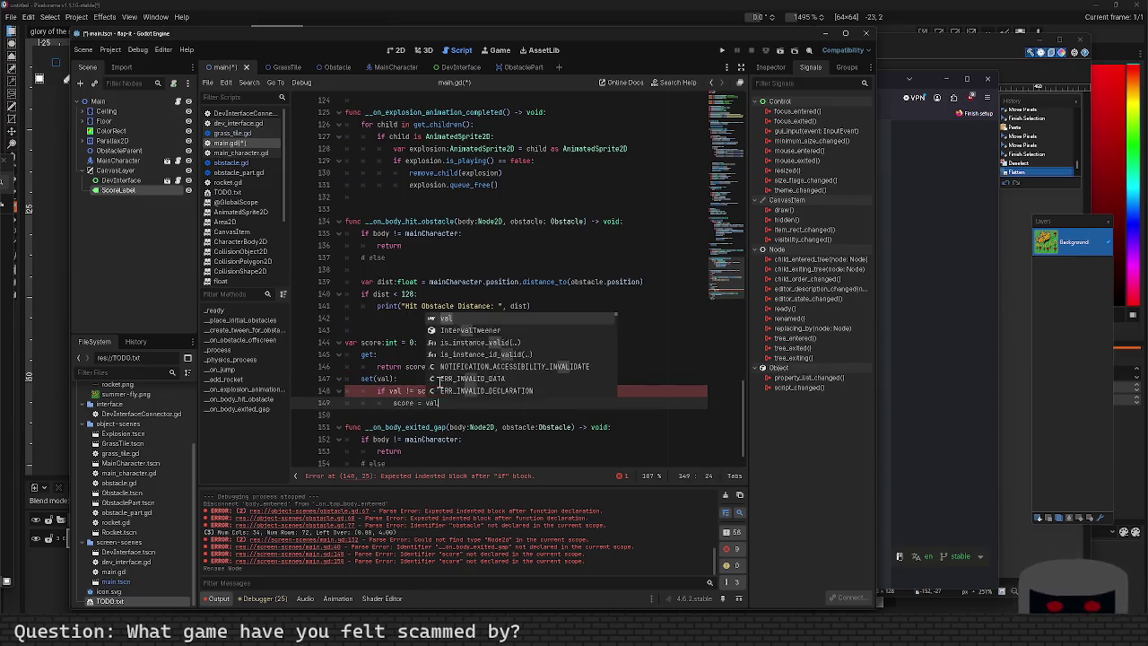
{"action": "key", "text": "Return"}
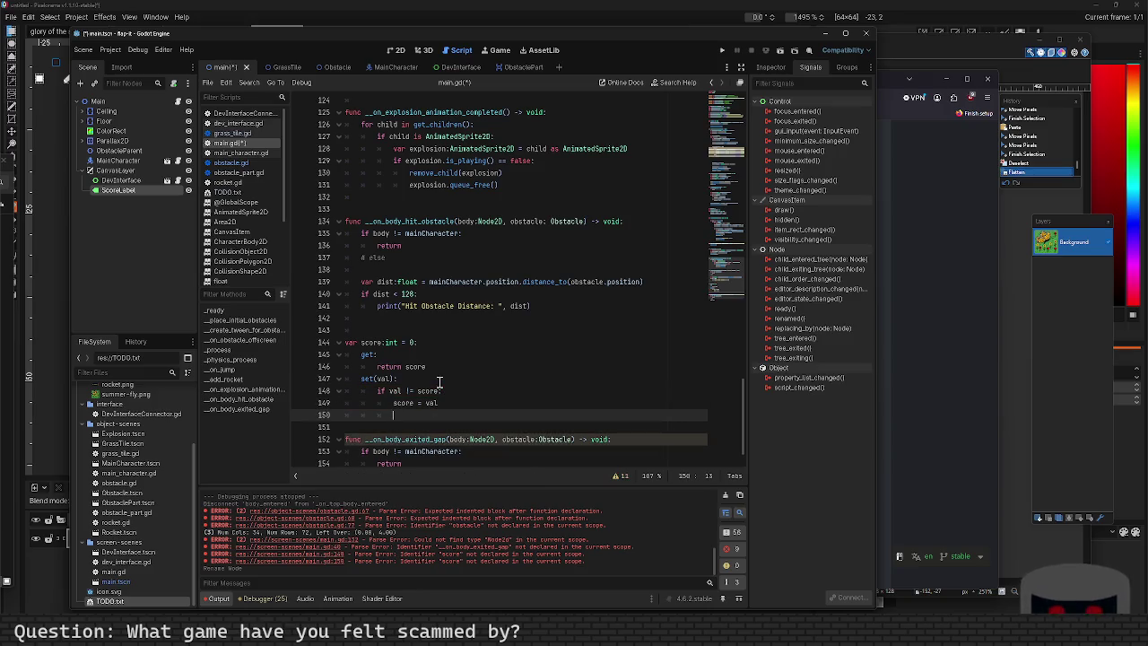
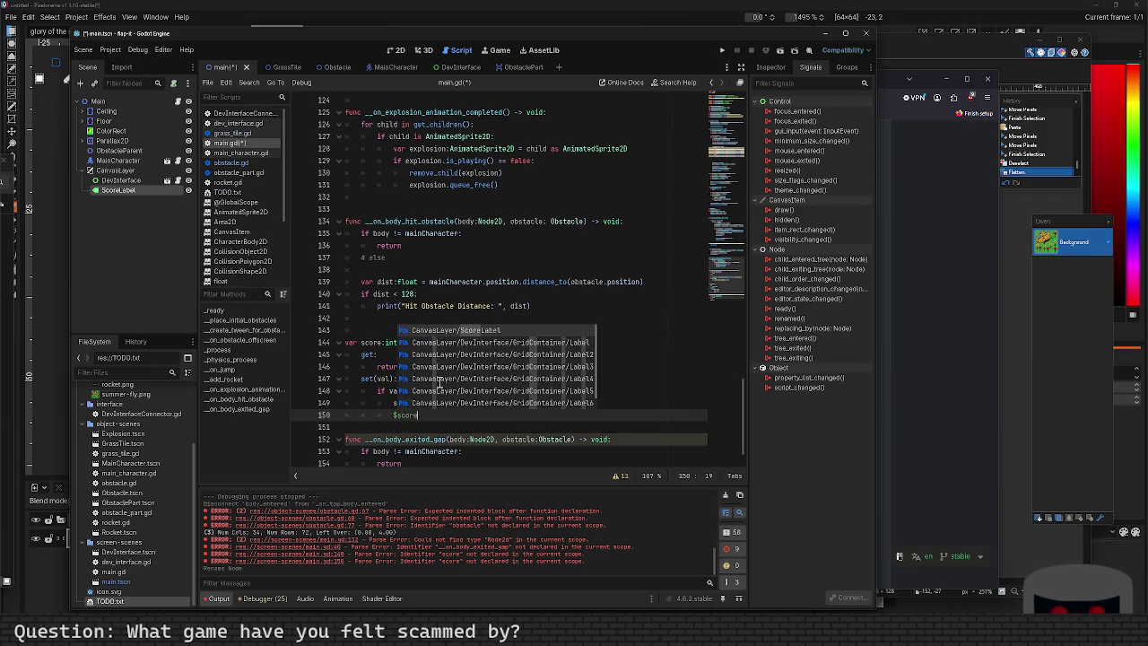
In the score setter, set $CanvasLayer/ScoreLabel.text to "Score: %d" % [score] and save main.gd.
{"action": "key", "text": "Return"}
{"action": "type", "text": "te"}
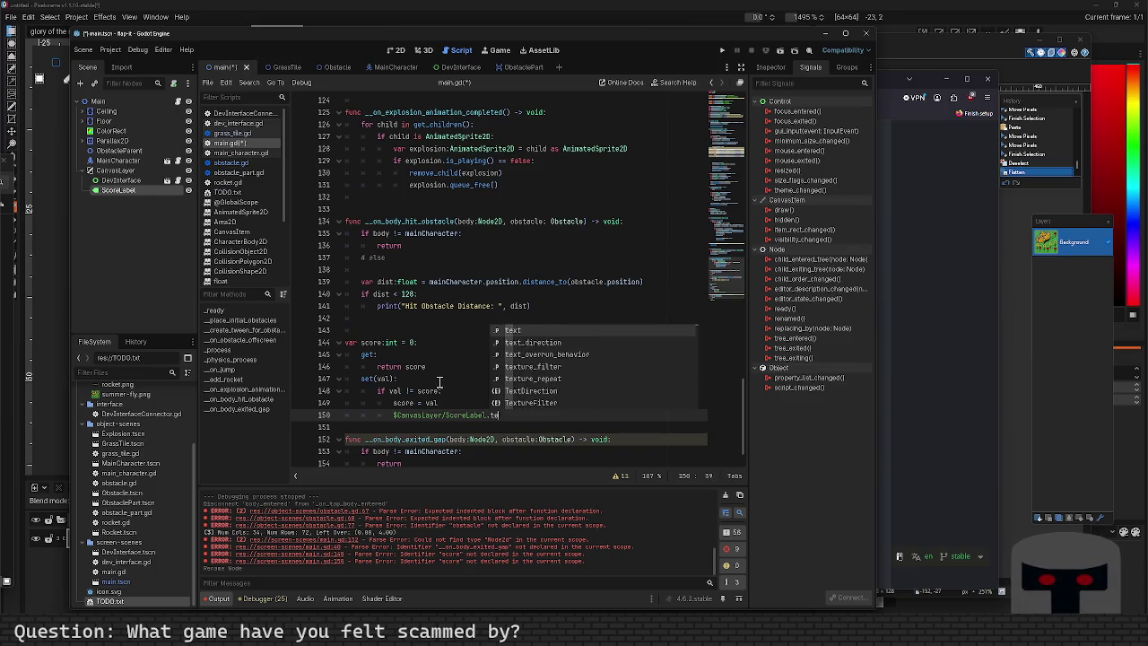
{"action": "type", "text": "xt = \"Score "}
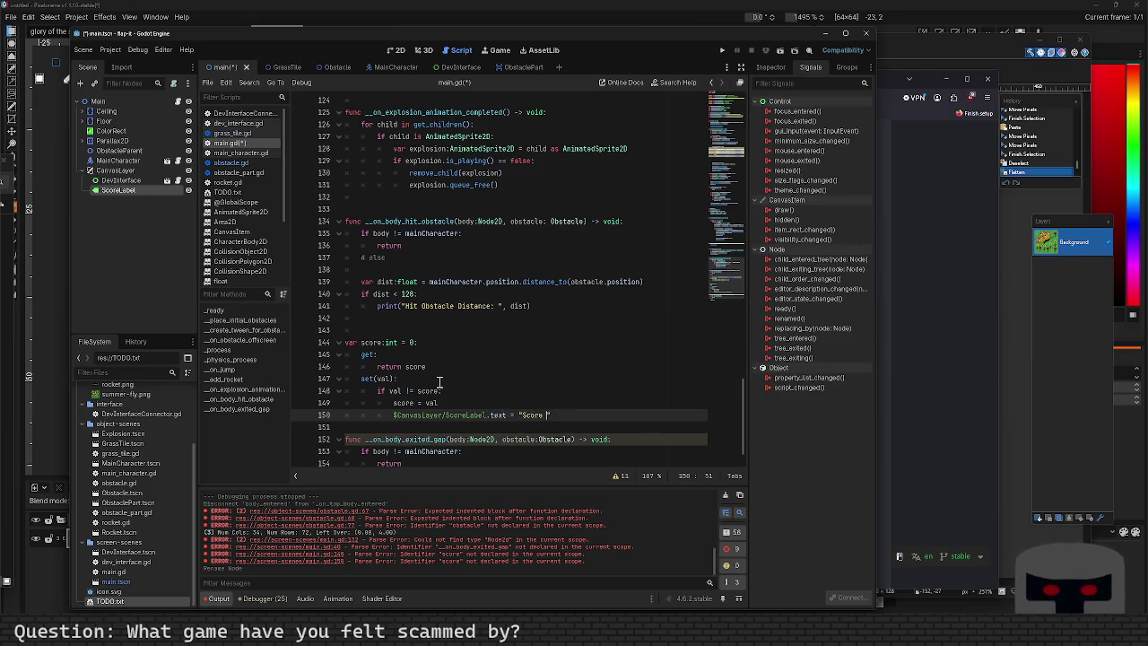
{"action": "type", "text": "%d"}
{"action": "key", "text": "Left"}
{"action": "key", "text": "Left"}
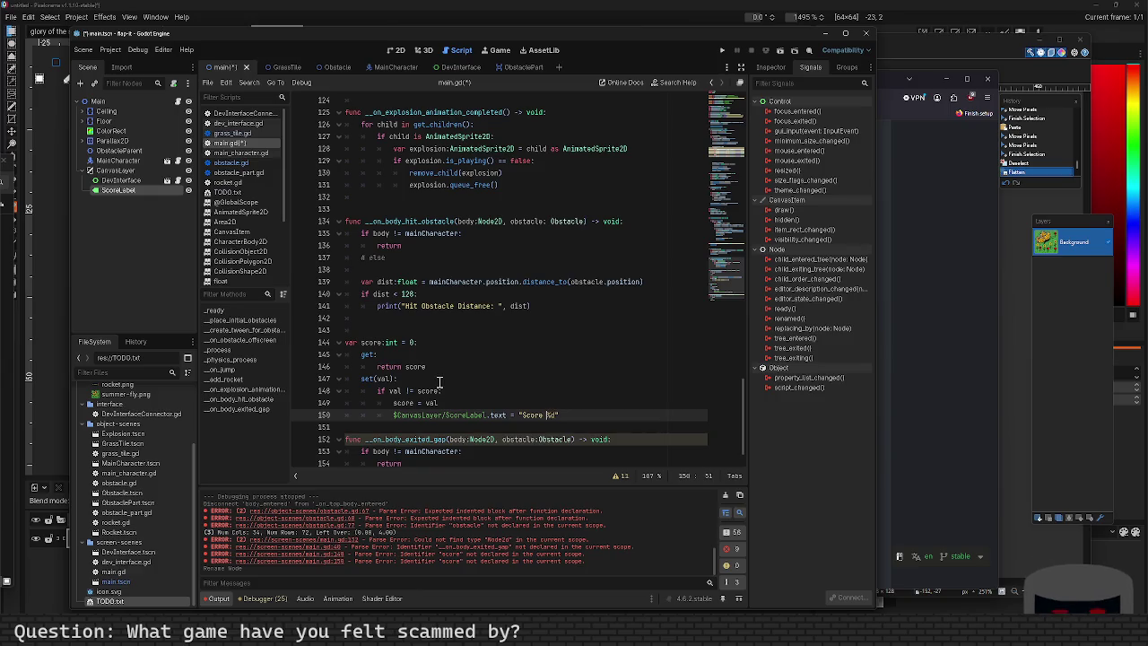
{"action": "type", "text": ":"}
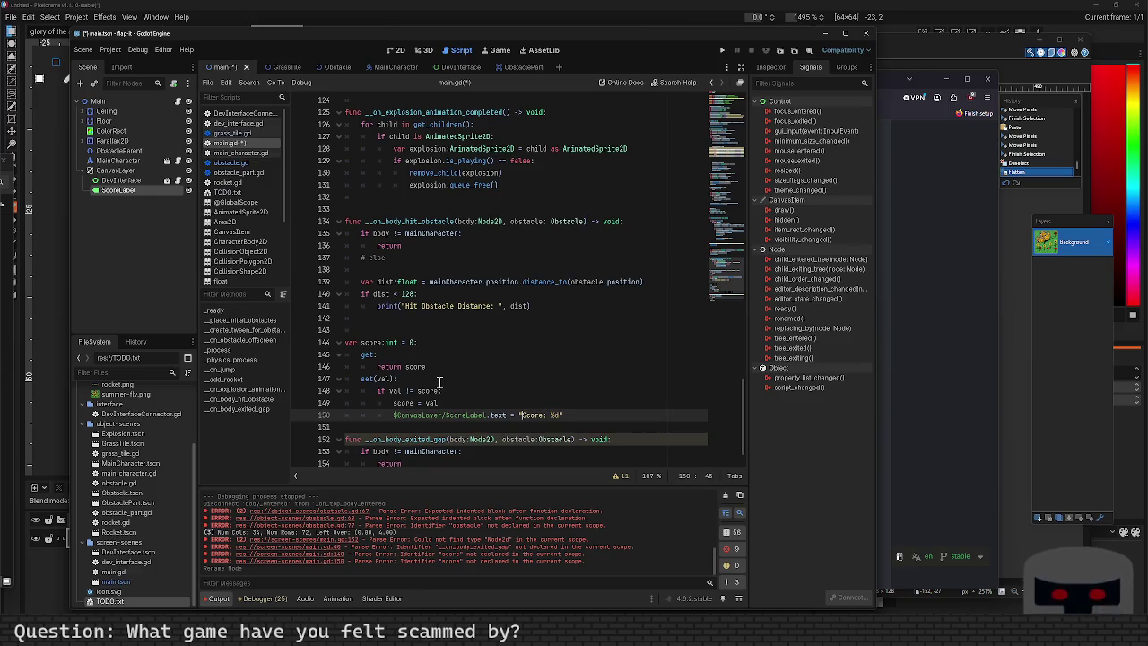
{"action": "type", "text": " %d\" % "}
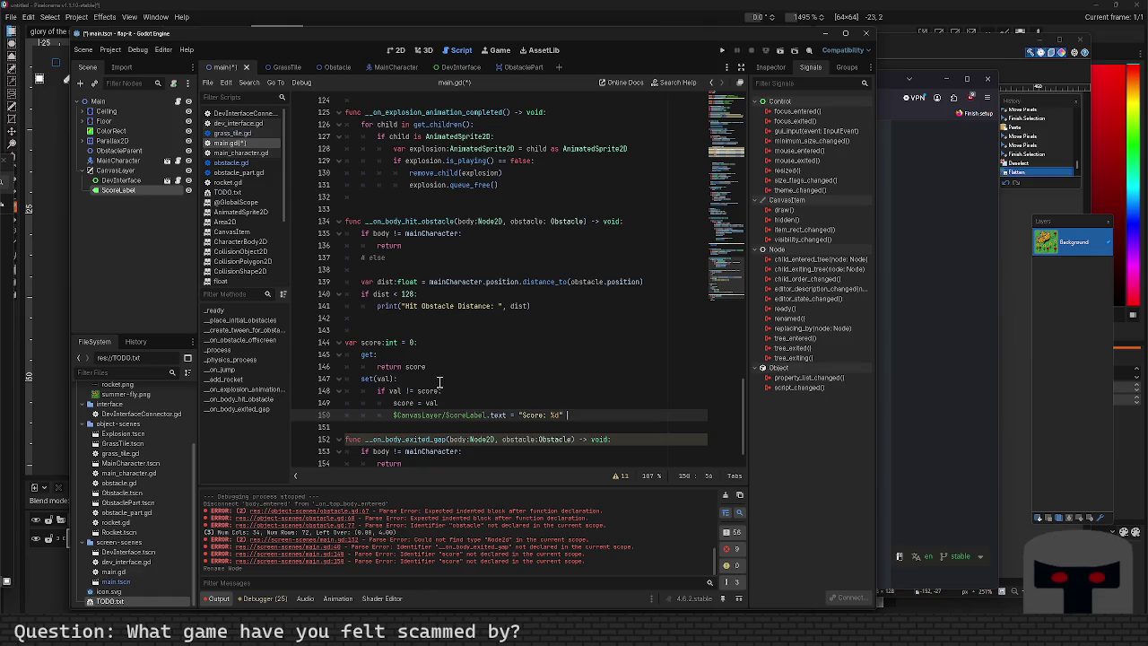
{"action": "type", "text": "["}
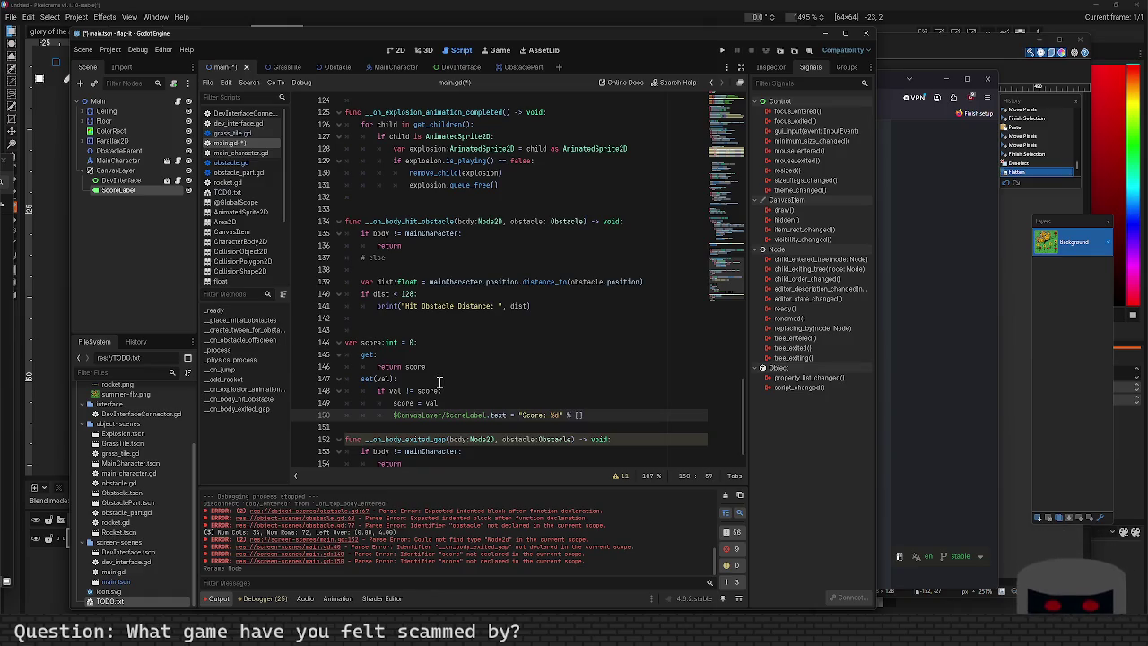
{"action": "type", "text": "score"}
{"action": "key", "text": "Right"}
{"action": "key", "text": "ctrl+s"}
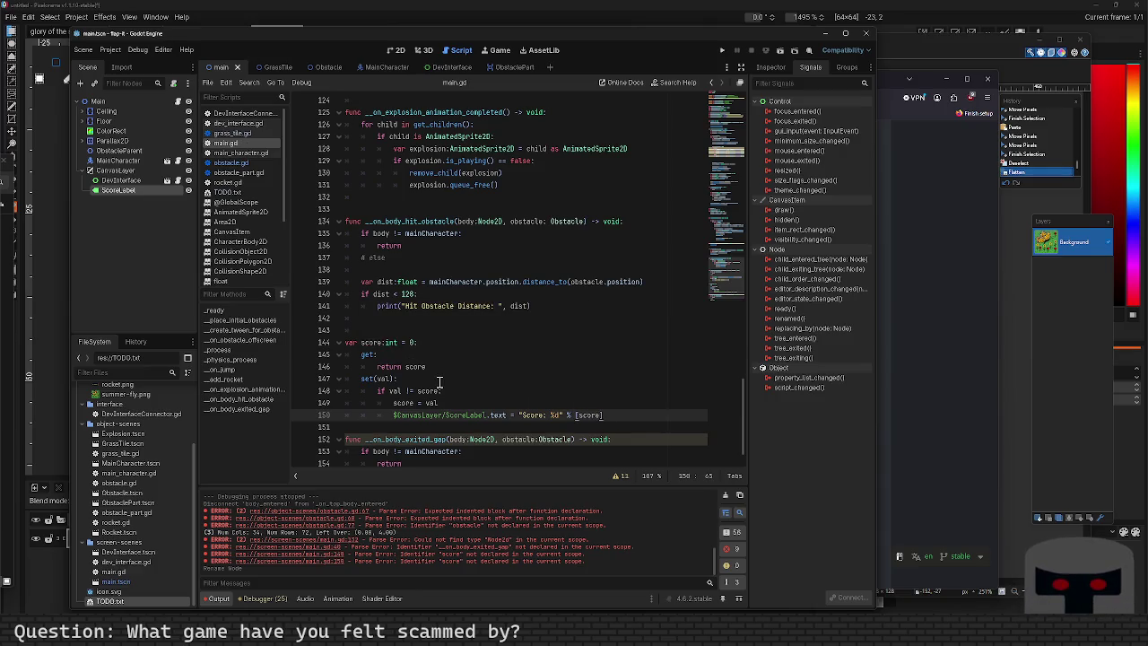
Wrap the label update in an if $CanvasLayer/ScoreLabel: guard and save.
{"action": "key", "text": "Home"}
{"action": "key", "text": "Return"}
{"action": "key", "text": "Up"}
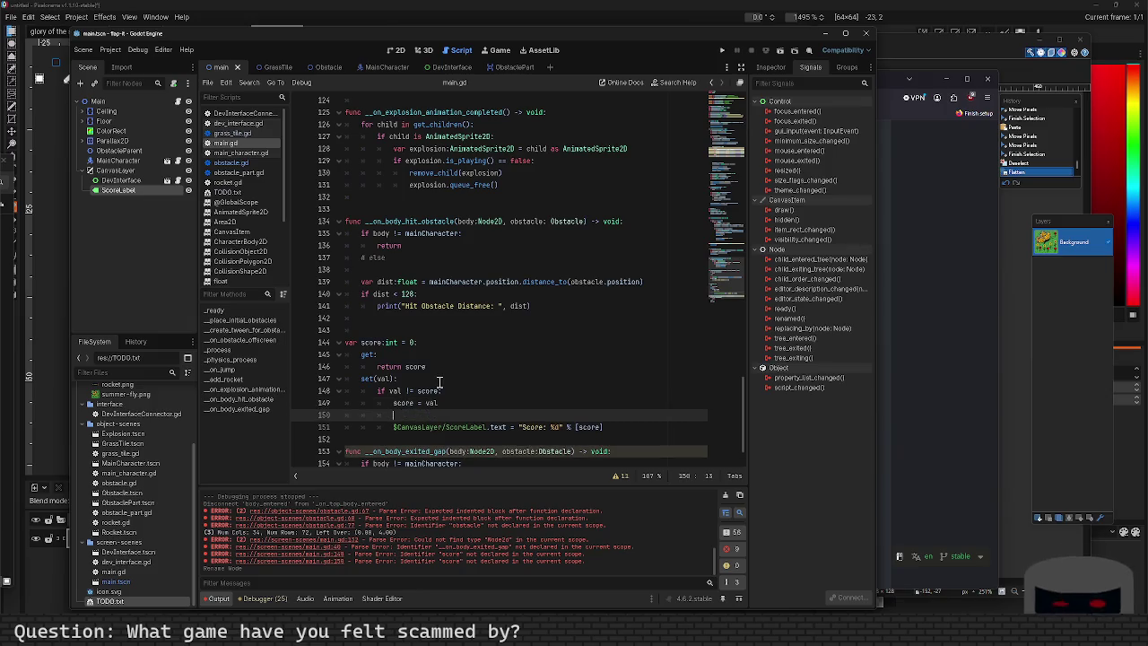
{"action": "type", "text": "if $Can"}
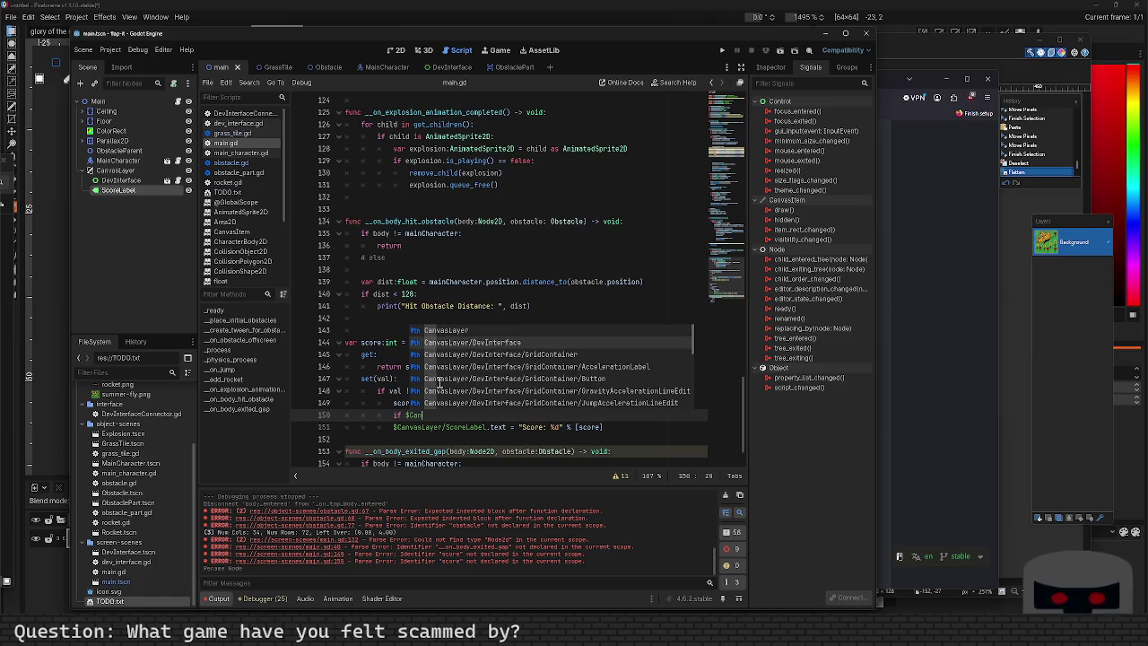
{"action": "key", "text": "Down"}
{"action": "key", "text": "Down"}
{"action": "key", "text": "Down"}
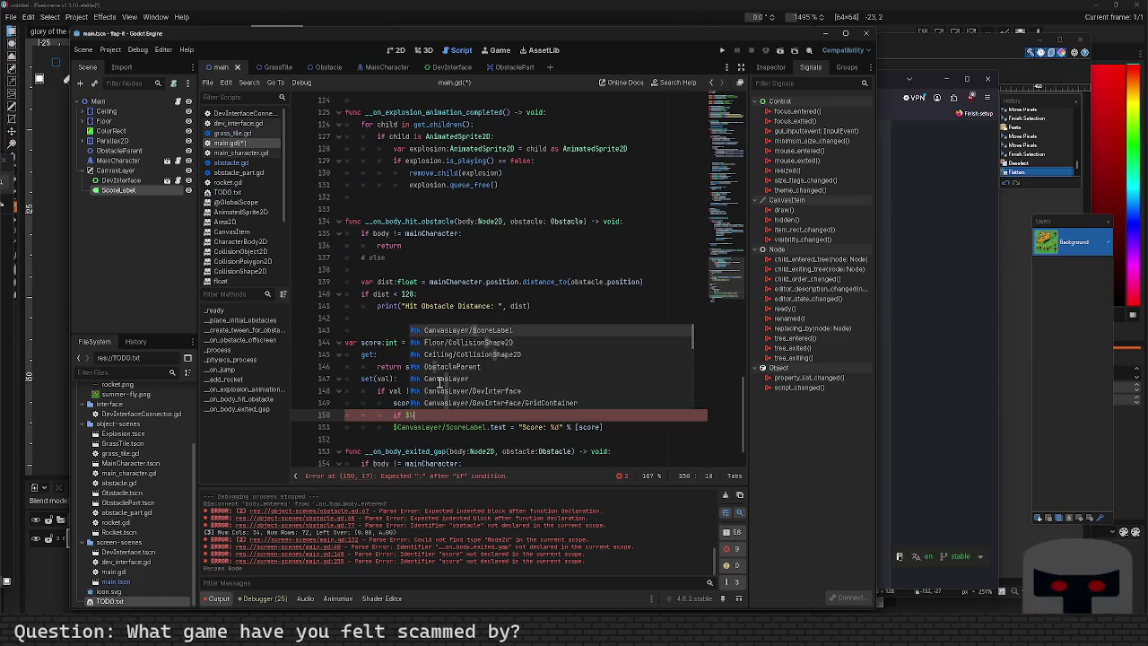
{"action": "key", "text": "Return"}
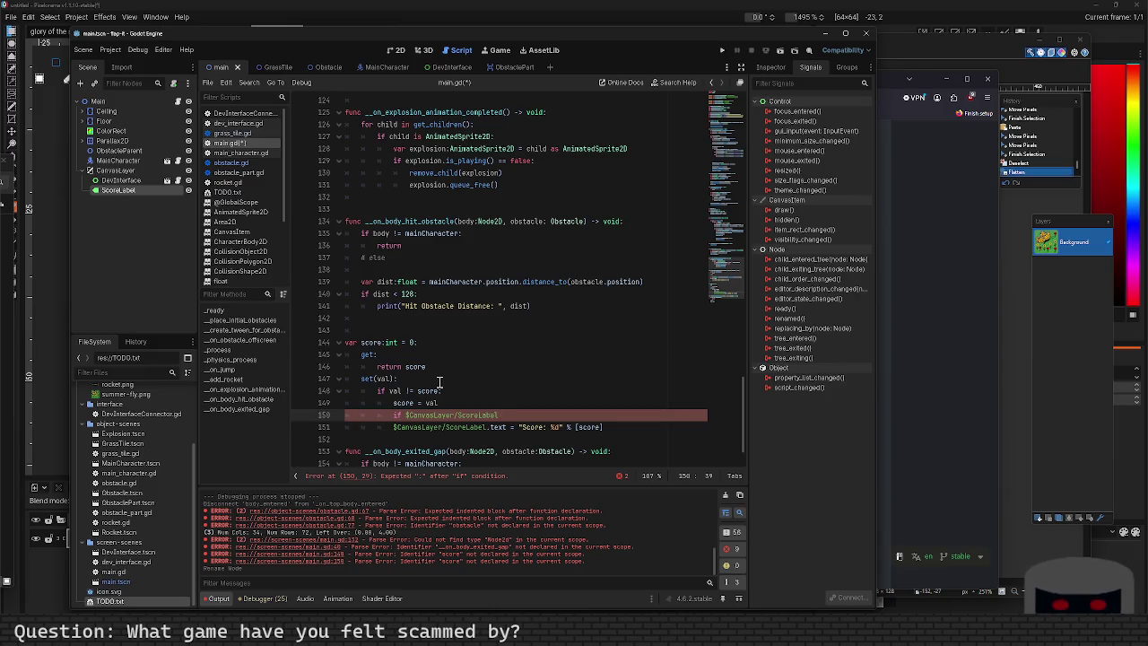
{"action": "type", "text": ":"}
{"action": "key", "text": "Down"}
{"action": "key", "text": "Tab"}
{"action": "key", "text": "ctrl+s"}
{"action": "key", "text": "Down"}
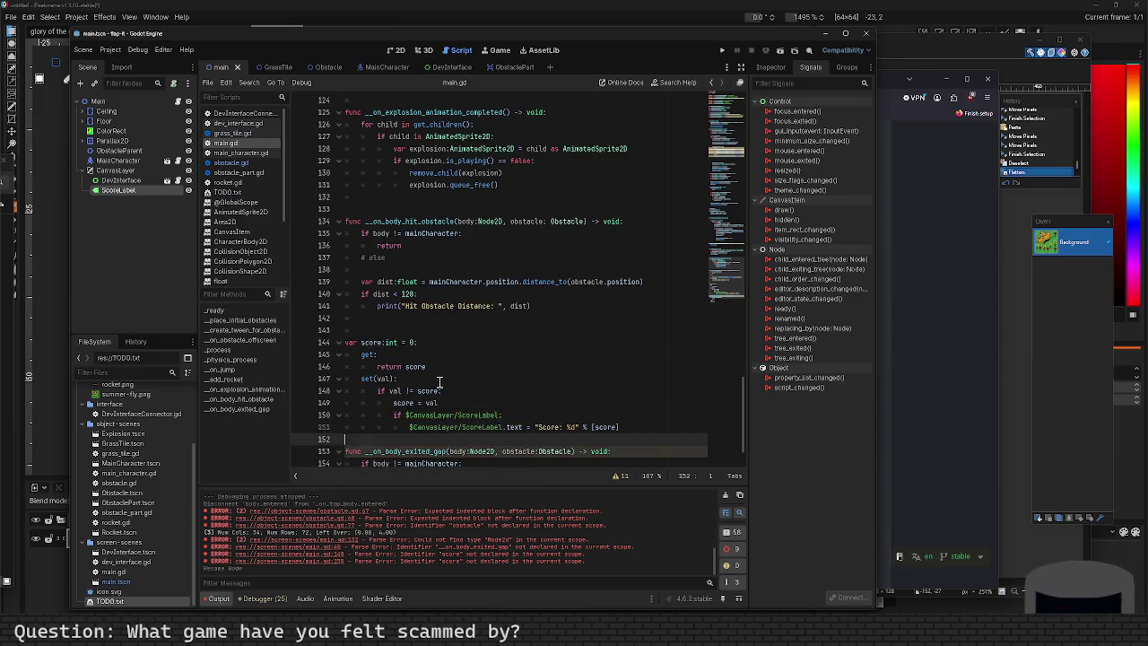
{"action": "key", "text": "Down"}
{"action": "key", "text": "Down"}
{"action": "key", "text": "Down"}
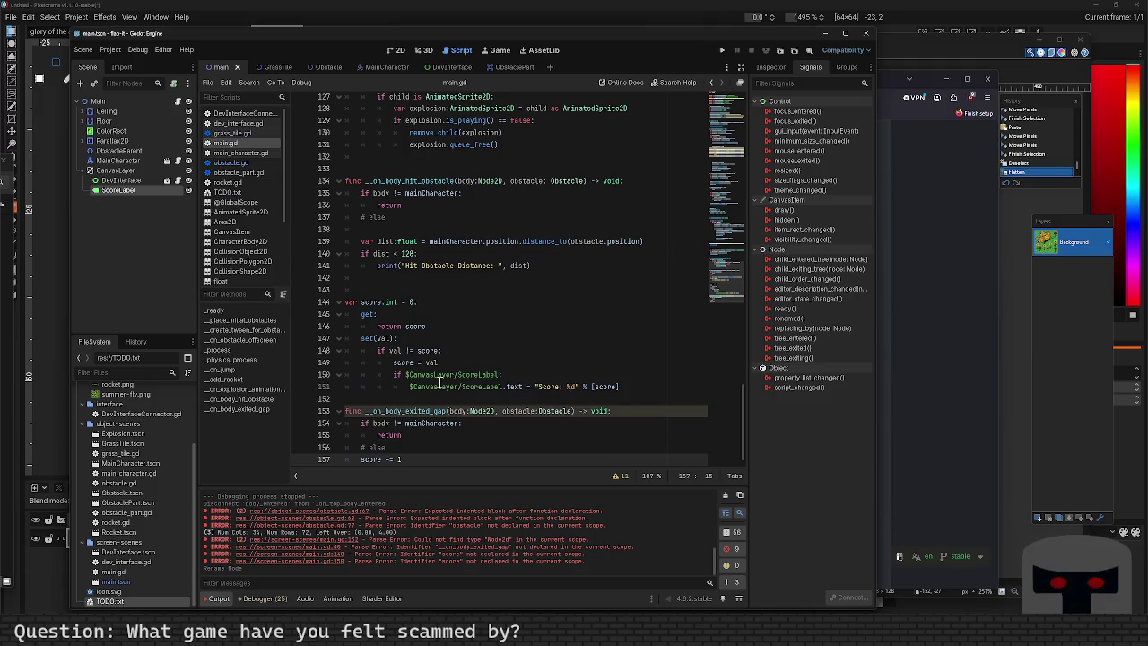
{"action": "left_click", "coordinate": [409, 386]}
Copy the ScoreLabel text line into _ready() as indented line 26, then run the game.
{"action": "key", "text": "shift+End"}
{"action": "key", "text": "ctrl+c"}
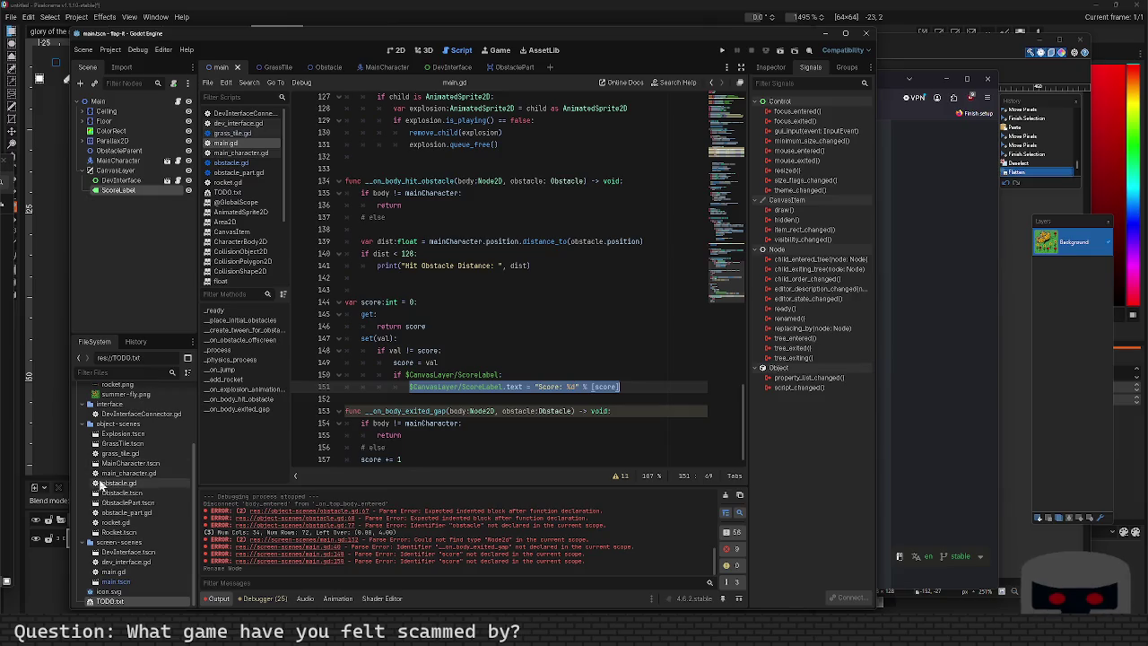
{"action": "scroll", "coordinate": [158, 520], "scroll_direction": "up", "scroll_amount": 2}
{"action": "scroll", "coordinate": [157, 520], "scroll_direction": "down", "scroll_amount": 2}
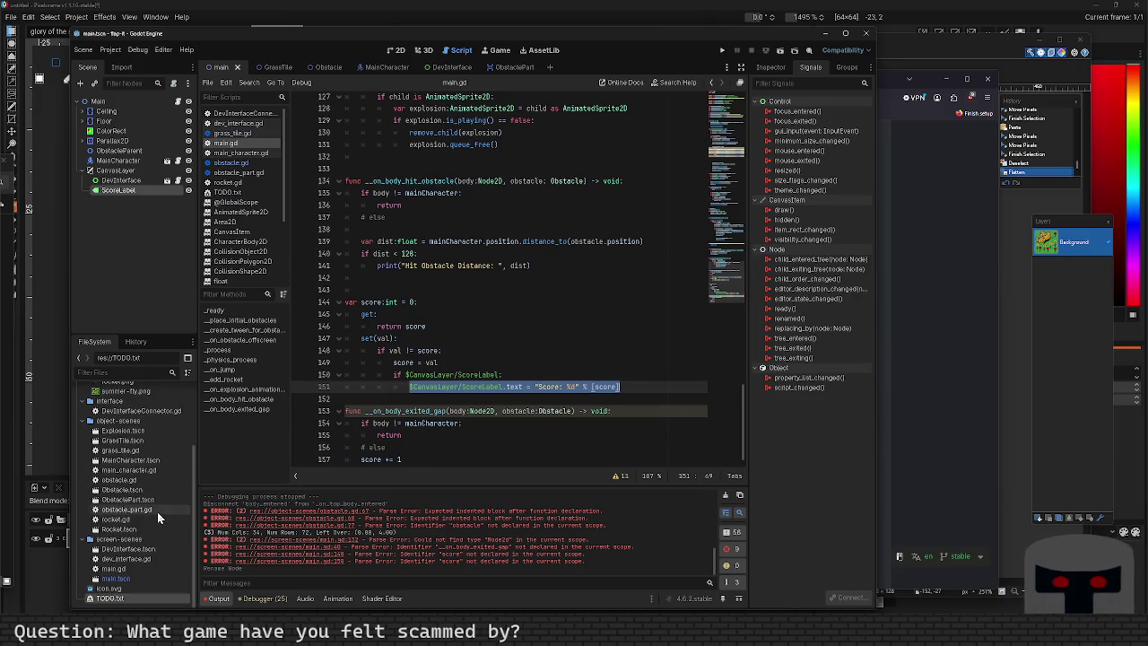
{"action": "left_click", "coordinate": [253, 311]}
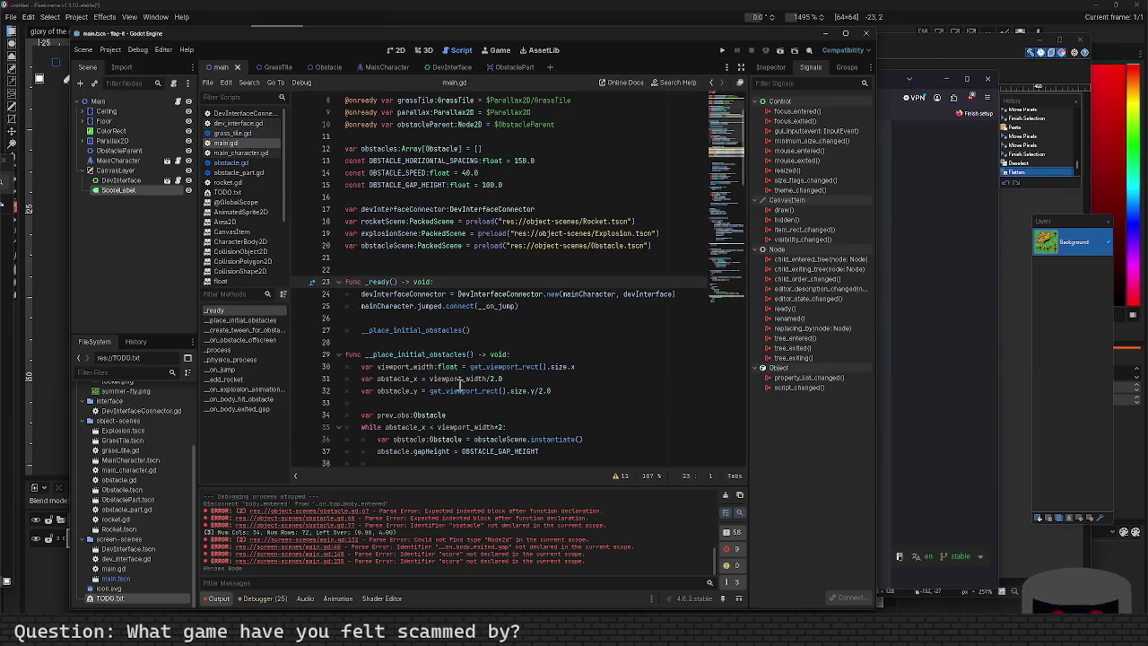
{"action": "left_click", "coordinate": [500, 307]}
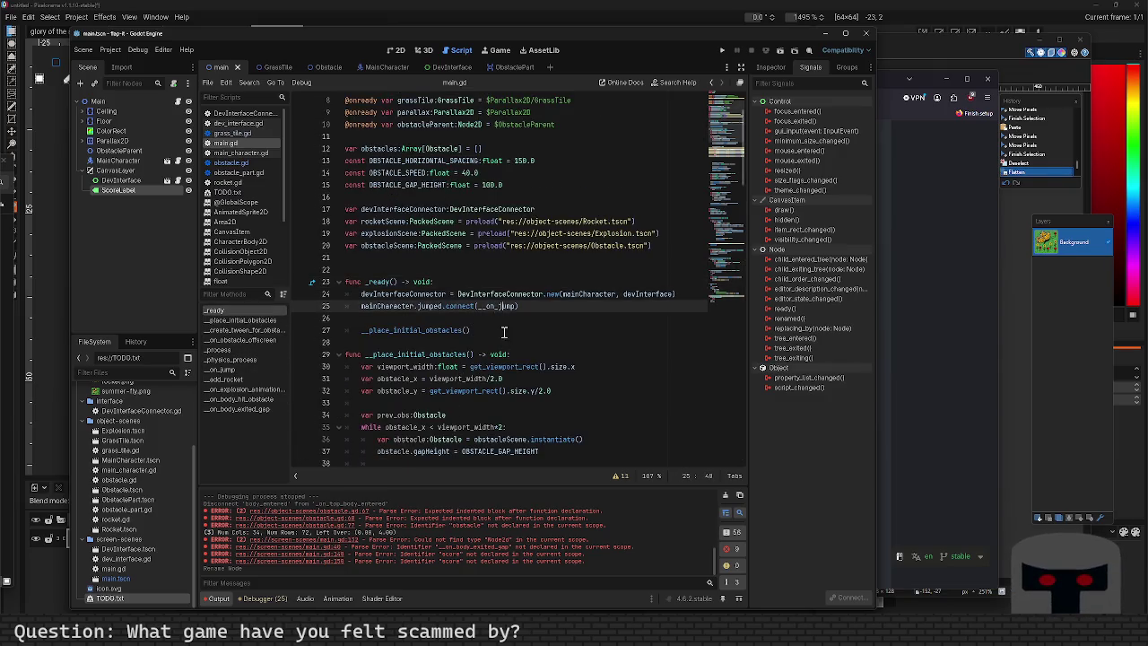
{"action": "left_click", "coordinate": [504, 328]}
{"action": "key", "text": "Up"}
{"action": "key", "text": "ctrl+v"}
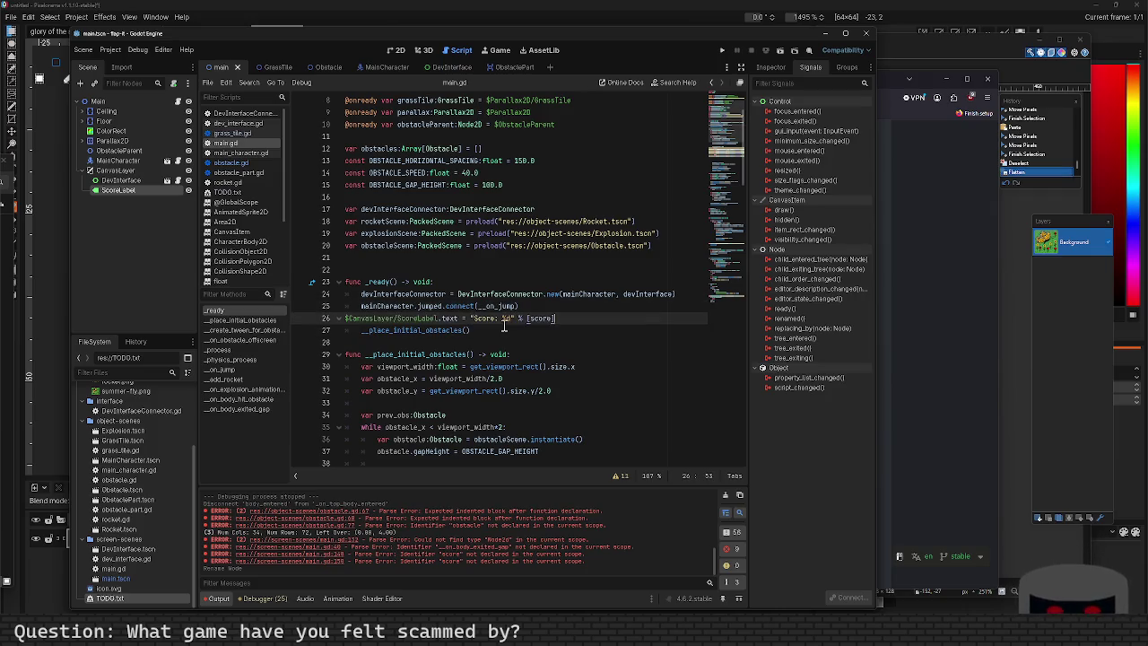
{"action": "key", "text": "Tab"}
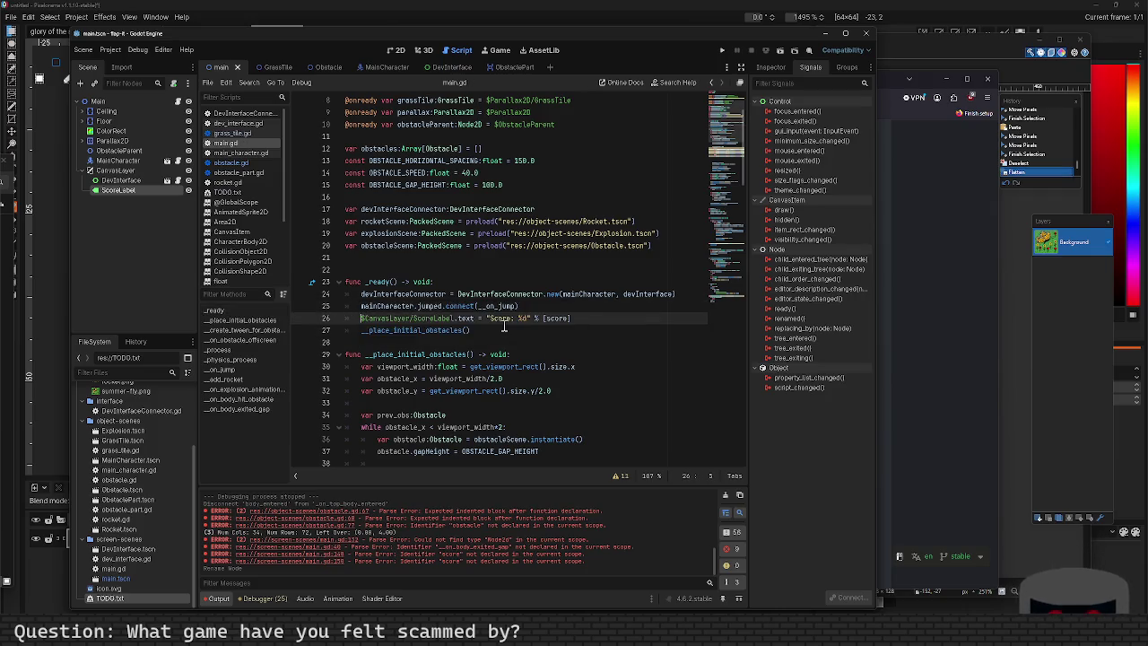
{"action": "key", "text": "F5"}
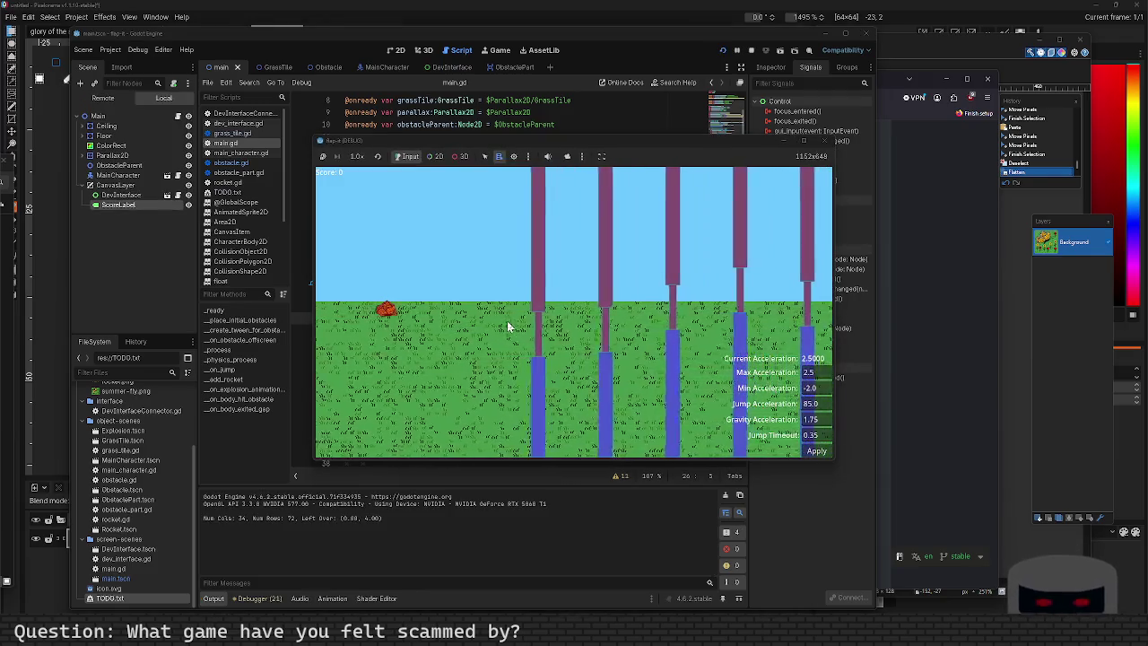
{"action": "key", "text": "space"}
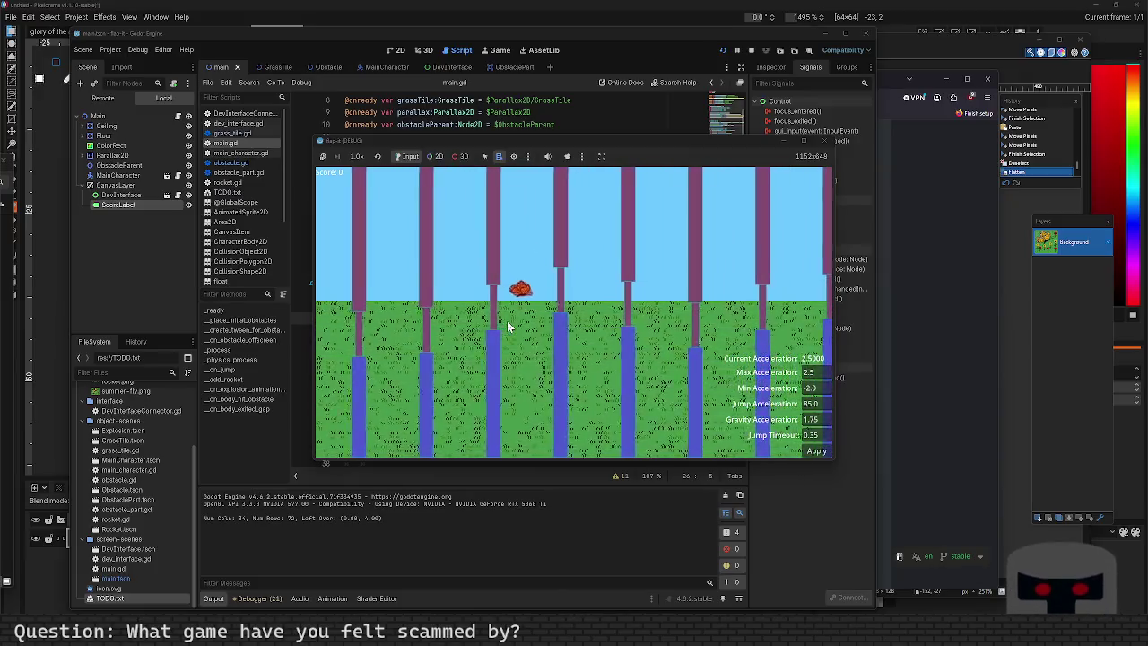
{"action": "key", "text": "space"}
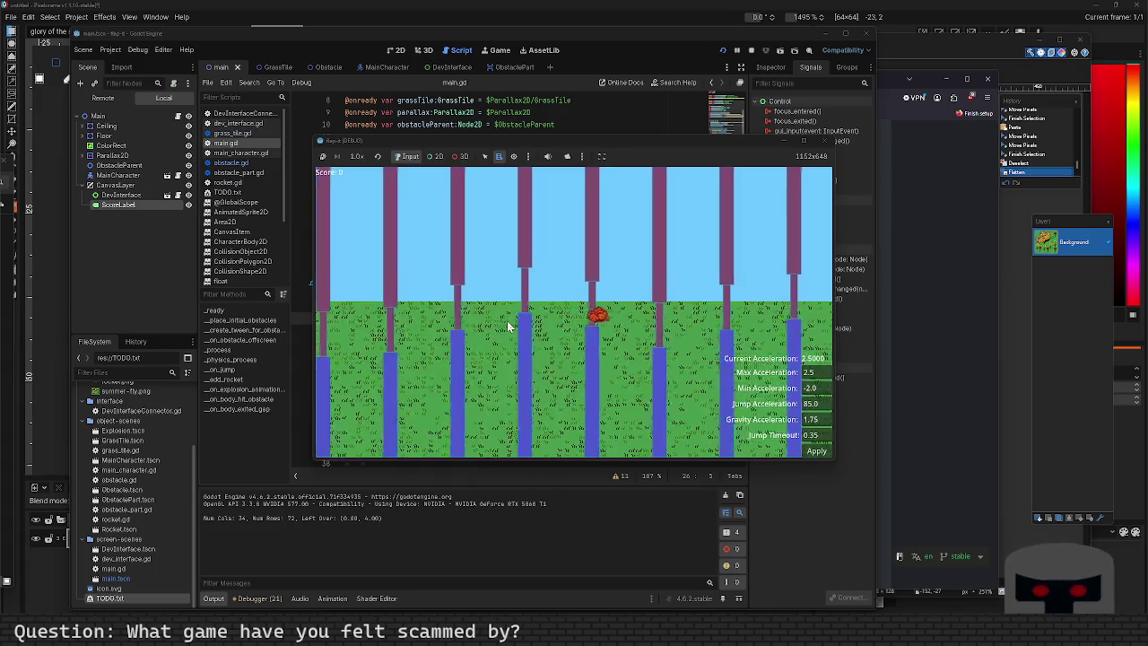
{"action": "key", "text": "space"}
{"action": "key", "text": "space"}
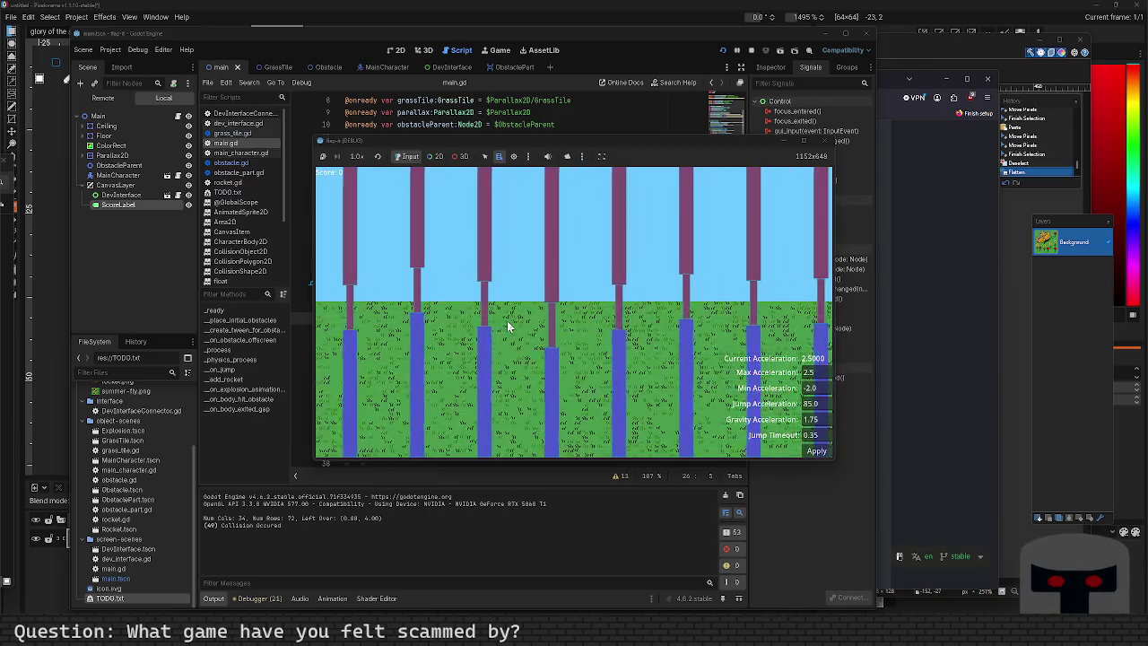
{"action": "left_click", "coordinate": [826, 141]}
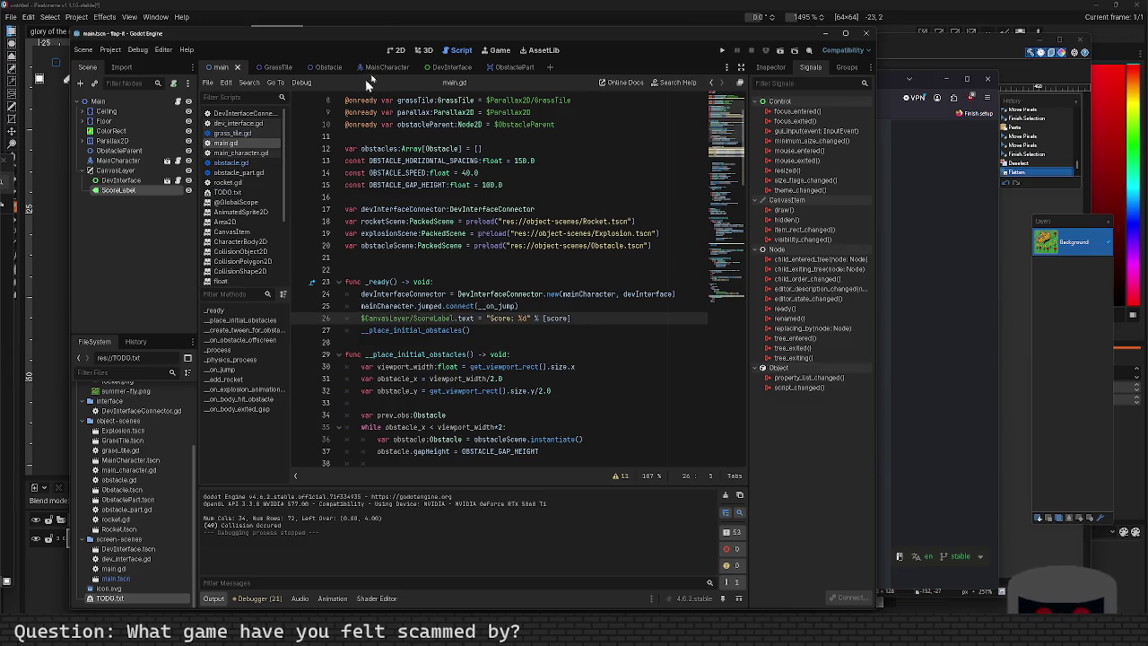
{"action": "left_click", "coordinate": [393, 67]}
Open main_character.gd from the MainCharacter scene and go to the rightward velocity line 51.
{"action": "left_click", "coordinate": [395, 50]}
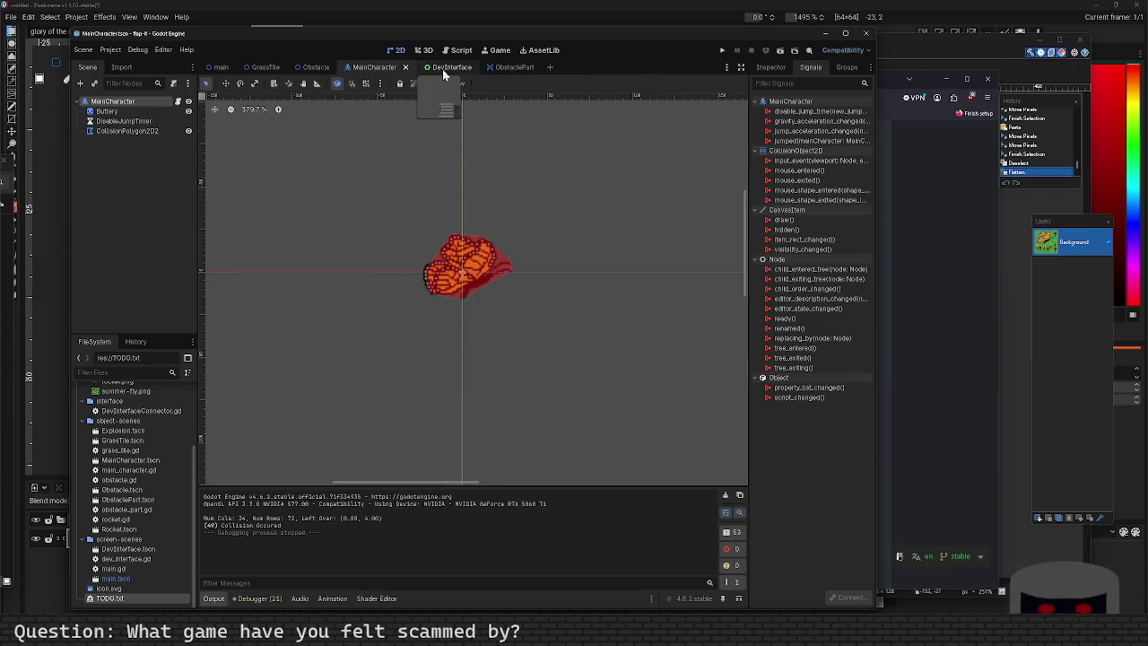
{"action": "left_click", "coordinate": [179, 104]}
{"action": "scroll", "coordinate": [452, 288], "scroll_direction": "down", "scroll_amount": 10}
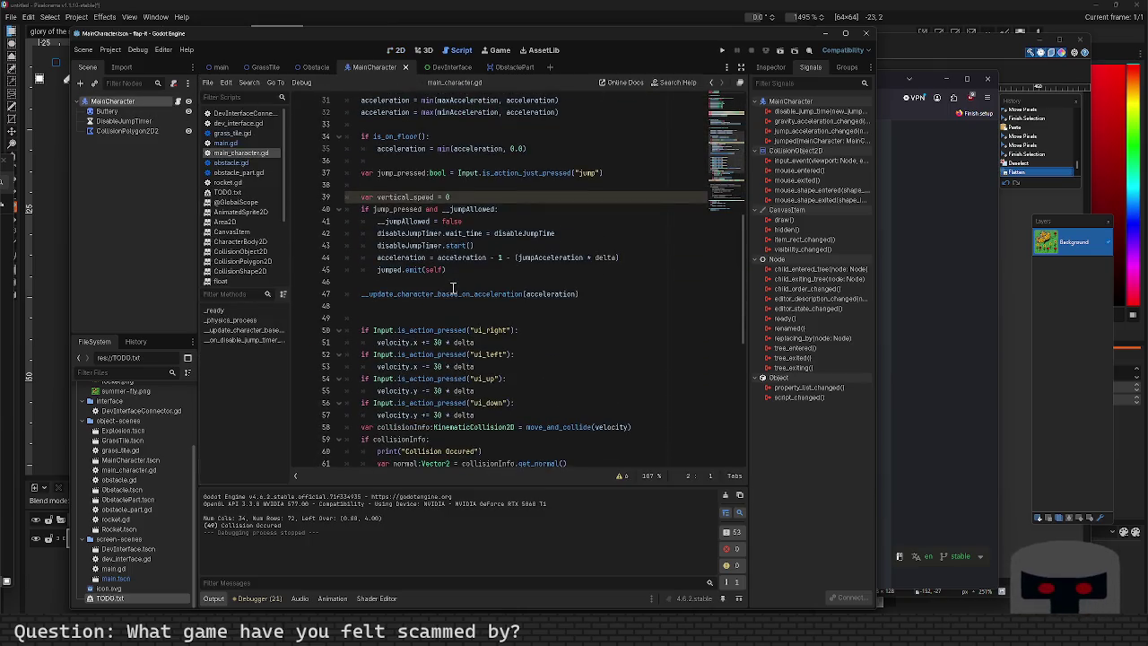
{"action": "scroll", "coordinate": [453, 288], "scroll_direction": "down", "scroll_amount": 3}
{"action": "left_click", "coordinate": [453, 233]}
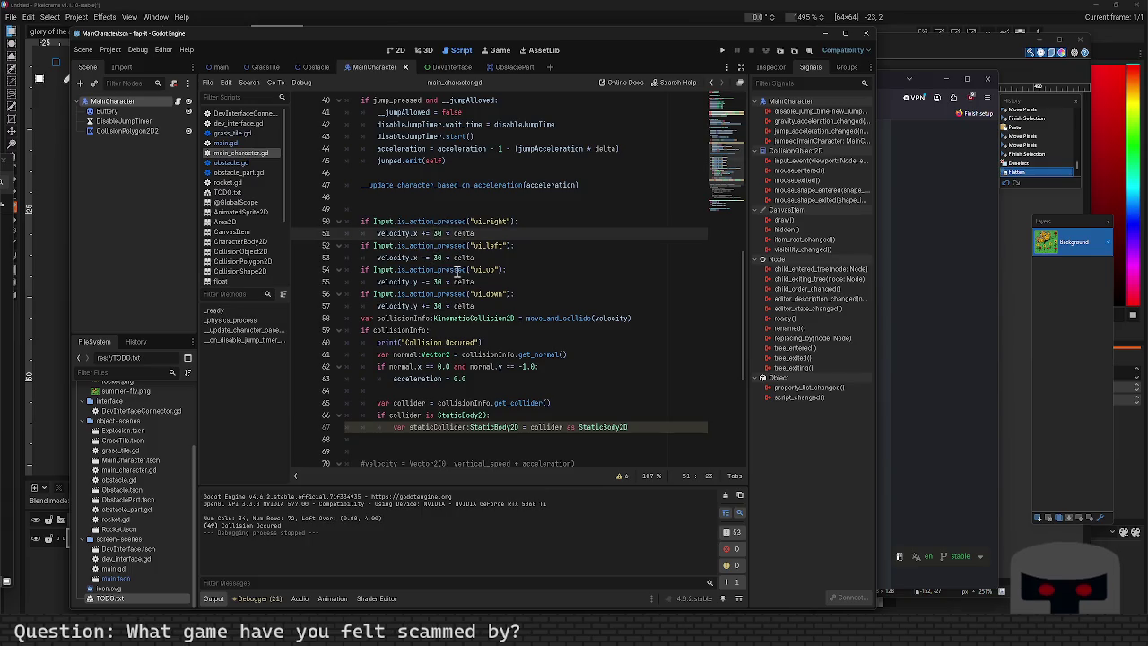
Add a velocity.x = max(50, velocity.x) clamp line below line 51.
{"action": "type", "text": "max("}
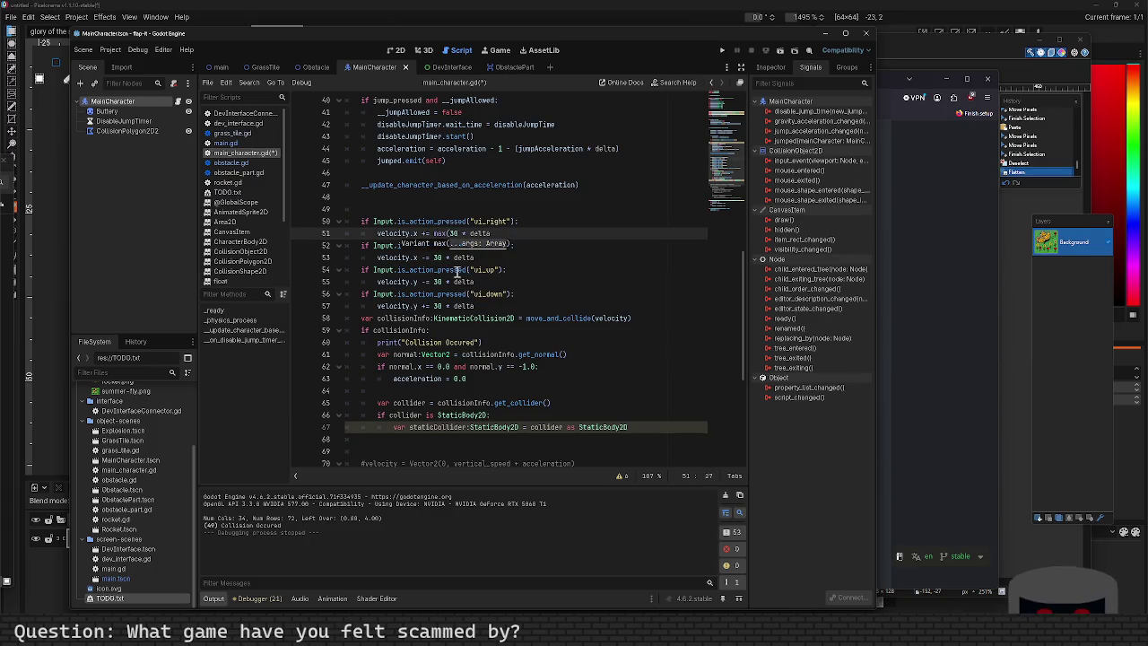
{"action": "key", "text": "BackSpace"}
{"action": "key", "text": "BackSpace"}
{"action": "key", "text": "BackSpace"}
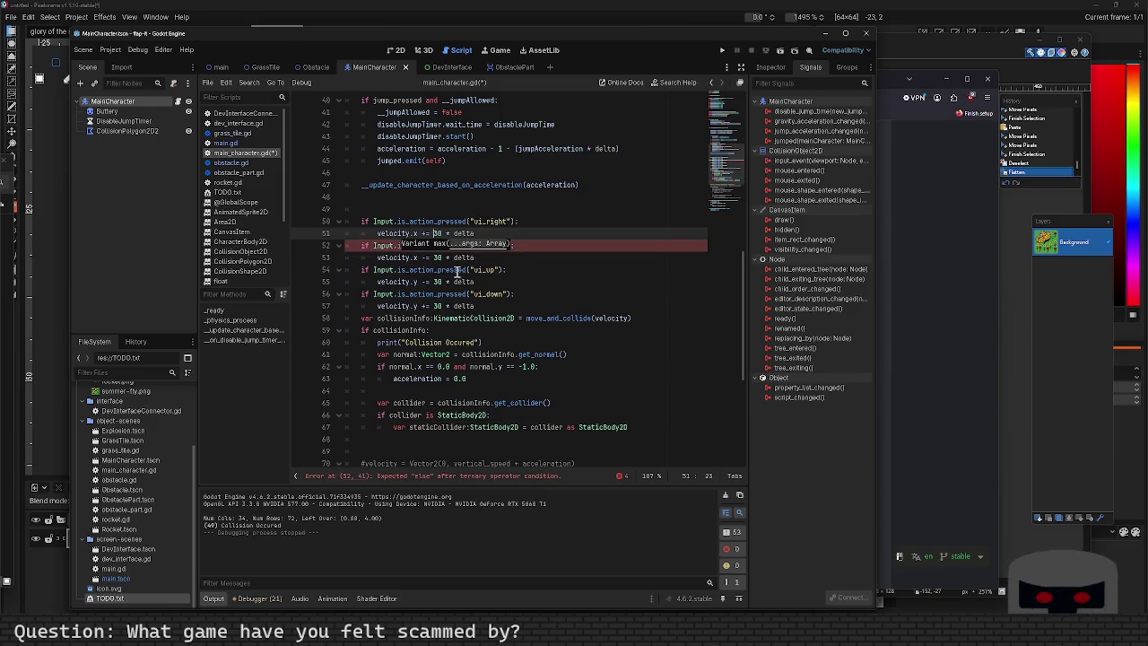
{"action": "type", "text": "veloc"}
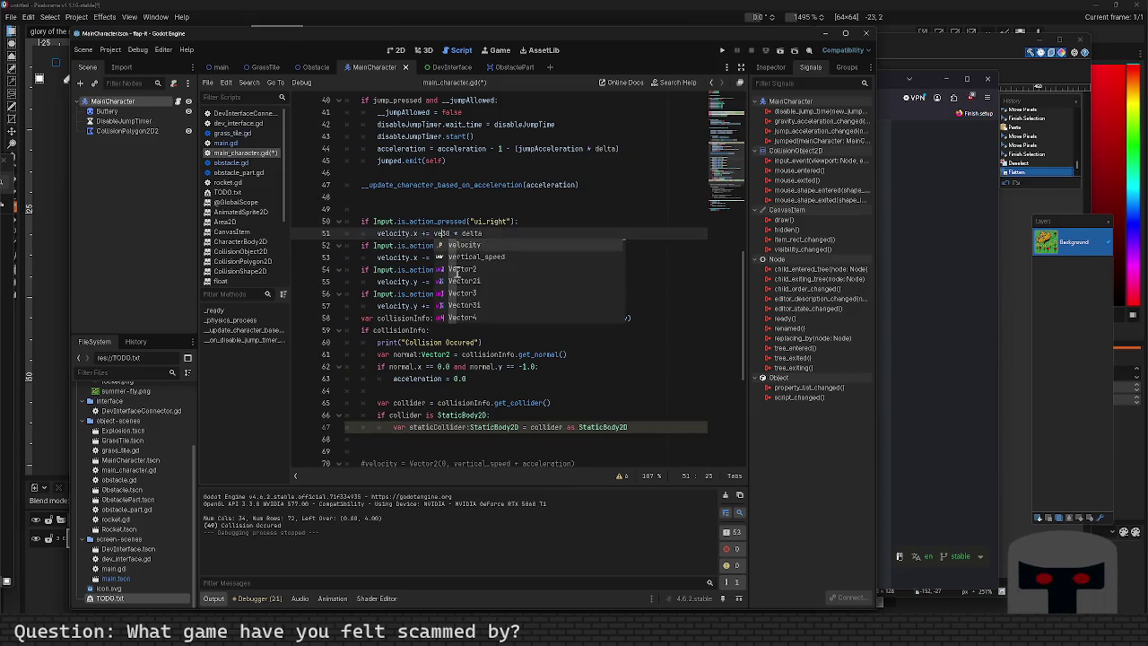
{"action": "type", "text": "ity"}
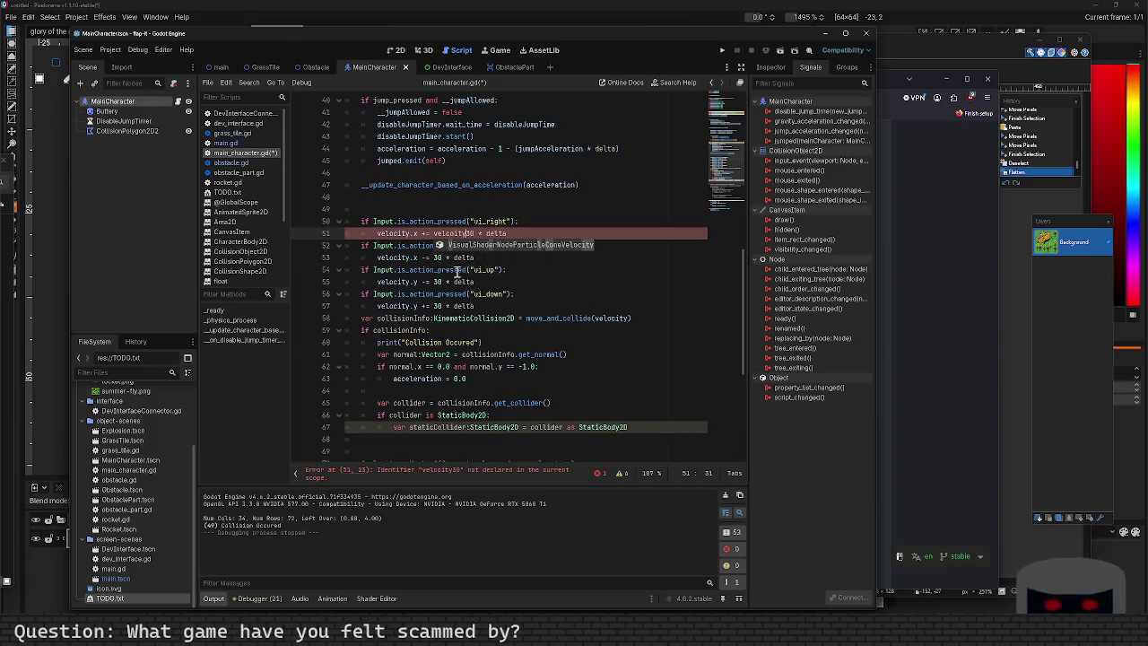
{"action": "key", "text": "BackSpace"}
{"action": "key", "text": "BackSpace"}
{"action": "key", "text": "BackSpace"}
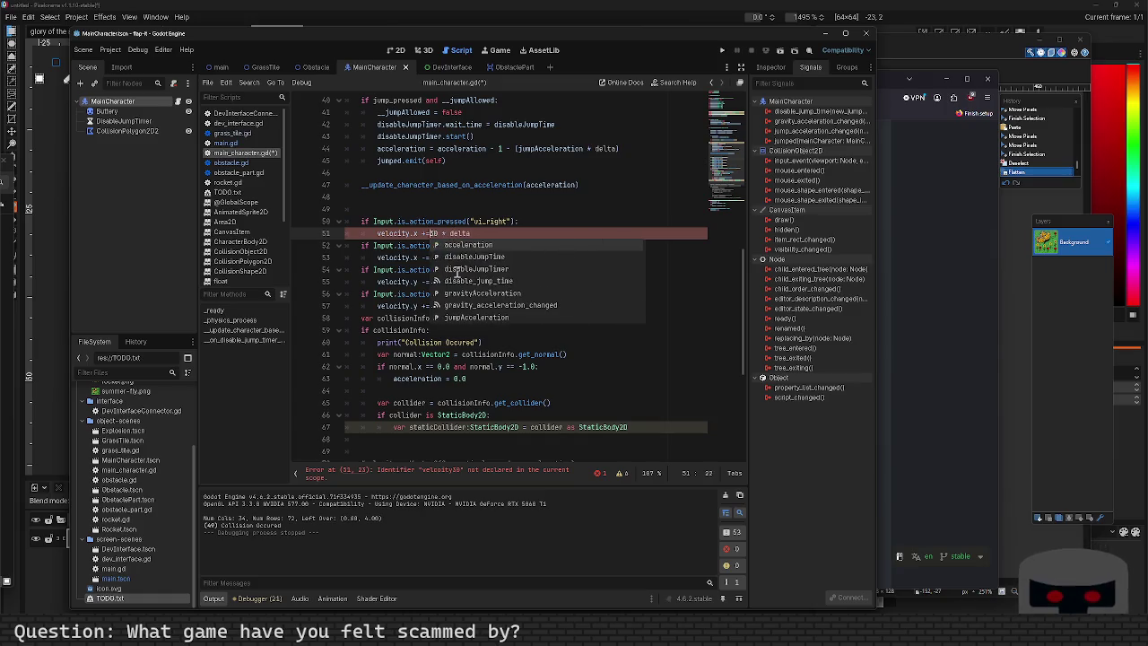
{"action": "key", "text": "End"}
{"action": "key", "text": "Return"}
{"action": "type", "text": "ve"}
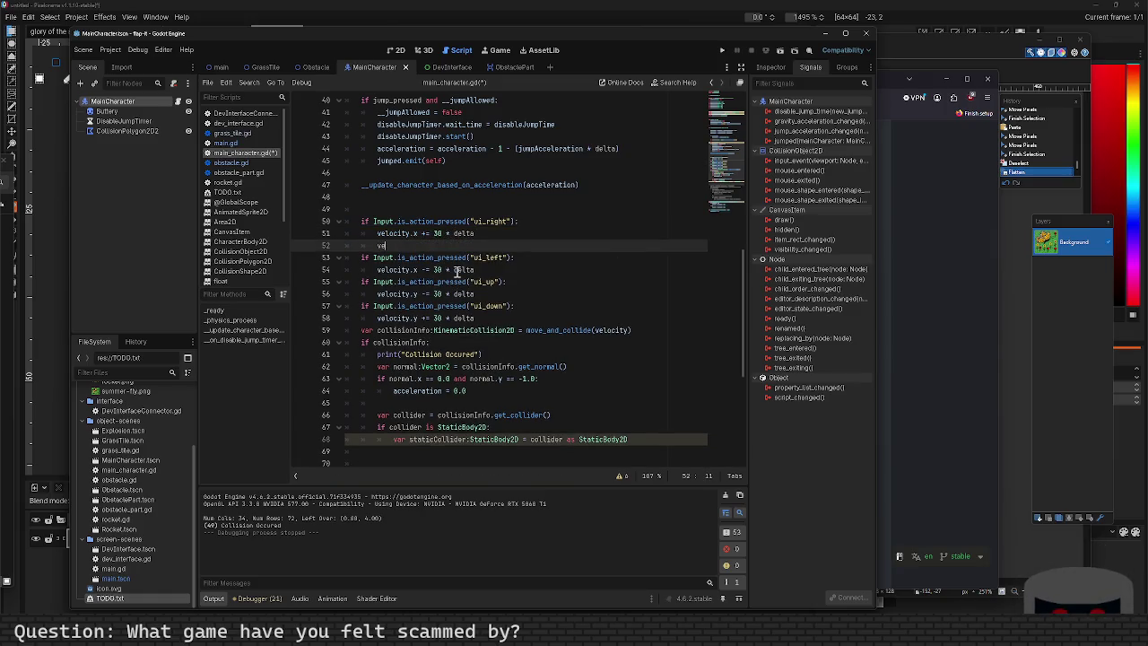
{"action": "type", "text": "locity.x = max("}
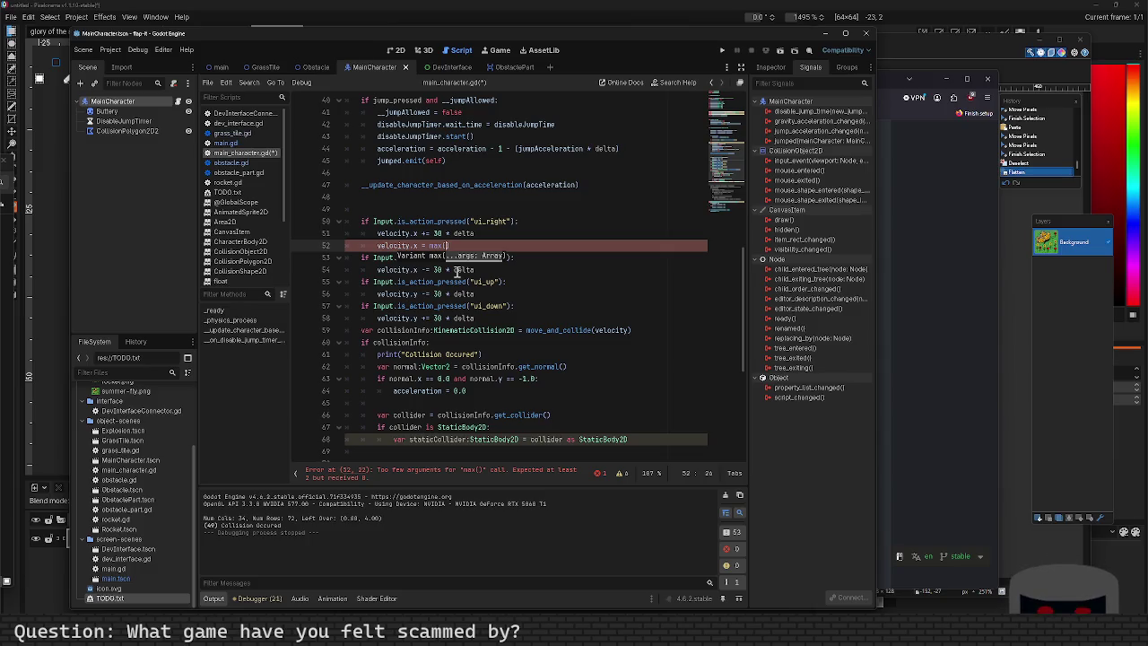
{"action": "type", "text": "50, "}
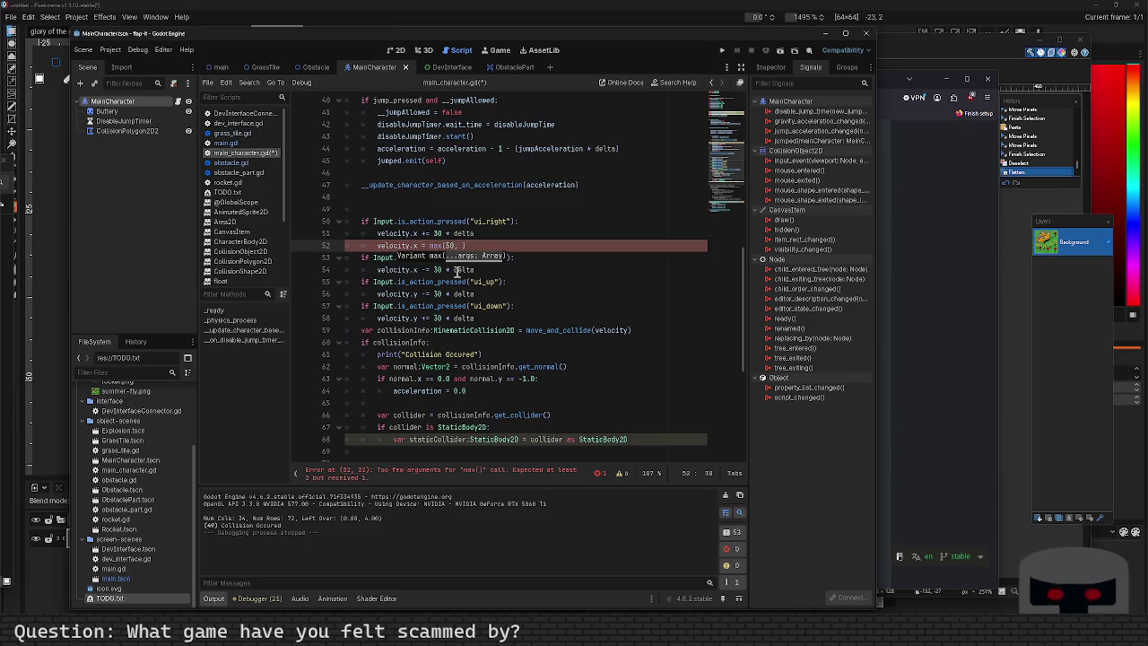
{"action": "type", "text": "velocity"}
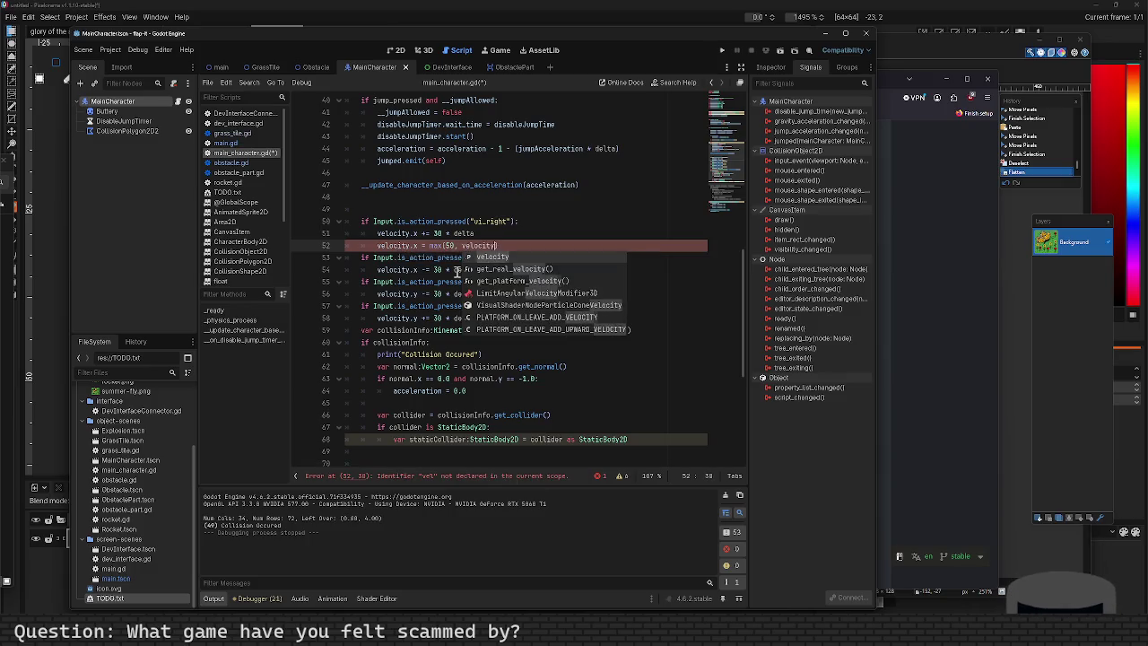
{"action": "type", "text": ".x"}
{"action": "key", "text": "shift+Home"}
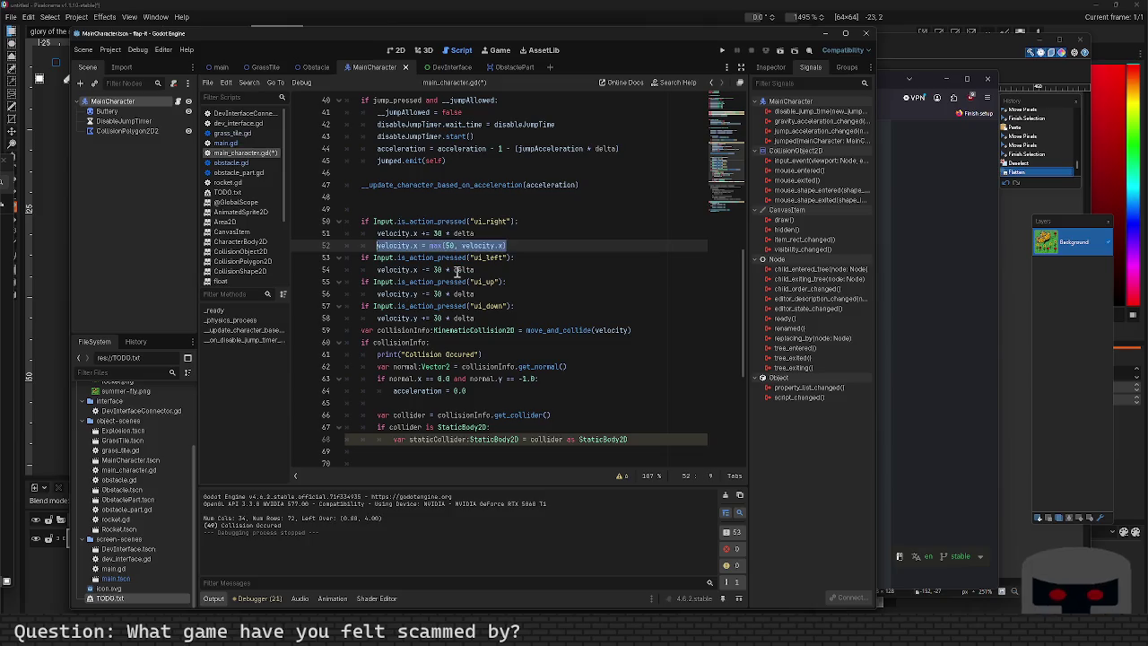
Make line 51 assign velocity instead of adding, and delete the max clamp line.
{"action": "key", "text": "Up"}
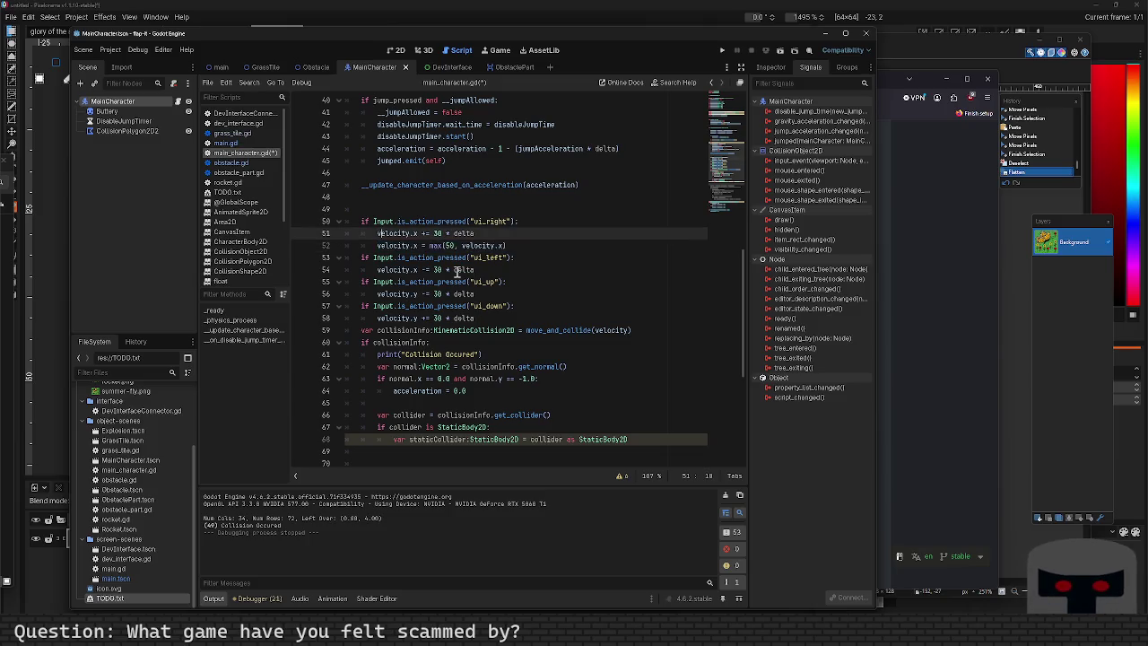
{"action": "key", "text": "Down"}
{"action": "key", "text": "Up"}
{"action": "key", "text": "Right"}
{"action": "key", "text": "Delete"}
{"action": "key", "text": "Down"}
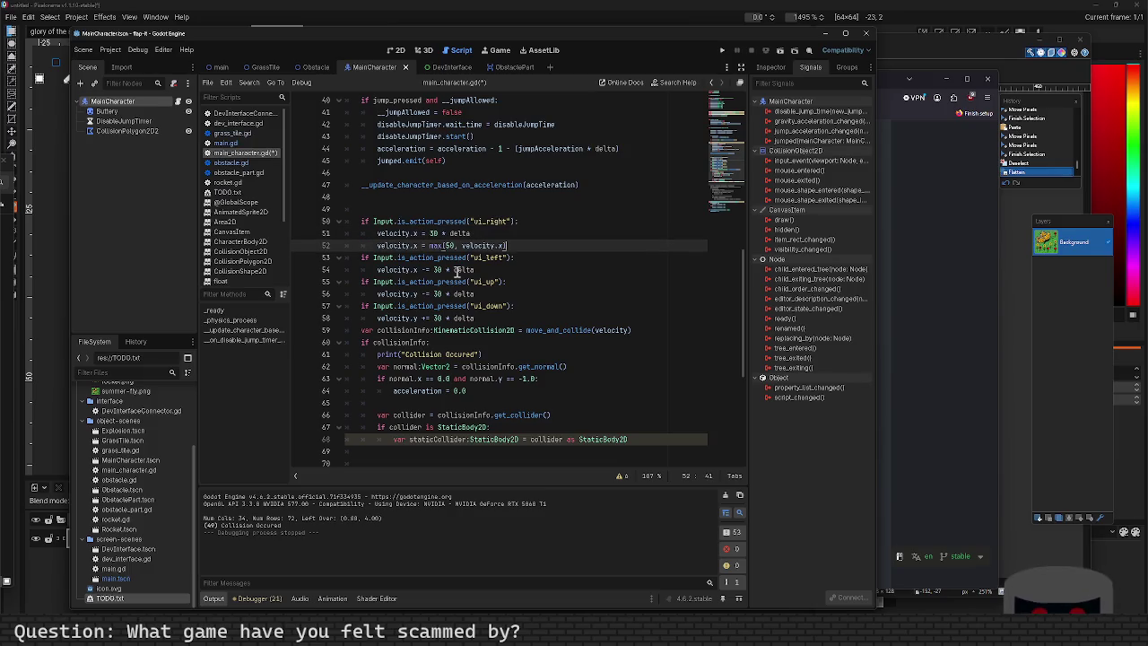
{"action": "key", "text": "shift+Home"}
{"action": "key", "text": "BackSpace"}
Make left movement assign -30 * delta, remove the empty line 52, and run the game.
{"action": "key", "text": "Down"}
{"action": "key", "text": "Down"}
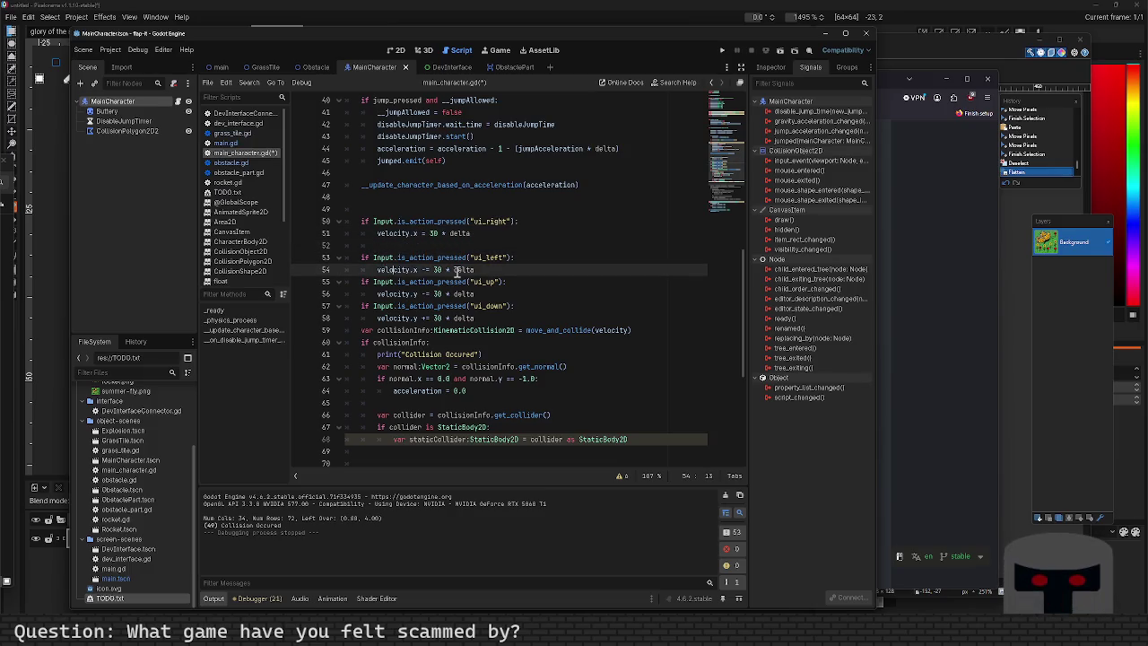
{"action": "key", "text": "Down"}
{"action": "key", "text": "Down"}
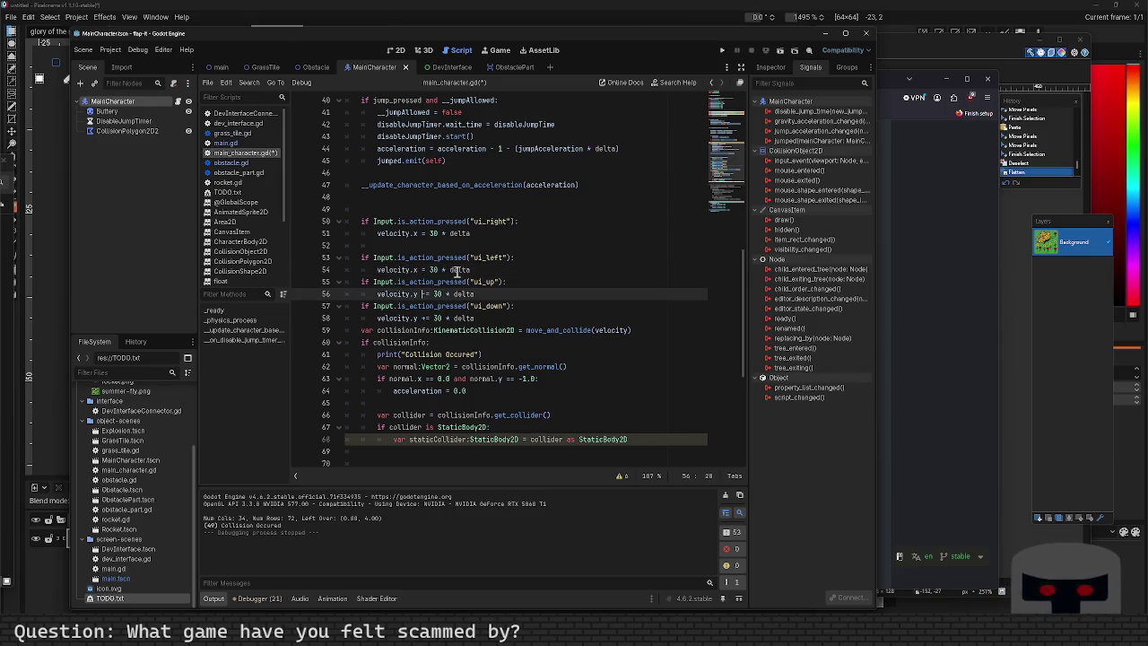
{"action": "key", "text": "Up"}
{"action": "key", "text": "Up"}
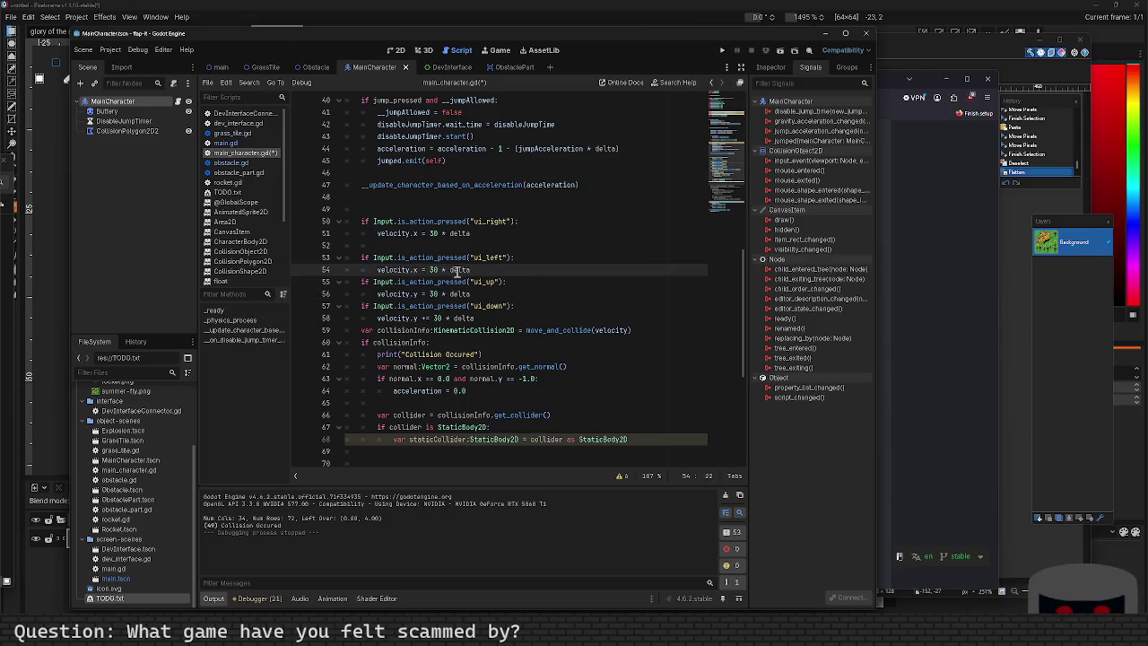
{"action": "type", "text": "-"}
{"action": "key", "text": "Down"}
{"action": "key", "text": "Down"}
{"action": "key", "text": "Up"}
{"action": "key", "text": "Up"}
{"action": "key", "text": "Up"}
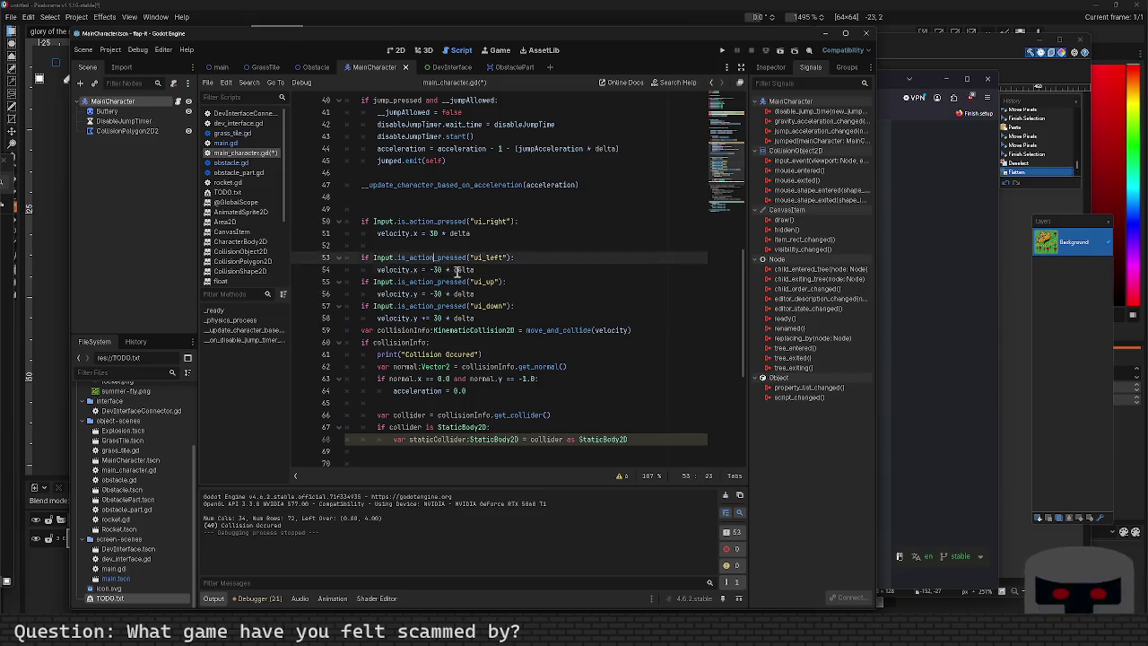
{"action": "key", "text": "BackSpace"}
{"action": "key", "text": "BackSpace"}
{"action": "key", "text": "Down"}
{"action": "key", "text": "Down"}
{"action": "key", "text": "Down"}
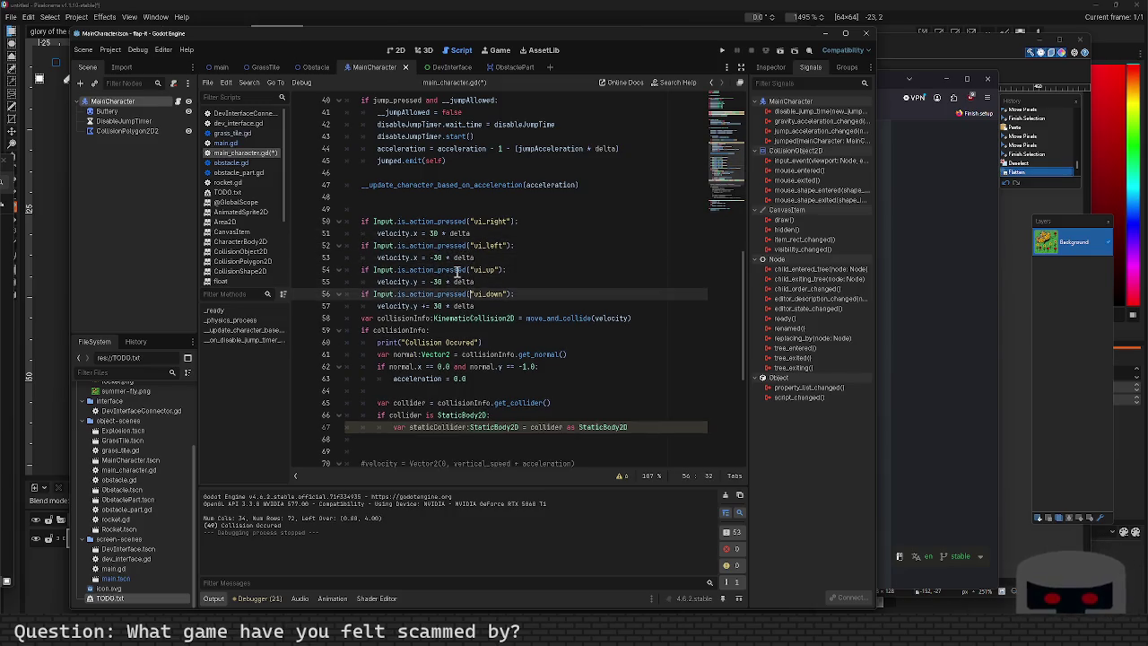
{"action": "key", "text": "Down"}
{"action": "key", "text": "Left"}
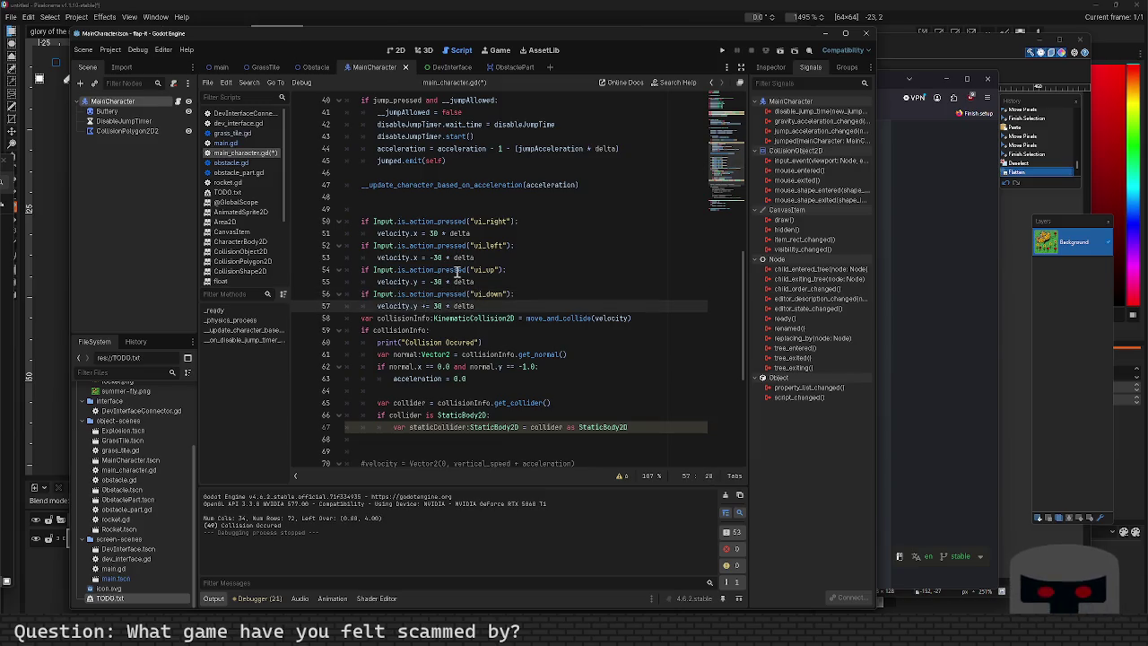
{"action": "key", "text": "F5"}
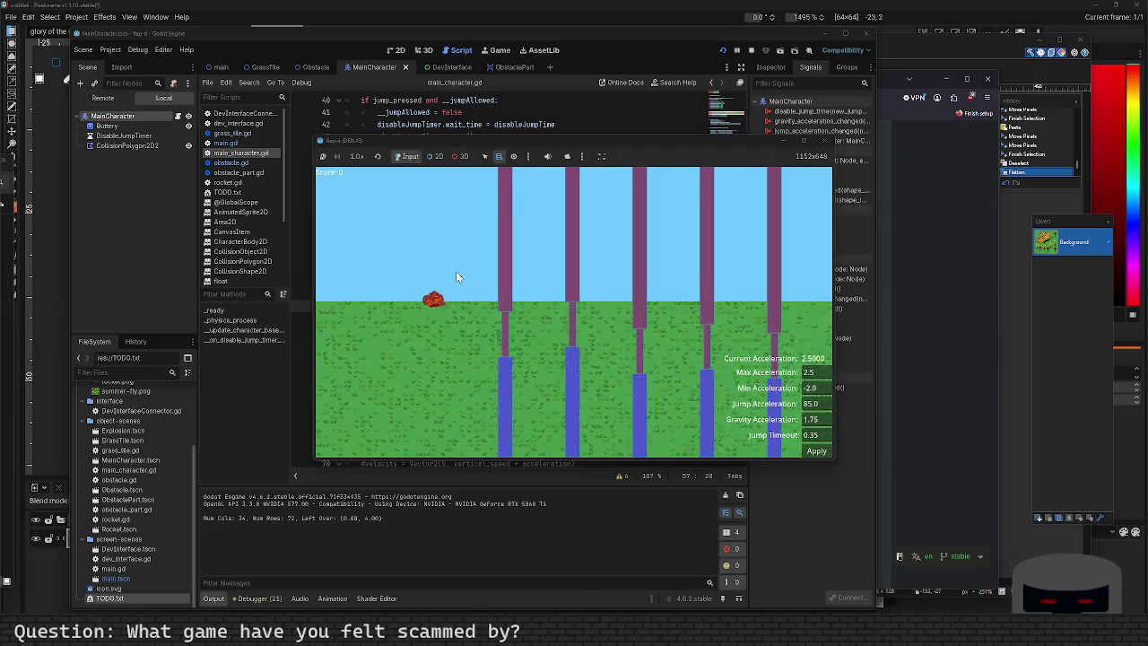
Fly the character among the pipes with the space key, then stop the running game.
{"action": "key", "text": "space"}
{"action": "key", "text": "space"}
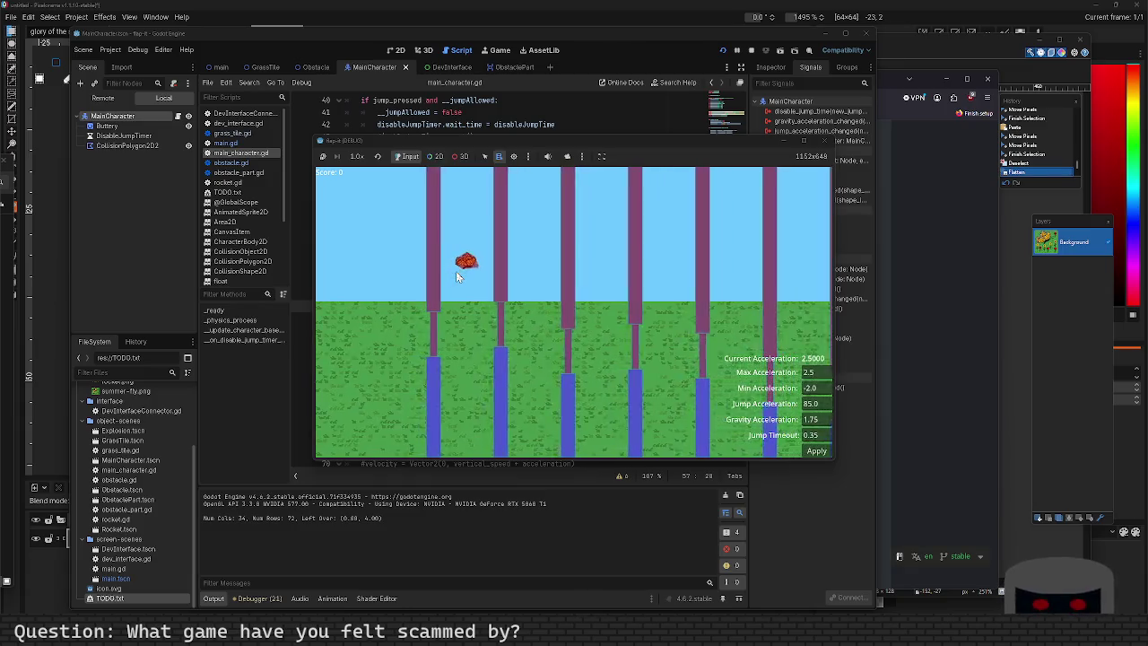
{"action": "key", "text": "space"}
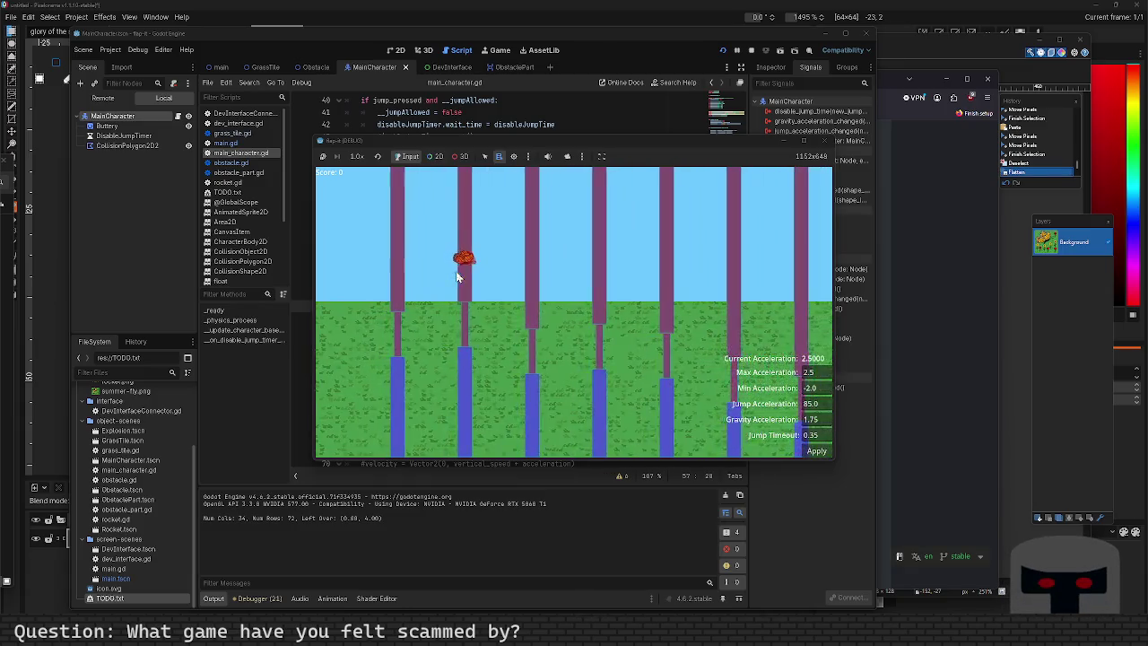
{"action": "key", "text": "space"}
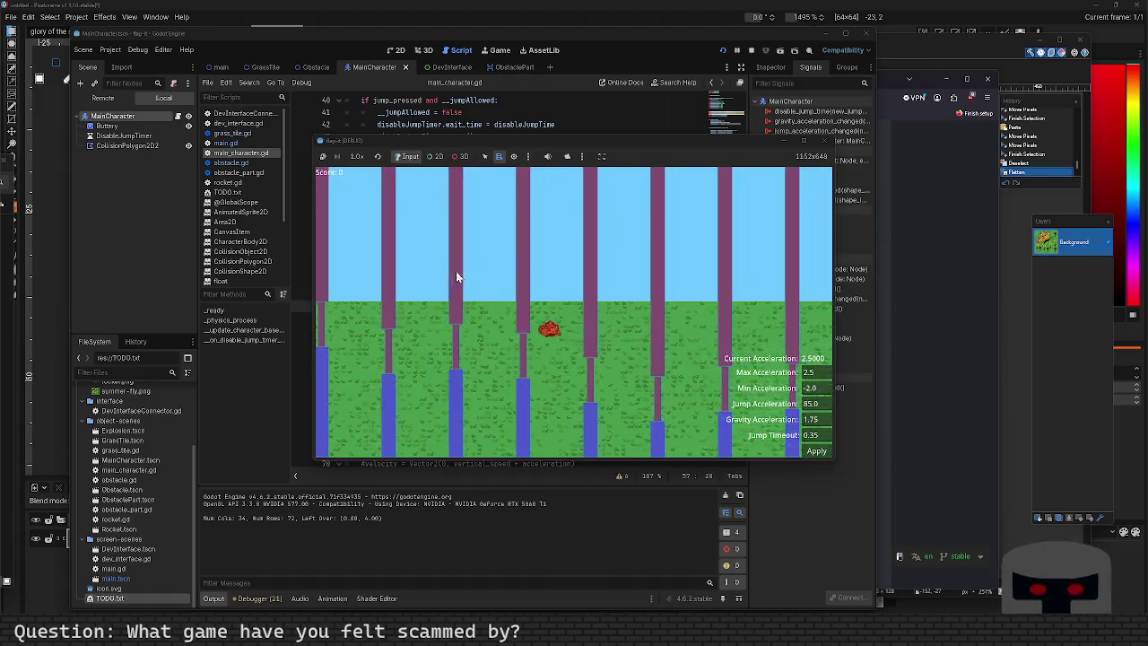
{"action": "key", "text": "space"}
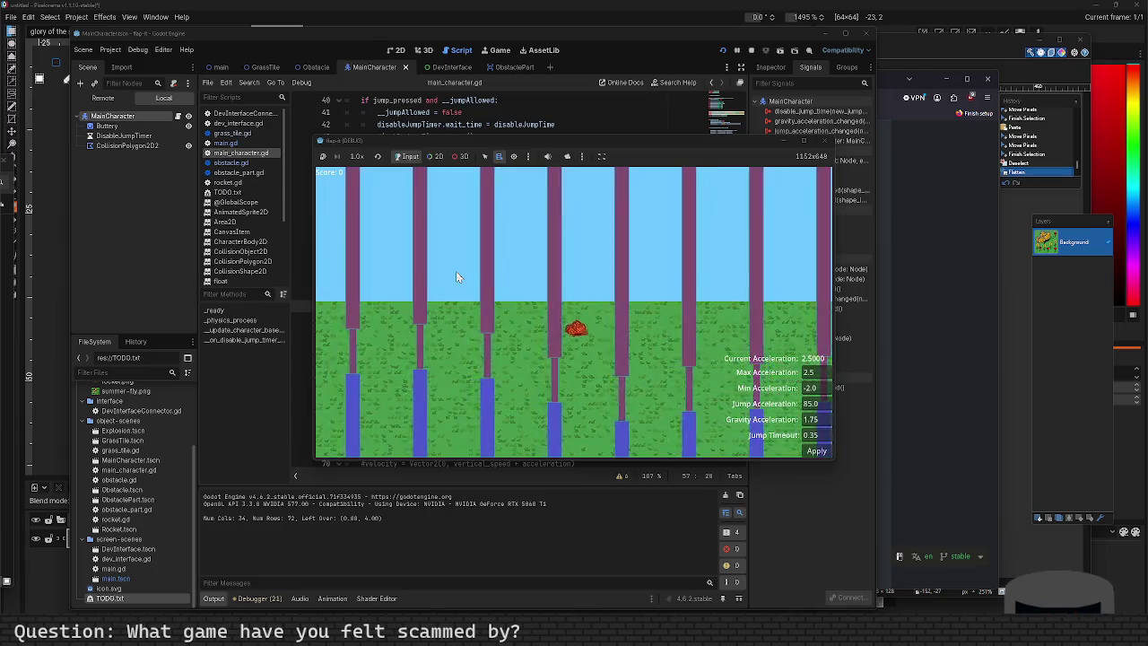
{"action": "key", "text": "space"}
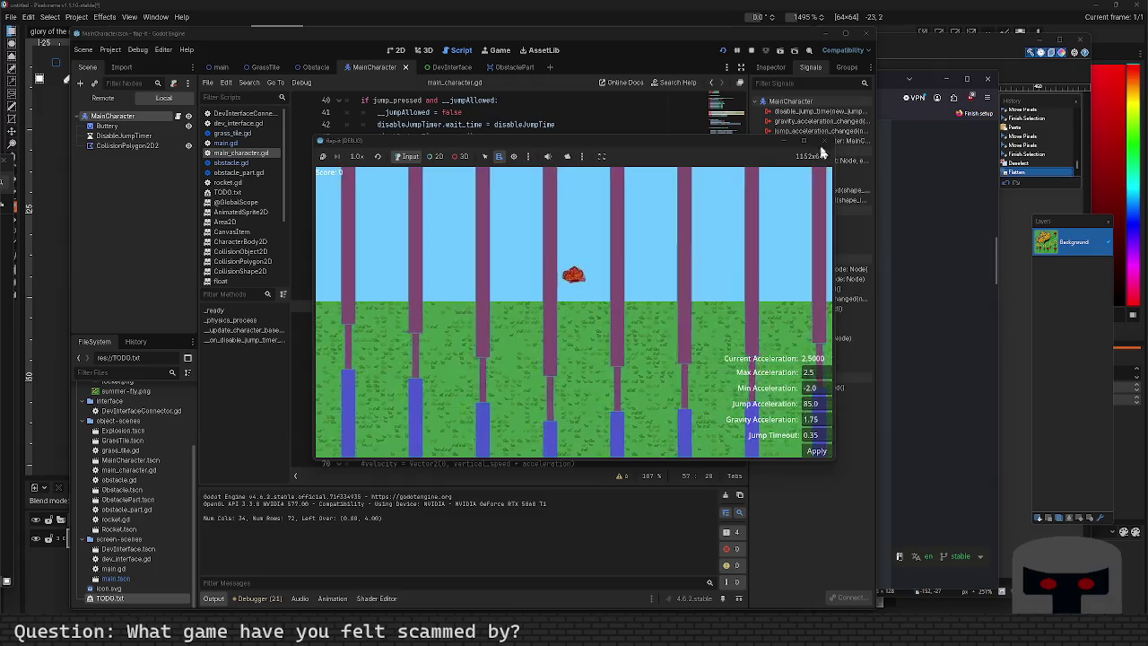
{"action": "left_click", "coordinate": [826, 142]}
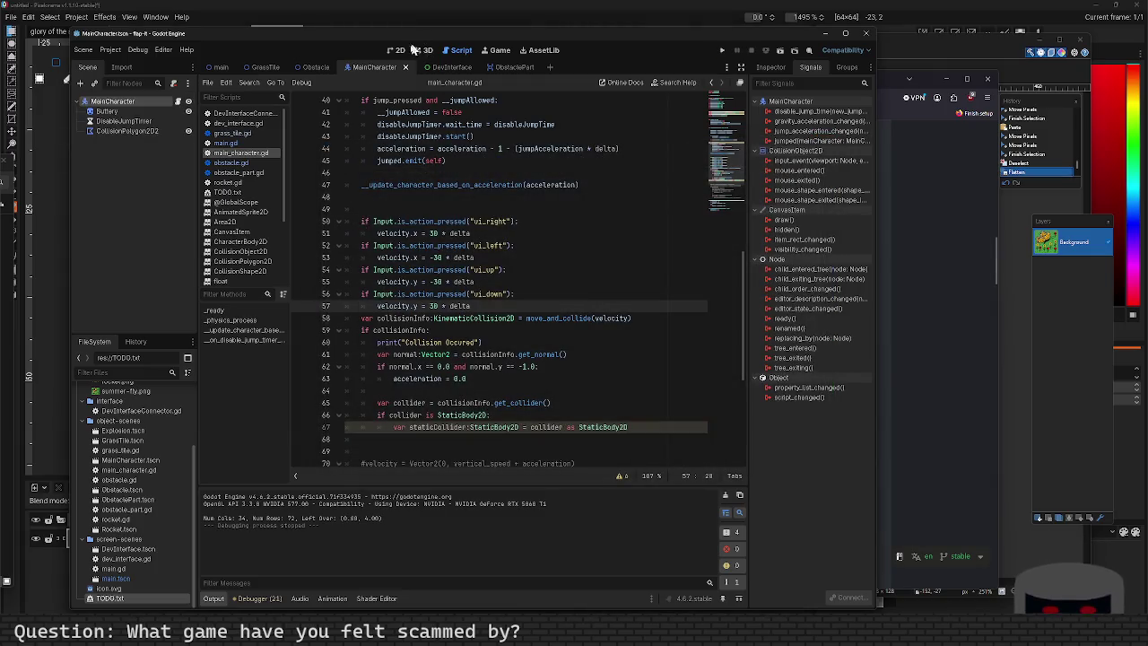
In the Obstacle scene, disconnect gap's area_exited and bot's area_entered connections, then return to main_character.gd.
{"action": "left_click", "coordinate": [396, 50]}
{"action": "left_click", "coordinate": [313, 67]}
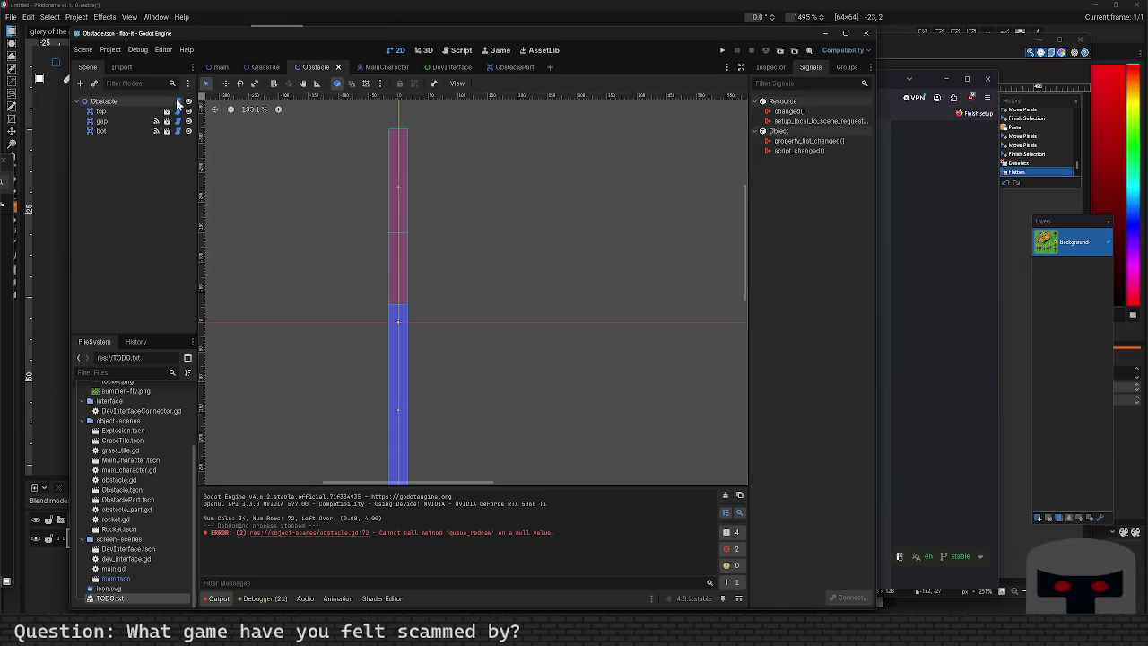
{"action": "left_click", "coordinate": [140, 122]}
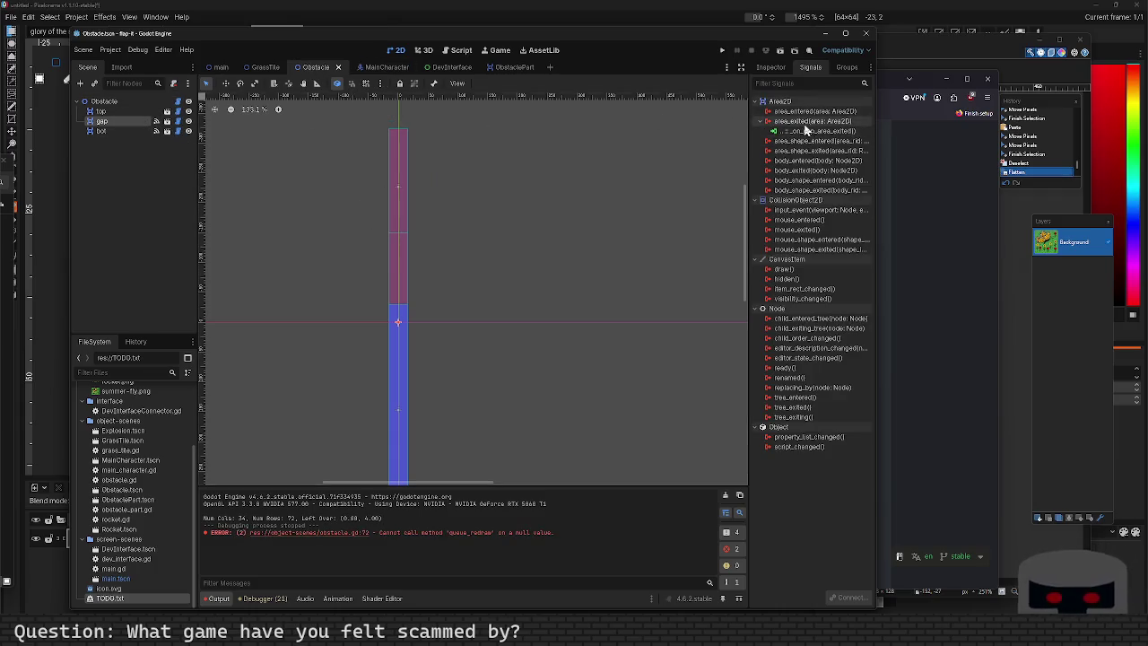
{"action": "right_click", "coordinate": [805, 132]}
{"action": "left_click", "coordinate": [825, 158]}
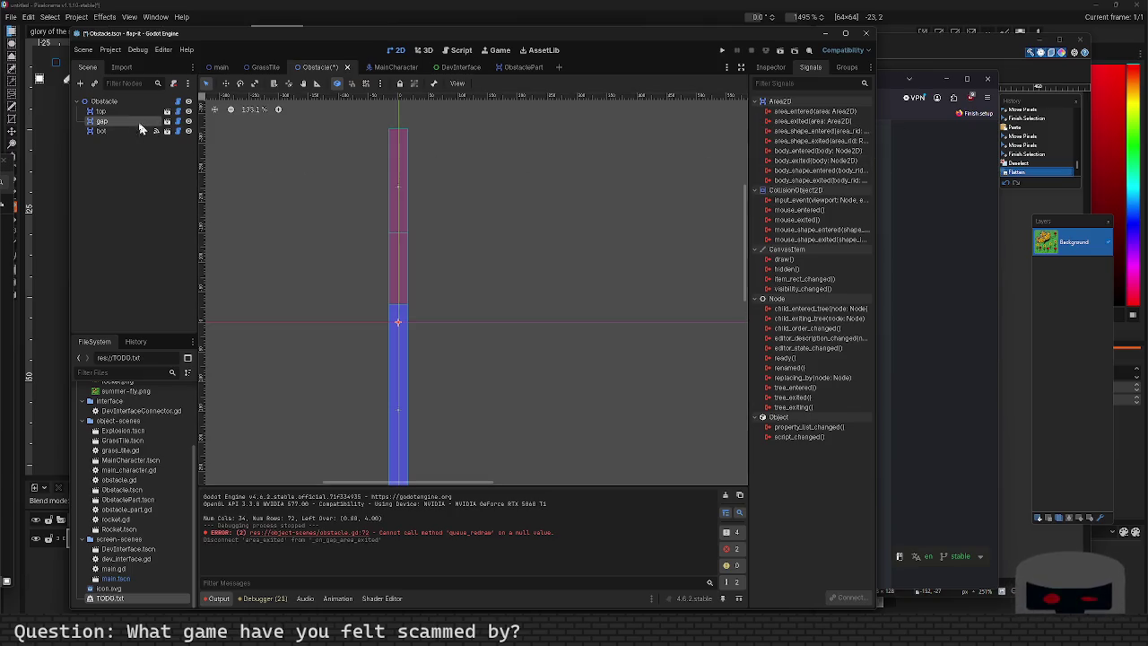
{"action": "left_click", "coordinate": [139, 132]}
{"action": "right_click", "coordinate": [796, 123]}
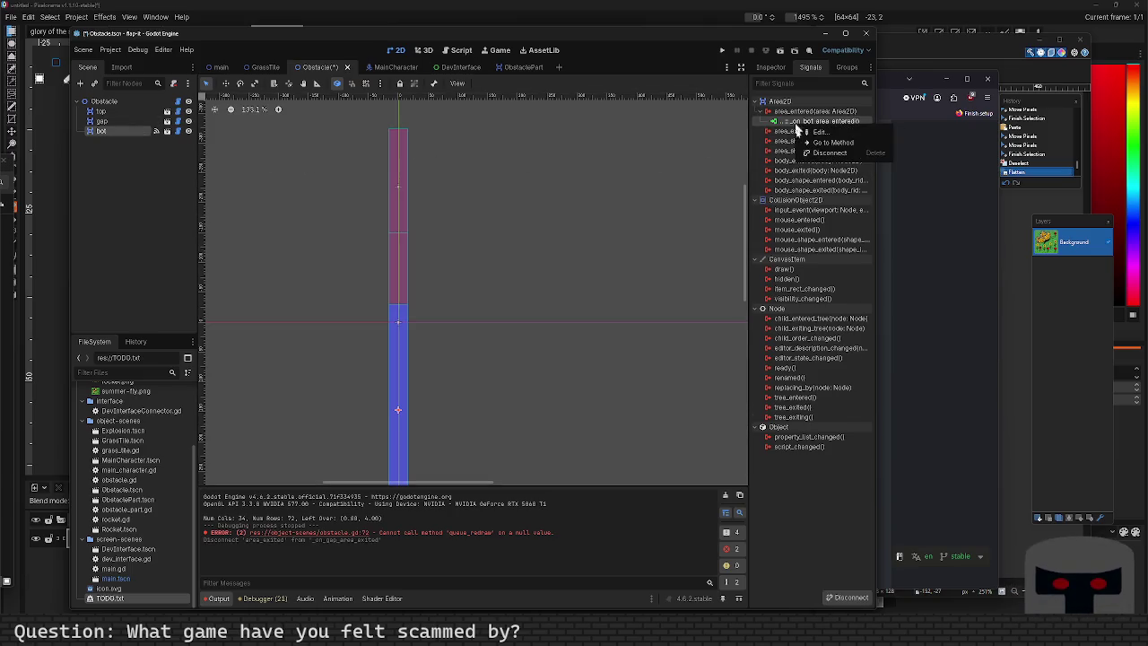
{"action": "left_click", "coordinate": [826, 153]}
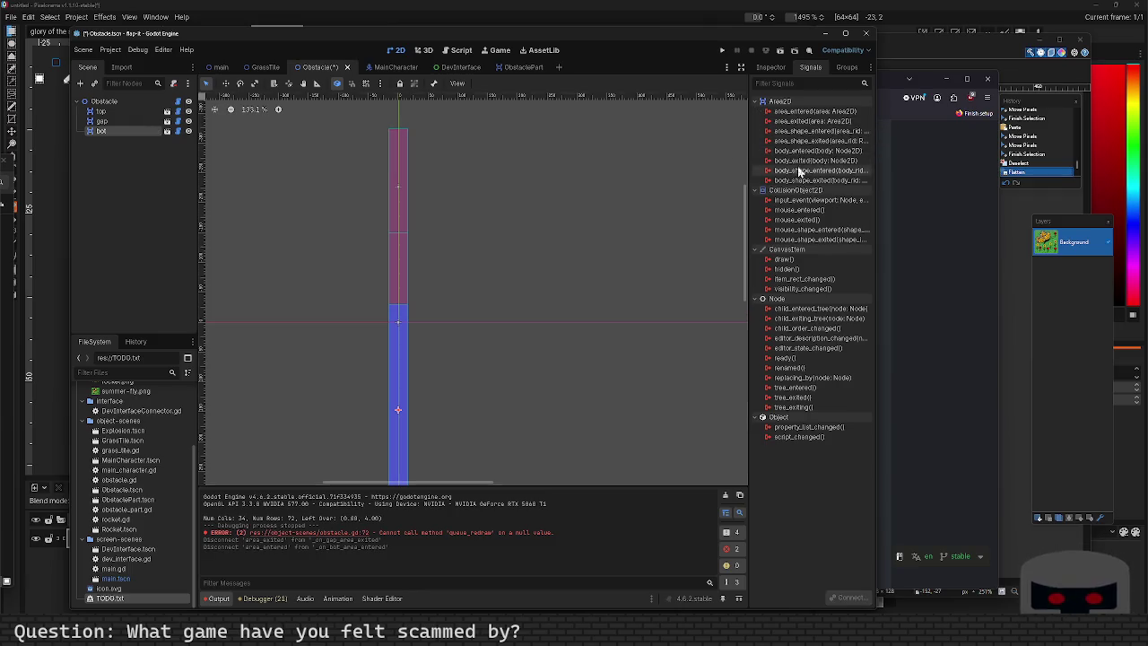
{"action": "left_click", "coordinate": [460, 53]}
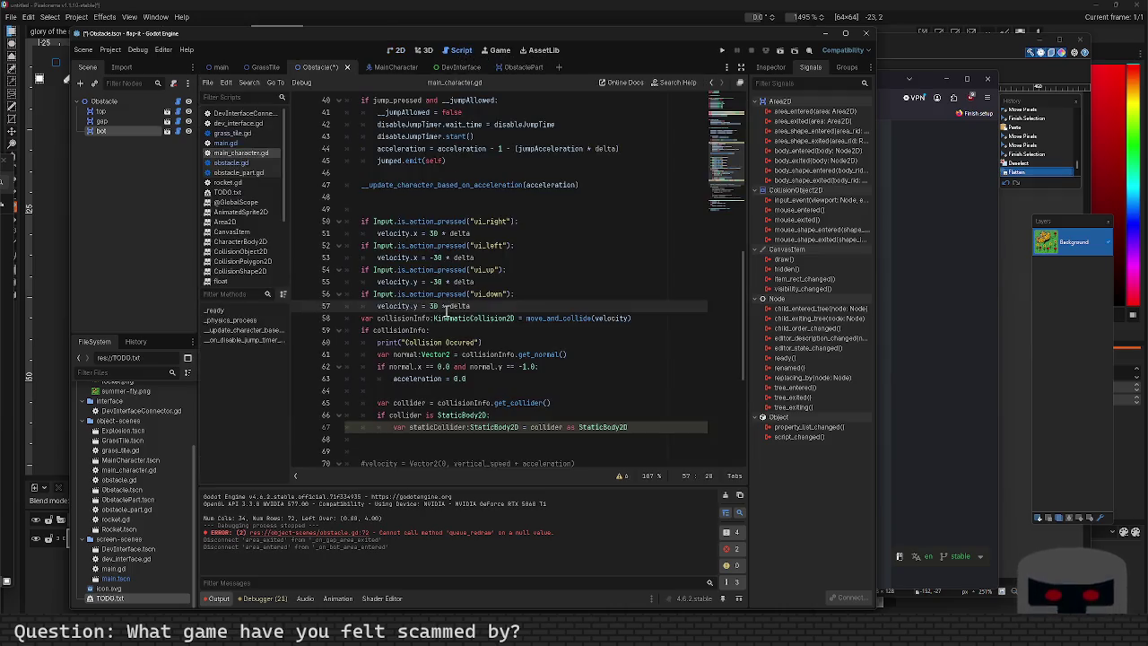
{"action": "scroll", "coordinate": [442, 237], "scroll_direction": "up", "scroll_amount": 9}
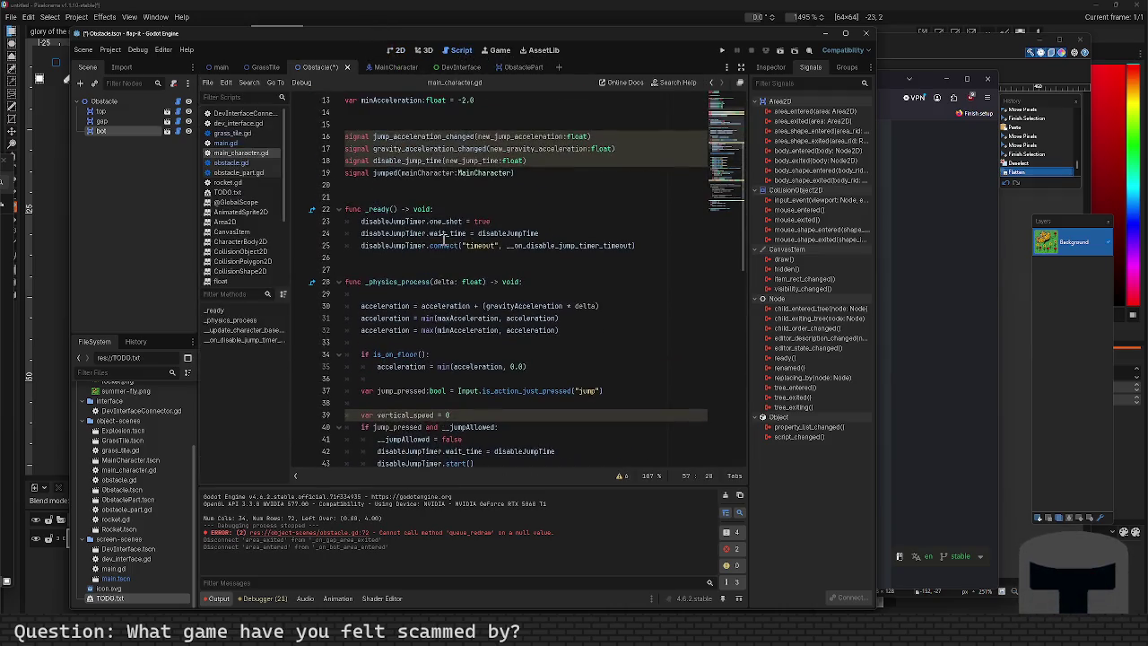
{"action": "scroll", "coordinate": [433, 255], "scroll_direction": "up", "scroll_amount": 4}
{"action": "scroll", "coordinate": [433, 253], "scroll_direction": "down", "scroll_amount": 3}
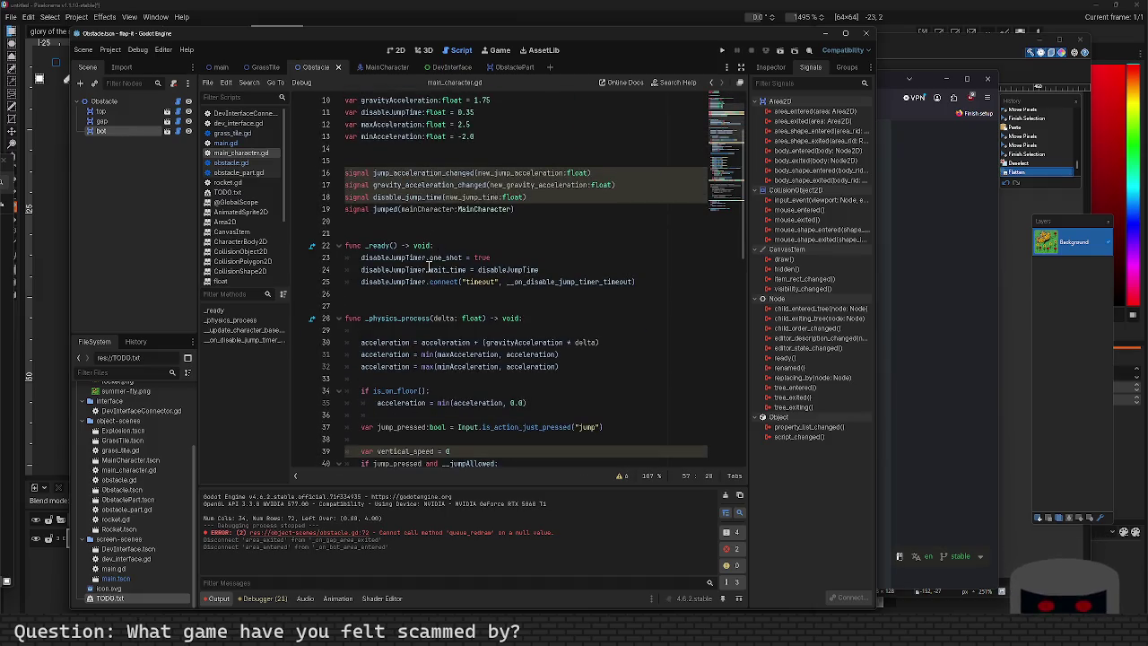
{"action": "scroll", "coordinate": [429, 266], "scroll_direction": "down", "scroll_amount": 4}
{"action": "scroll", "coordinate": [424, 231], "scroll_direction": "up", "scroll_amount": 5}
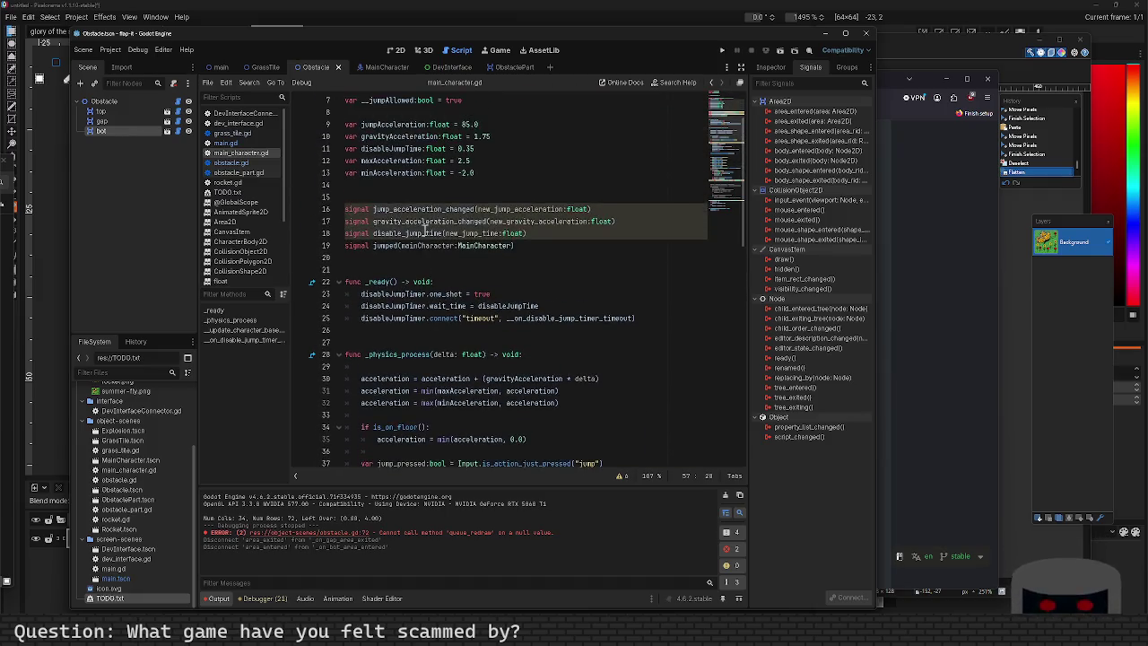
{"action": "left_click", "coordinate": [417, 330]}
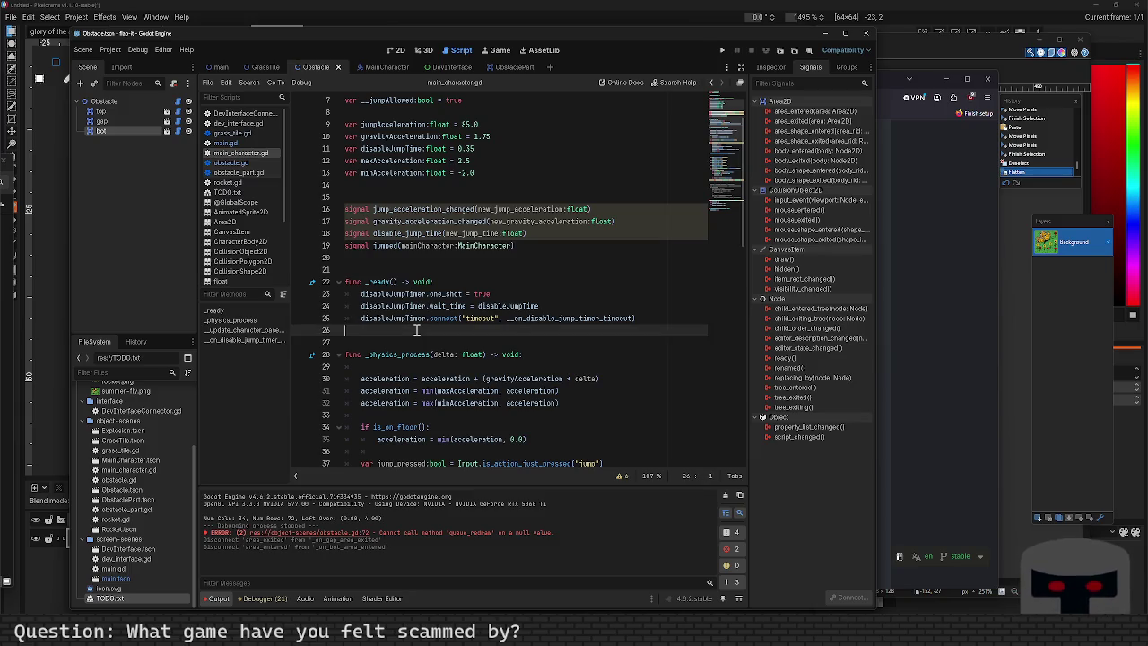
{"action": "key", "text": "Return"}
{"action": "key", "text": "Return"}
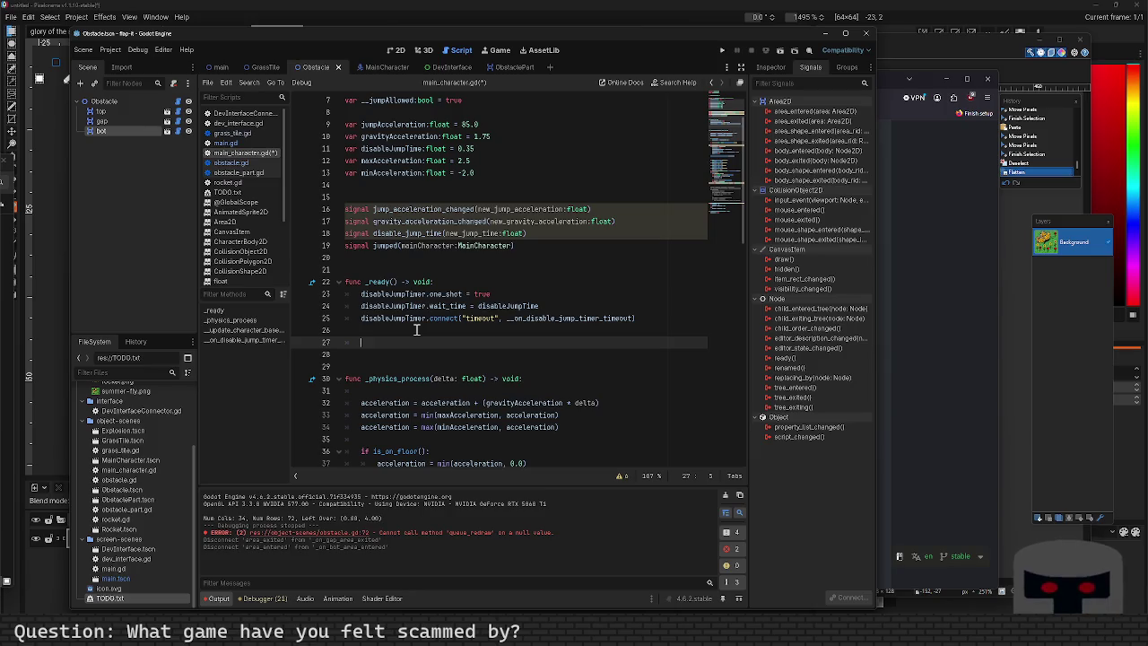
{"action": "key", "text": "BackSpace"}
{"action": "key", "text": "BackSpace"}
{"action": "key", "text": "BackSpace"}
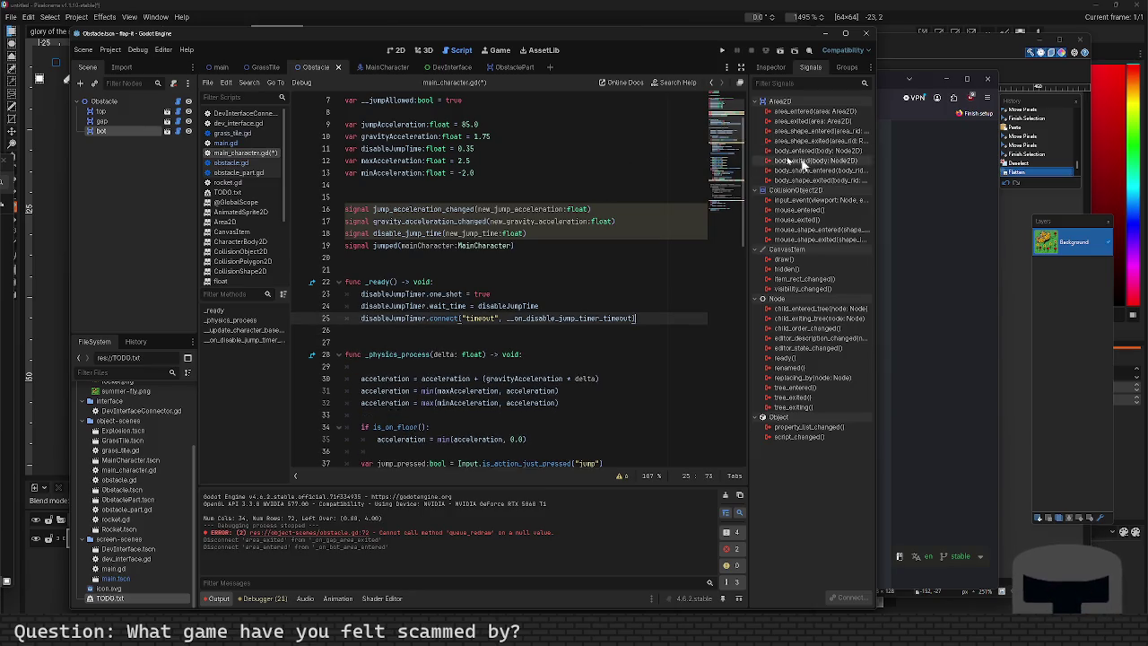
Connect bot's and top's body_entered signals to the existing __on_obstacle_entered method.
{"action": "double_click", "coordinate": [783, 152]}
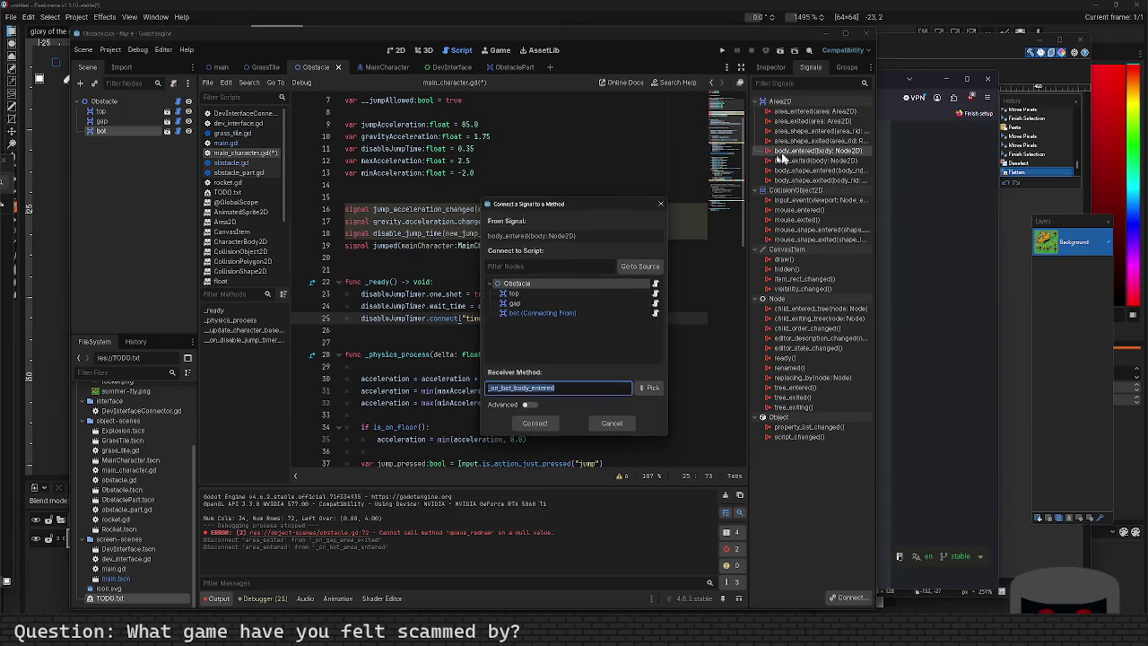
{"action": "left_click", "coordinate": [649, 389]}
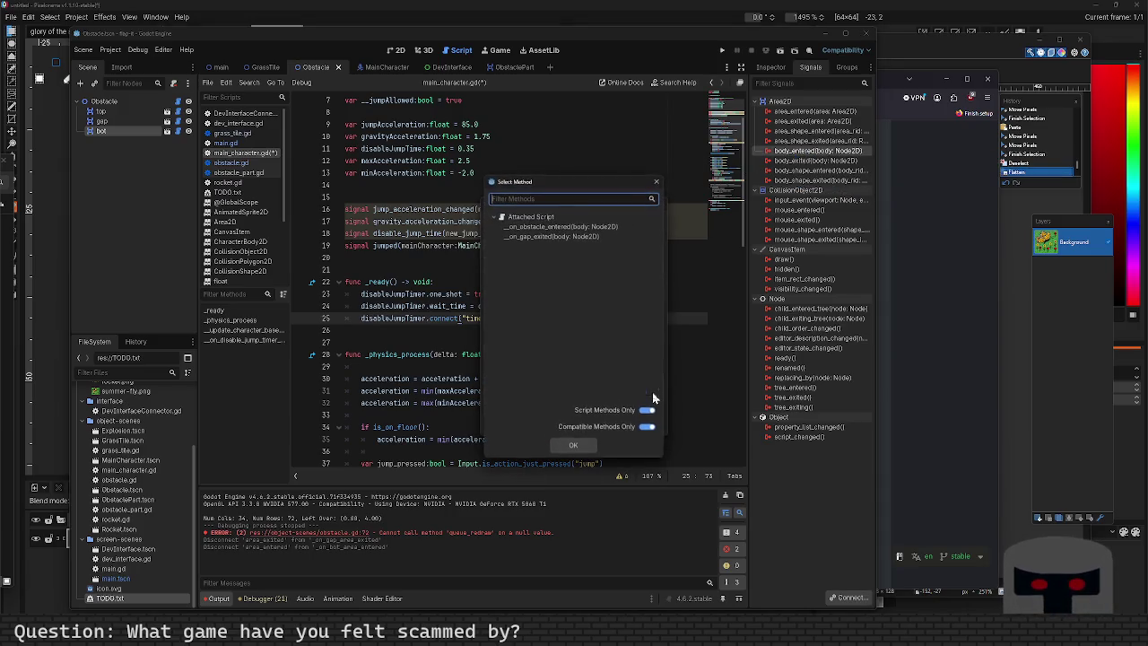
{"action": "left_click", "coordinate": [565, 226]}
{"action": "left_click", "coordinate": [577, 444]}
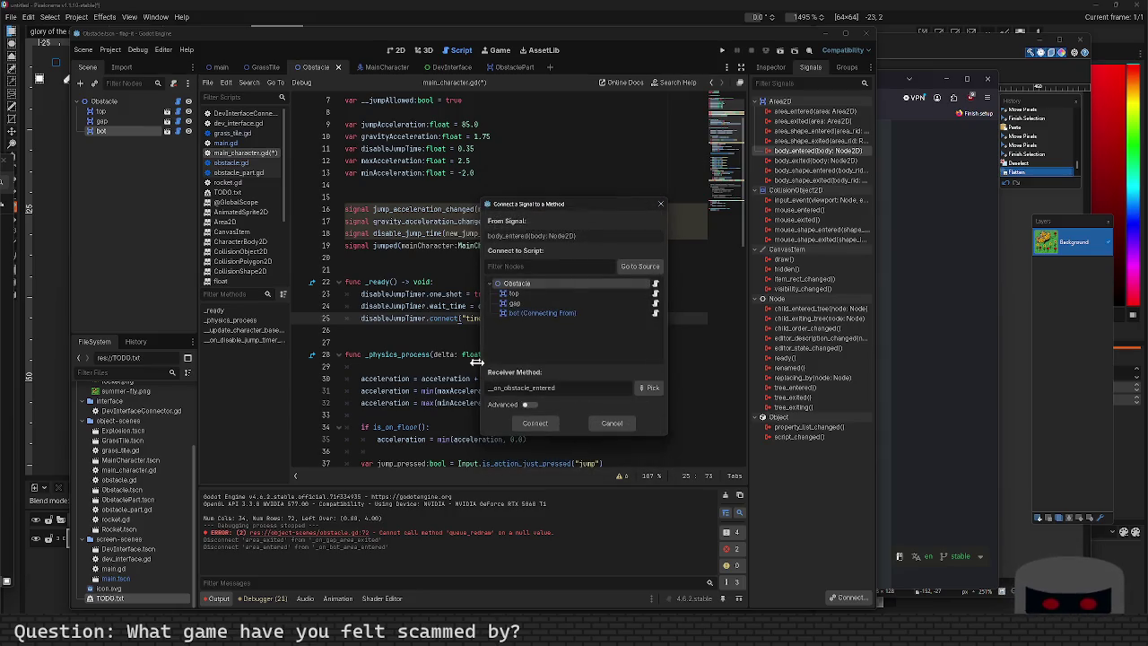
{"action": "left_click", "coordinate": [535, 424]}
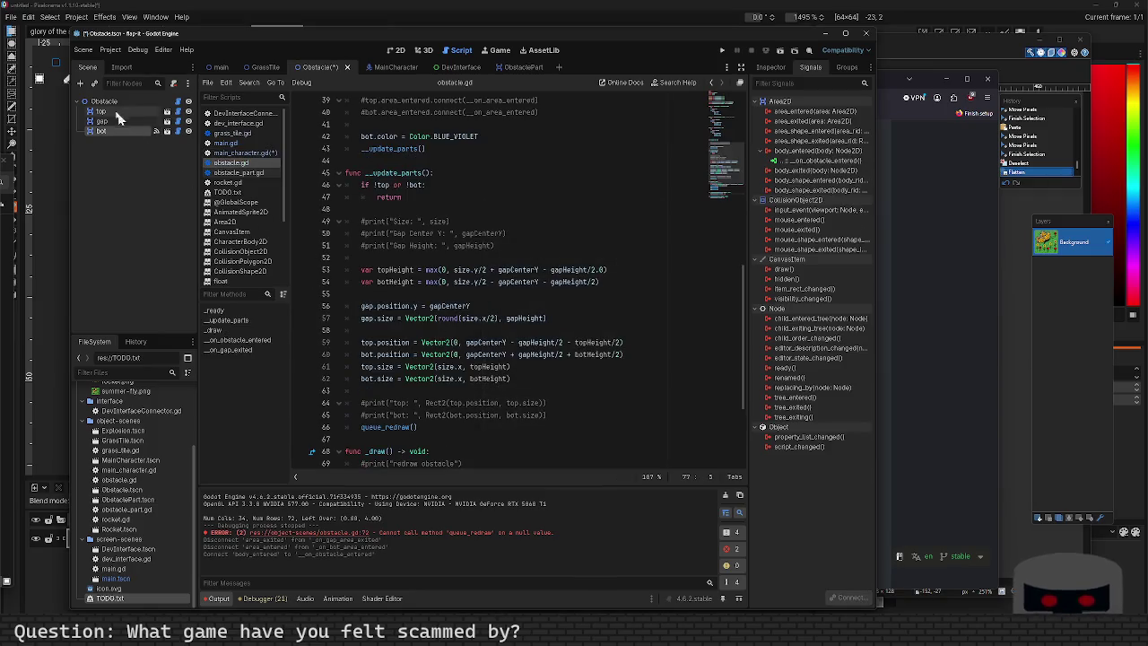
{"action": "left_click", "coordinate": [101, 111]}
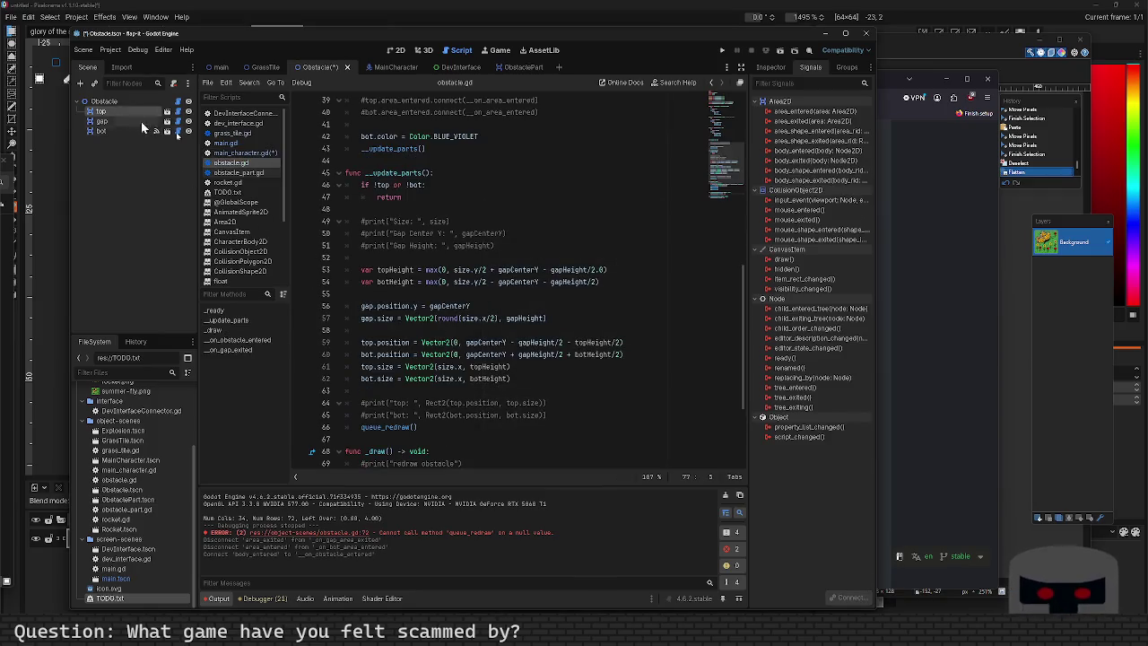
{"action": "double_click", "coordinate": [810, 150]}
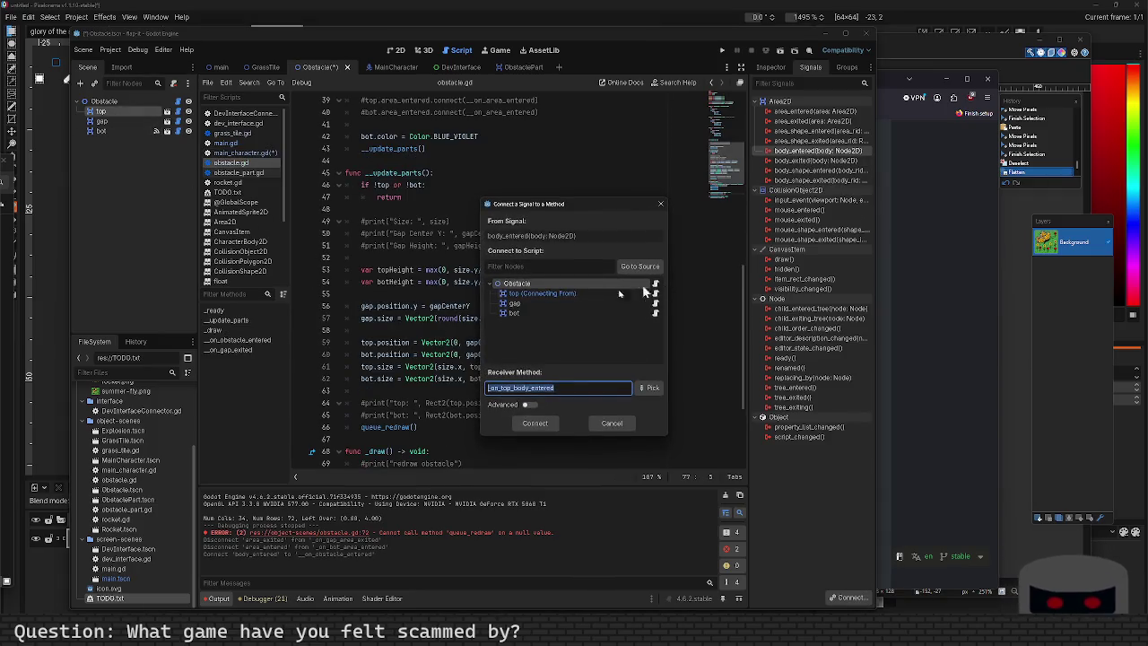
{"action": "left_click", "coordinate": [647, 387]}
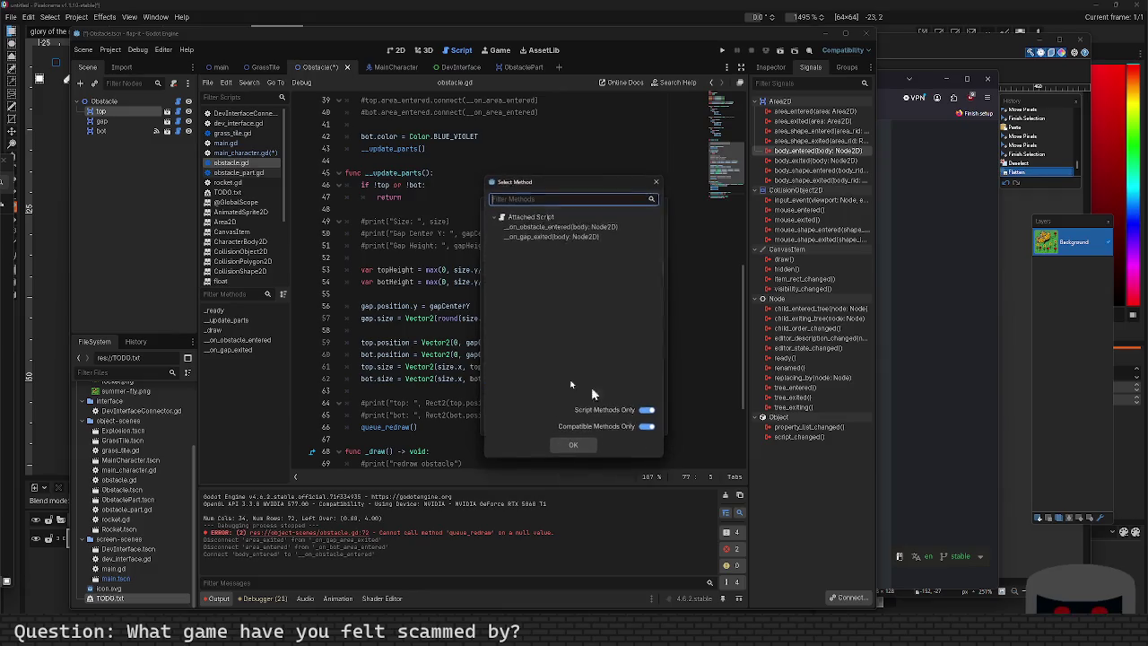
{"action": "left_click", "coordinate": [573, 446]}
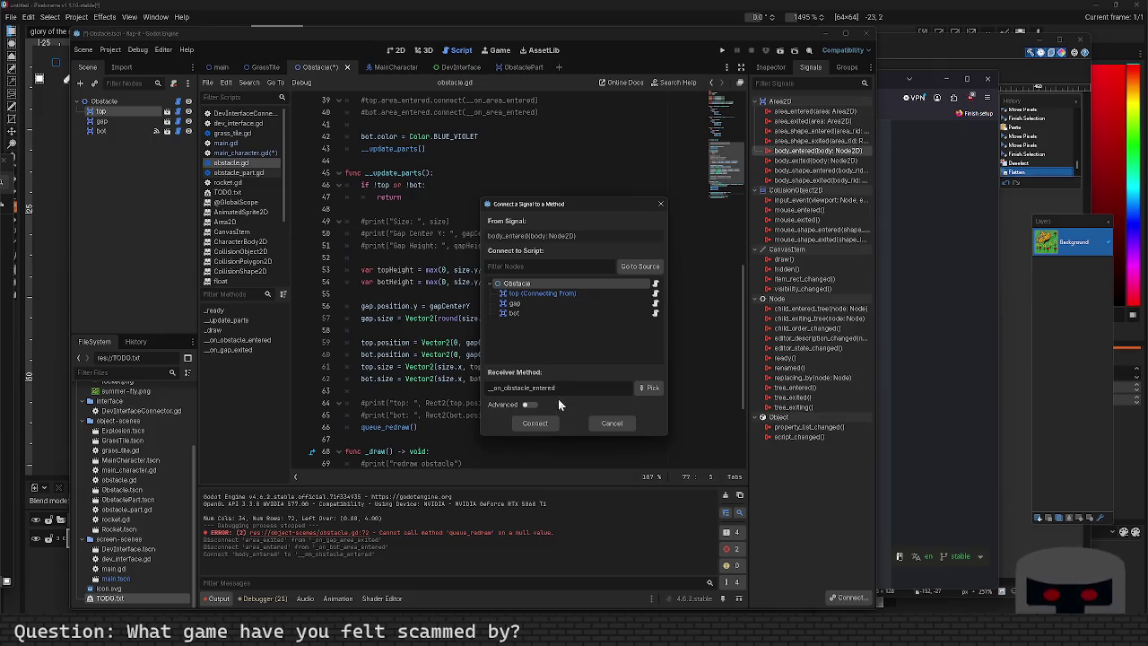
{"action": "left_click", "coordinate": [549, 424]}
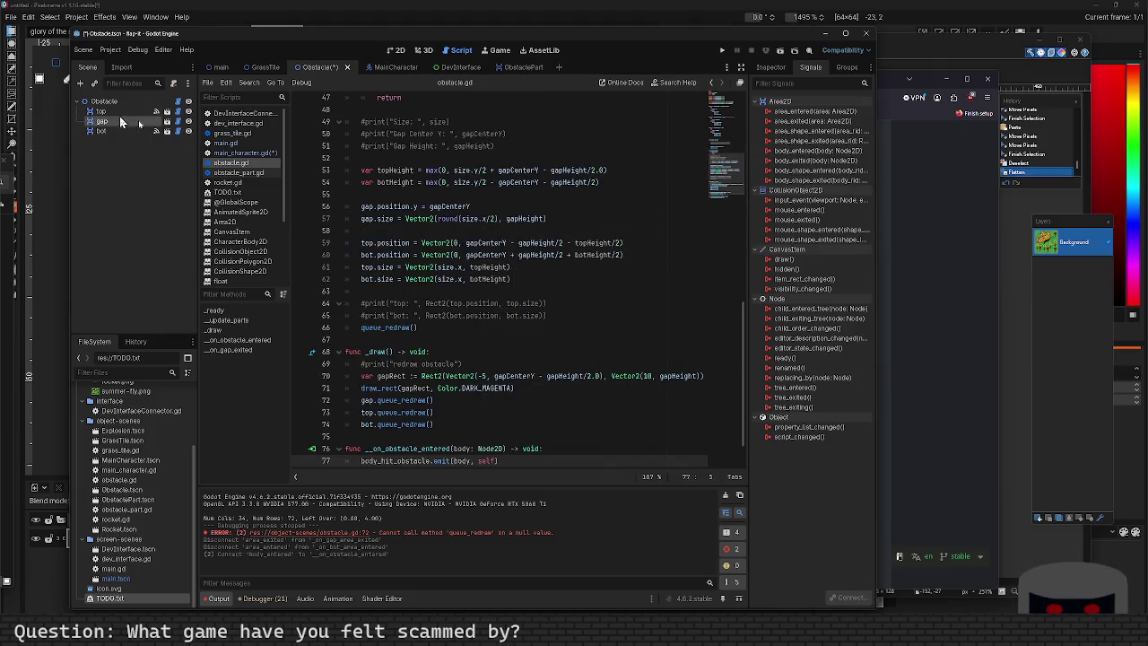
Connect gap's body_exited to __on_gap_exited, save, and run the game.
{"action": "double_click", "coordinate": [801, 161]}
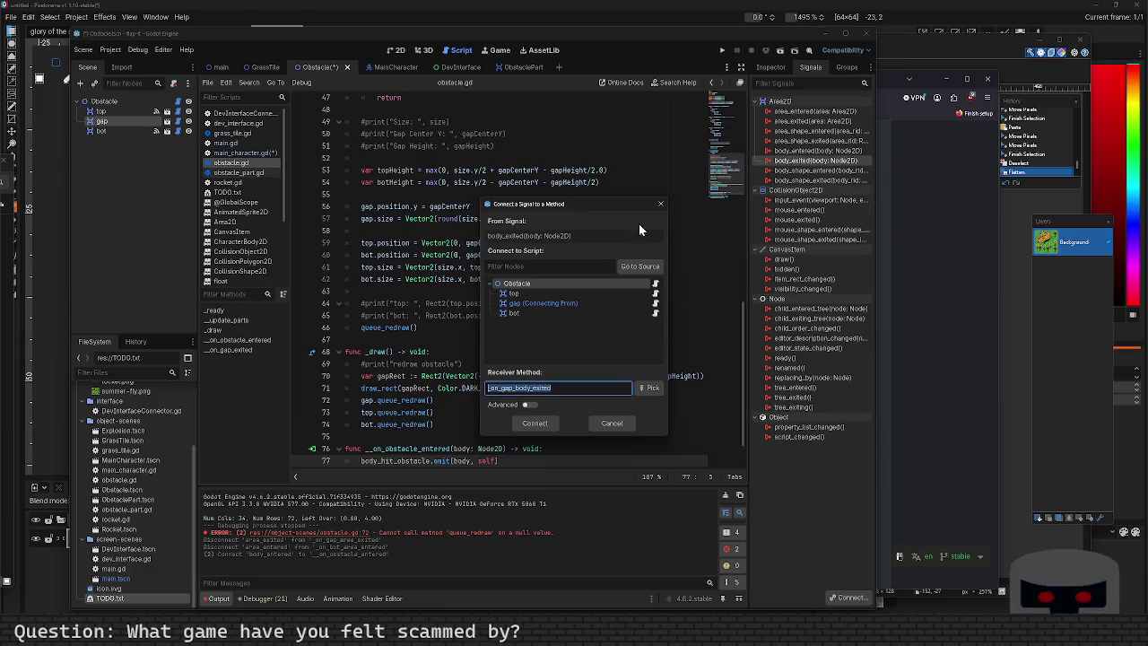
{"action": "left_click", "coordinate": [651, 387]}
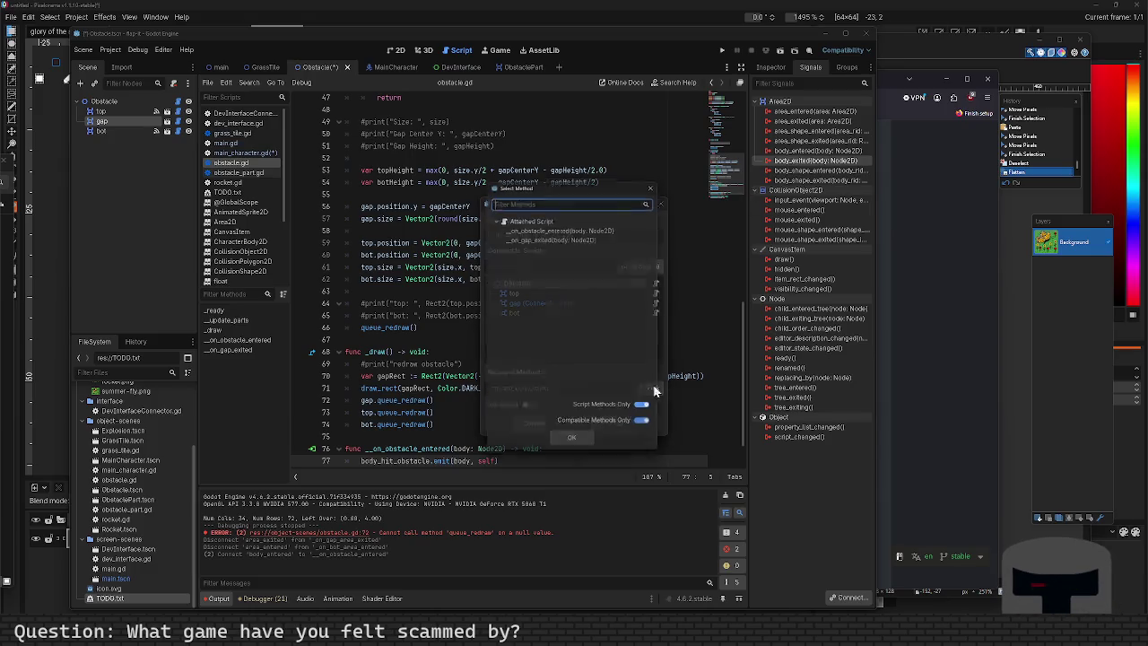
{"action": "left_click", "coordinate": [566, 237]}
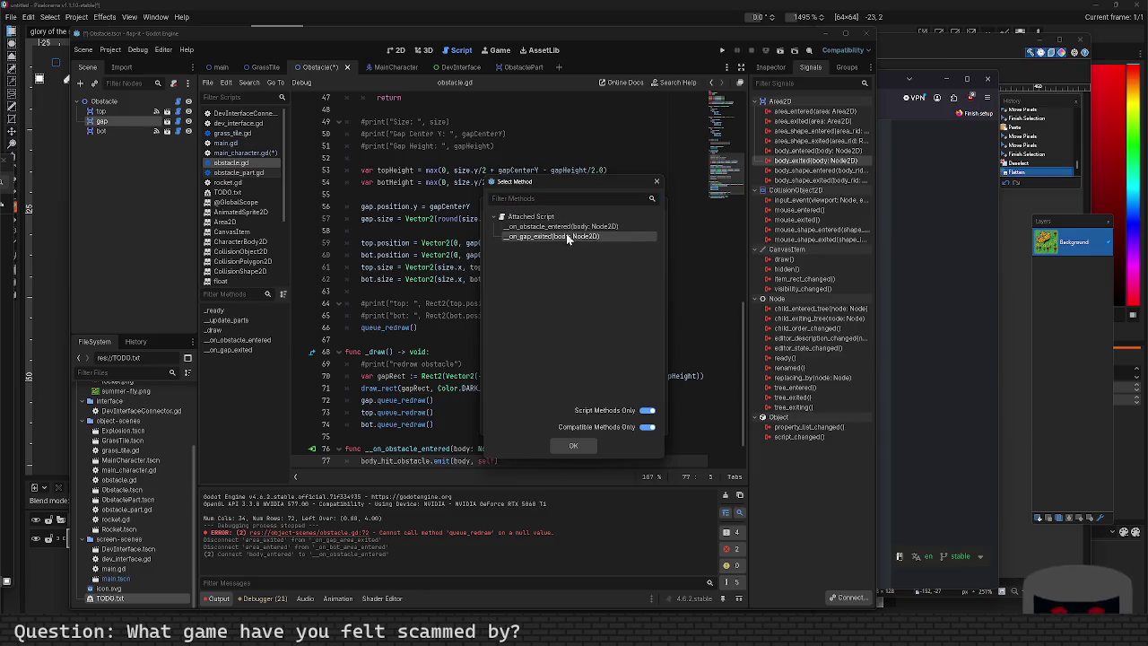
{"action": "left_click", "coordinate": [587, 444]}
{"action": "left_click", "coordinate": [551, 429]}
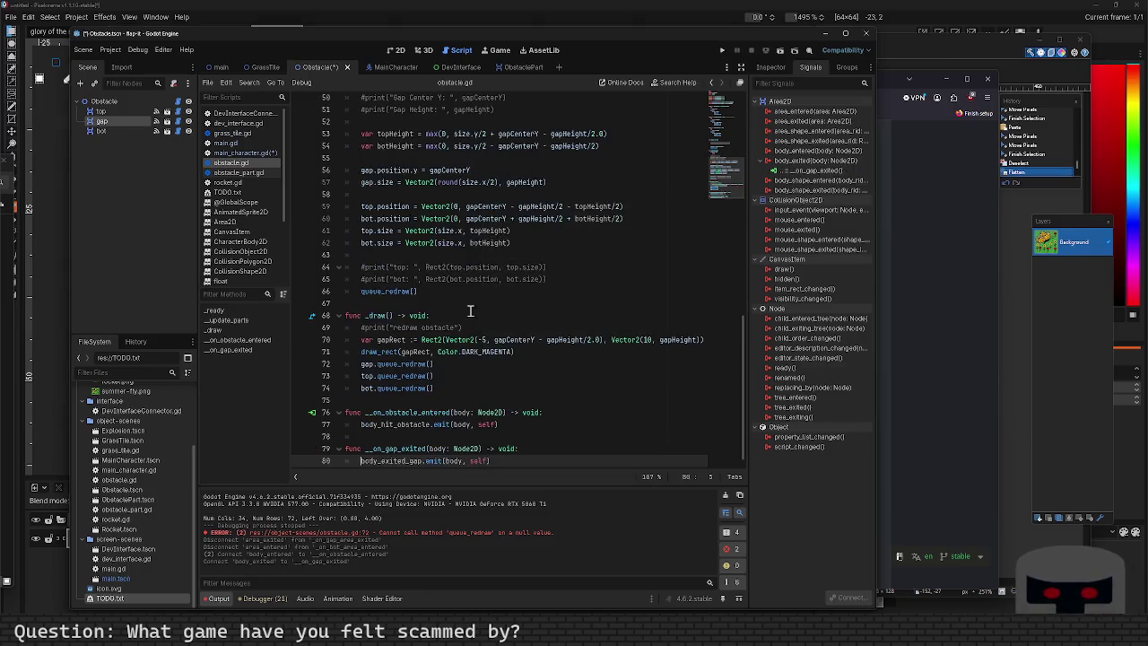
{"action": "key", "text": "ctrl+s"}
{"action": "key", "text": "F5"}
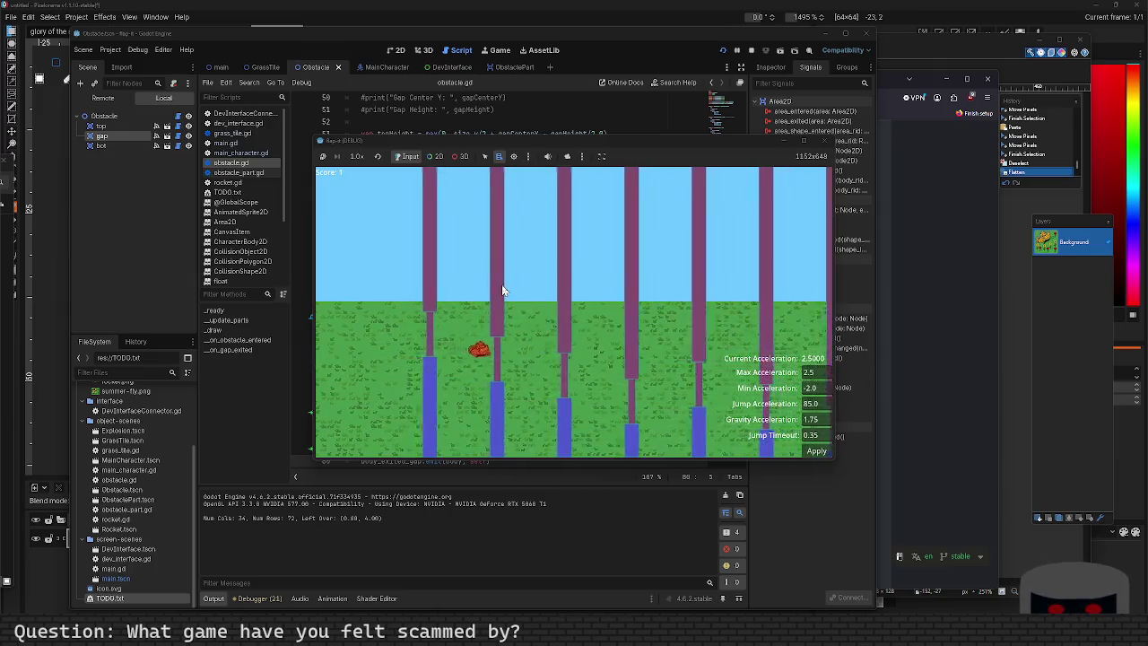
Jump the character through the obstacle gaps to a score of 18, then stop the game with F8.
{"action": "key", "text": "space"}
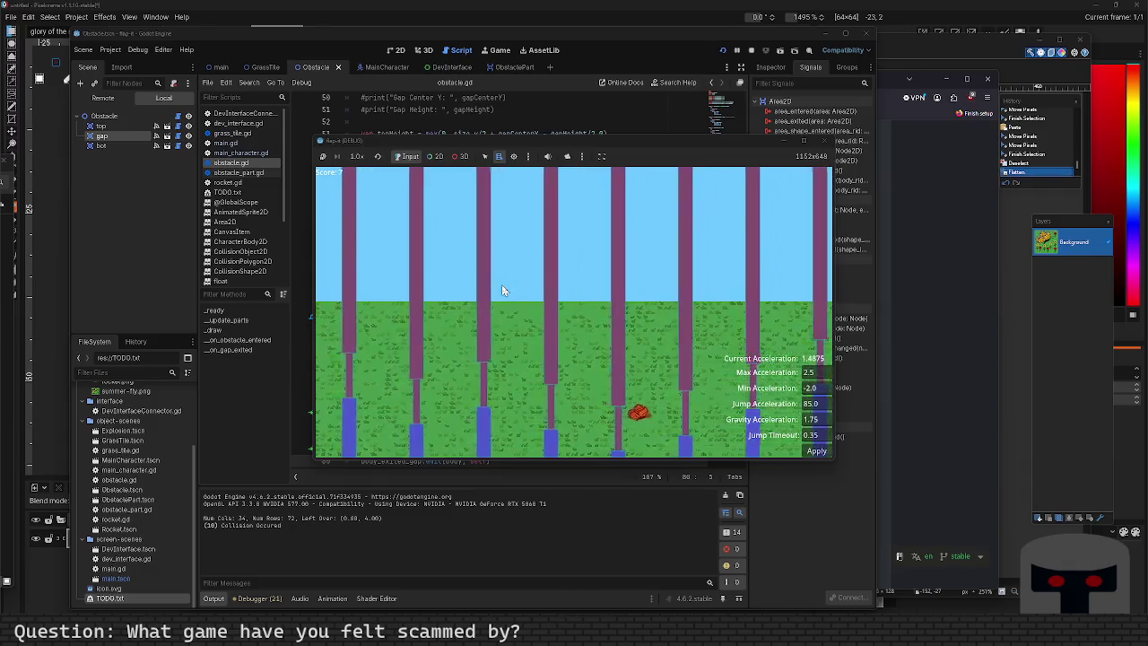
{"action": "key", "text": "space"}
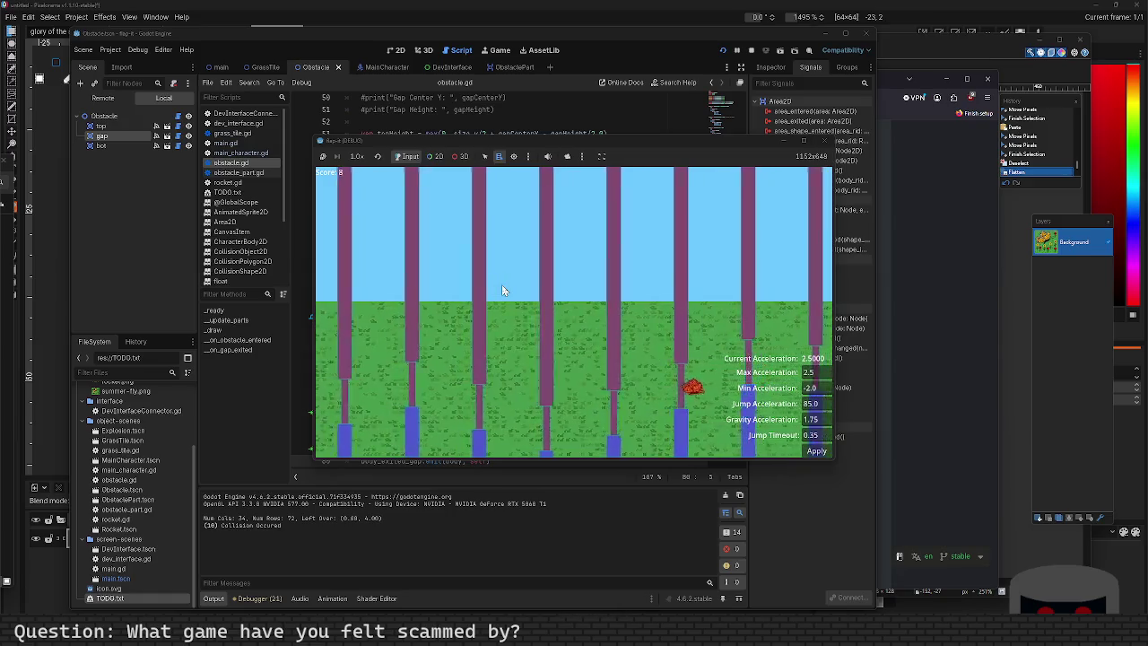
{"action": "key", "text": "space"}
{"action": "key", "text": "space"}
{"action": "key", "text": "space"}
{"action": "key", "text": "space"}
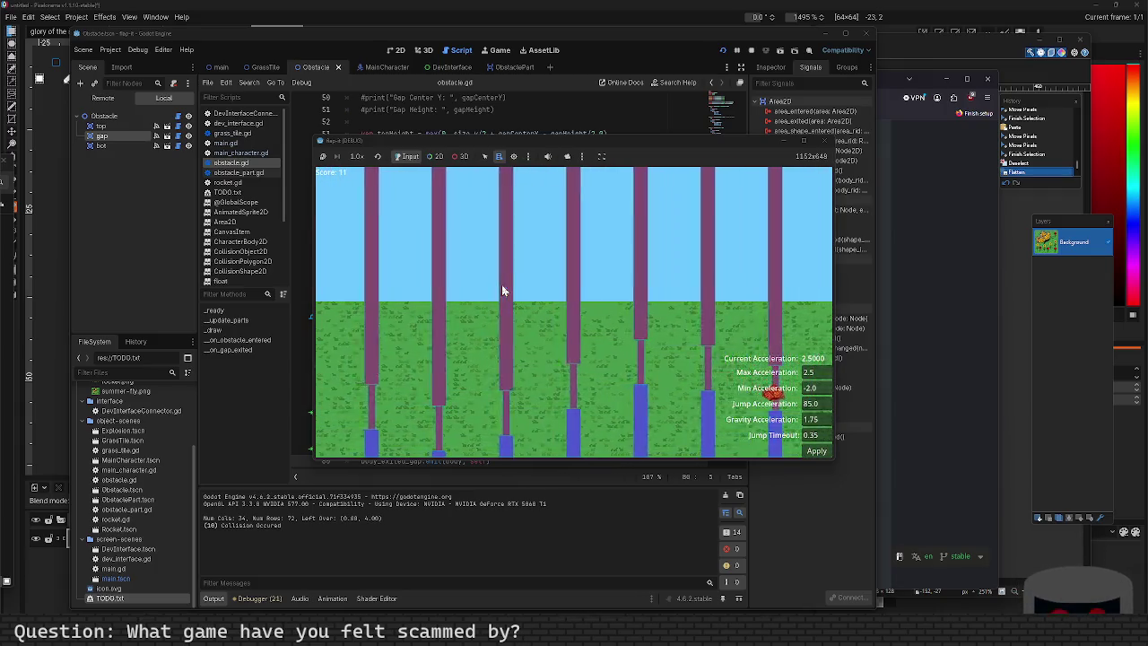
{"action": "key", "text": "space"}
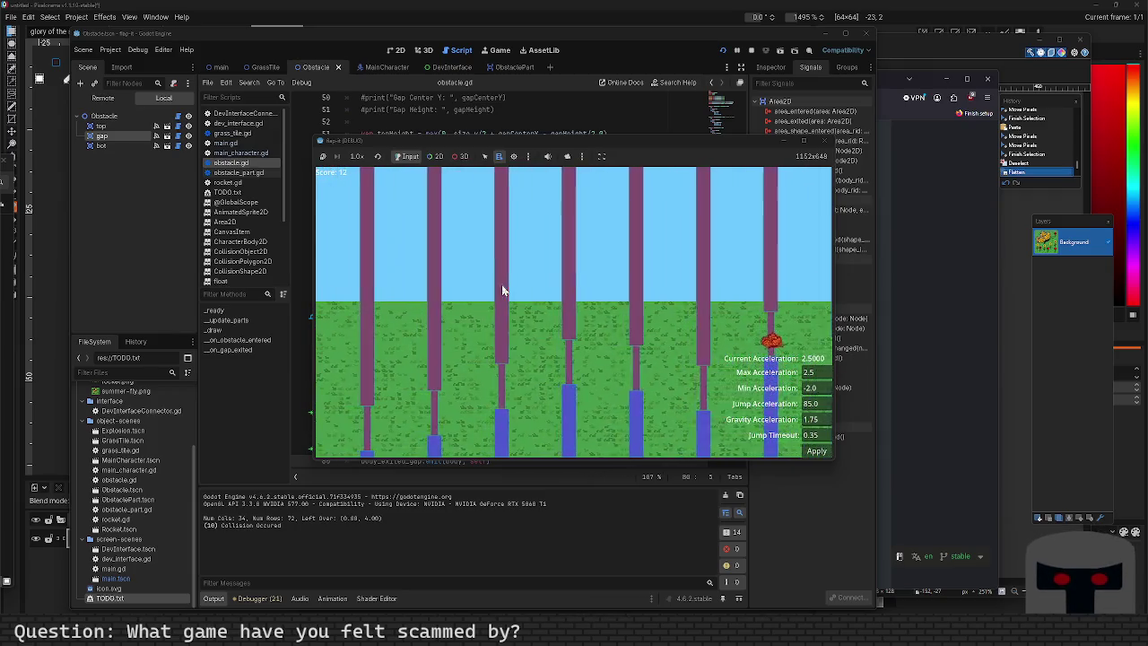
{"action": "key", "text": "space"}
{"action": "key", "text": "space"}
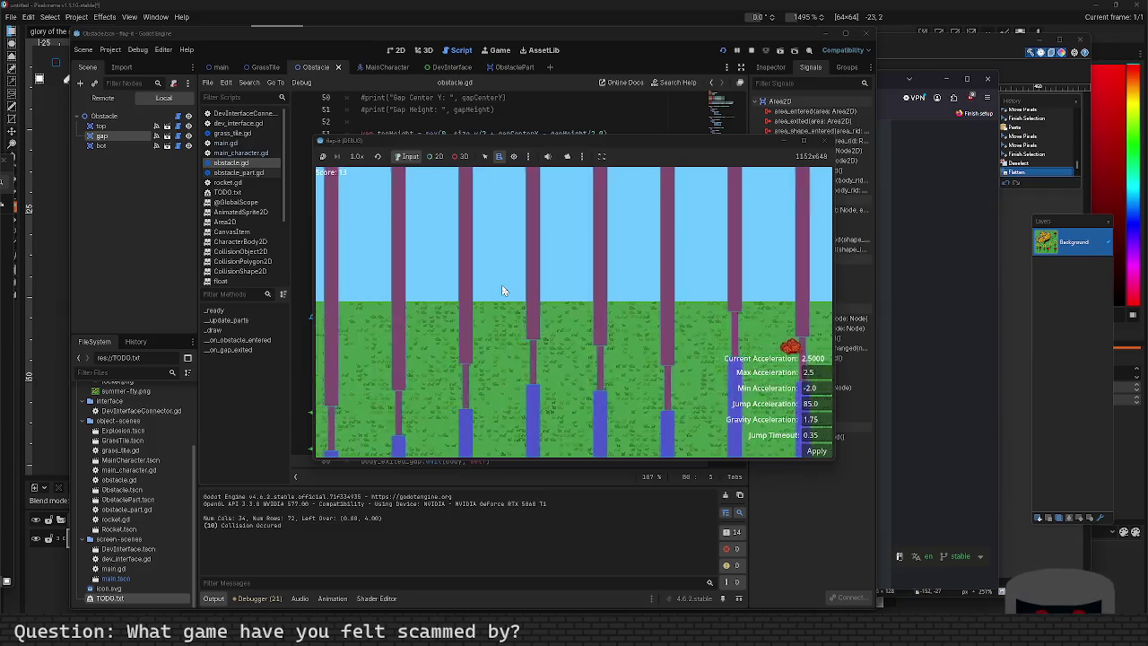
{"action": "key", "text": "space"}
{"action": "key", "text": "space"}
{"action": "key", "text": "space"}
{"action": "key", "text": "space"}
{"action": "key", "text": "space"}
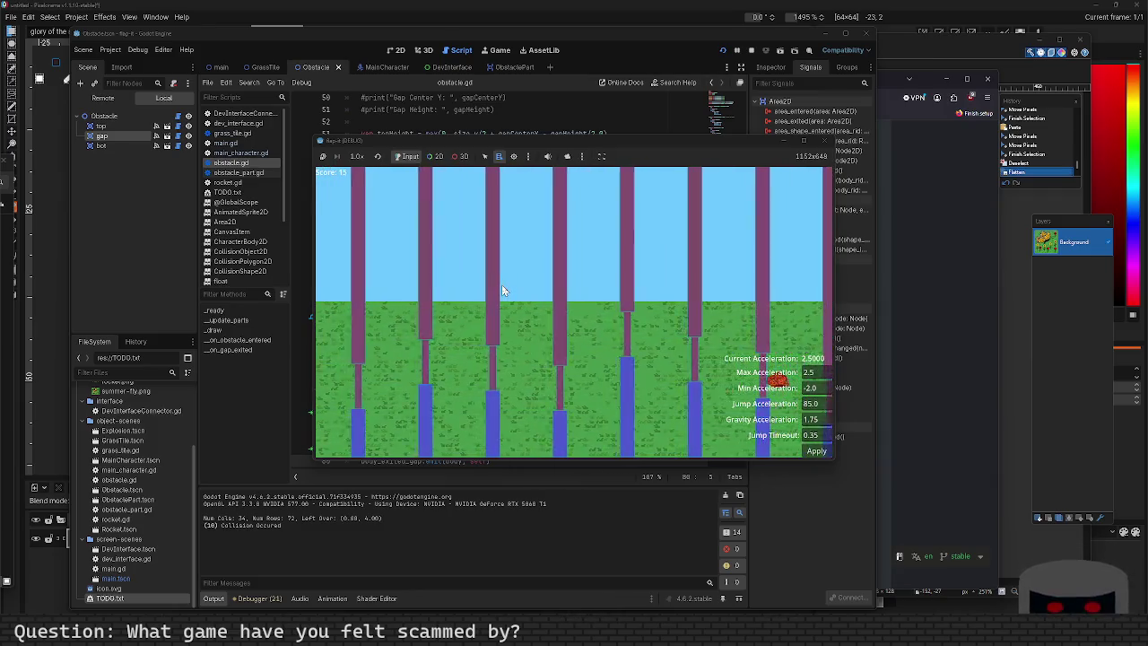
{"action": "key", "text": "space"}
{"action": "key", "text": "space"}
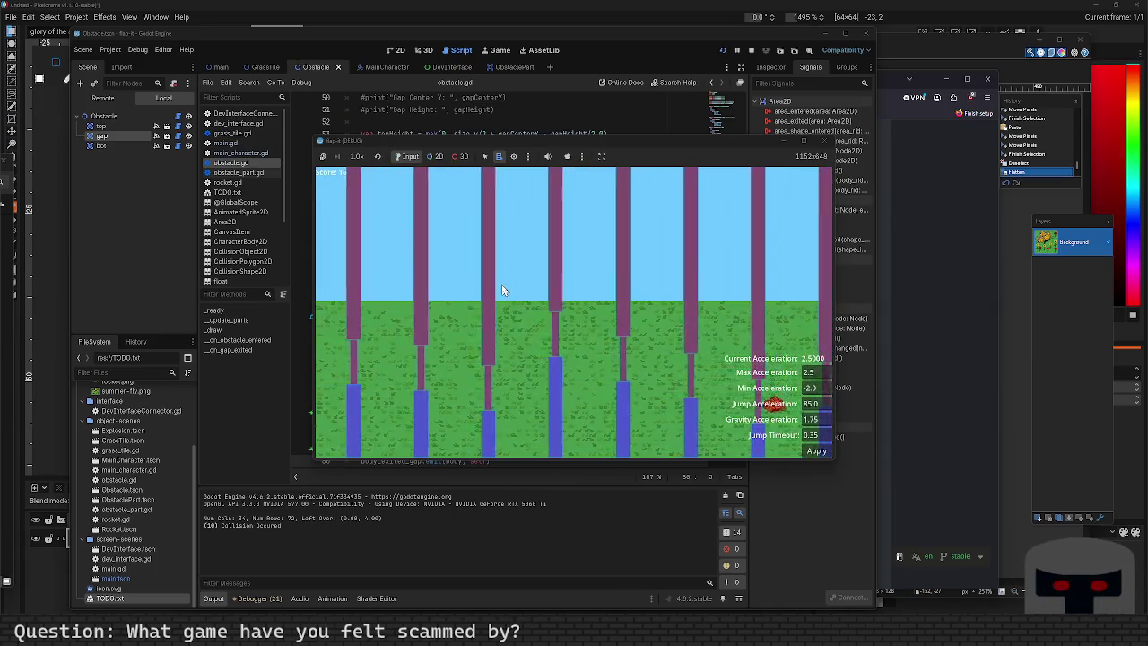
{"action": "key", "text": "space"}
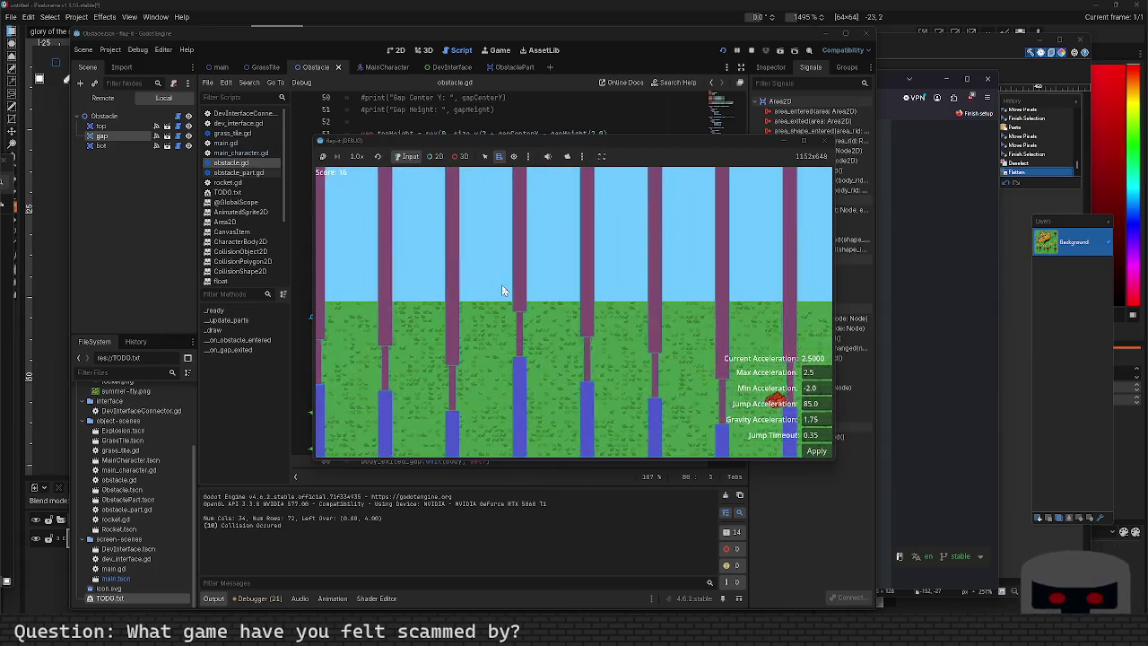
{"action": "key", "text": "space"}
{"action": "key", "text": "space"}
{"action": "key", "text": "space"}
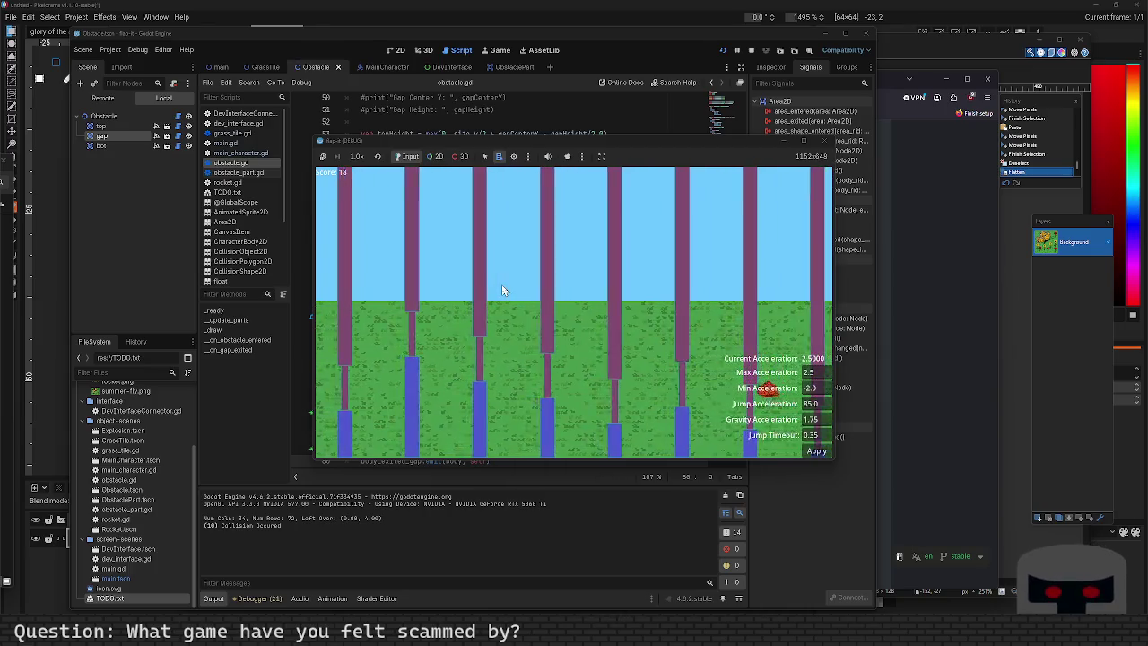
{"action": "key", "text": "space"}
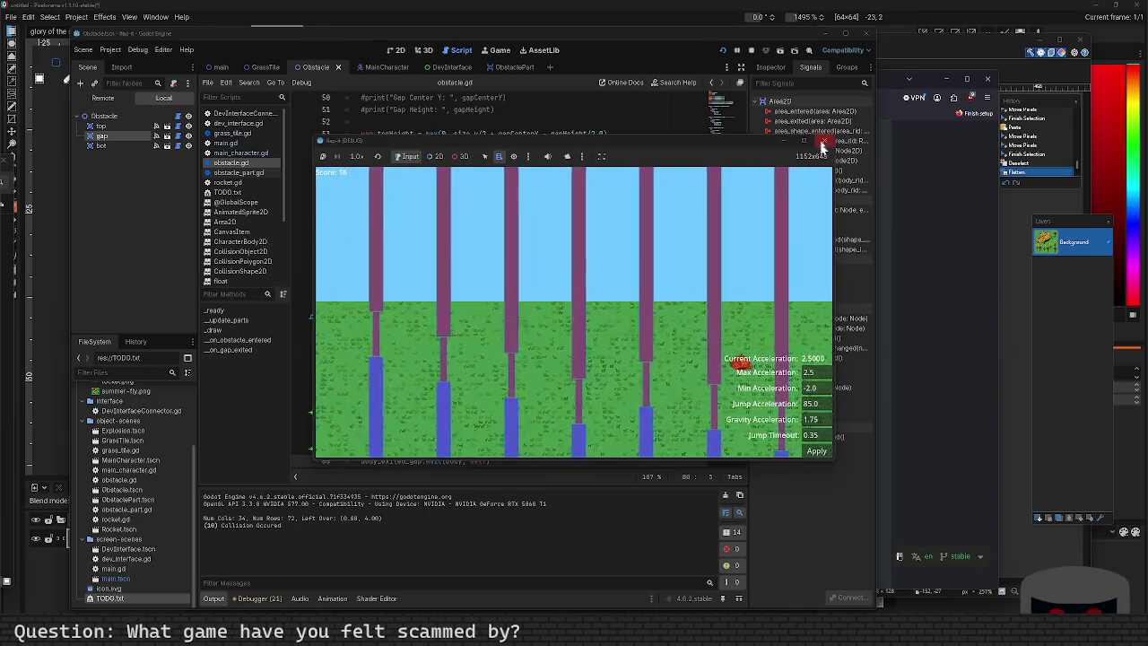
{"action": "key", "text": "F8"}
{"action": "key", "text": "Return"}
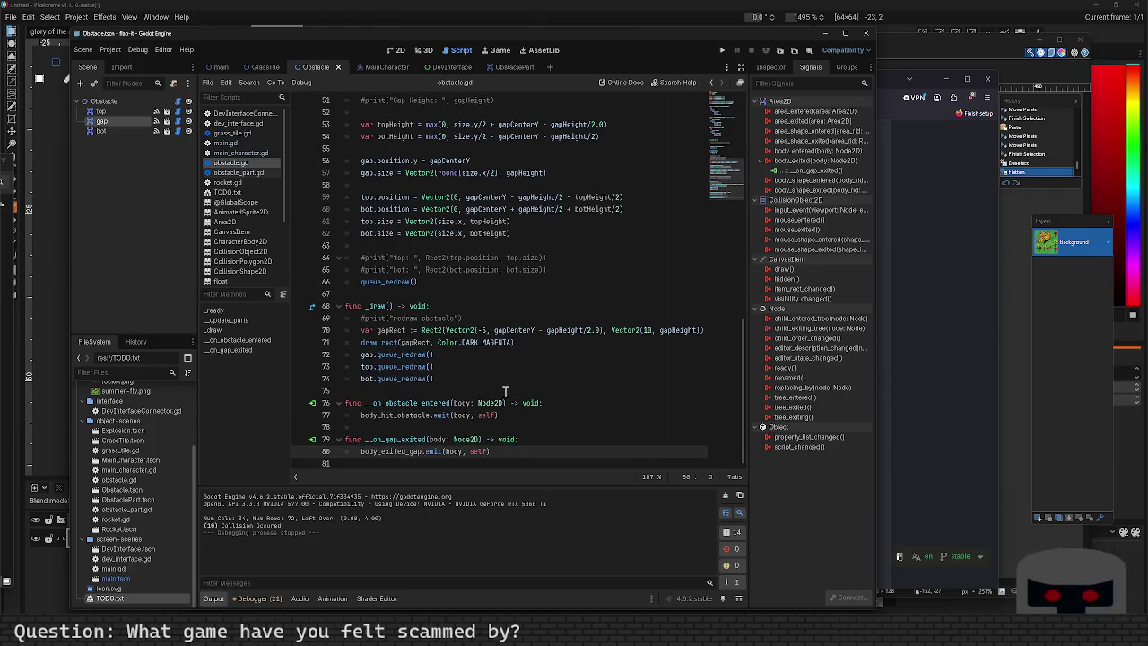
Delete the commented #print lines for top and bot in _update_parts and review obstacle.gd.
{"action": "left_click_drag", "start_coordinate": [588, 271], "coordinate": [405, 255]}
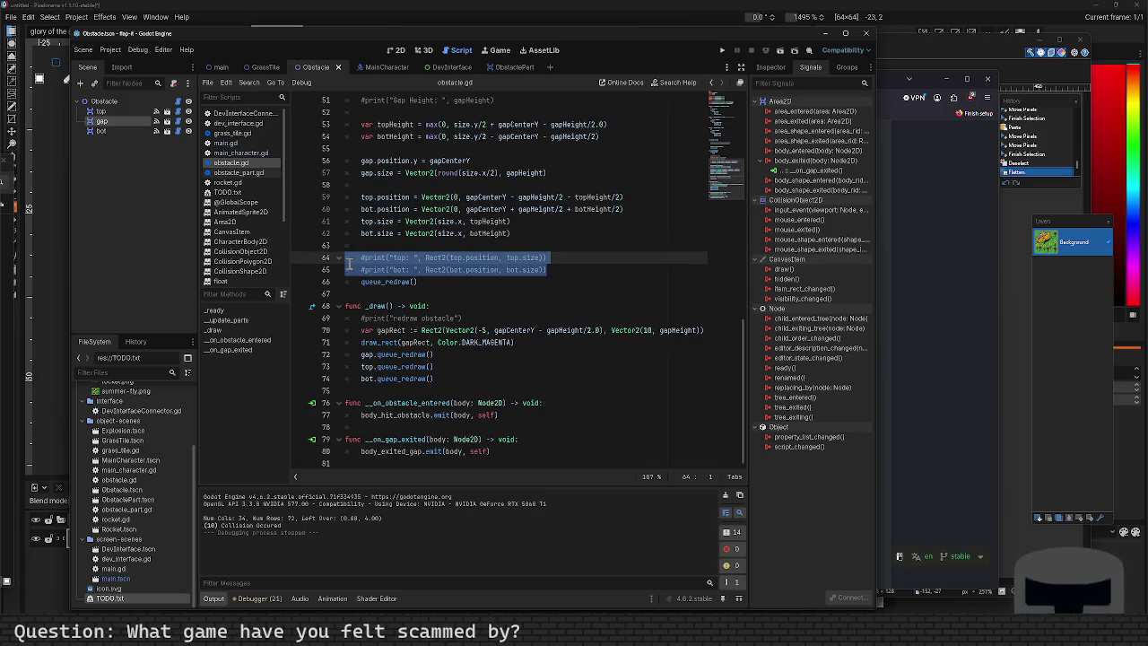
{"action": "key", "text": "BackSpace"}
{"action": "key", "text": "BackSpace"}
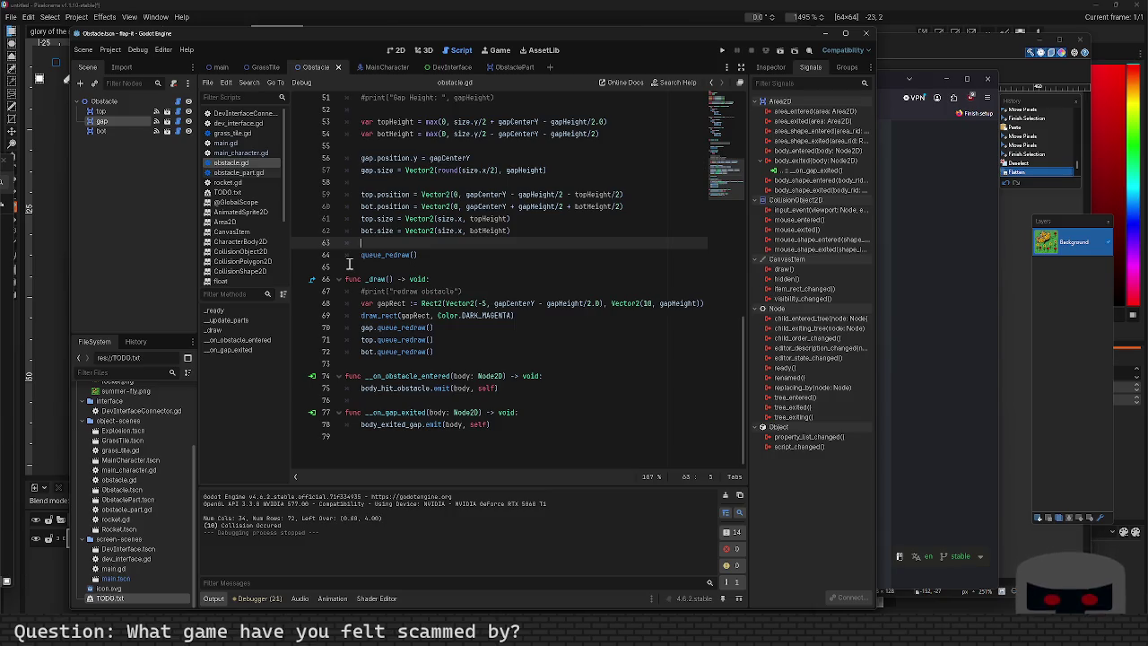
{"action": "scroll", "coordinate": [464, 333], "scroll_direction": "up", "scroll_amount": 15}
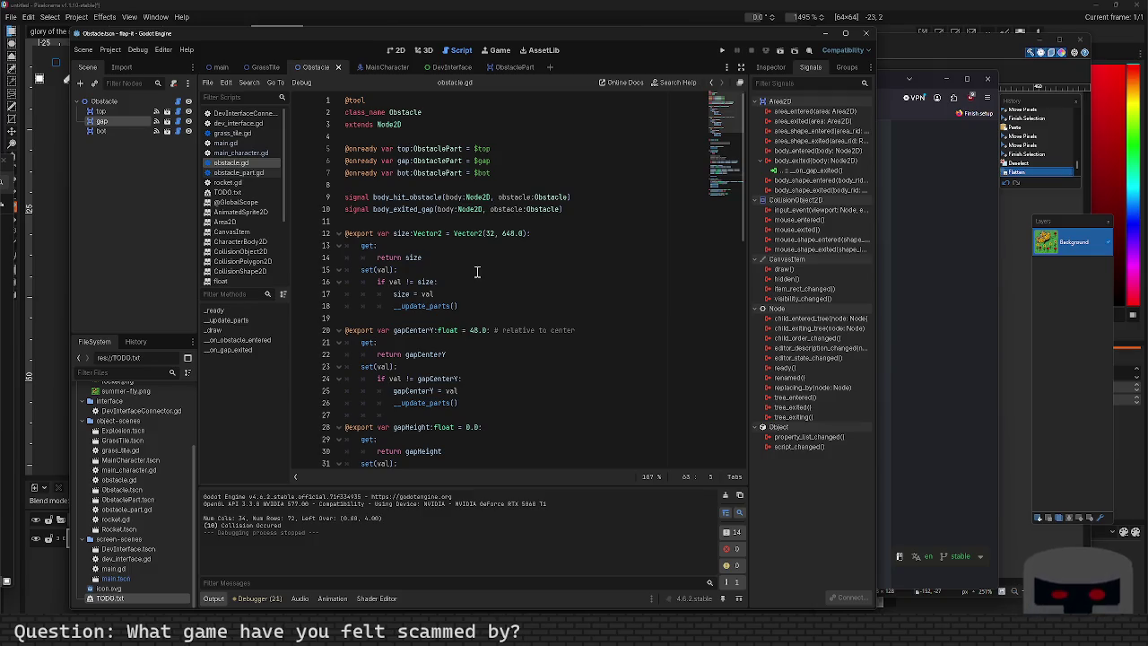
{"action": "scroll", "coordinate": [477, 272], "scroll_direction": "down", "scroll_amount": 8}
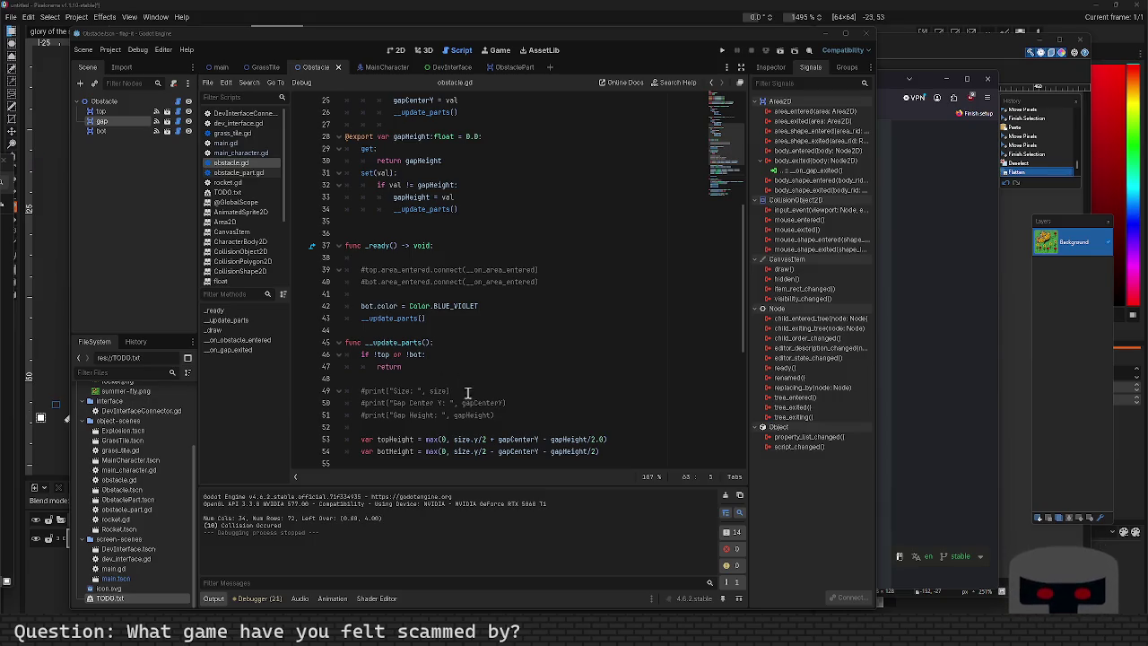
{"action": "scroll", "coordinate": [468, 400], "scroll_direction": "up", "scroll_amount": 8}
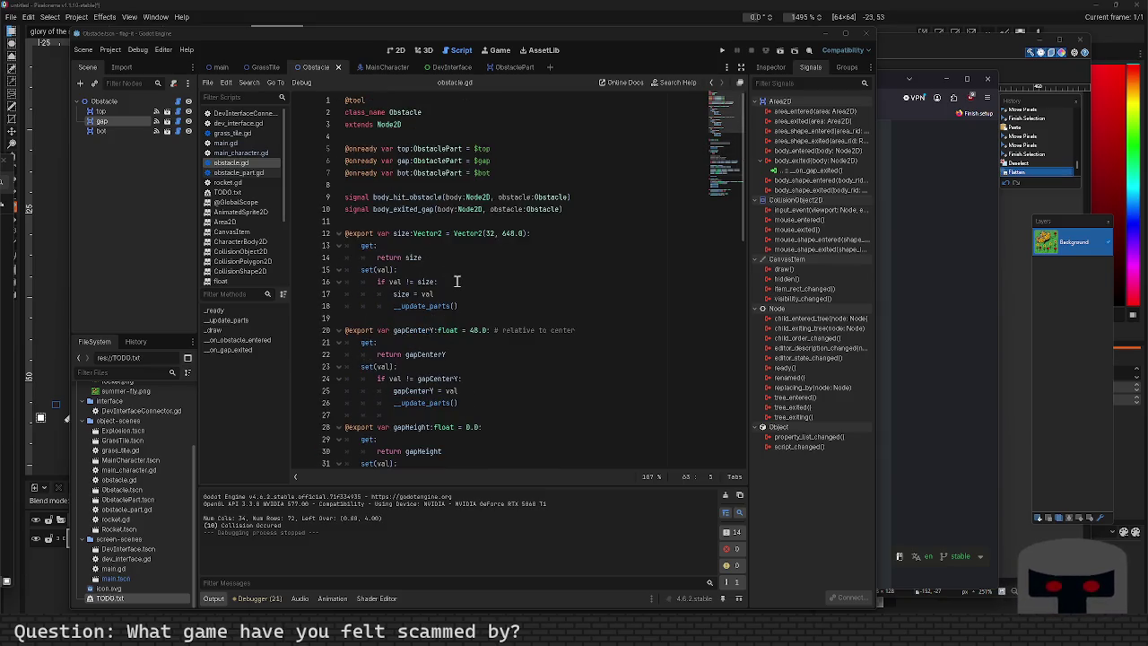
{"action": "scroll", "coordinate": [456, 280], "scroll_direction": "down", "scroll_amount": 2}
{"action": "scroll", "coordinate": [456, 281], "scroll_direction": "down", "scroll_amount": 2}
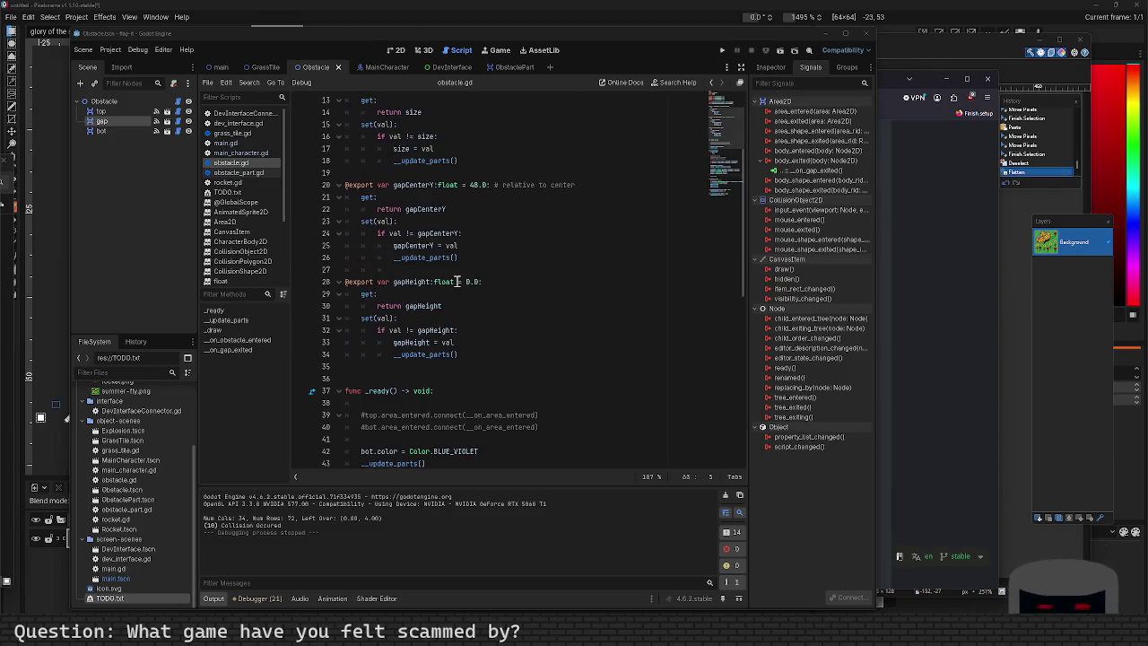
{"action": "scroll", "coordinate": [456, 281], "scroll_direction": "down", "scroll_amount": 10}
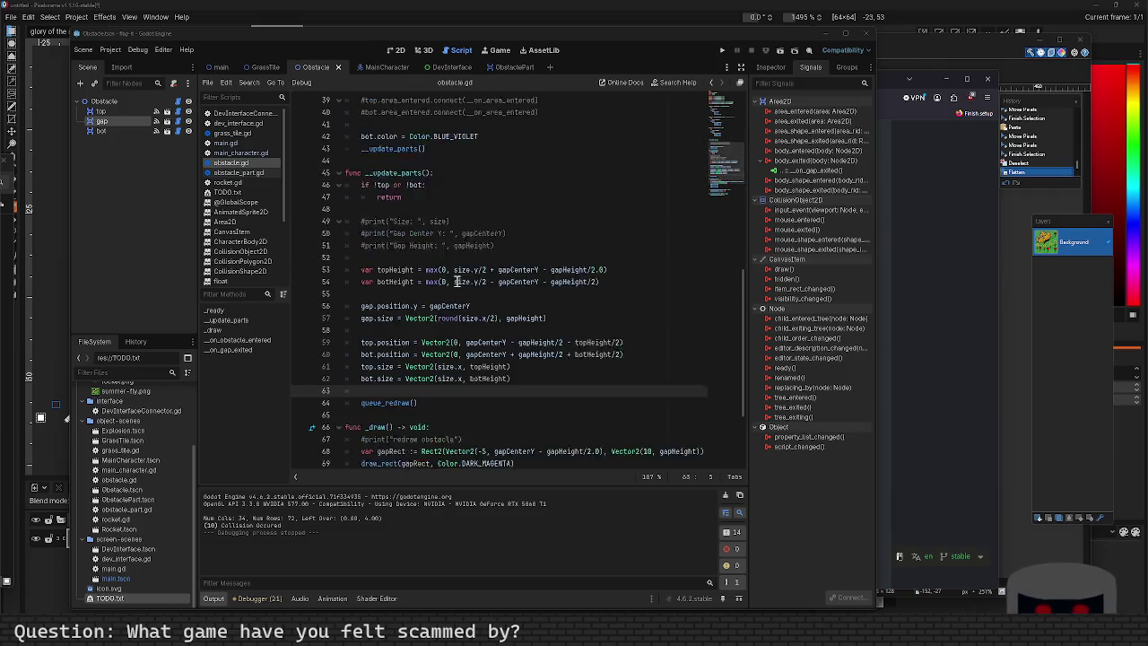
{"action": "scroll", "coordinate": [456, 281], "scroll_direction": "down", "scroll_amount": 2}
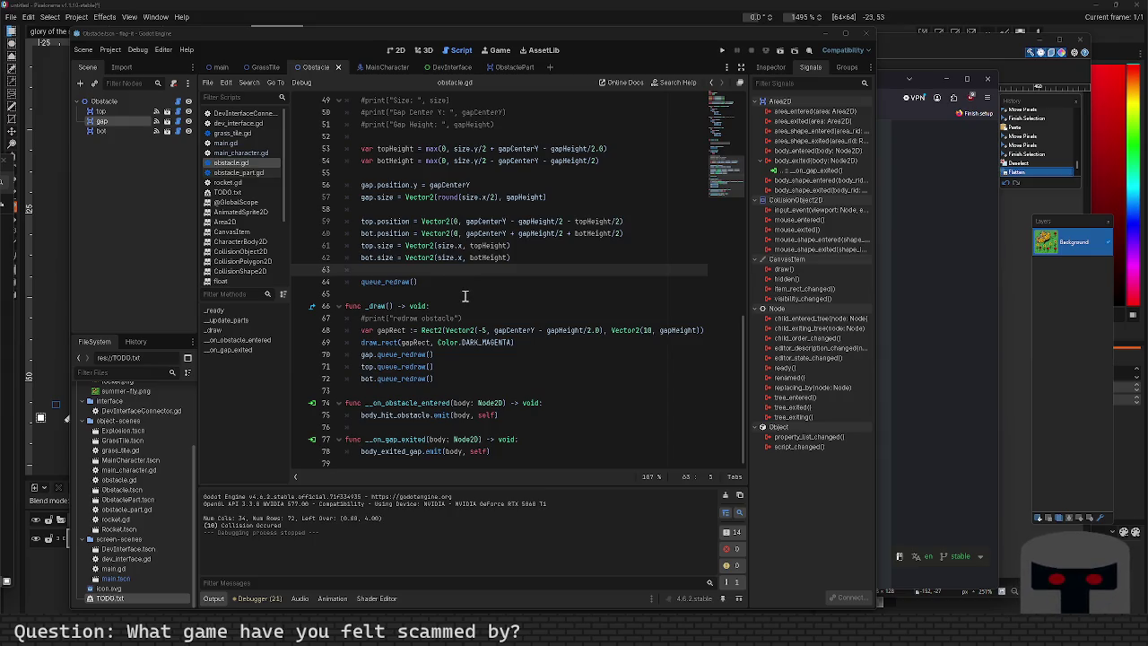
{"action": "scroll", "coordinate": [464, 296], "scroll_direction": "up", "scroll_amount": 7}
{"action": "scroll", "coordinate": [465, 296], "scroll_direction": "up", "scroll_amount": 9}
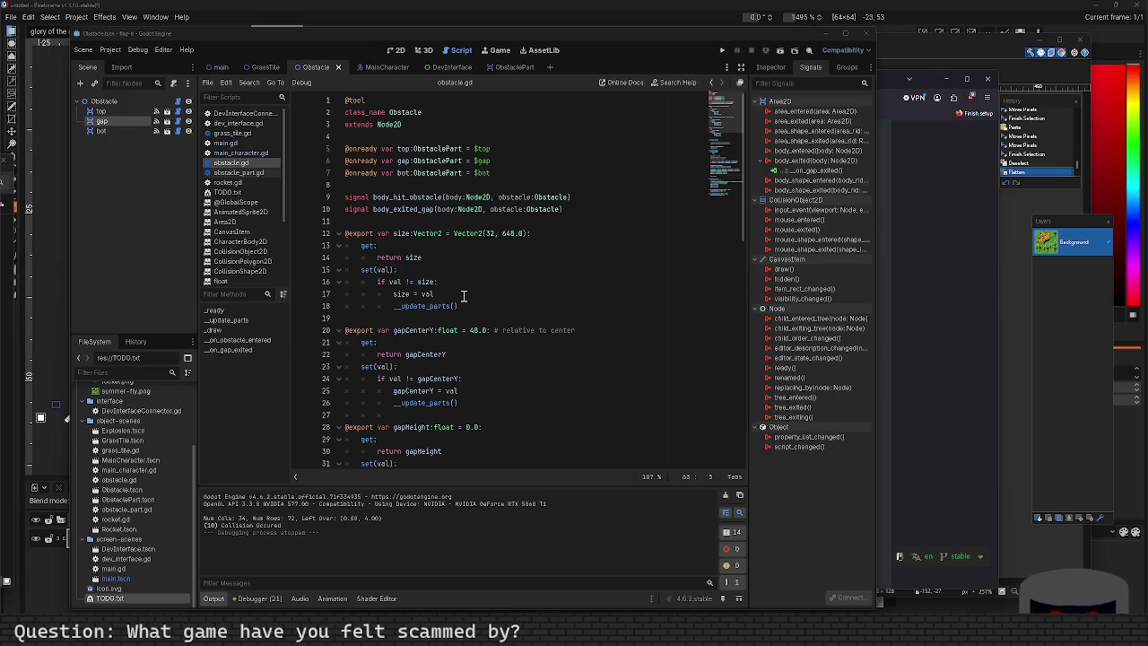
{"action": "scroll", "coordinate": [464, 296], "scroll_direction": "down", "scroll_amount": 16}
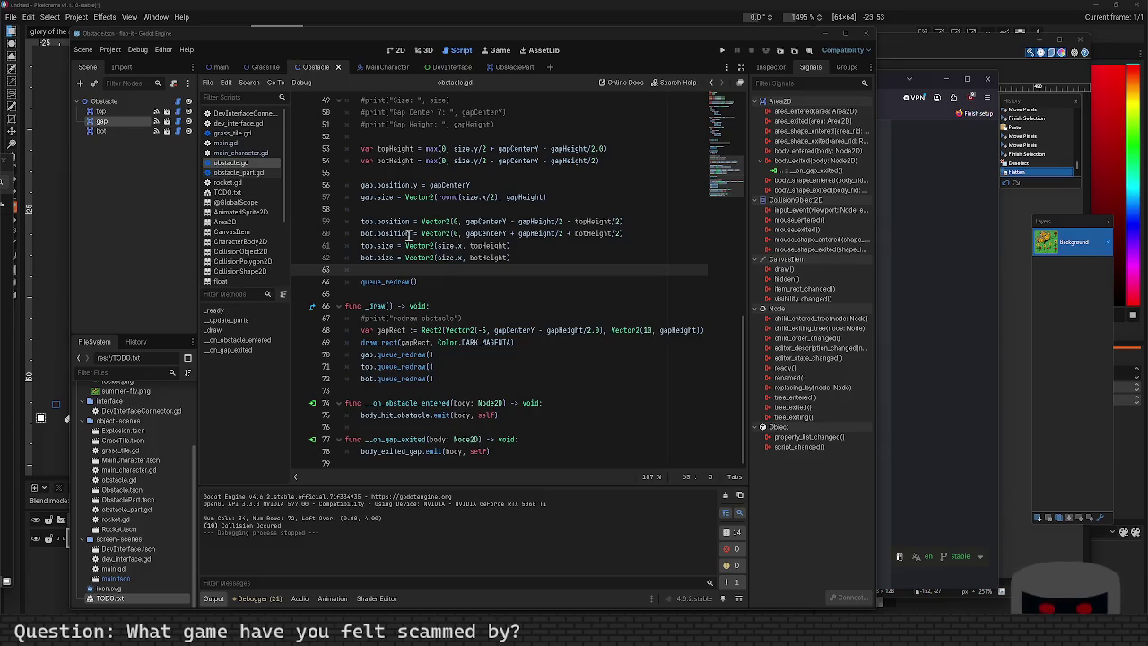
Insert blank lines after the _draw function and before the gap_exited handler, then save.
{"action": "scroll", "coordinate": [512, 318], "scroll_direction": "up", "scroll_amount": 15}
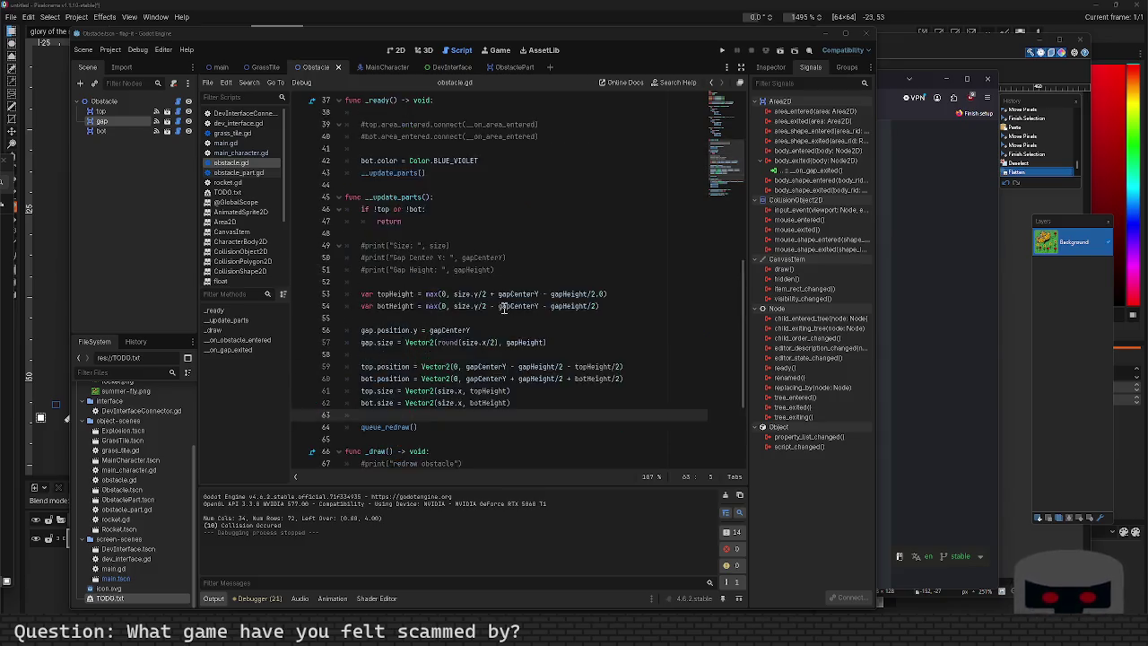
{"action": "left_click", "coordinate": [503, 282]}
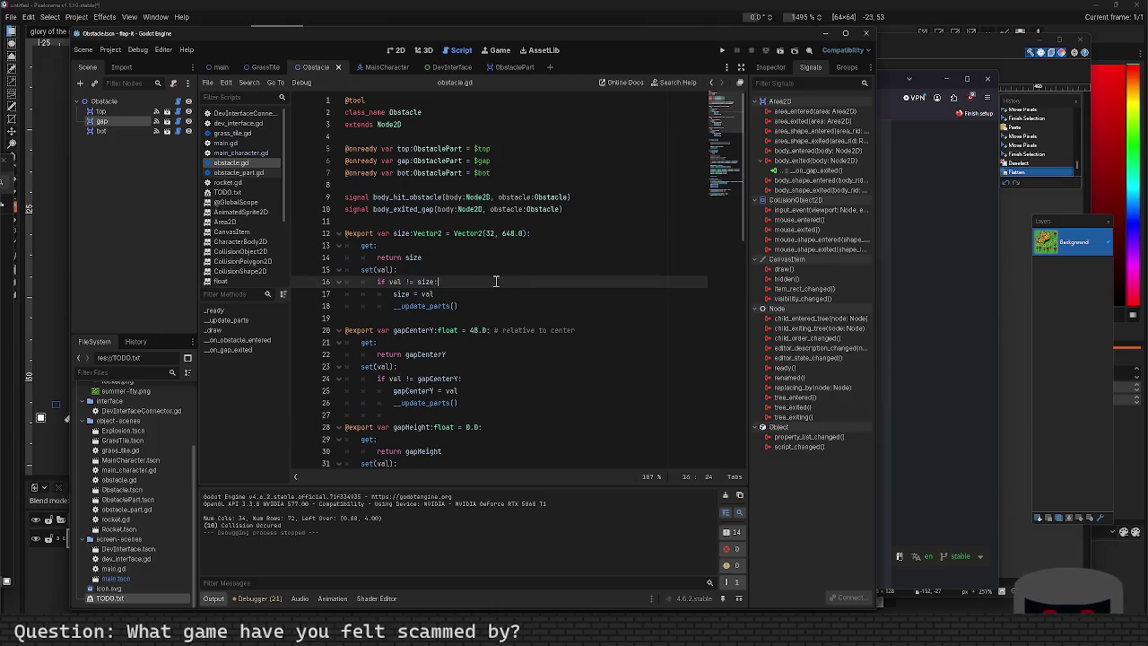
{"action": "scroll", "coordinate": [482, 274], "scroll_direction": "down", "scroll_amount": 7}
{"action": "scroll", "coordinate": [483, 274], "scroll_direction": "down", "scroll_amount": 2}
{"action": "scroll", "coordinate": [482, 274], "scroll_direction": "down", "scroll_amount": 7}
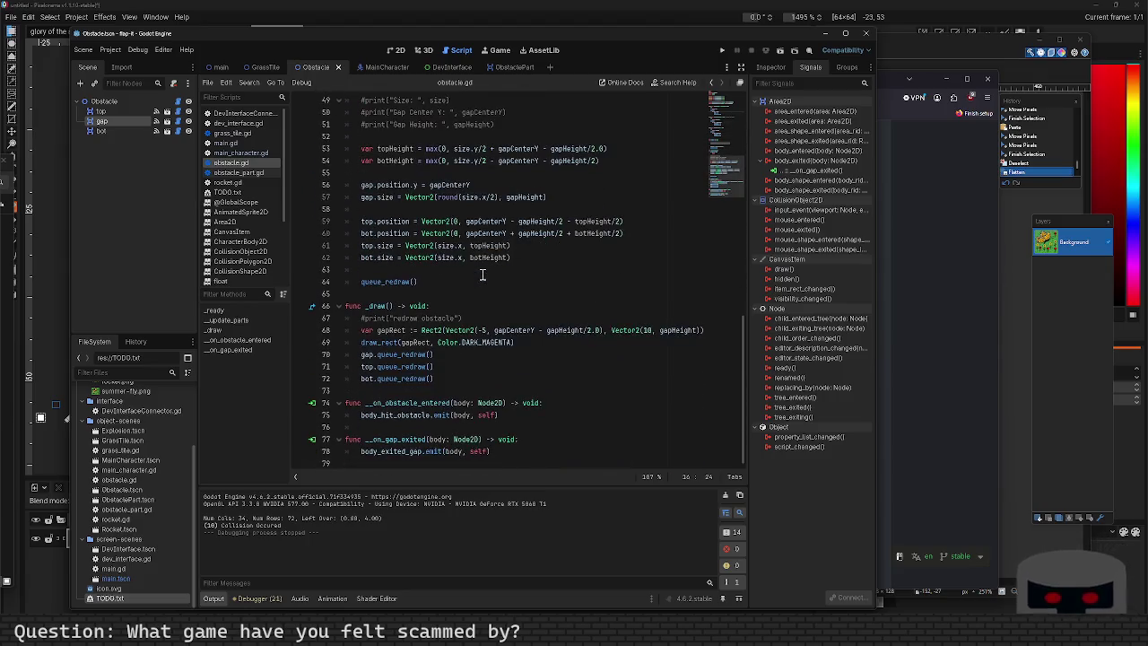
{"action": "left_click", "coordinate": [410, 395]}
{"action": "key", "text": "Return"}
{"action": "left_click", "coordinate": [410, 440]}
{"action": "key", "text": "Return"}
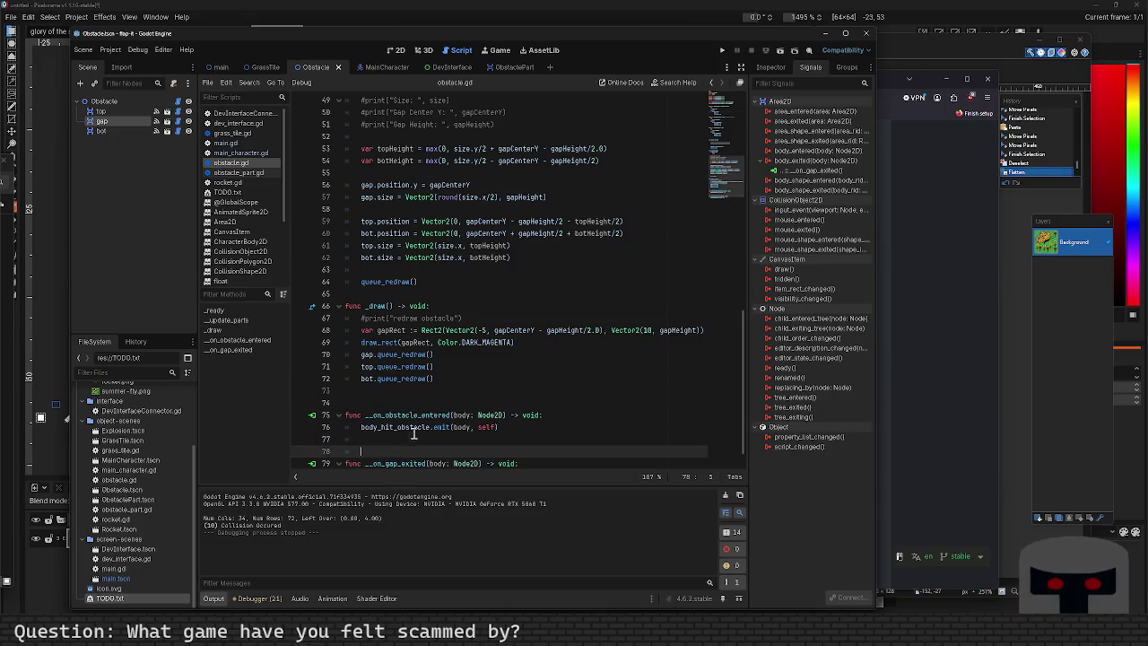
{"action": "key", "text": "ctrl+s"}
Add blank lines before _update_parts and before the gapHeight export.
{"action": "scroll", "coordinate": [421, 395], "scroll_direction": "up", "scroll_amount": 8}
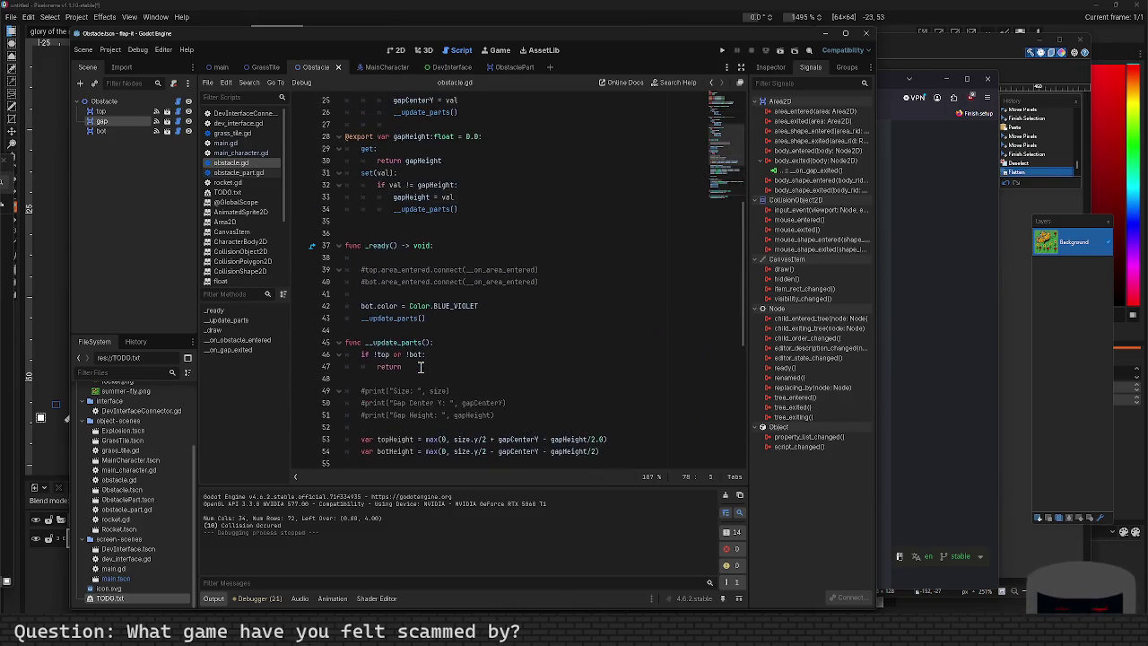
{"action": "left_click", "coordinate": [418, 336]}
{"action": "key", "text": "Return"}
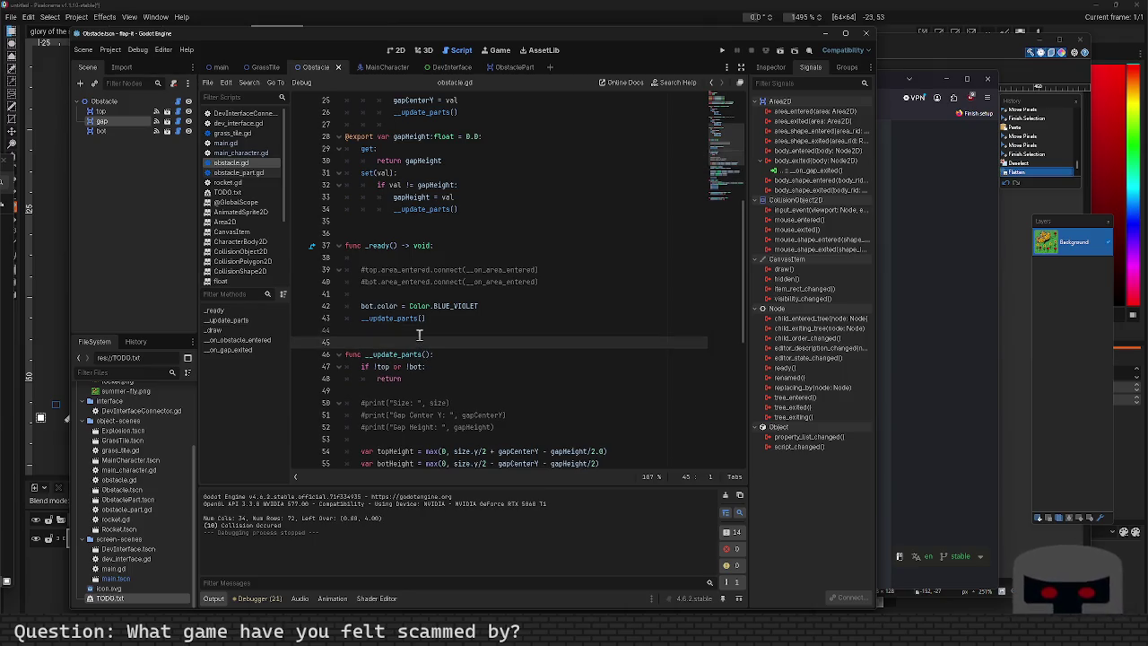
{"action": "scroll", "coordinate": [393, 242], "scroll_direction": "up", "scroll_amount": 1}
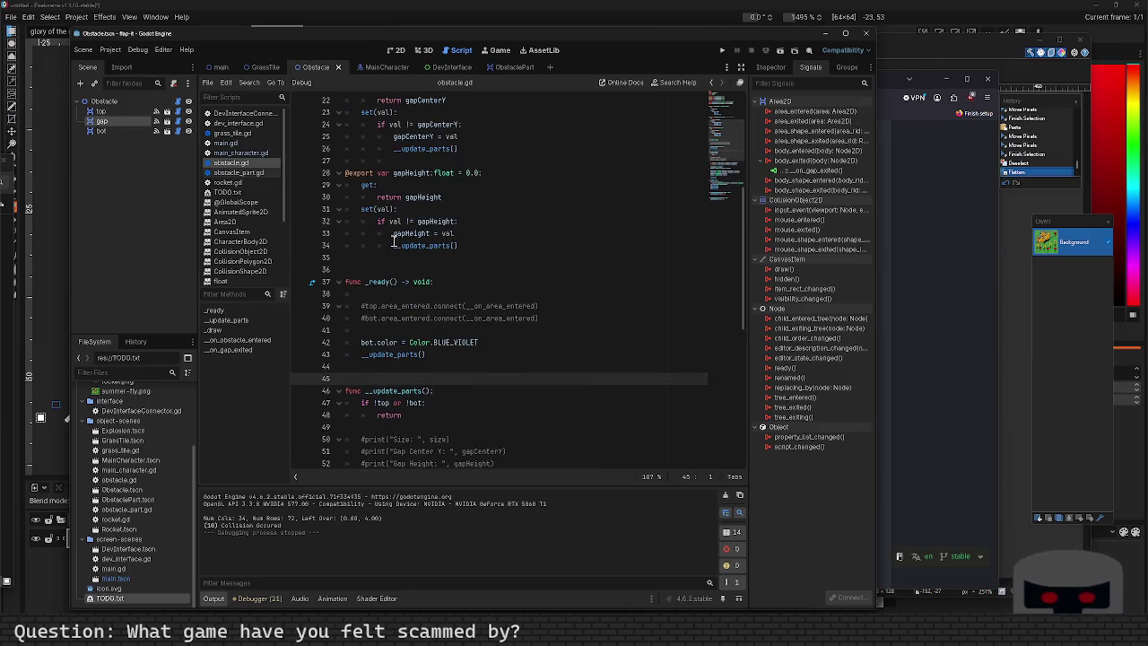
{"action": "left_click", "coordinate": [373, 161]}
{"action": "key", "text": "Return"}
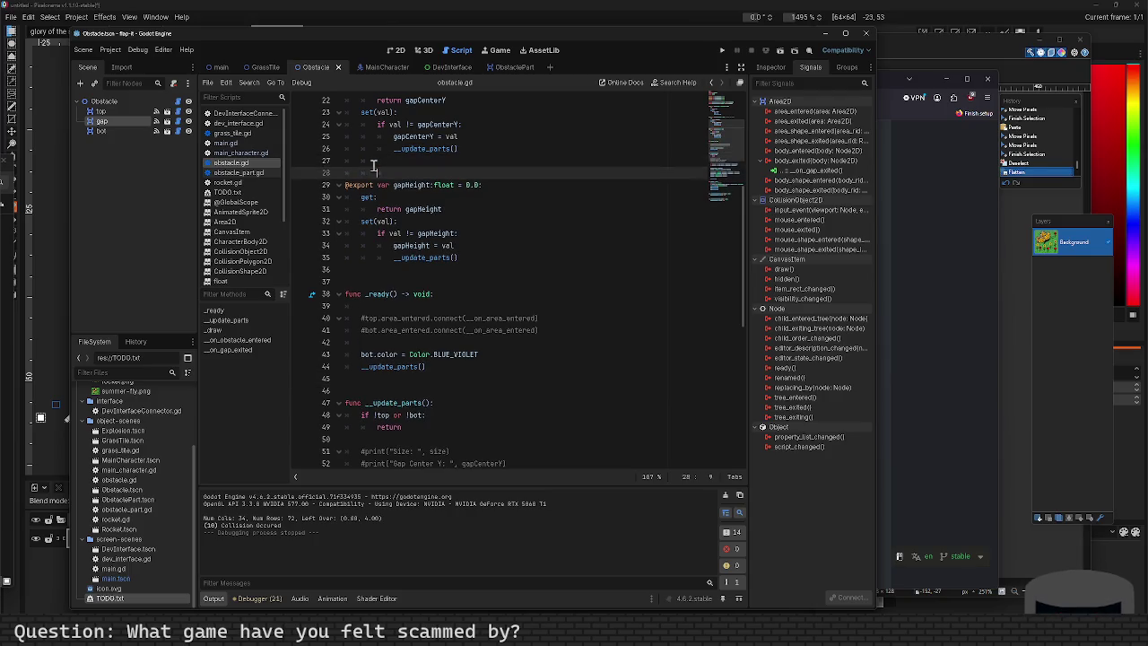
{"action": "key", "text": "Tab"}
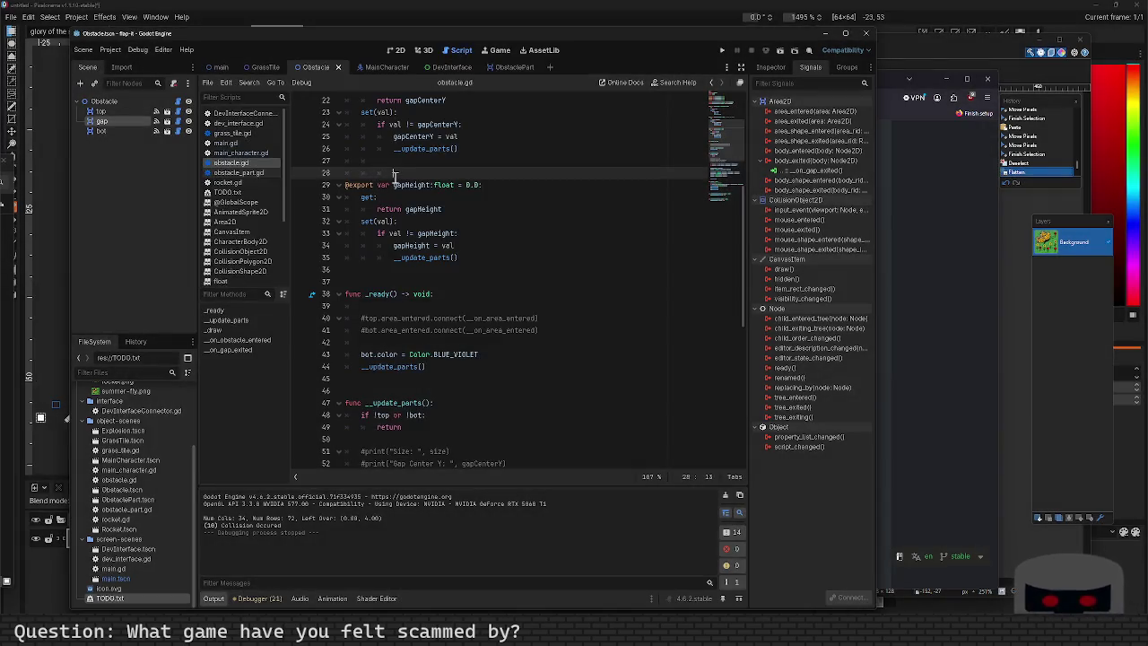
{"action": "key", "text": "BackSpace"}
{"action": "key", "text": "BackSpace"}
{"action": "key", "text": "BackSpace"}
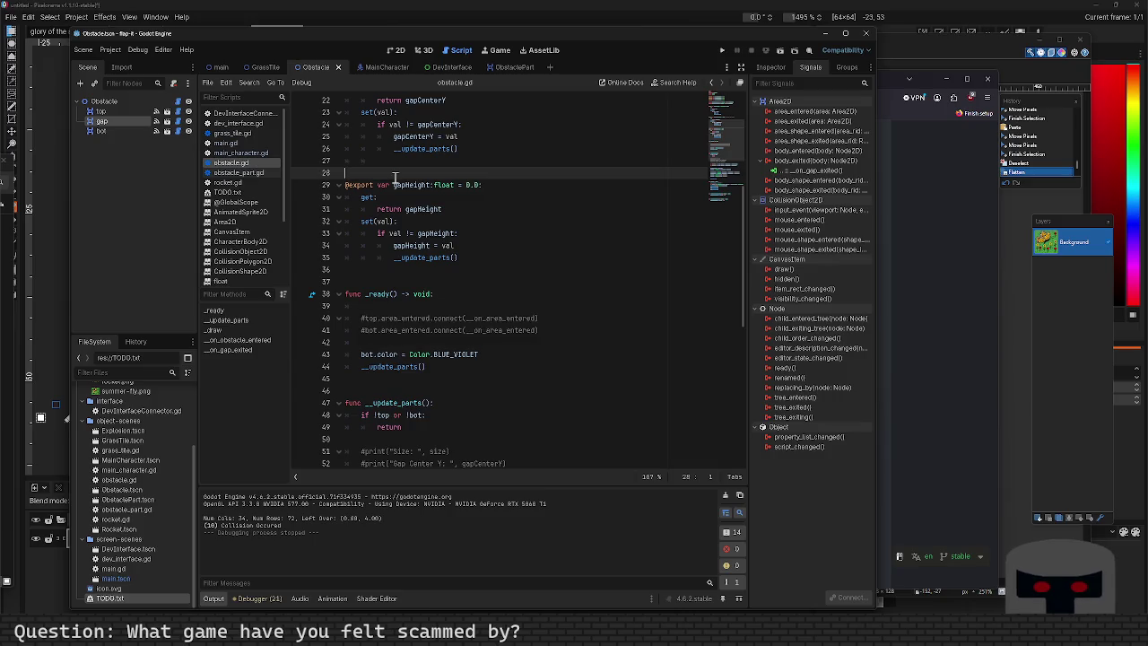
Add blank lines before the gapCenterY export, after the signal declarations, and before _draw.
{"action": "scroll", "coordinate": [395, 178], "scroll_direction": "up", "scroll_amount": 7}
{"action": "left_click", "coordinate": [383, 318]}
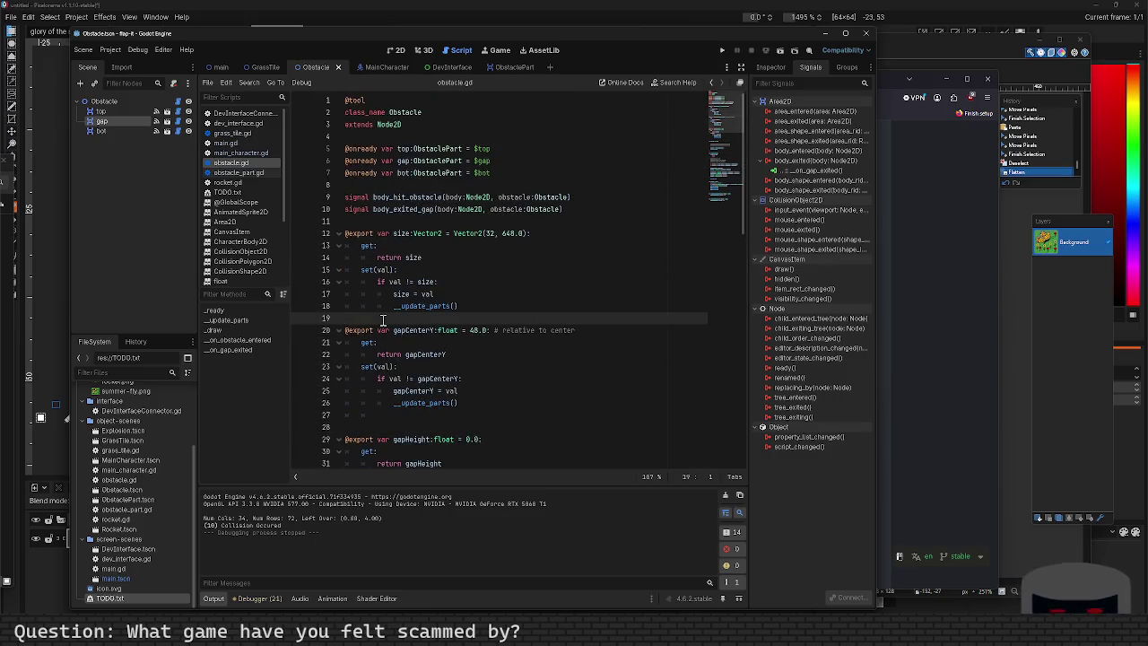
{"action": "key", "text": "Return"}
{"action": "left_click", "coordinate": [373, 210]}
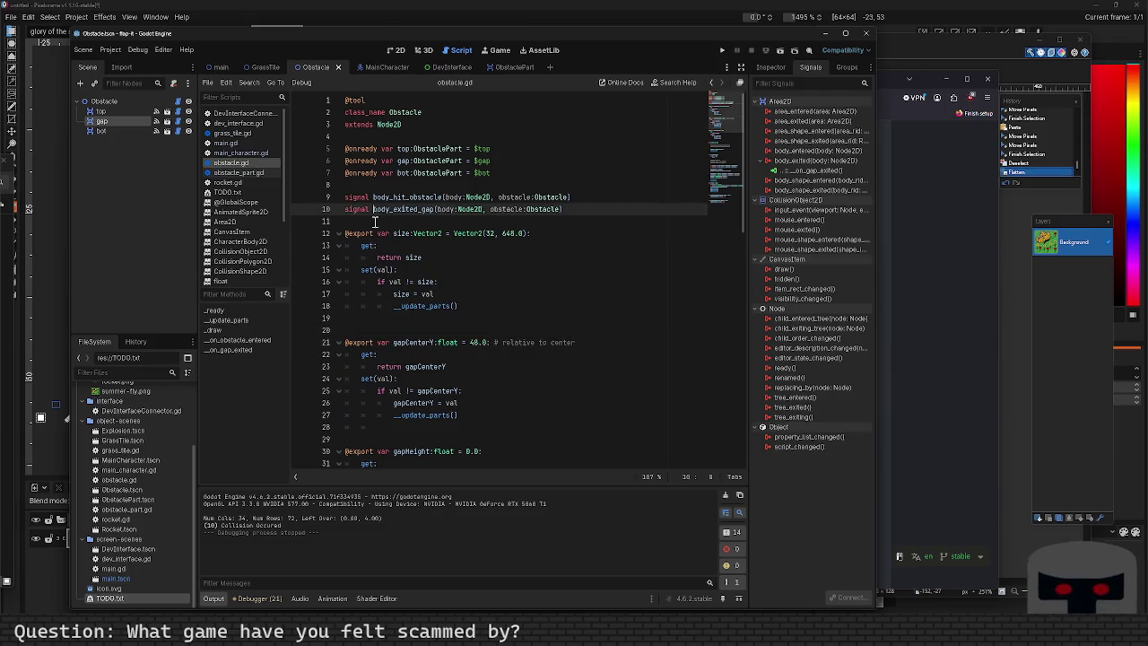
{"action": "left_click", "coordinate": [375, 221]}
{"action": "key", "text": "Return"}
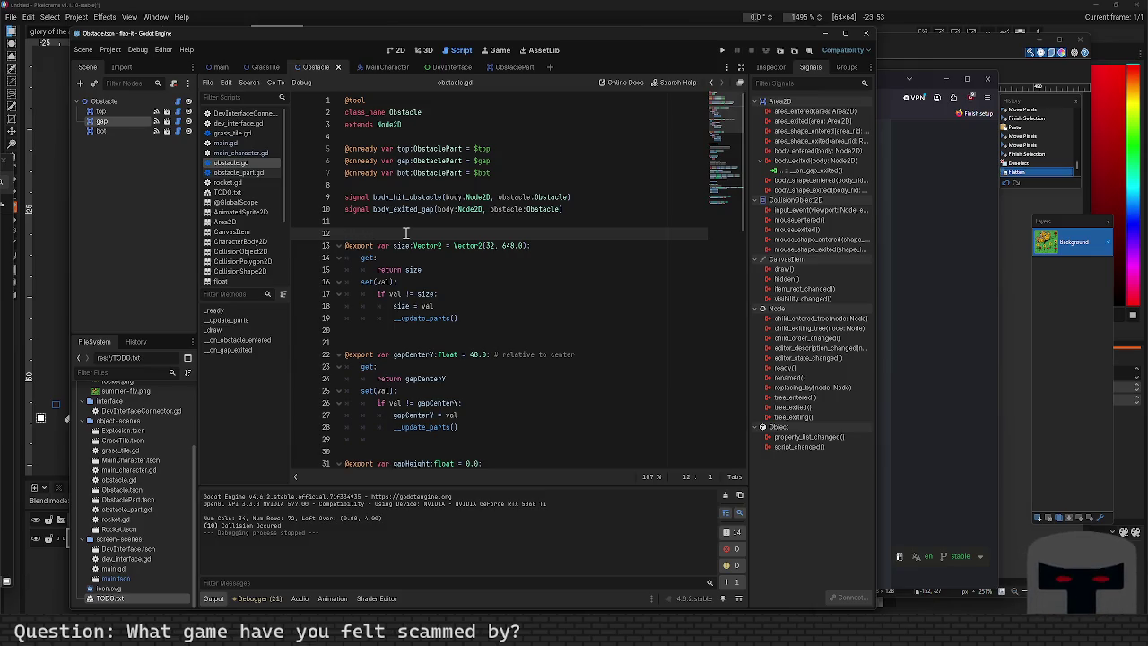
{"action": "scroll", "coordinate": [405, 234], "scroll_direction": "down", "scroll_amount": 15}
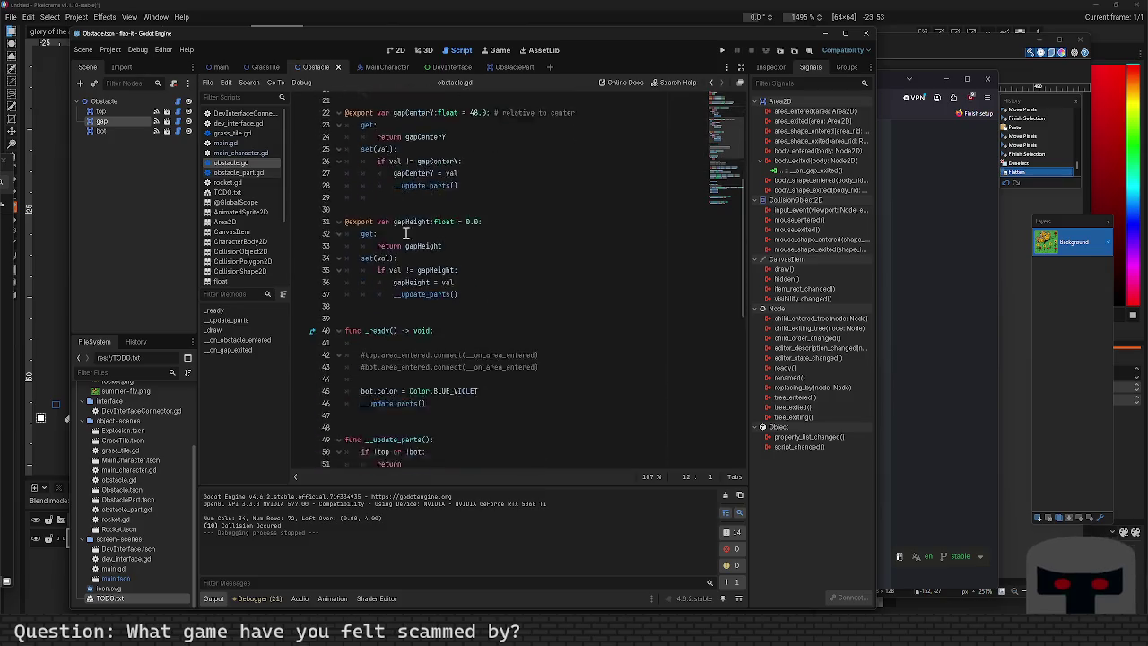
{"action": "left_click", "coordinate": [391, 270]}
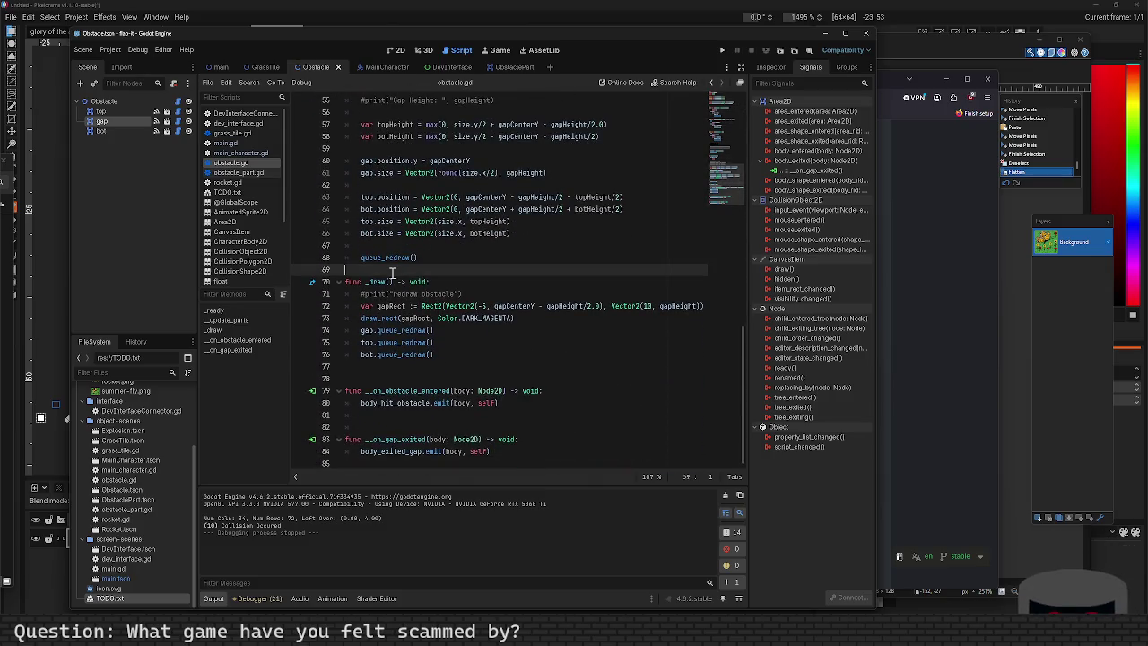
{"action": "key", "text": "Return"}
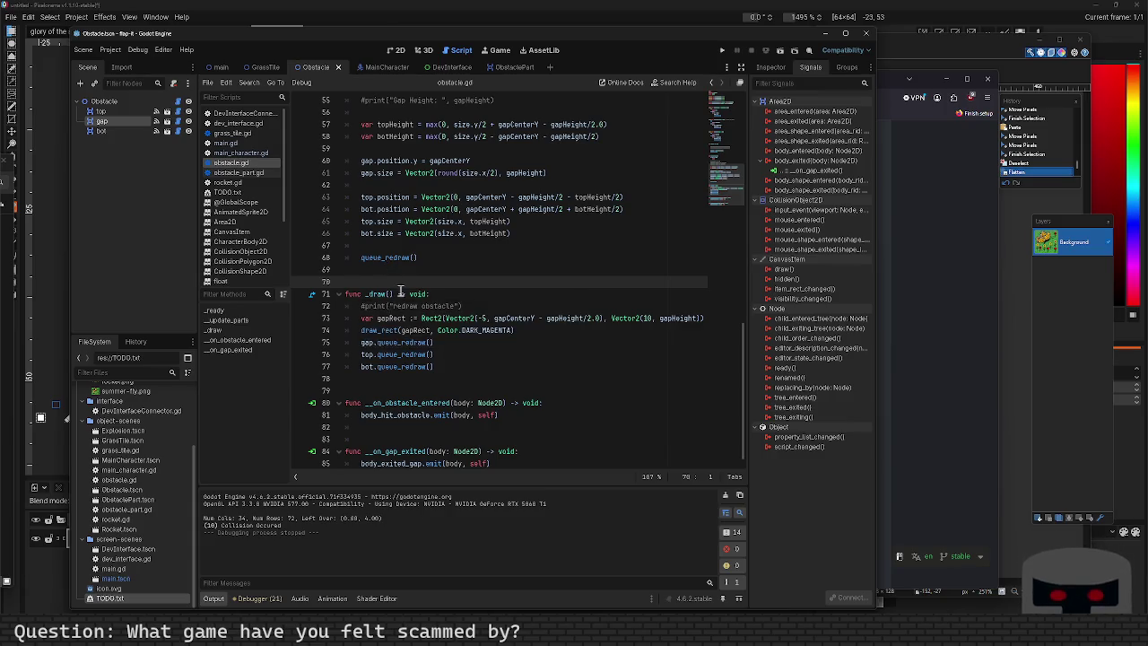
{"action": "scroll", "coordinate": [398, 293], "scroll_direction": "up", "scroll_amount": 18}
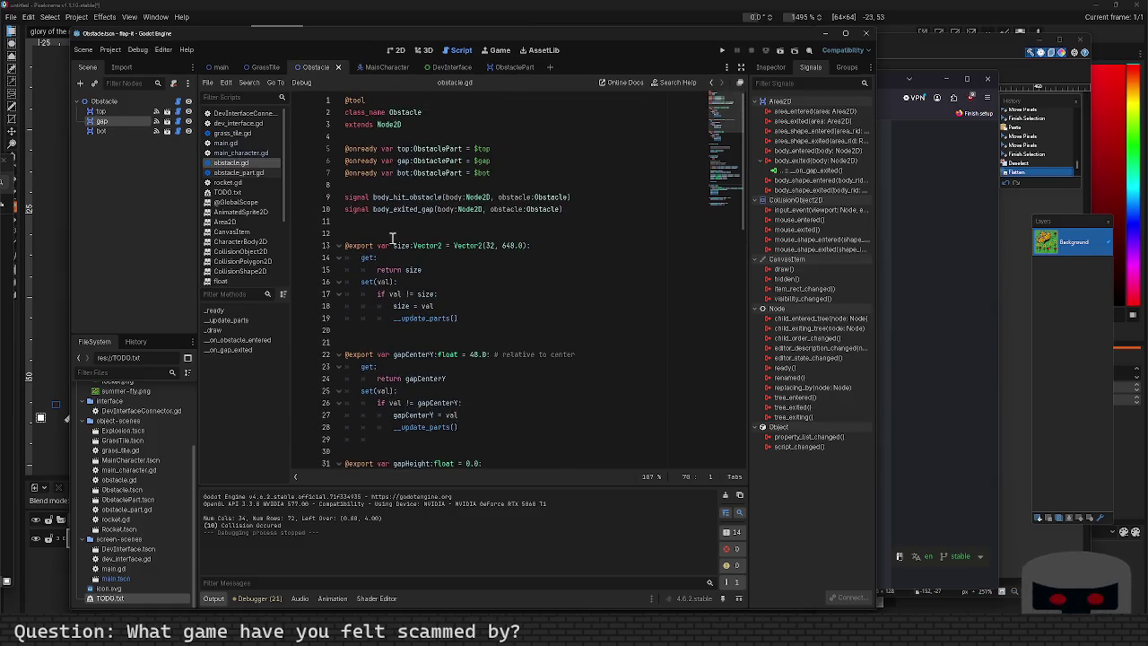
{"action": "scroll", "coordinate": [395, 235], "scroll_direction": "down", "scroll_amount": 18}
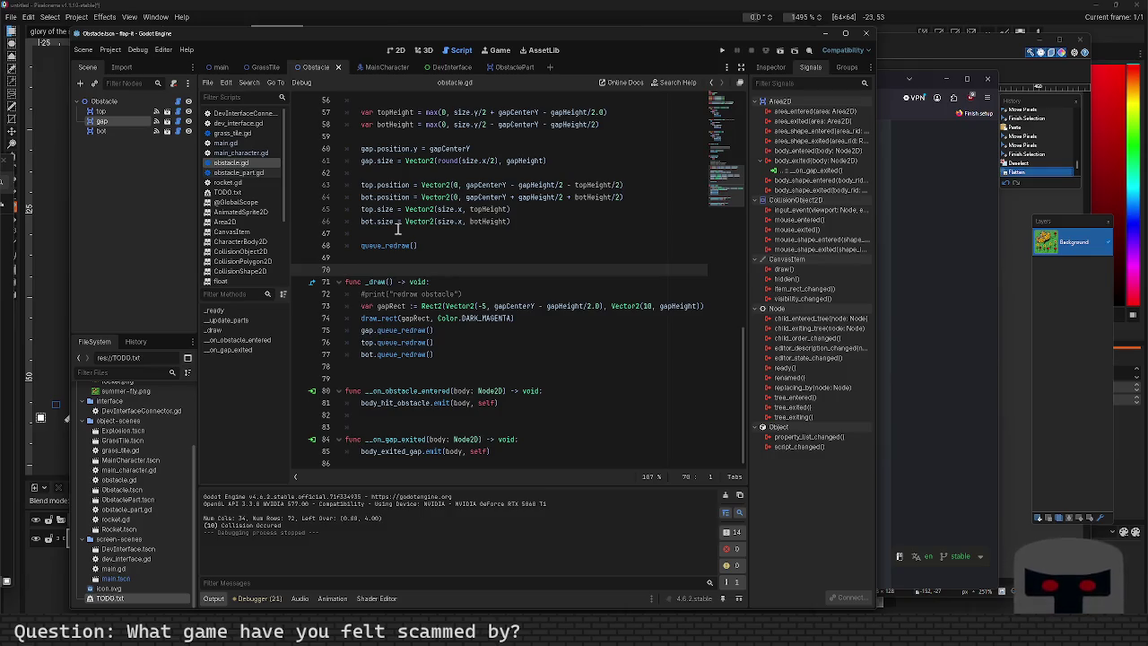
Check obstacle.gd's signals, open the TODO.txt task notes, then return to the main scene tab.
{"action": "scroll", "coordinate": [394, 297], "scroll_direction": "up", "scroll_amount": 9}
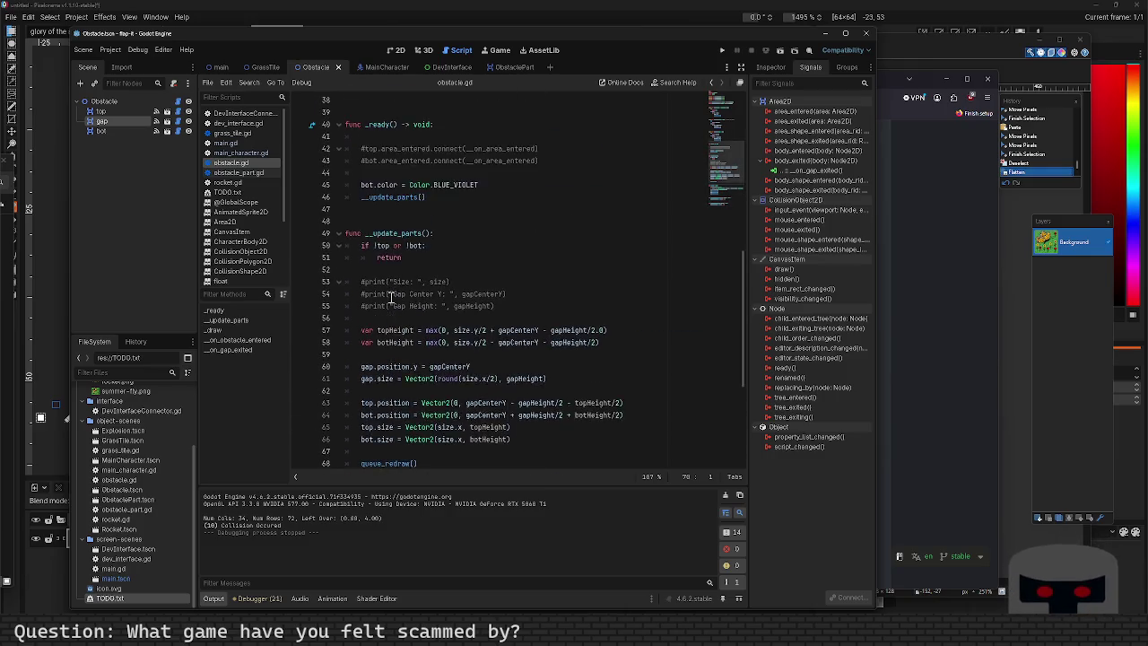
{"action": "scroll", "coordinate": [391, 296], "scroll_direction": "up", "scroll_amount": 9}
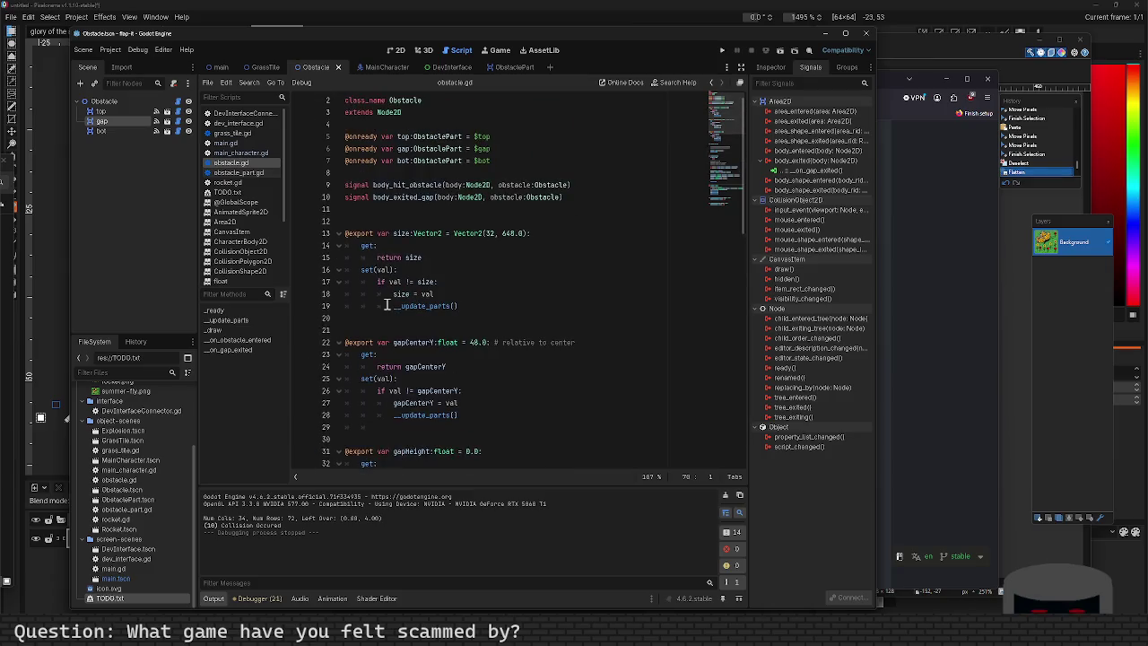
{"action": "left_click", "coordinate": [372, 231]}
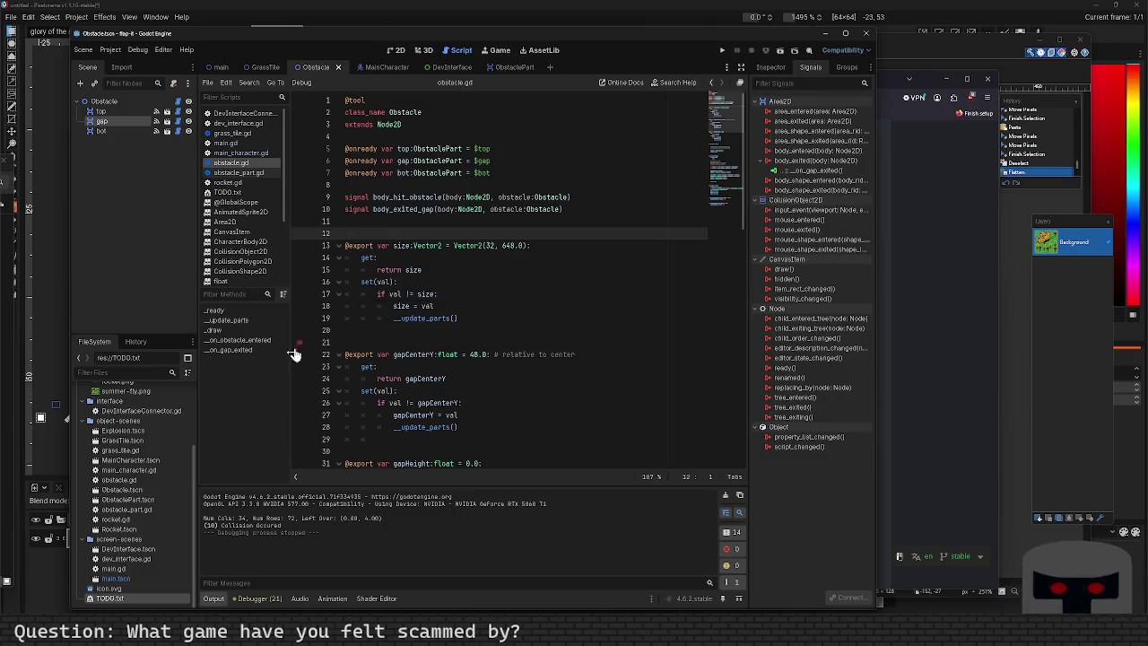
{"action": "scroll", "coordinate": [241, 279], "scroll_direction": "down", "scroll_amount": 3}
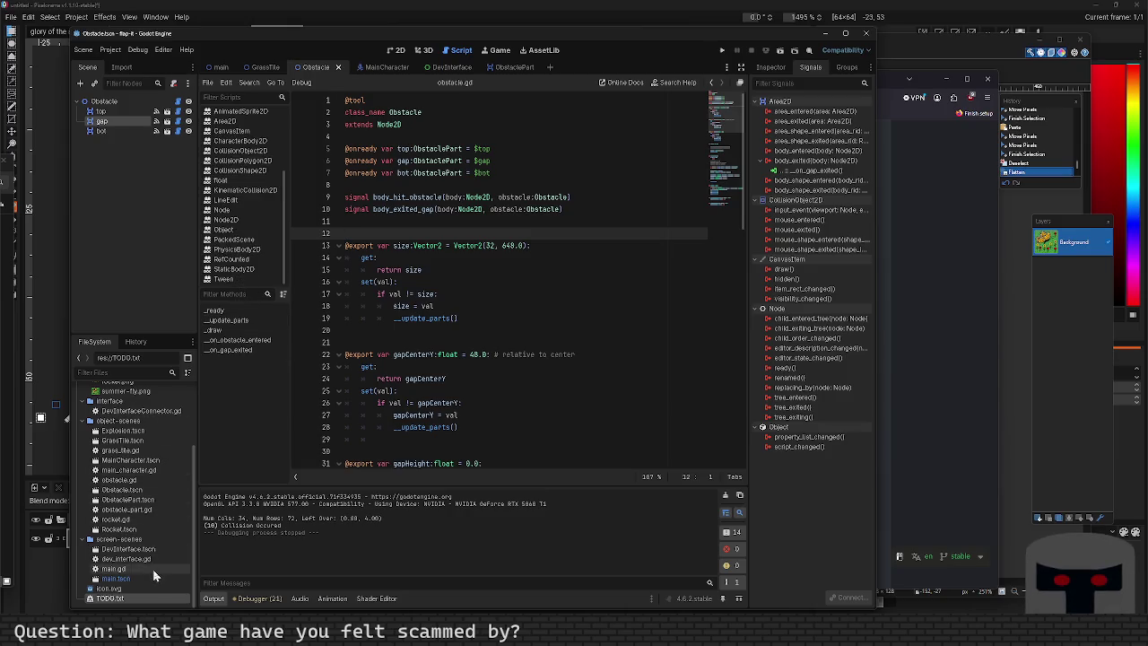
{"action": "double_click", "coordinate": [138, 599]}
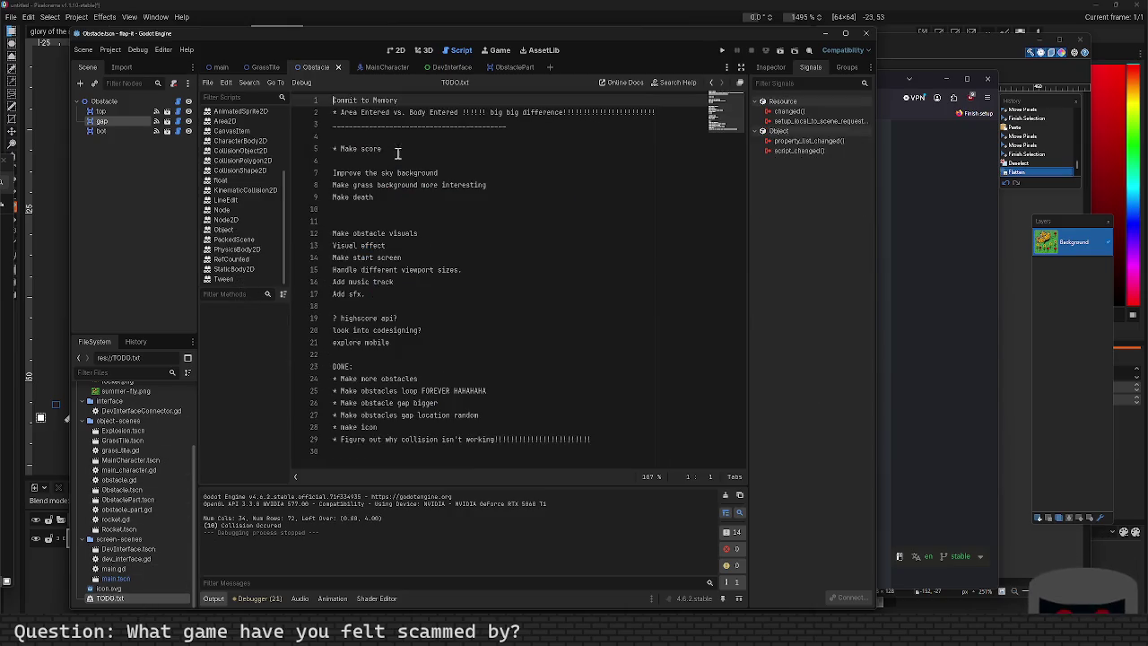
{"action": "left_click", "coordinate": [218, 67]}
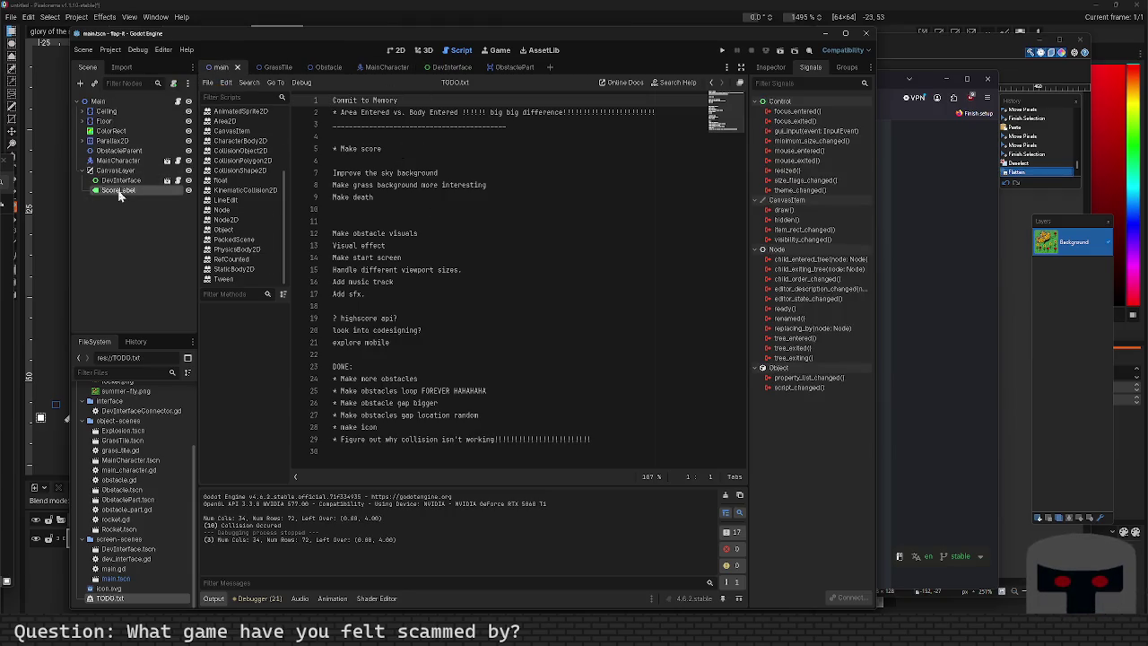
In the 2D view, give ScoreLabel a new LabelSettings resource with Font Size 24.
{"action": "left_click", "coordinate": [399, 51]}
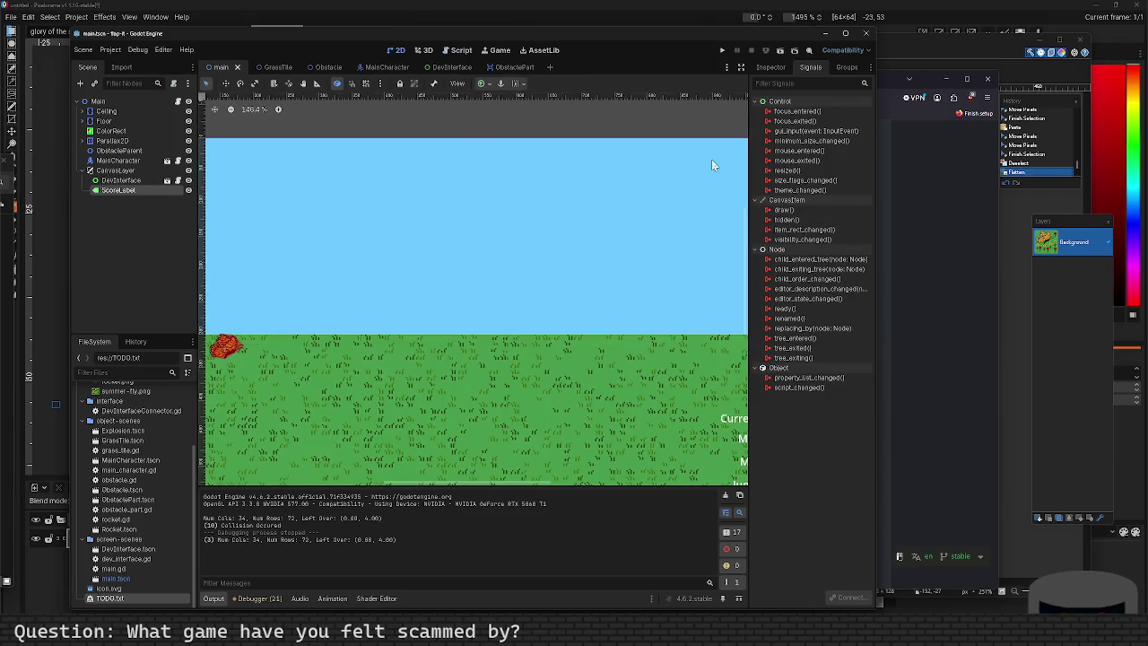
{"action": "left_click", "coordinate": [771, 67]}
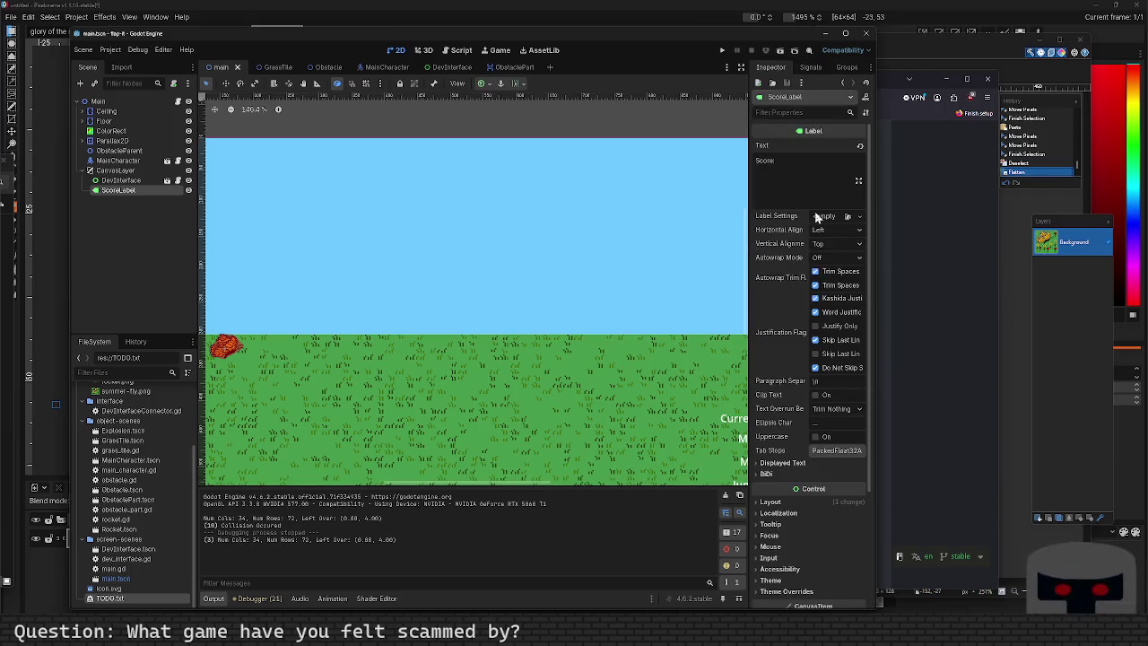
{"action": "left_click", "coordinate": [807, 165]}
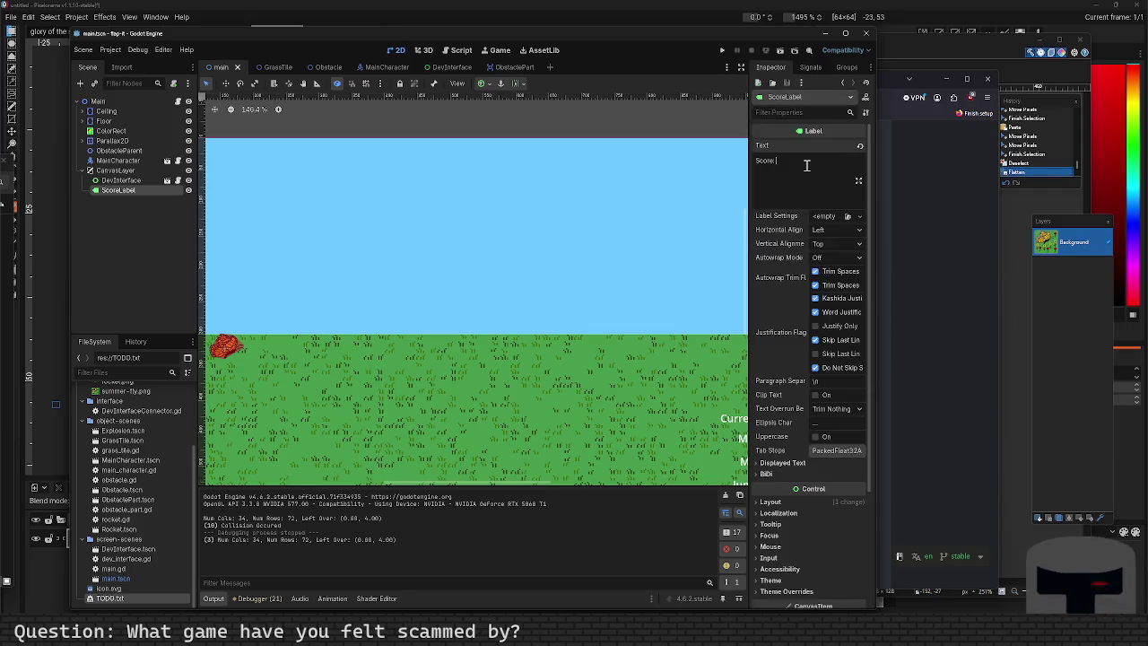
{"action": "left_click", "coordinate": [829, 218]}
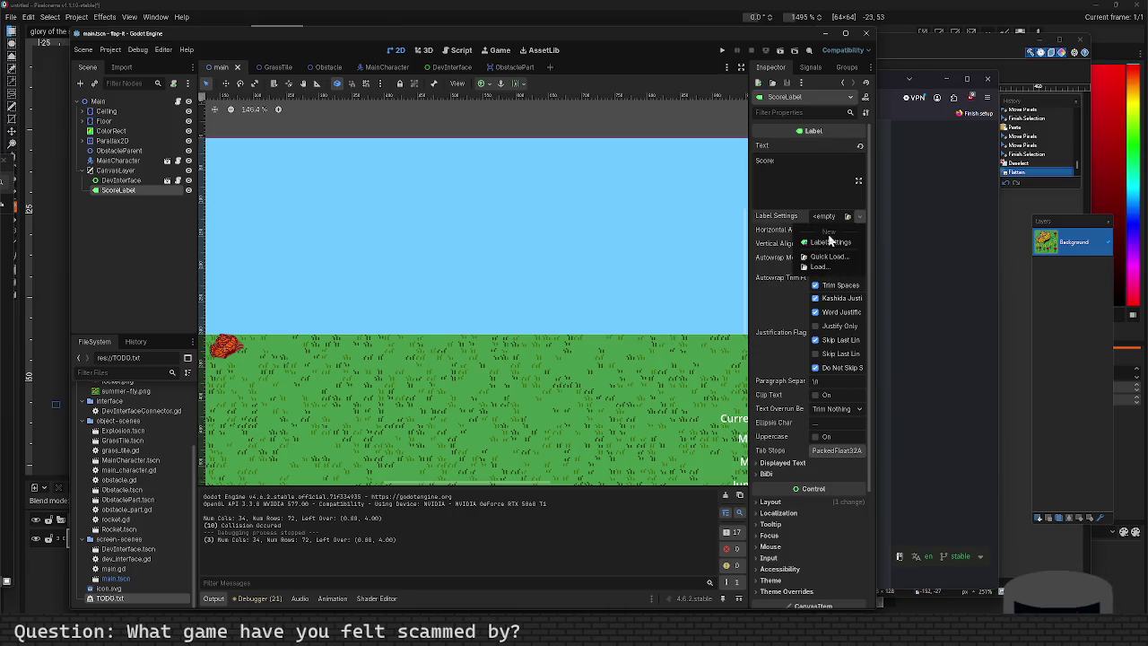
{"action": "left_click", "coordinate": [831, 243]}
{"action": "left_click", "coordinate": [835, 221]}
{"action": "left_click", "coordinate": [835, 219]}
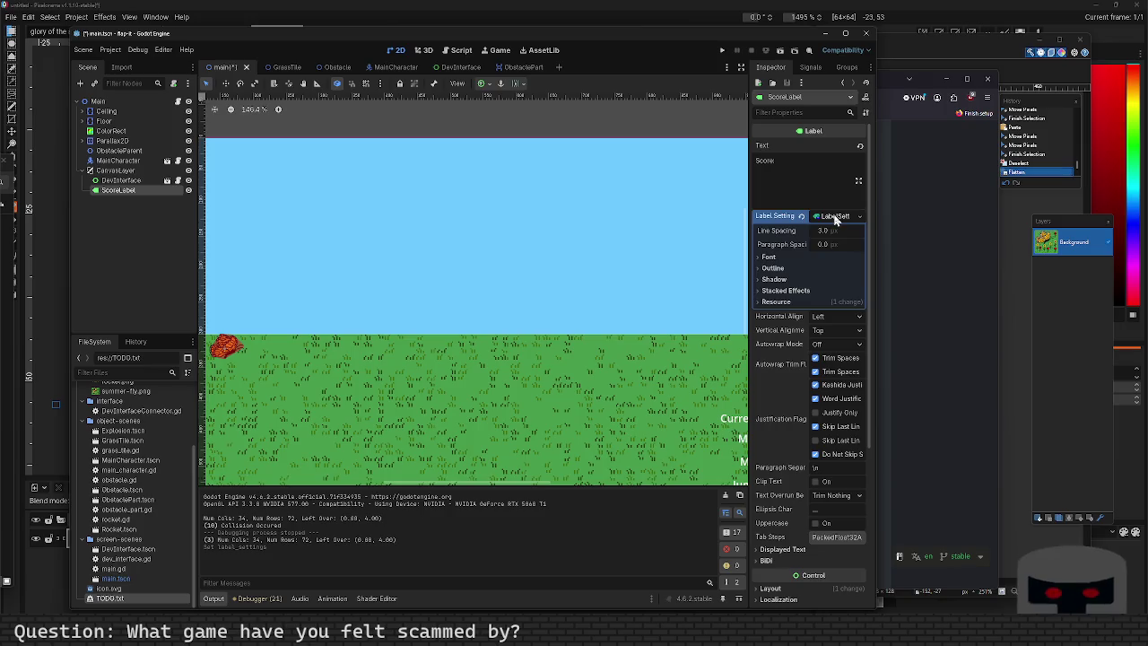
{"action": "left_click", "coordinate": [795, 258]}
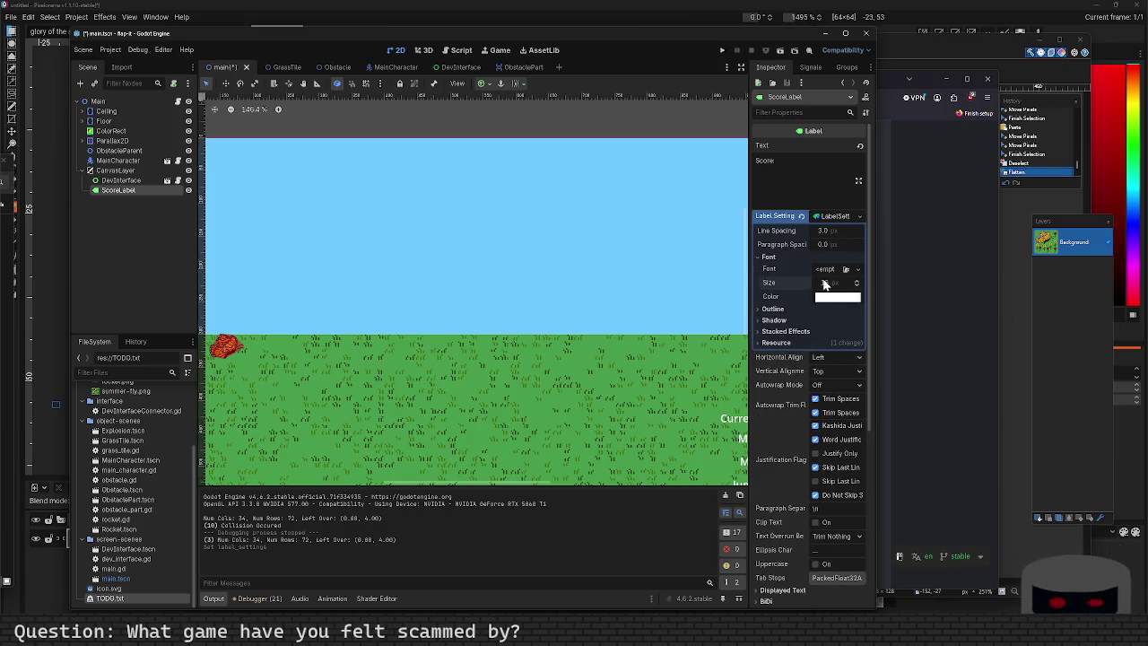
{"action": "left_click", "coordinate": [825, 283]}
{"action": "type", "text": "24"}
{"action": "key", "text": "Return"}
{"action": "scroll", "coordinate": [512, 324], "scroll_direction": "down", "scroll_amount": 4}
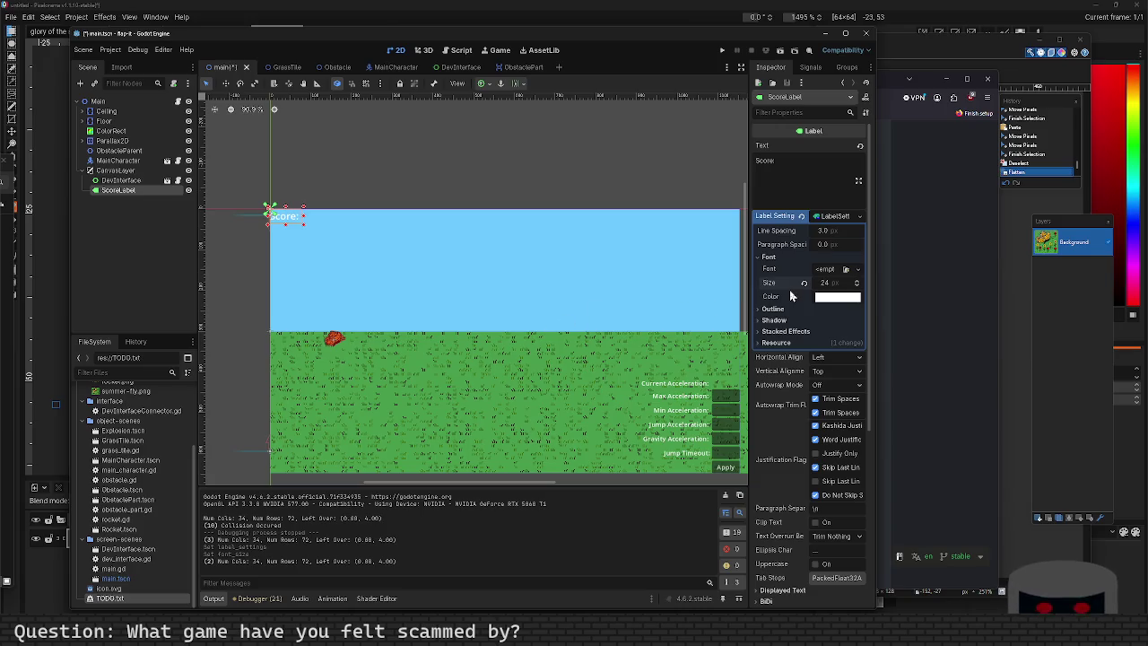
Try a cyan font colour, then apply the orange f7af1e sampled from the screen.
{"action": "left_click", "coordinate": [828, 300]}
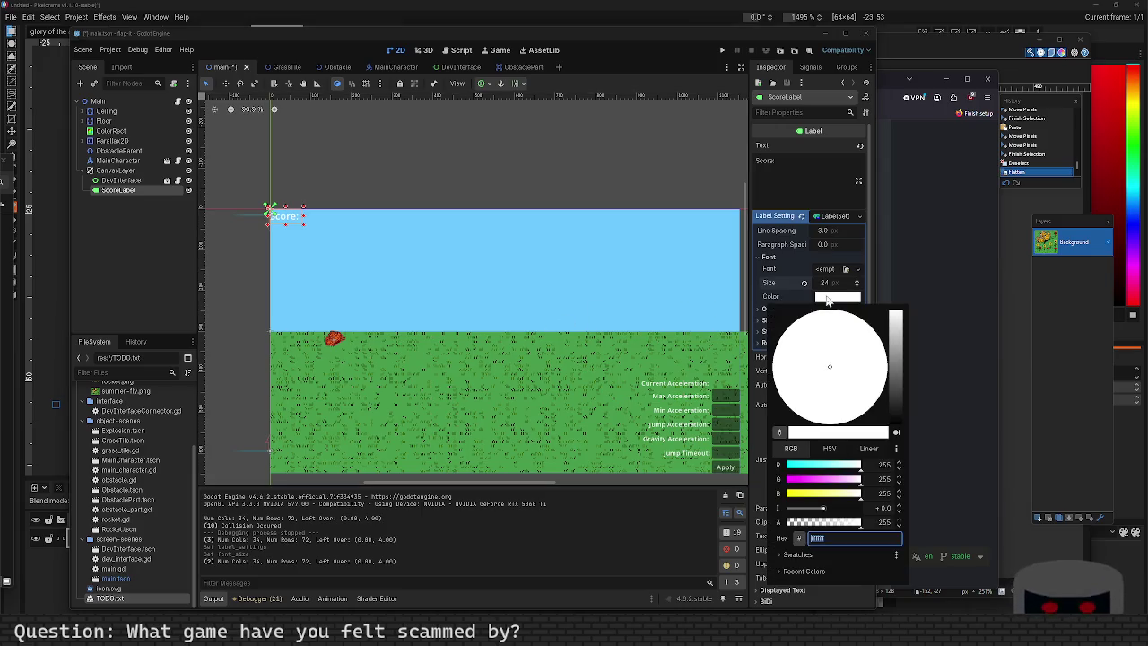
{"action": "left_click", "coordinate": [807, 465]}
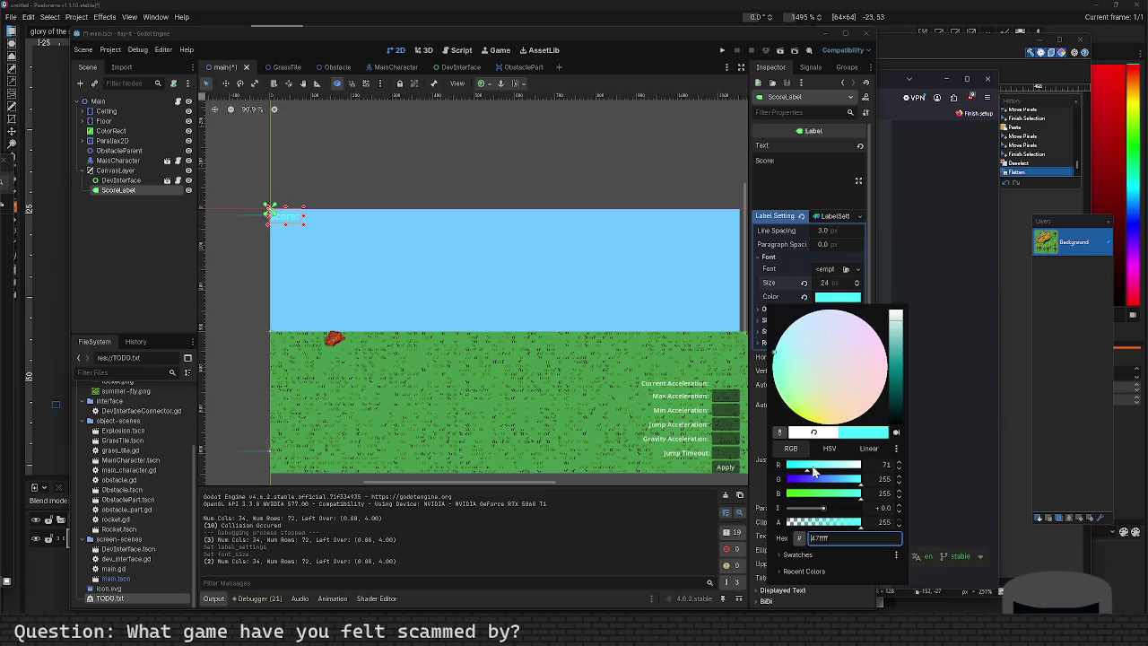
{"action": "key", "text": "super+shift+c"}
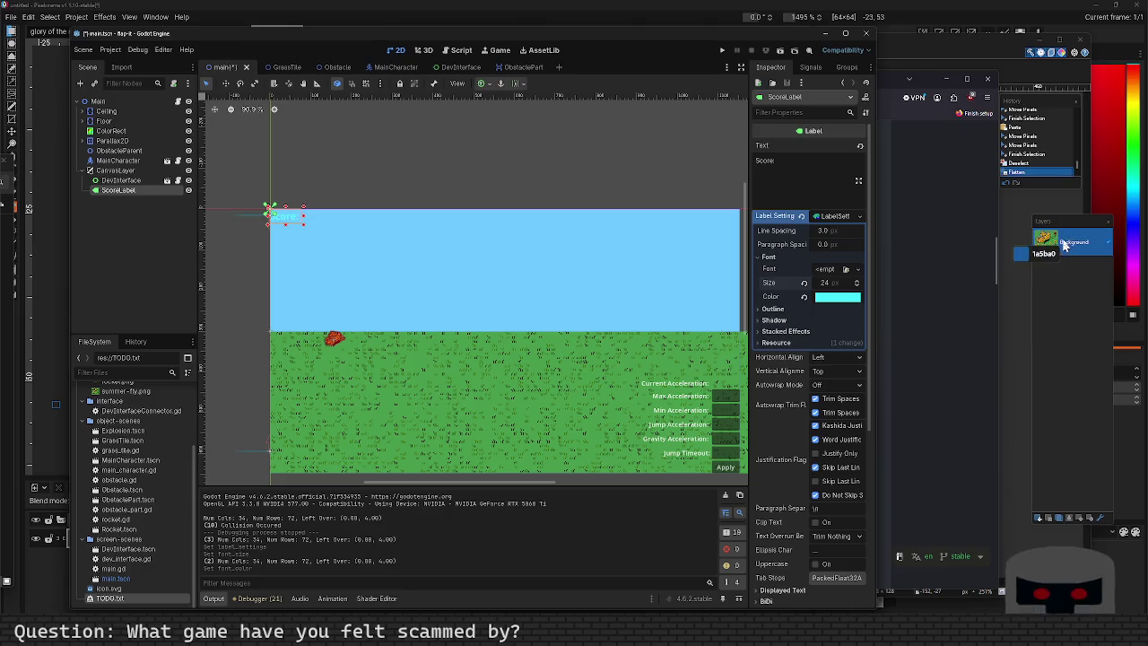
{"action": "left_click", "coordinate": [1050, 240]}
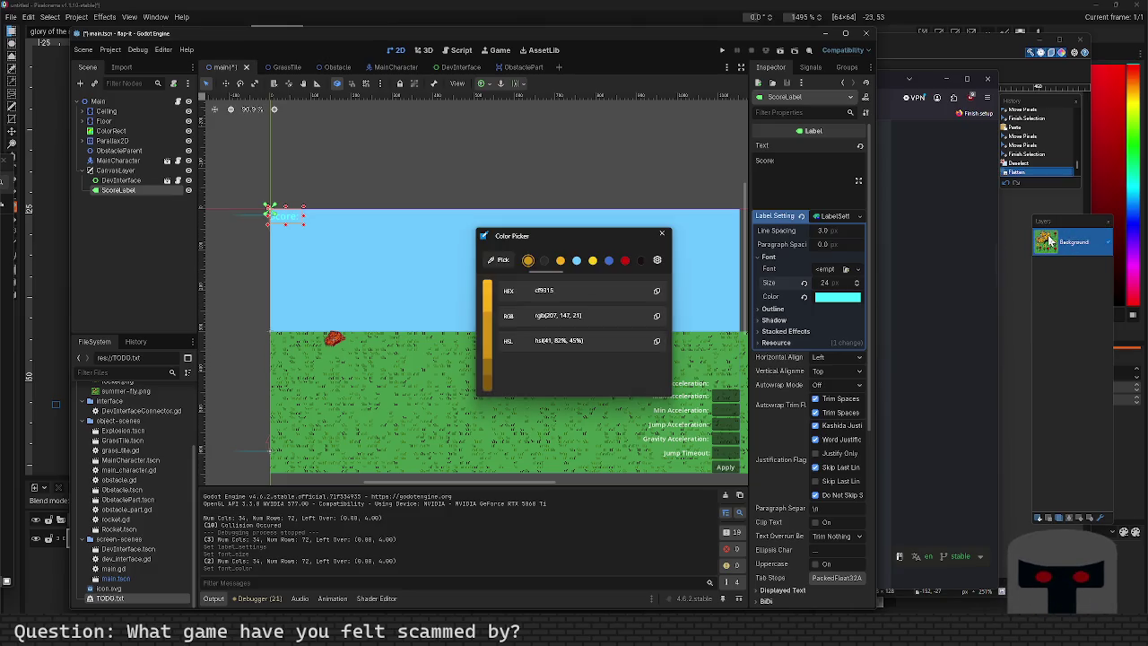
{"action": "left_click", "coordinate": [496, 261]}
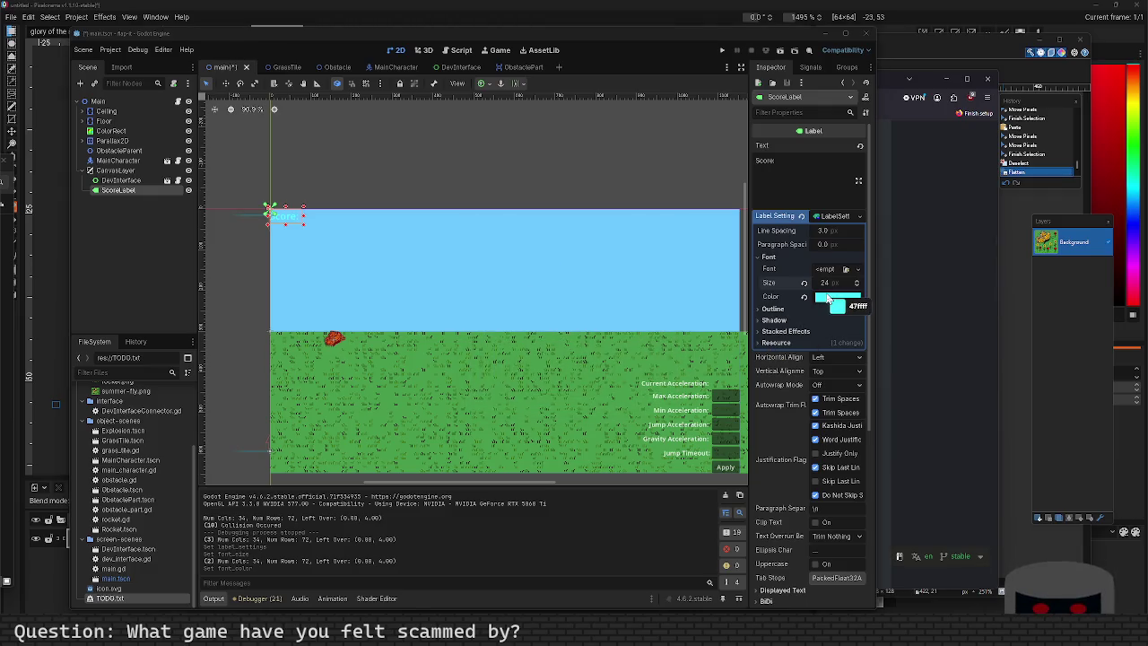
{"action": "left_click", "coordinate": [1046, 238]}
{"action": "left_click", "coordinate": [657, 290]}
{"action": "left_click", "coordinate": [663, 234]}
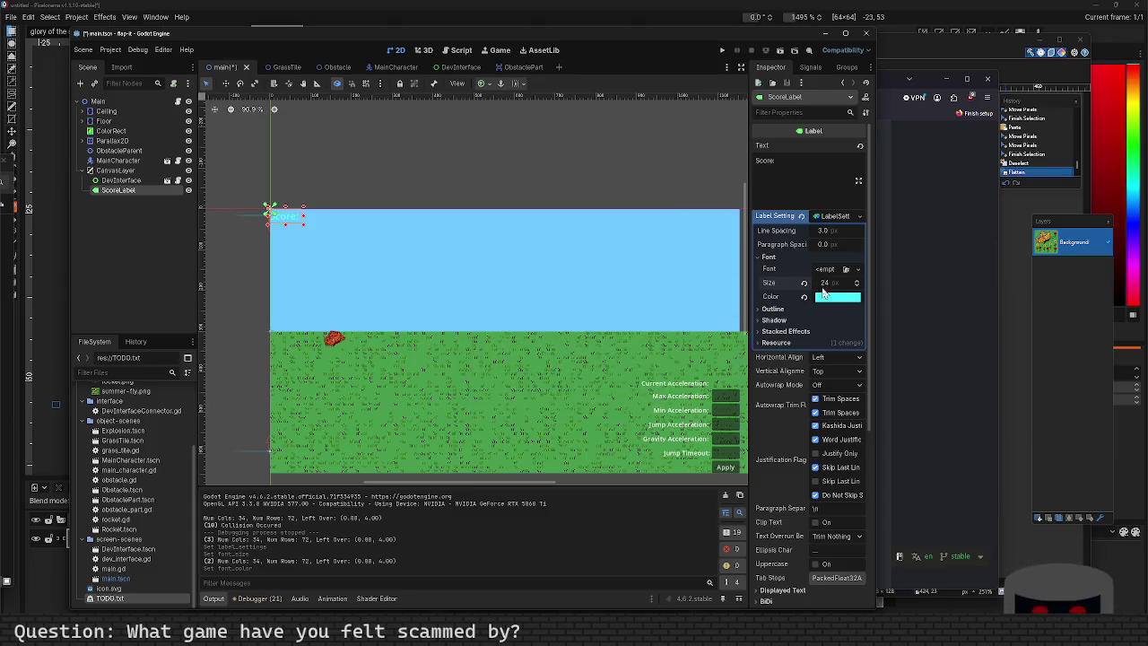
{"action": "left_click", "coordinate": [827, 298]}
{"action": "key", "text": "ctrl+v"}
{"action": "key", "text": "Return"}
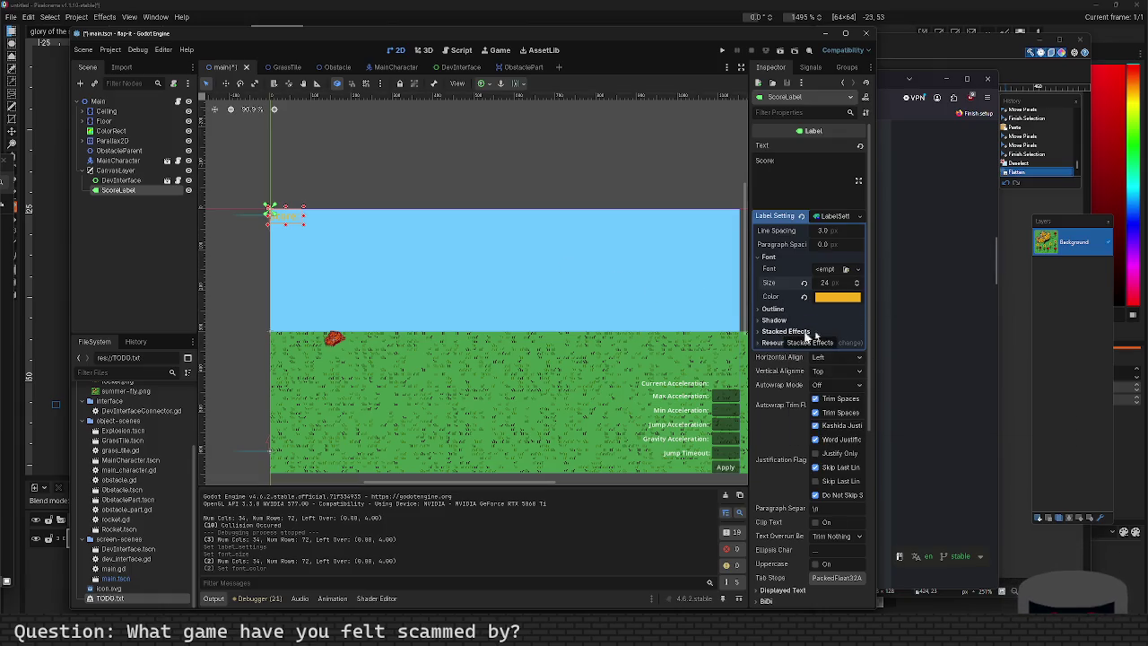
Desaturate the font colour and set its hex to near-white EEEEEE.
{"action": "left_click", "coordinate": [834, 298]}
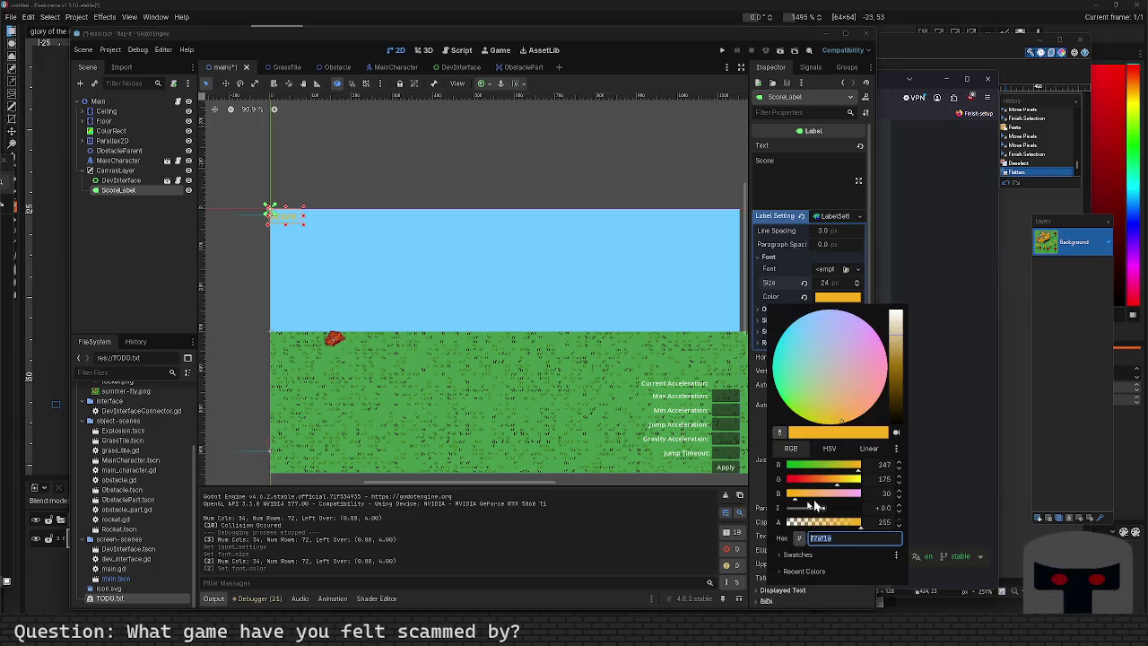
{"action": "left_click", "coordinate": [829, 447]}
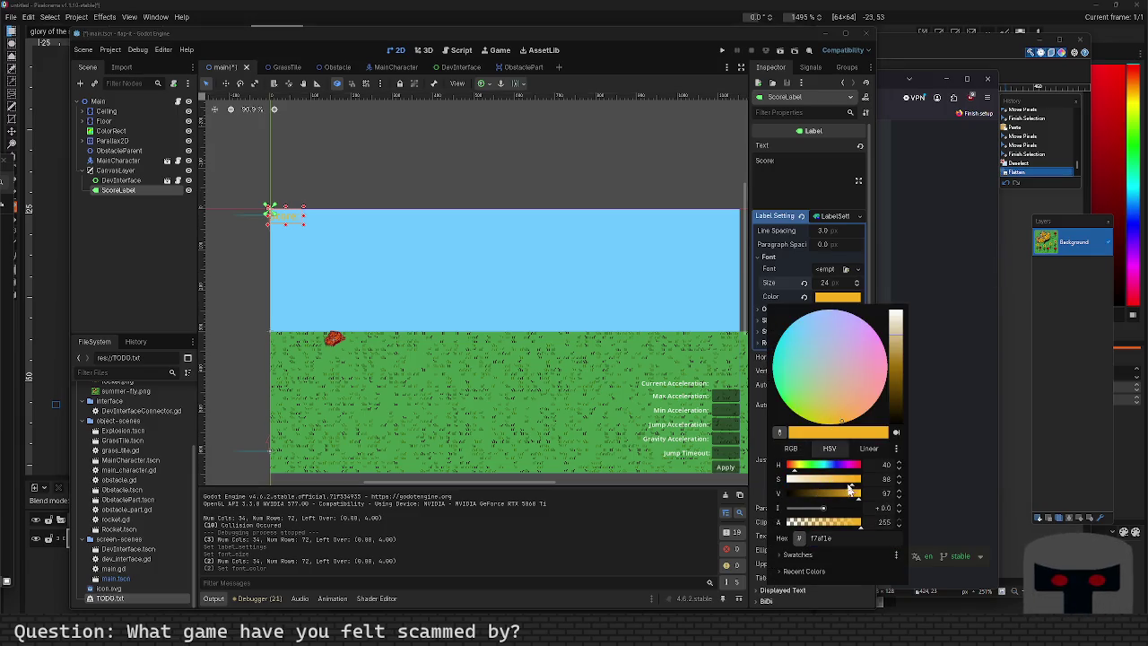
{"action": "left_click_drag", "start_coordinate": [848, 485], "coordinate": [741, 476]}
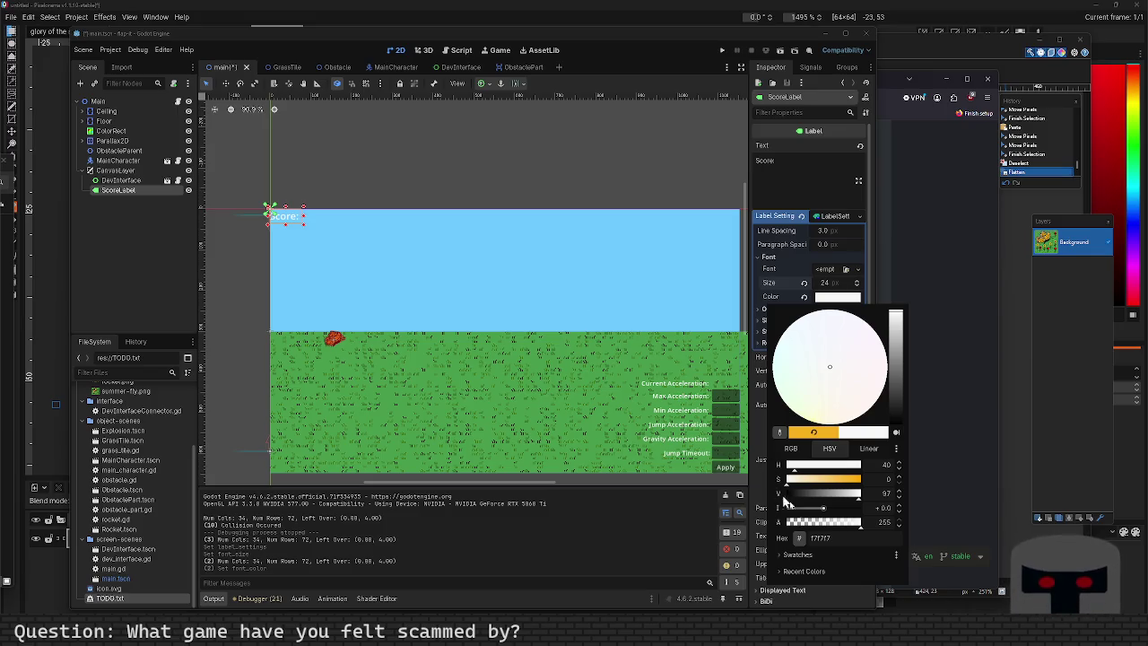
{"action": "left_click", "coordinate": [836, 539]}
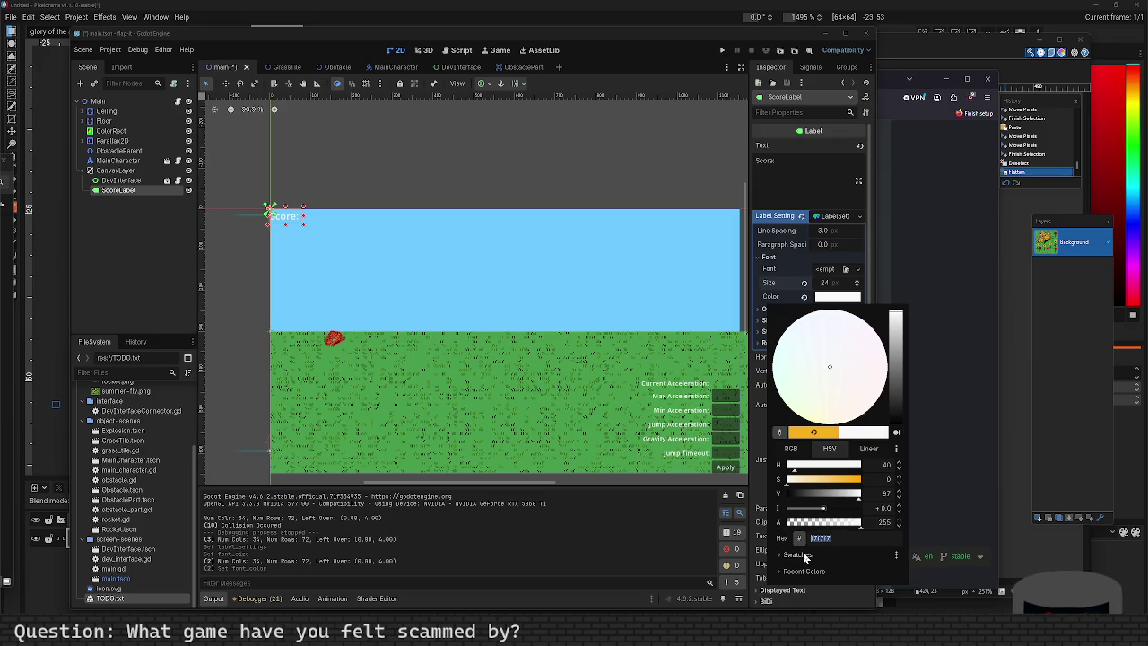
{"action": "type", "text": "EEEEEE"}
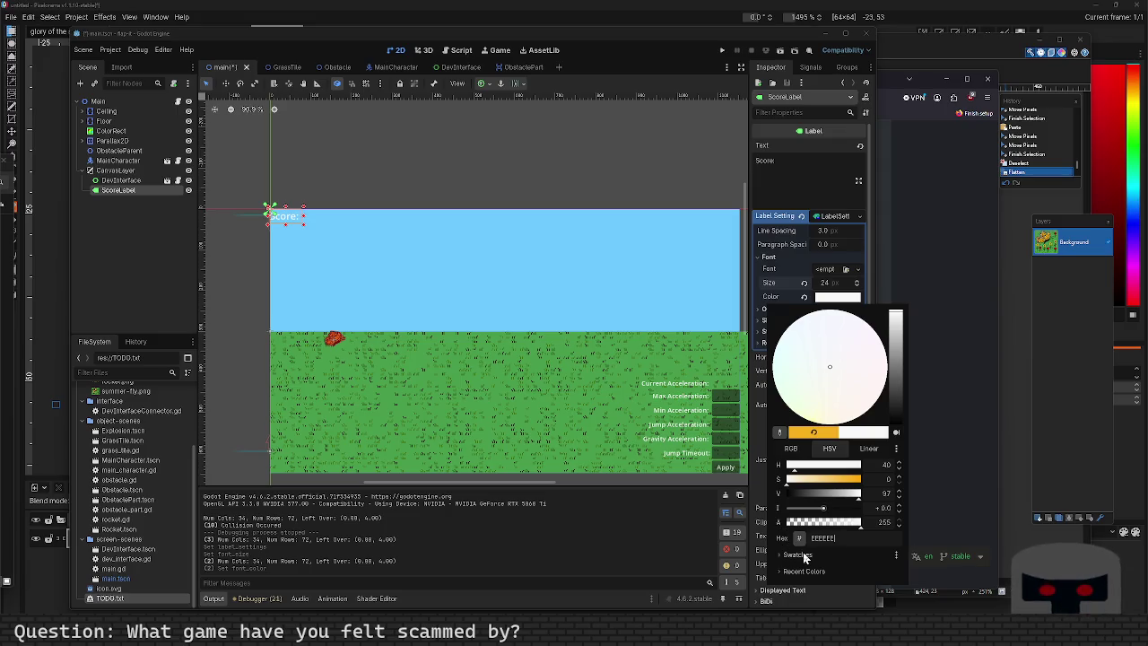
{"action": "key", "text": "Escape"}
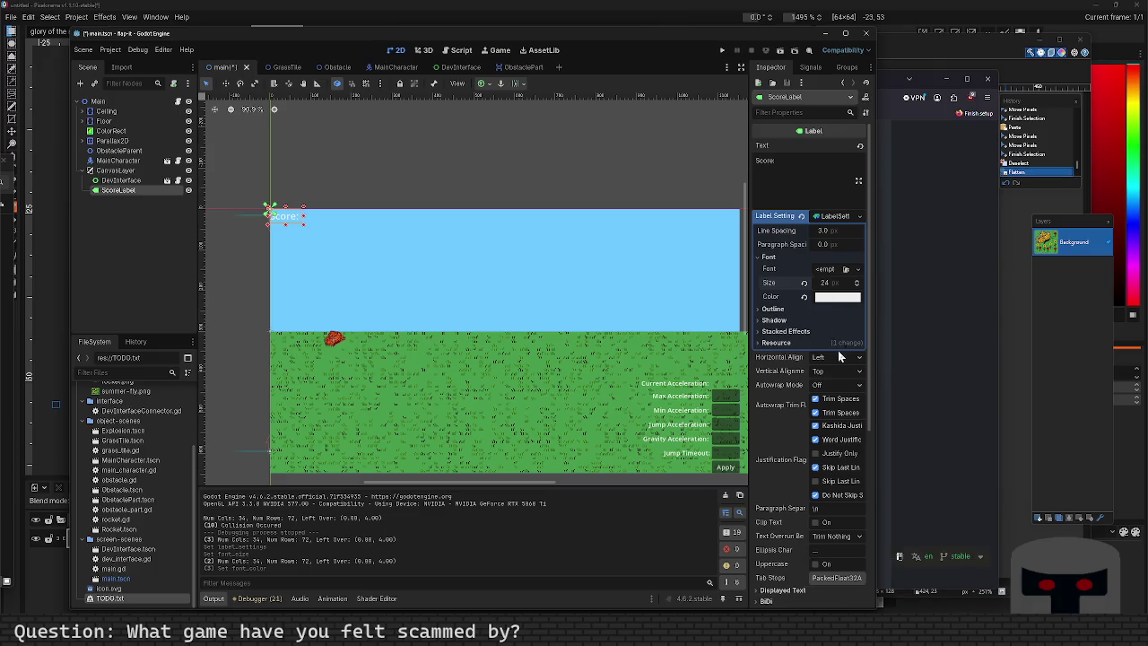
Give the ScoreLabel a black outline with an Outline Size of 4.
{"action": "left_click", "coordinate": [775, 308]}
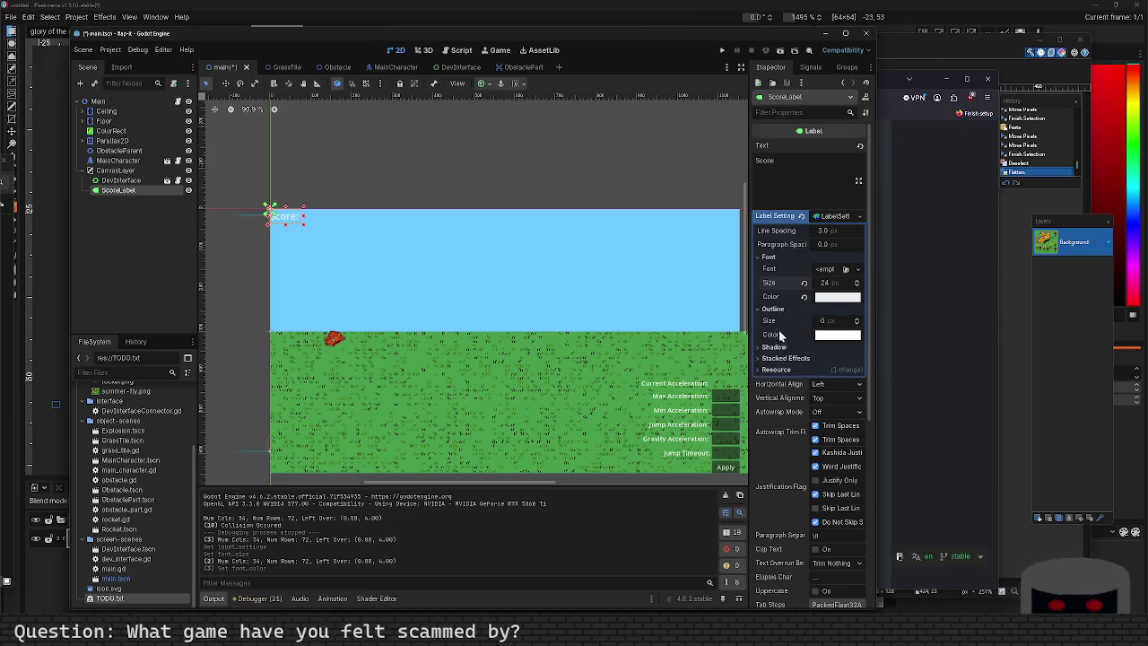
{"action": "left_click", "coordinate": [823, 320]}
{"action": "type", "text": "1"}
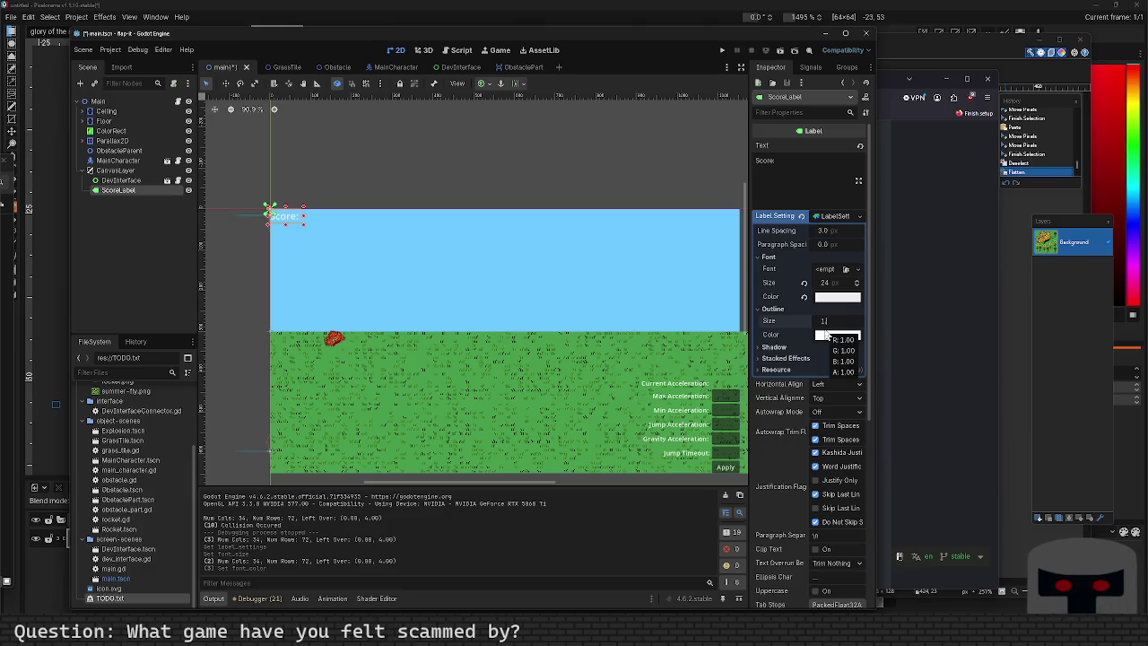
{"action": "left_click", "coordinate": [826, 336]}
{"action": "type", "text": "000000"}
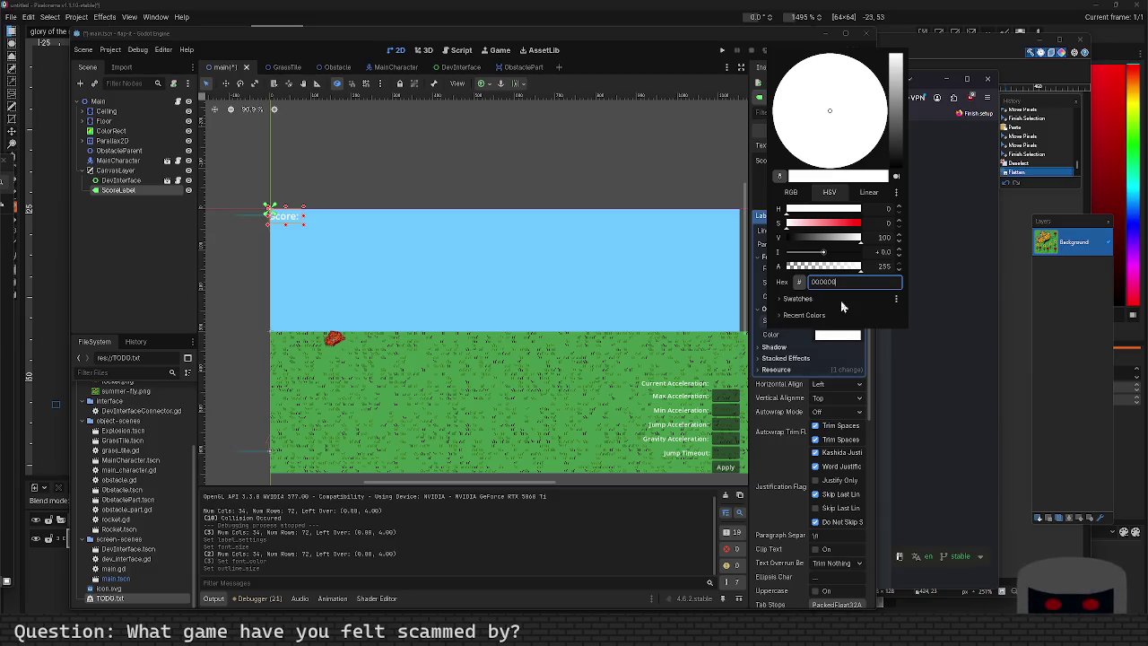
{"action": "key", "text": "Return"}
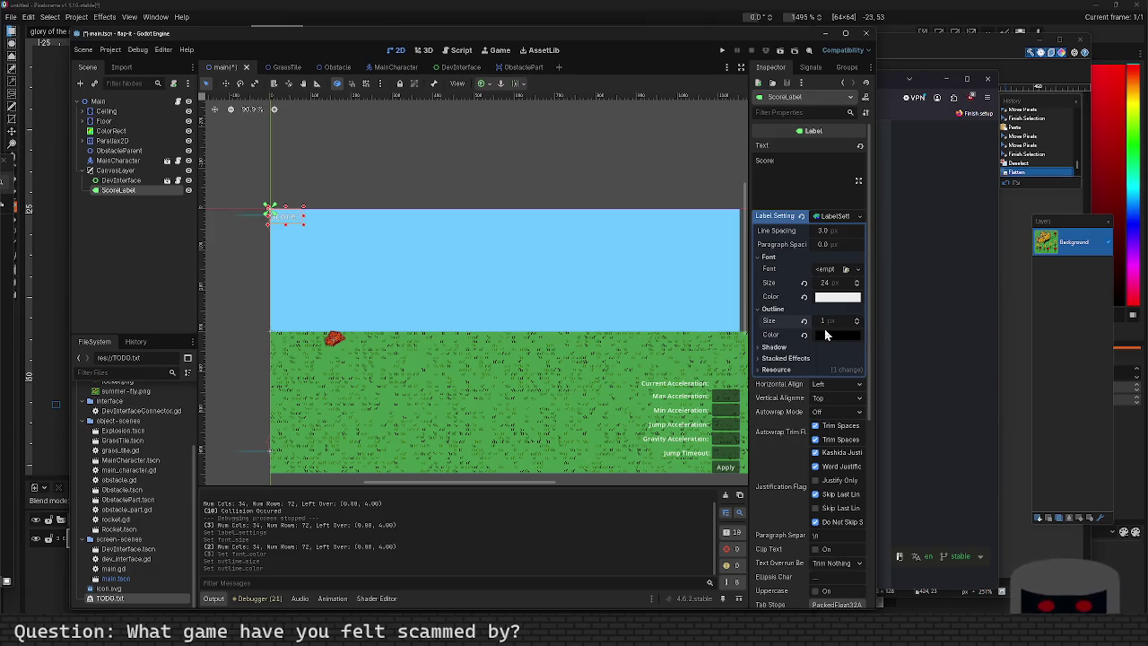
{"action": "mouse_move", "coordinate": [830, 336]}
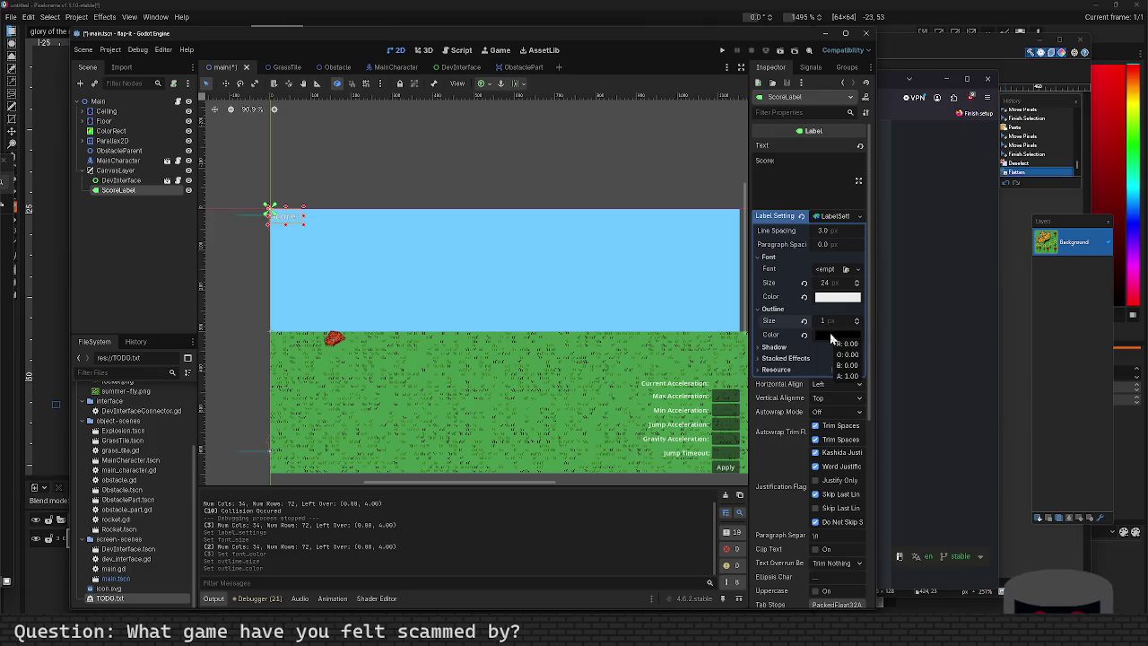
{"action": "left_click", "coordinate": [857, 320]}
{"action": "left_click", "coordinate": [856, 322]}
{"action": "left_click", "coordinate": [857, 322]}
{"action": "left_click", "coordinate": [856, 322]}
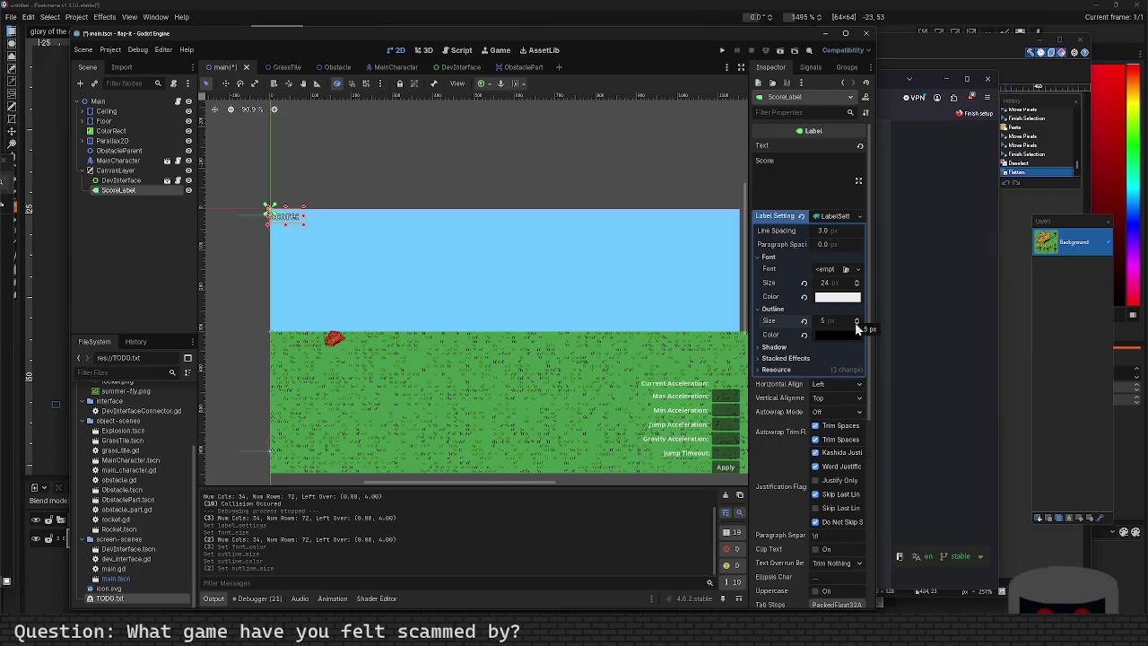
{"action": "left_click", "coordinate": [857, 324]}
{"action": "left_click", "coordinate": [780, 348]}
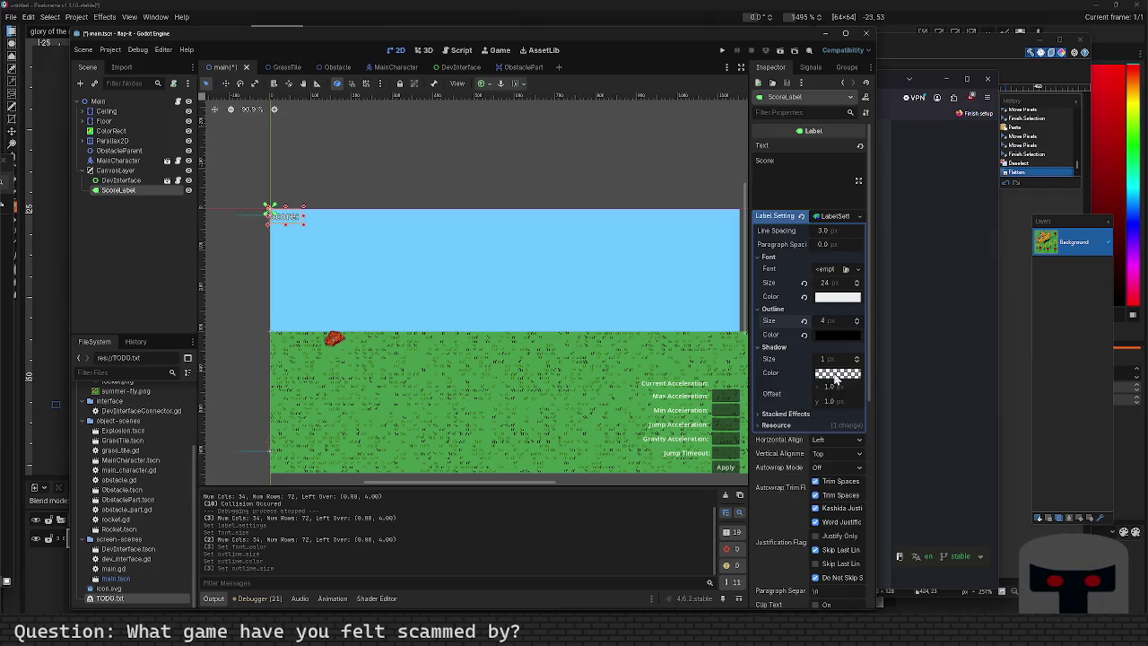
Set the shadow colour to nearly transparent black by nudging its alpha up.
{"action": "left_click", "coordinate": [835, 375]}
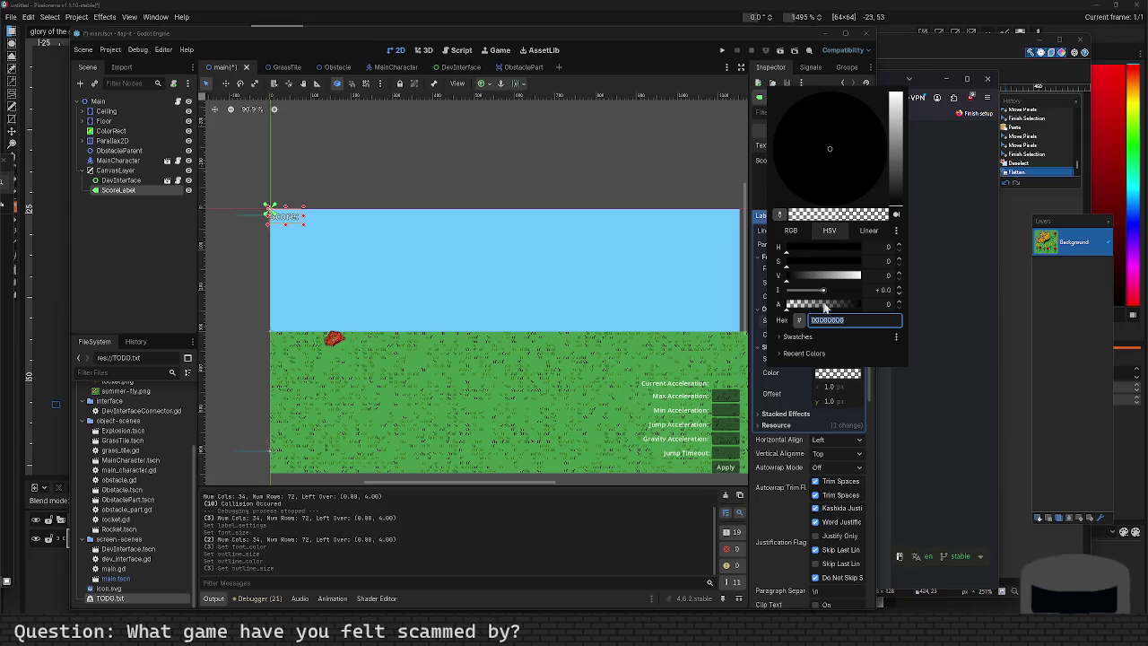
{"action": "left_click", "coordinate": [898, 303]}
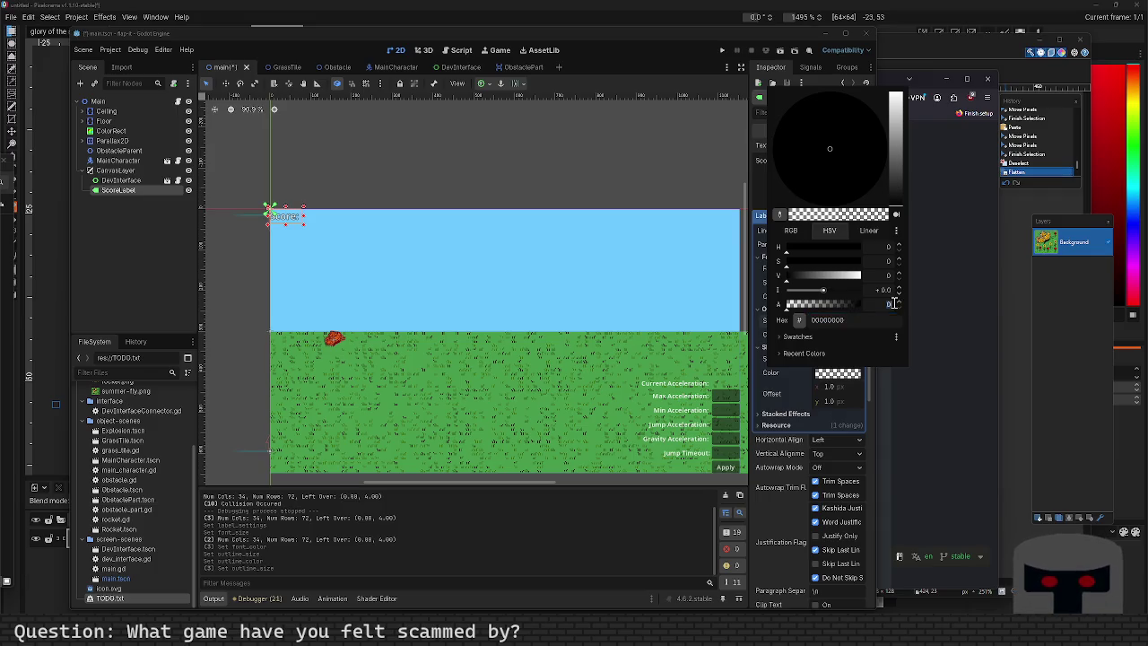
{"action": "type", "text": "100"}
{"action": "key", "text": "Escape"}
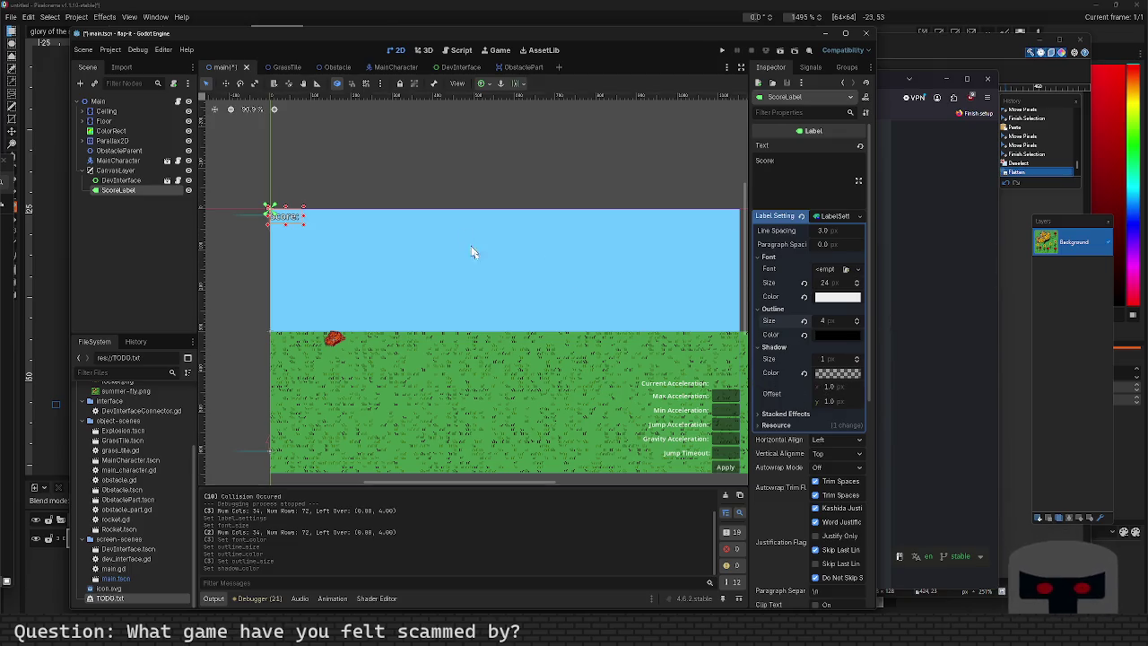
Set the Score label's horizontal size flag to Shrink End and anchor it Top Right.
{"action": "left_click_drag", "start_coordinate": [296, 222], "coordinate": [458, 262]}
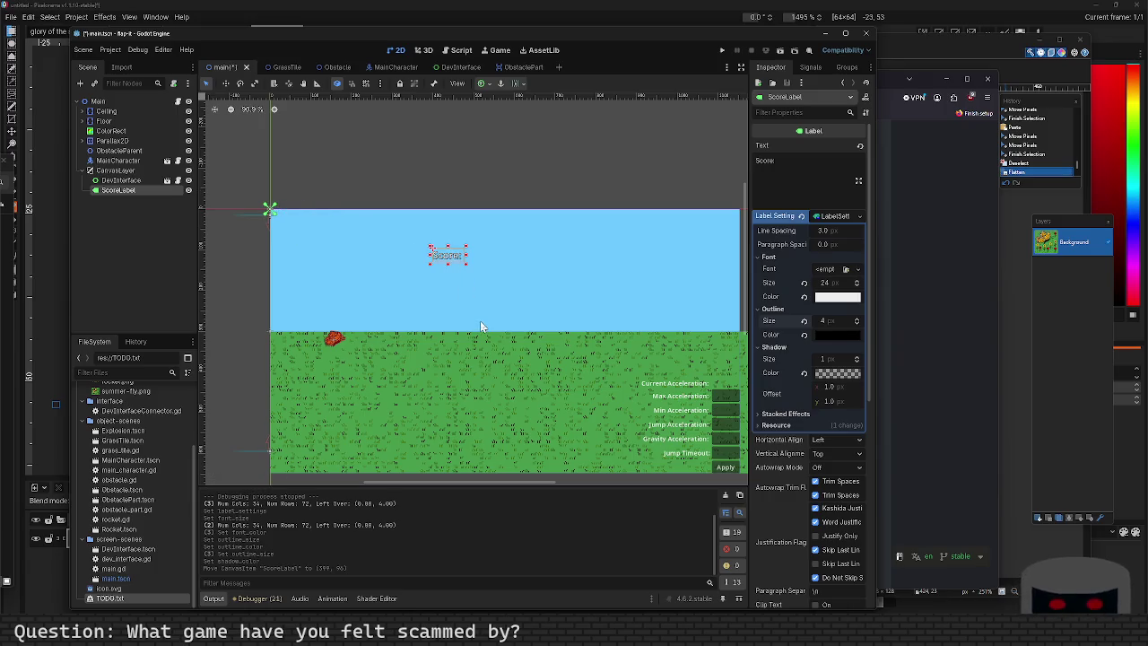
{"action": "key", "text": "ctrl+z"}
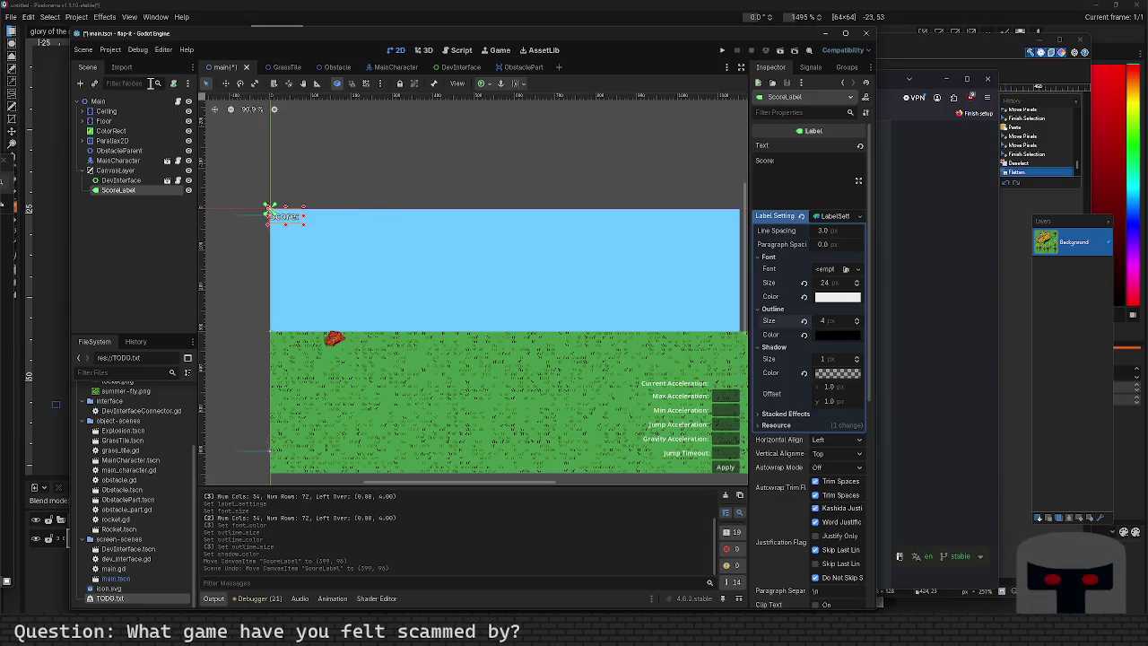
{"action": "left_click", "coordinate": [518, 83]}
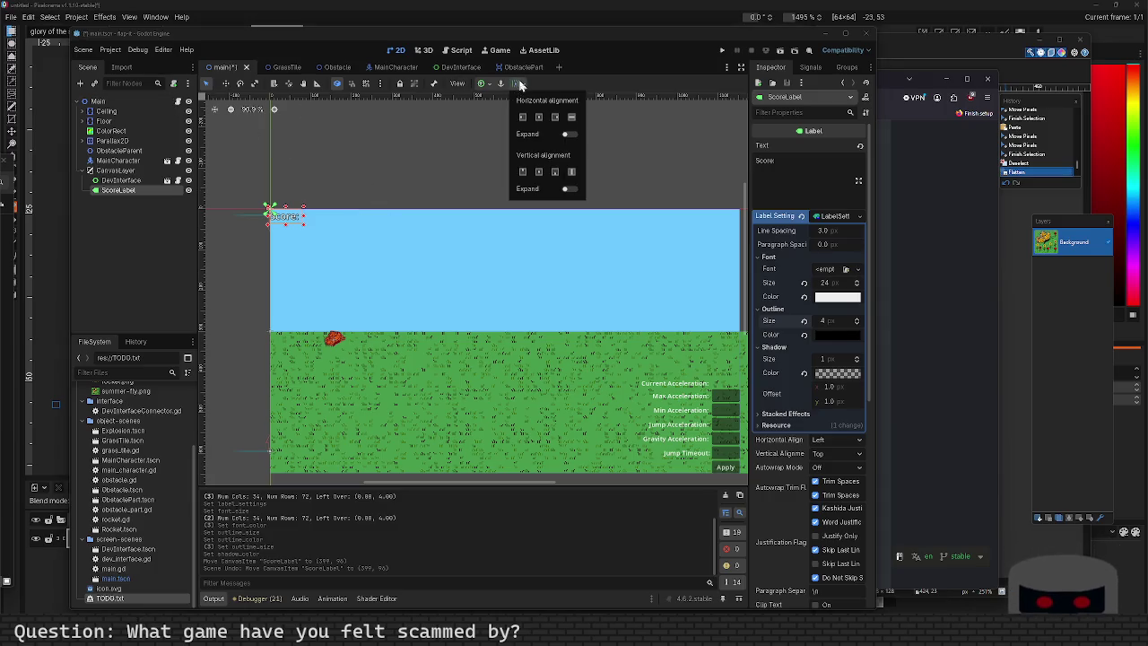
{"action": "left_click", "coordinate": [554, 118]}
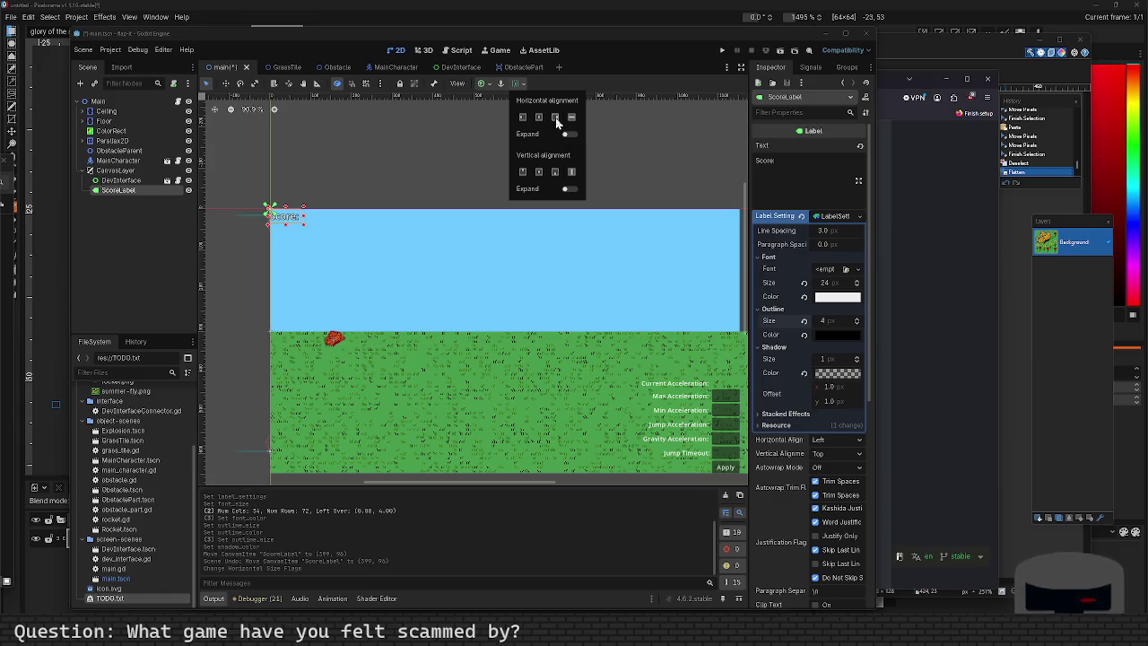
{"action": "left_click", "coordinate": [489, 86]}
{"action": "left_click", "coordinate": [489, 86]}
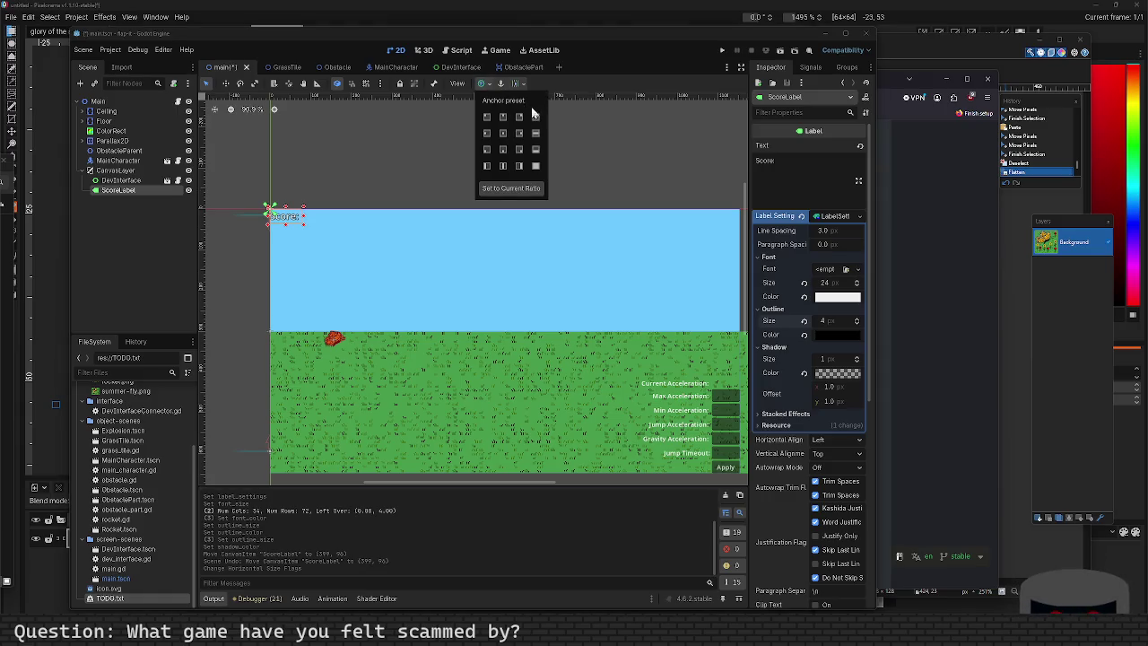
{"action": "left_click", "coordinate": [520, 118]}
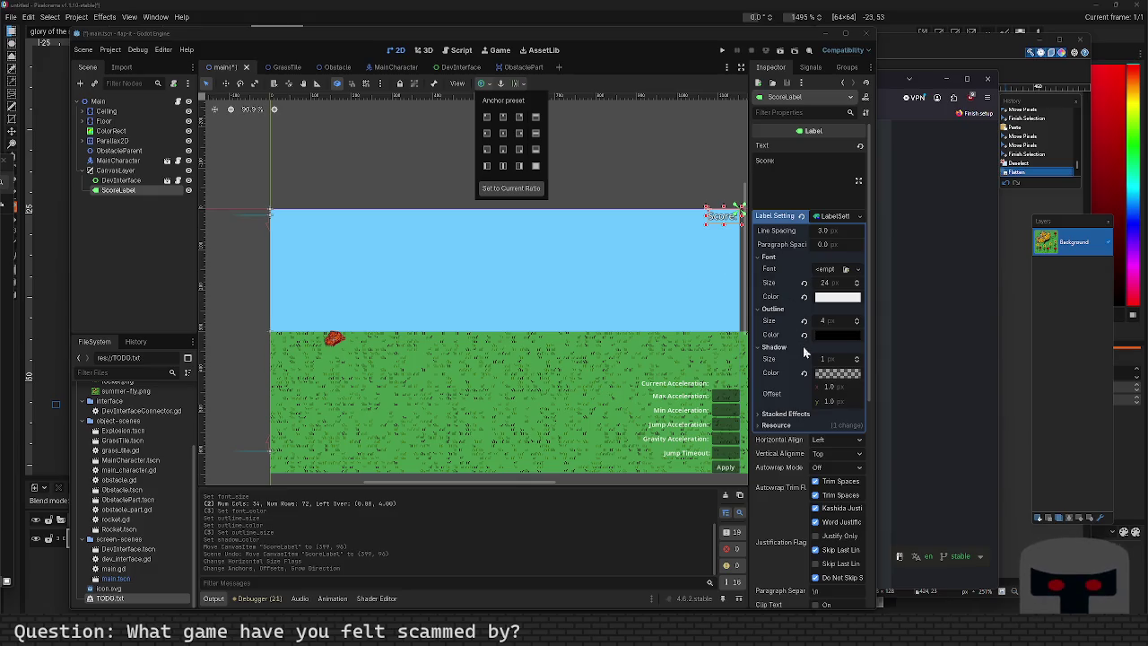
{"action": "left_click", "coordinate": [819, 456]}
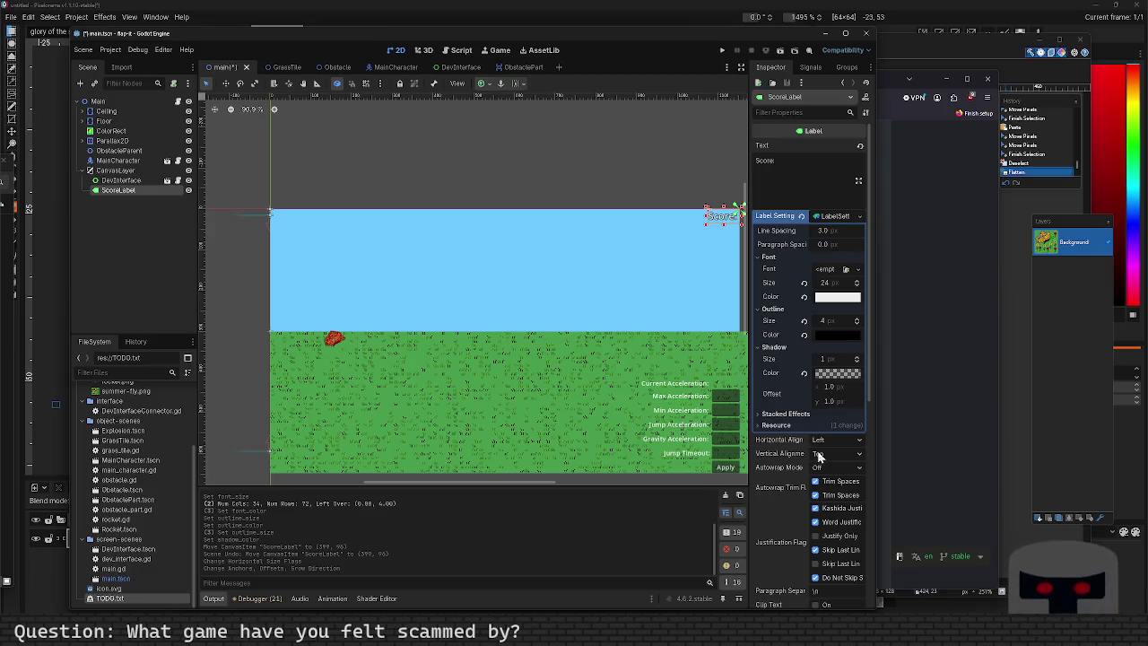
Set the label's Vertical Alignment to Center, keeping Horizontal Alignment at Left.
{"action": "left_click", "coordinate": [819, 456]}
{"action": "left_click", "coordinate": [822, 472]}
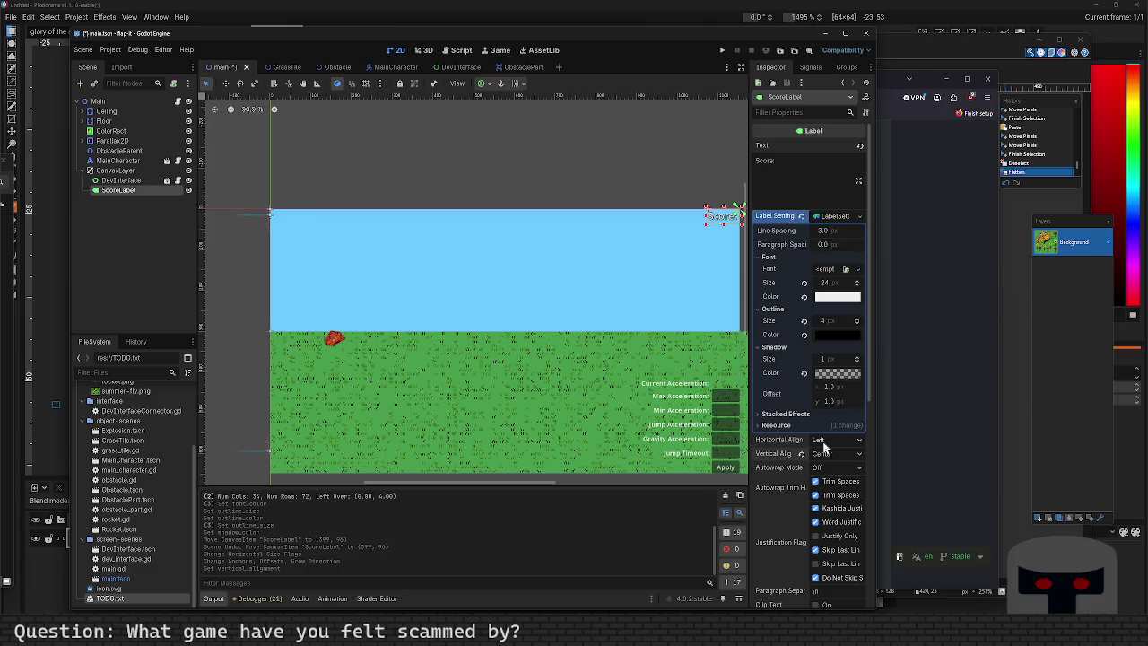
{"action": "left_click", "coordinate": [823, 442]}
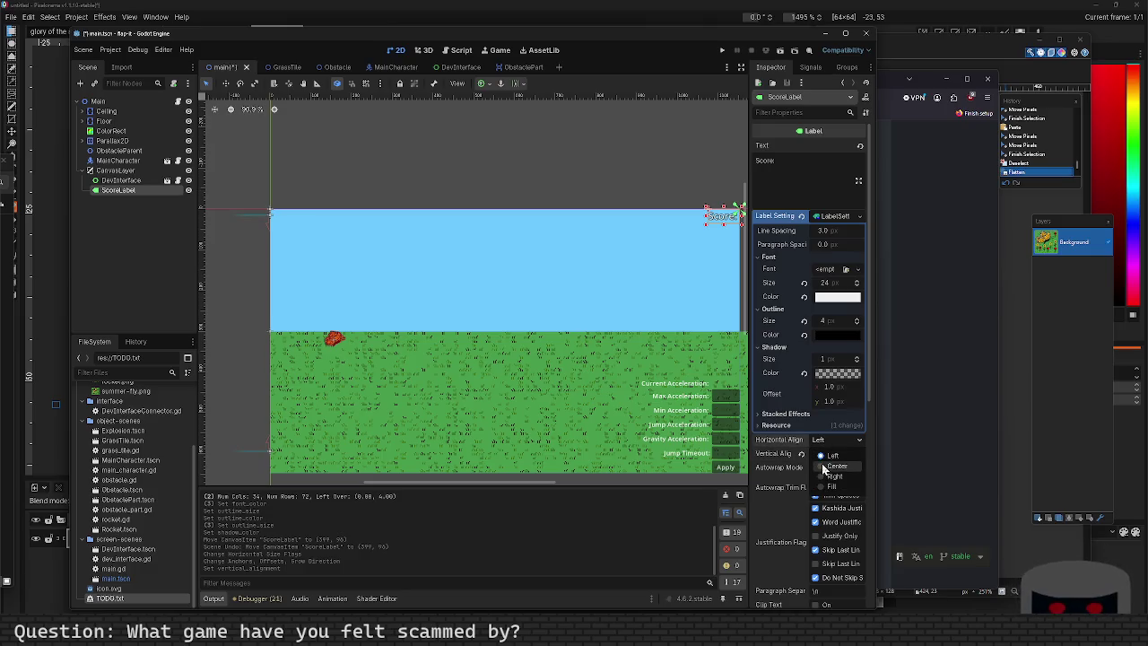
{"action": "left_click", "coordinate": [822, 456]}
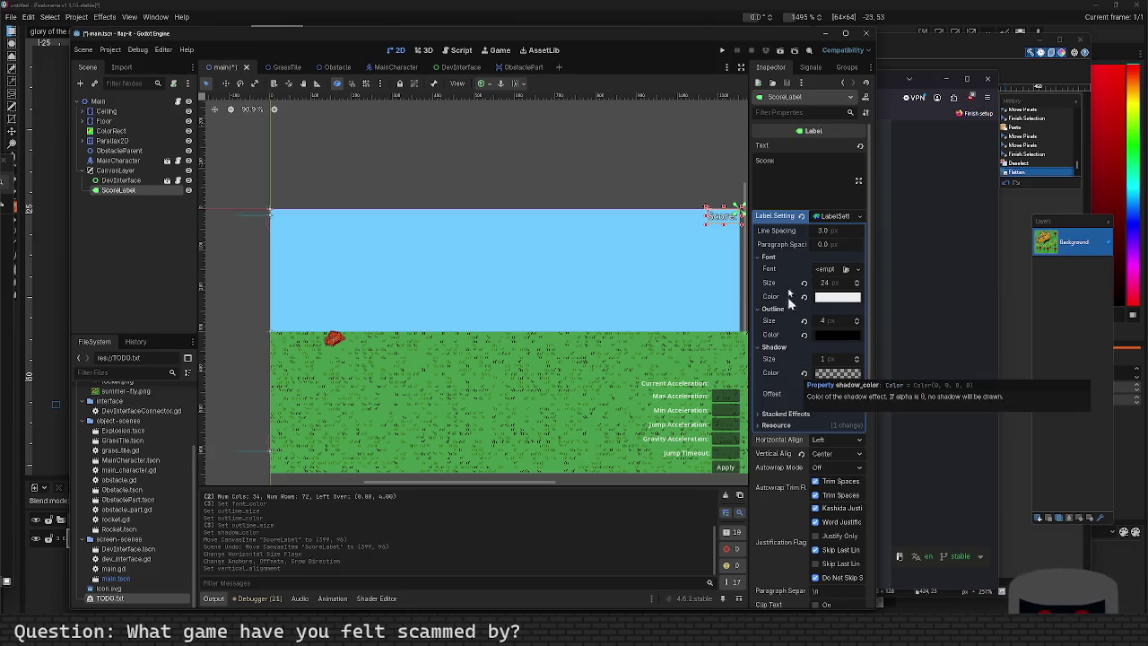
{"action": "scroll", "coordinate": [798, 373], "scroll_direction": "down", "scroll_amount": 5}
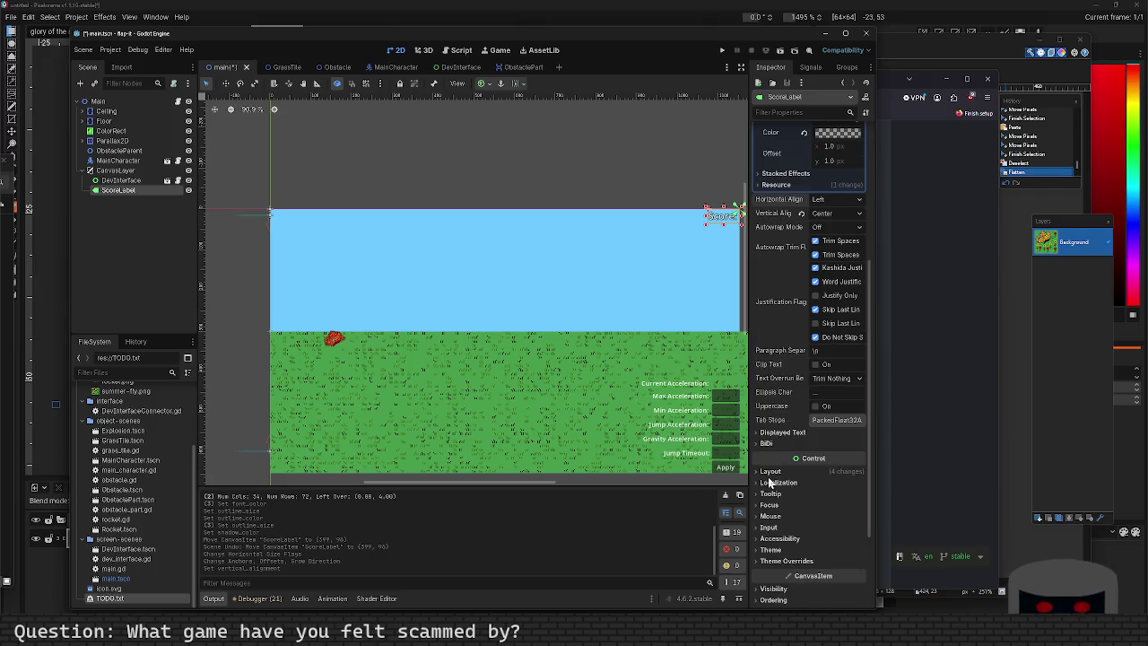
Under Layout, set the Score label's custom minimum height to 100 px.
{"action": "left_click", "coordinate": [770, 471]}
{"action": "scroll", "coordinate": [823, 533], "scroll_direction": "down", "scroll_amount": 4}
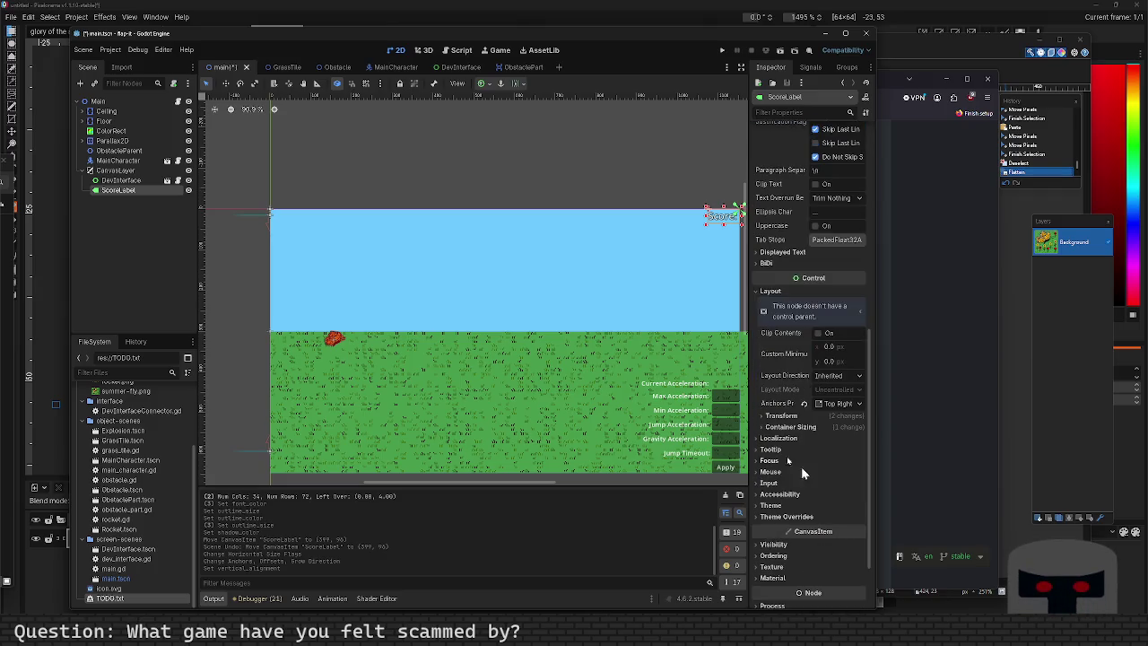
{"action": "left_click", "coordinate": [788, 428]}
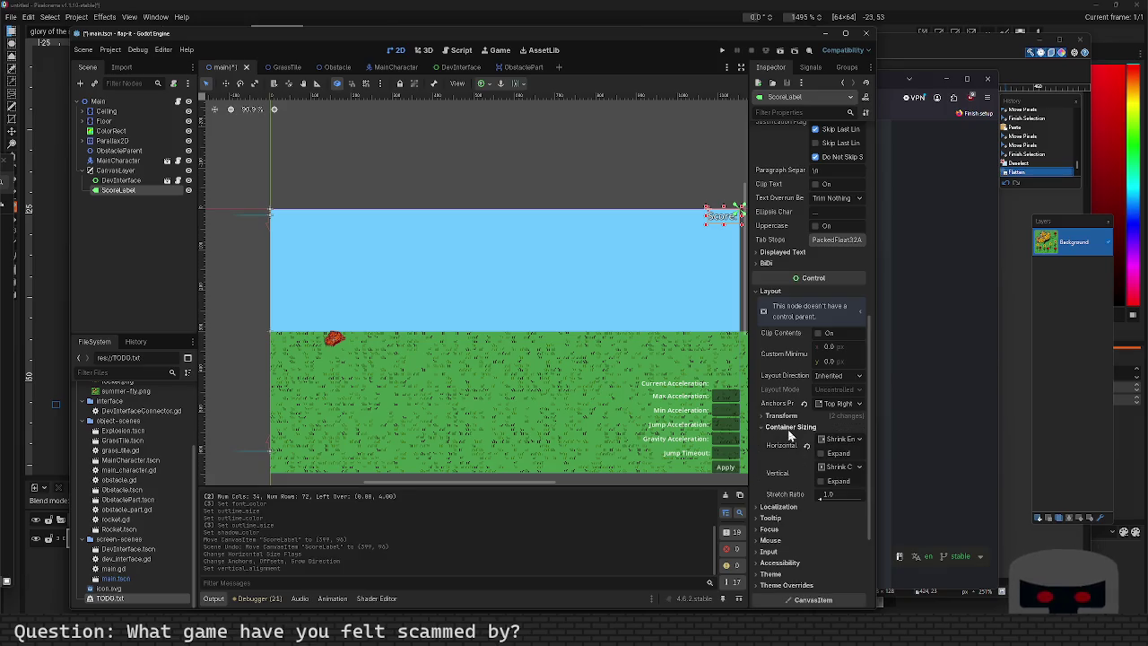
{"action": "left_click", "coordinate": [788, 429]}
{"action": "left_click", "coordinate": [790, 428]}
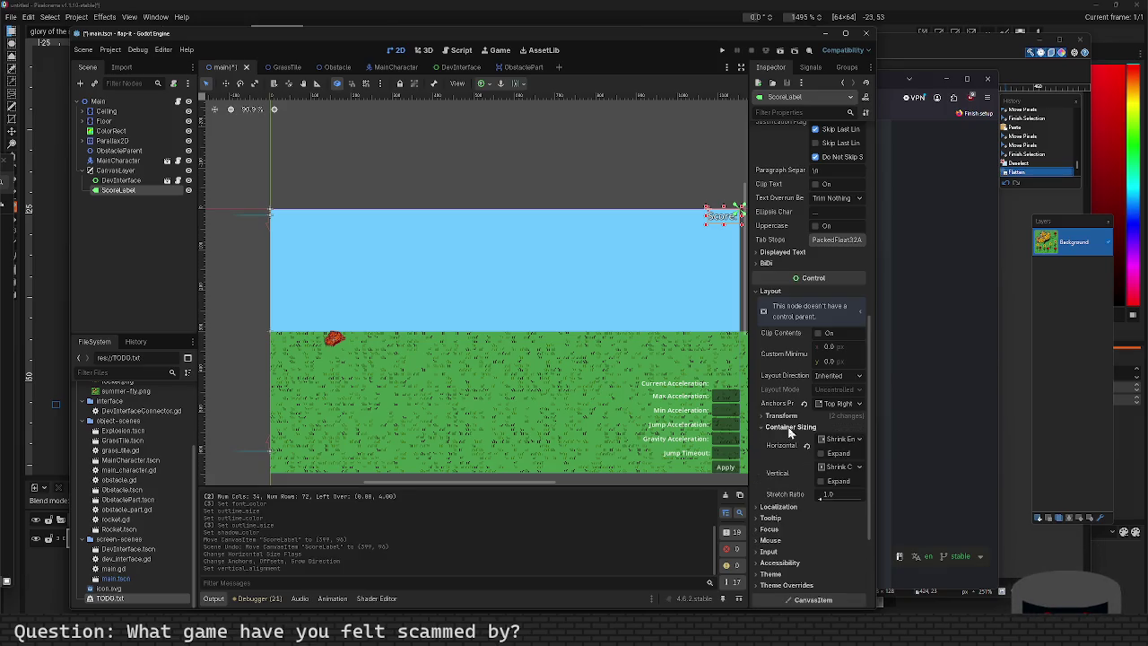
{"action": "left_click", "coordinate": [789, 429]}
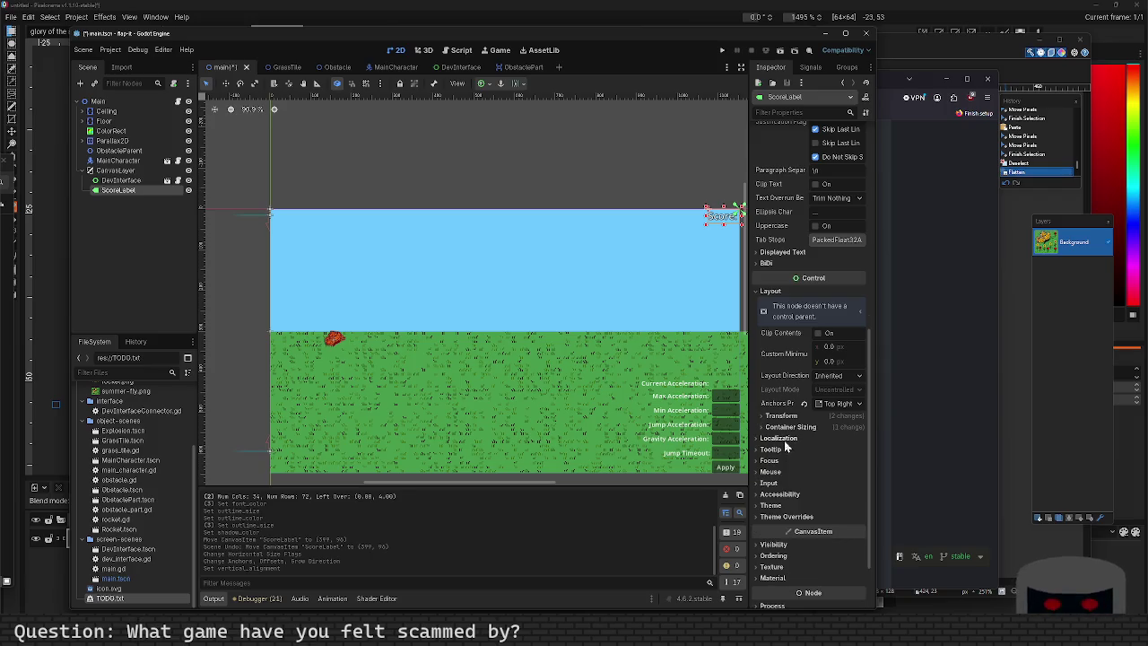
{"action": "left_click", "coordinate": [785, 428]}
{"action": "left_click", "coordinate": [785, 429]}
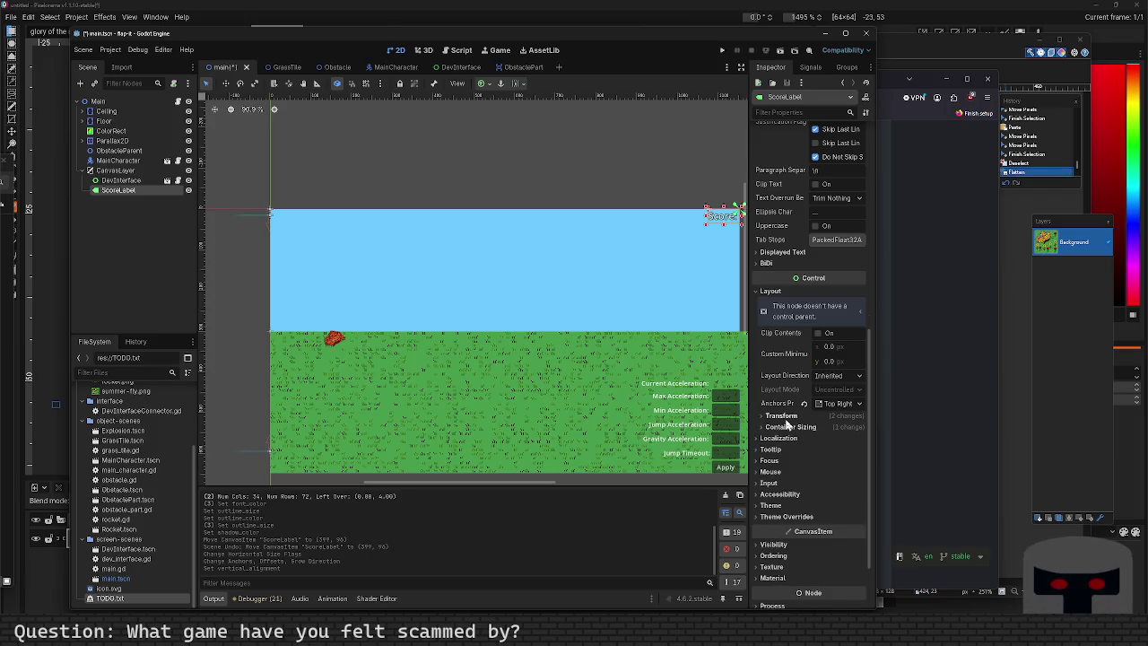
{"action": "left_click", "coordinate": [787, 427]}
{"action": "left_click", "coordinate": [786, 427]}
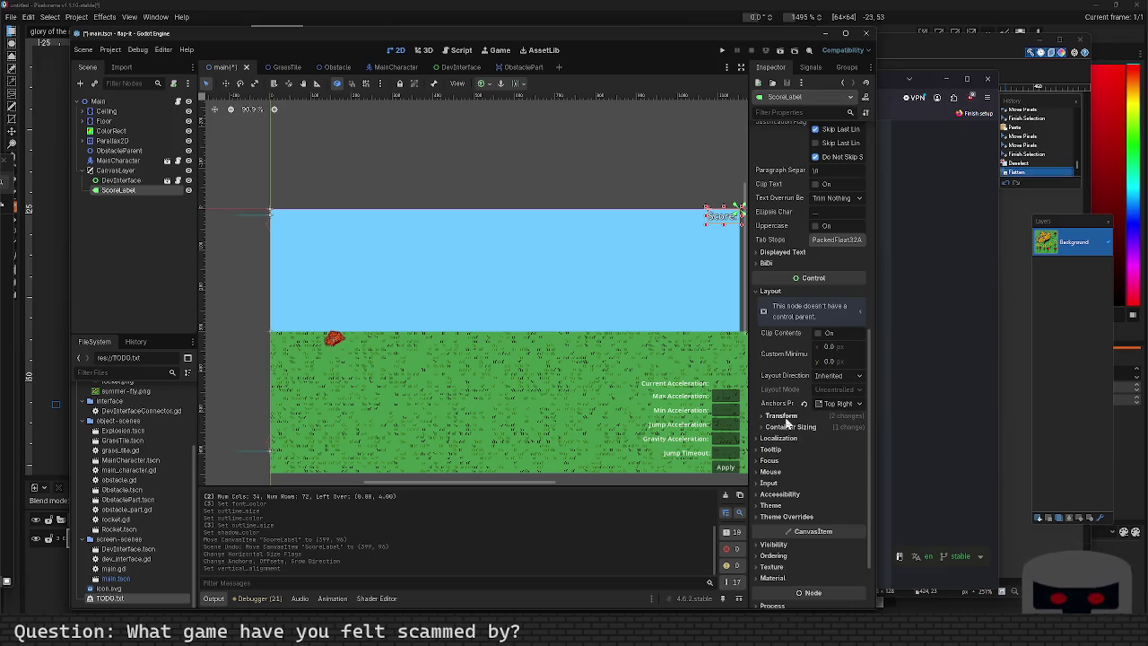
{"action": "left_click", "coordinate": [818, 361]}
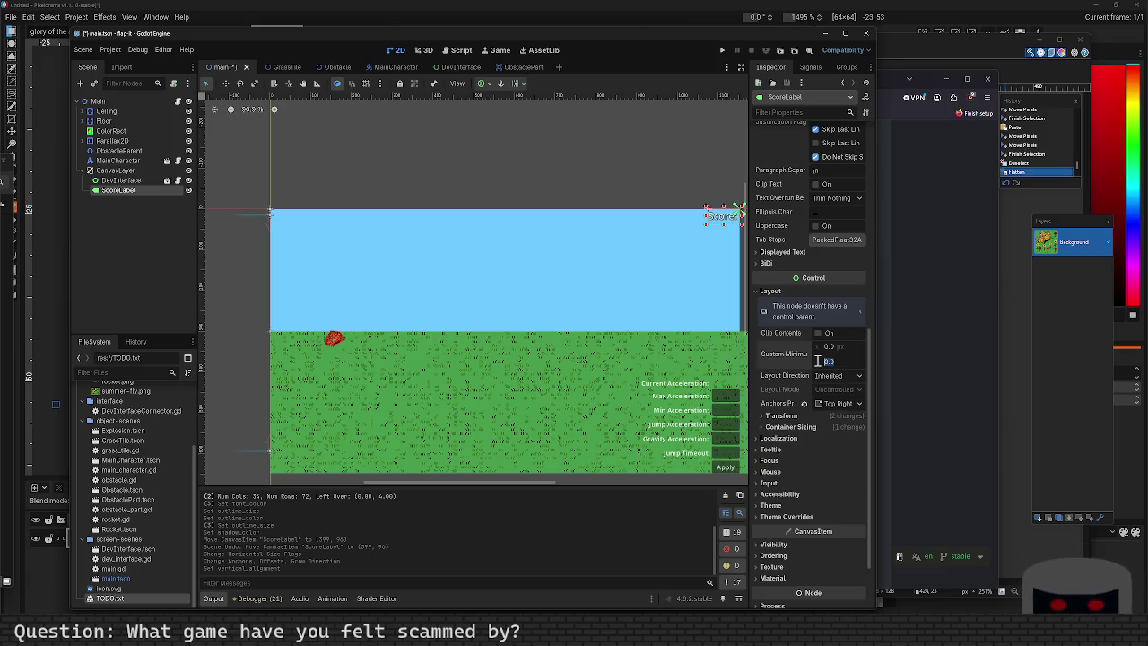
{"action": "type", "text": "10"}
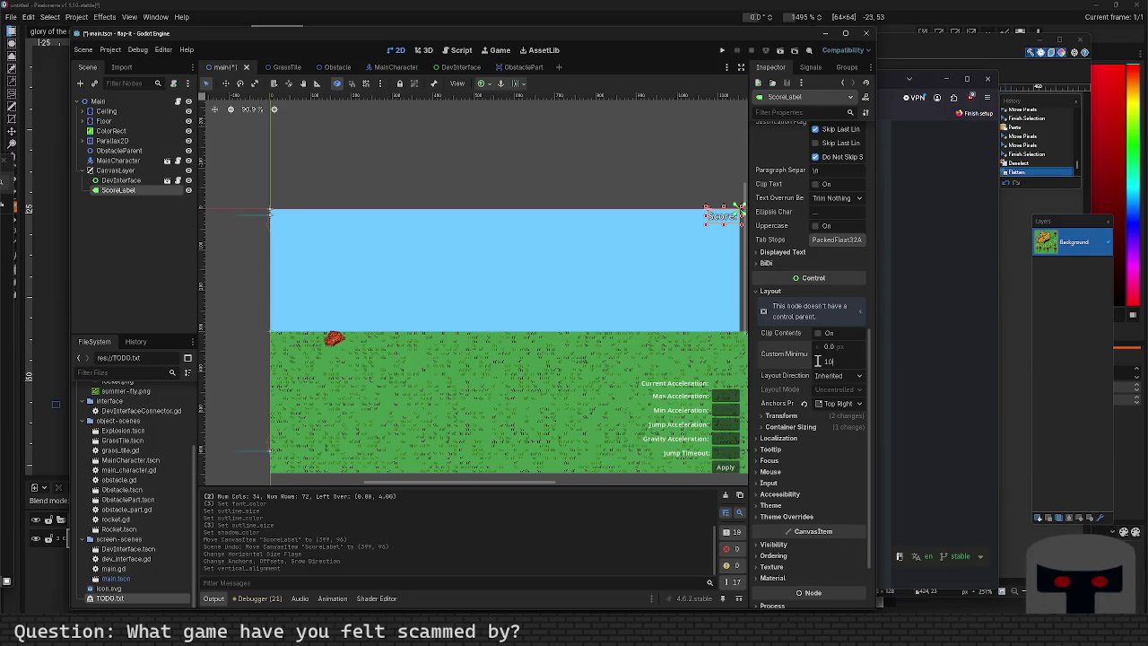
{"action": "key", "text": "Return"}
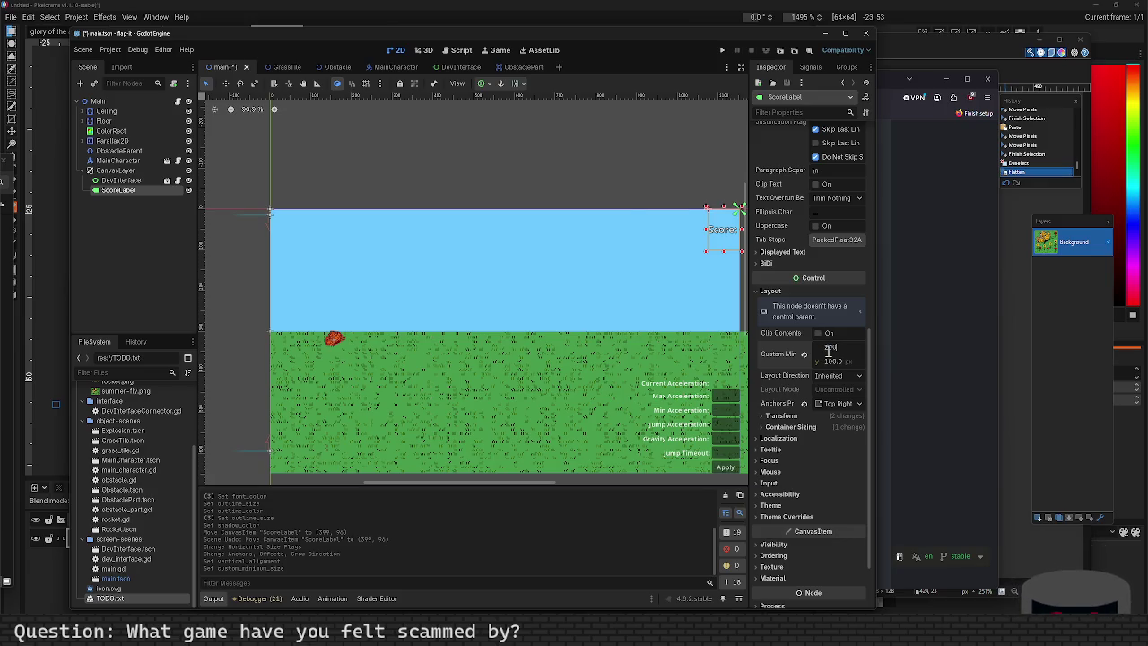
Reduce the label's custom minimum width and save the main scene.
{"action": "key", "text": "Return"}
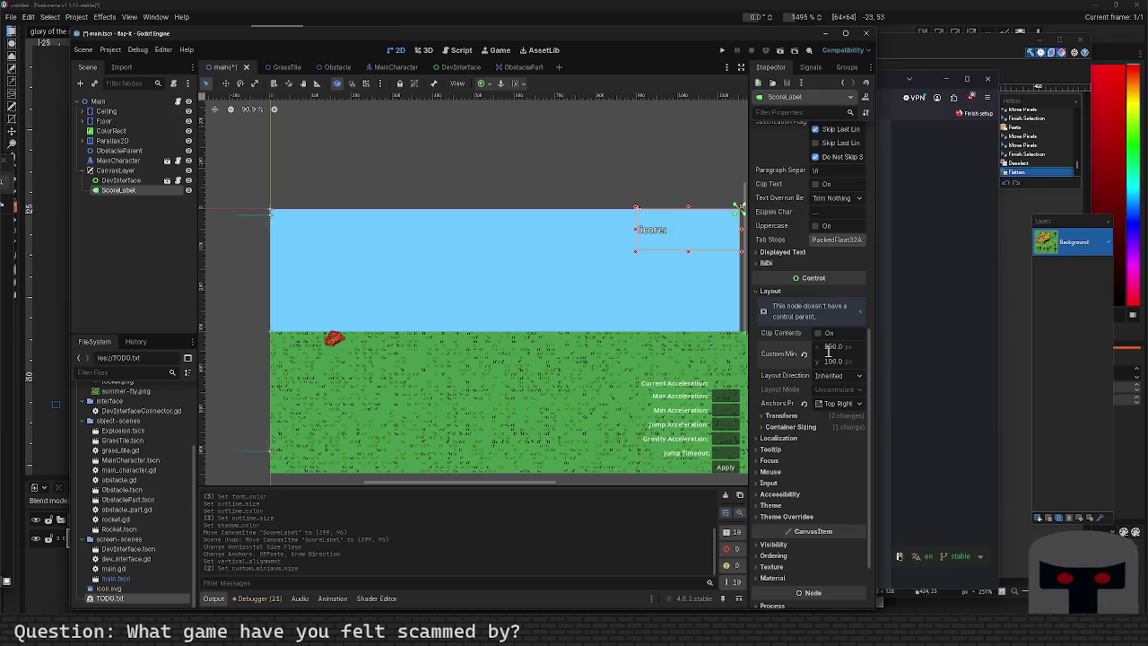
{"action": "left_click", "coordinate": [829, 348]}
{"action": "type", "text": "50"}
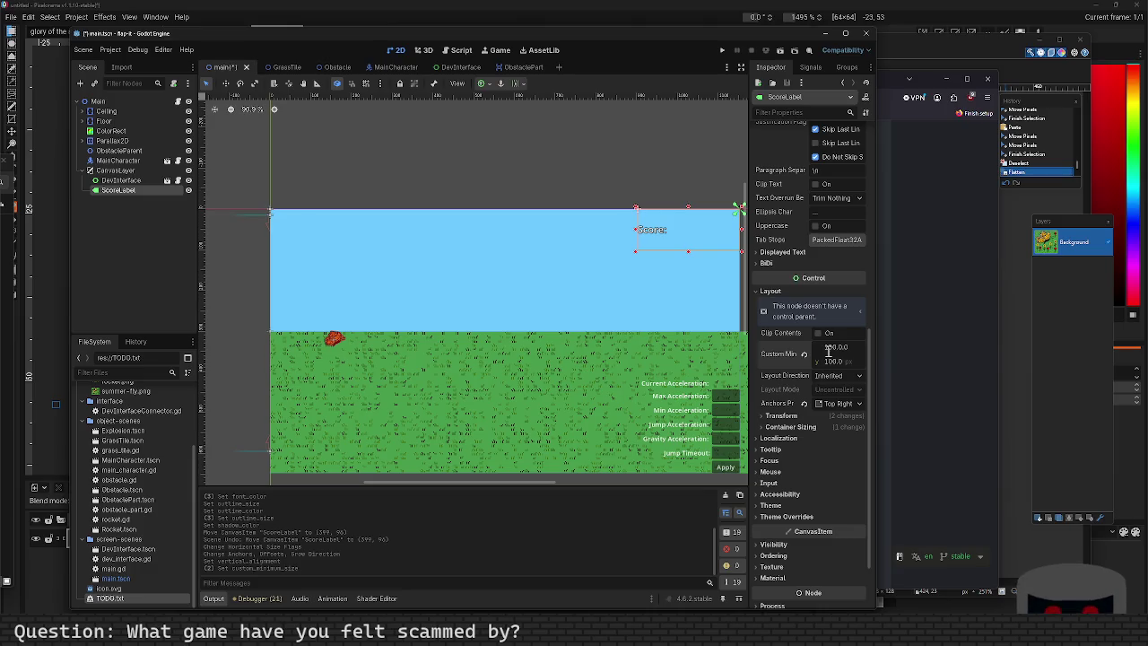
{"action": "key", "text": "Return"}
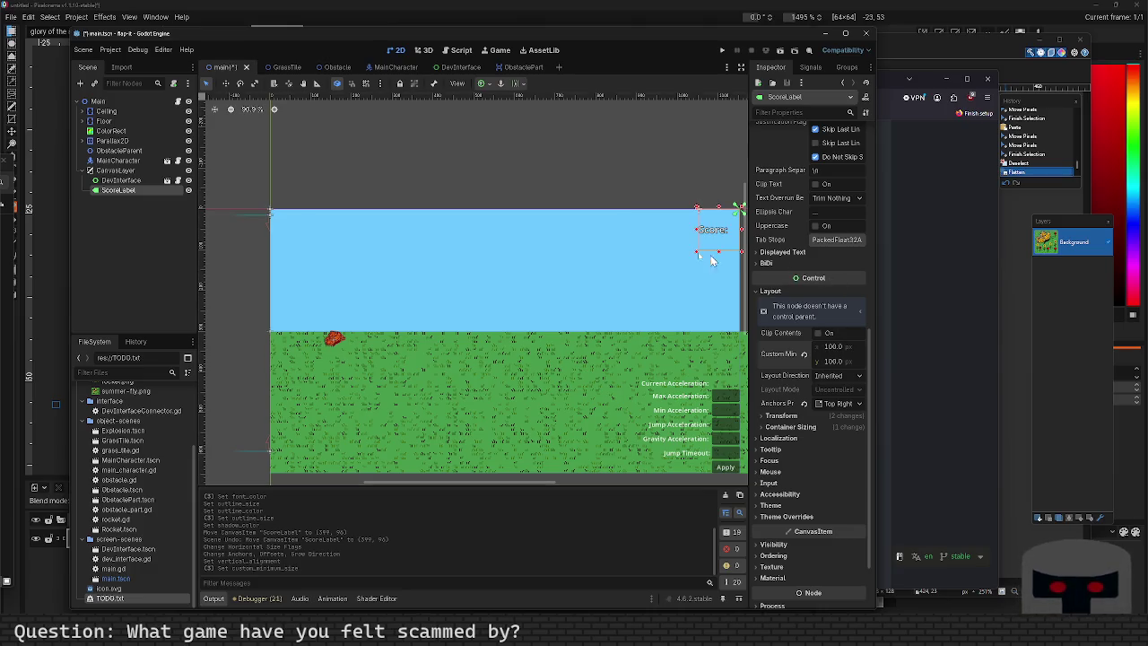
{"action": "left_click", "coordinate": [686, 185]}
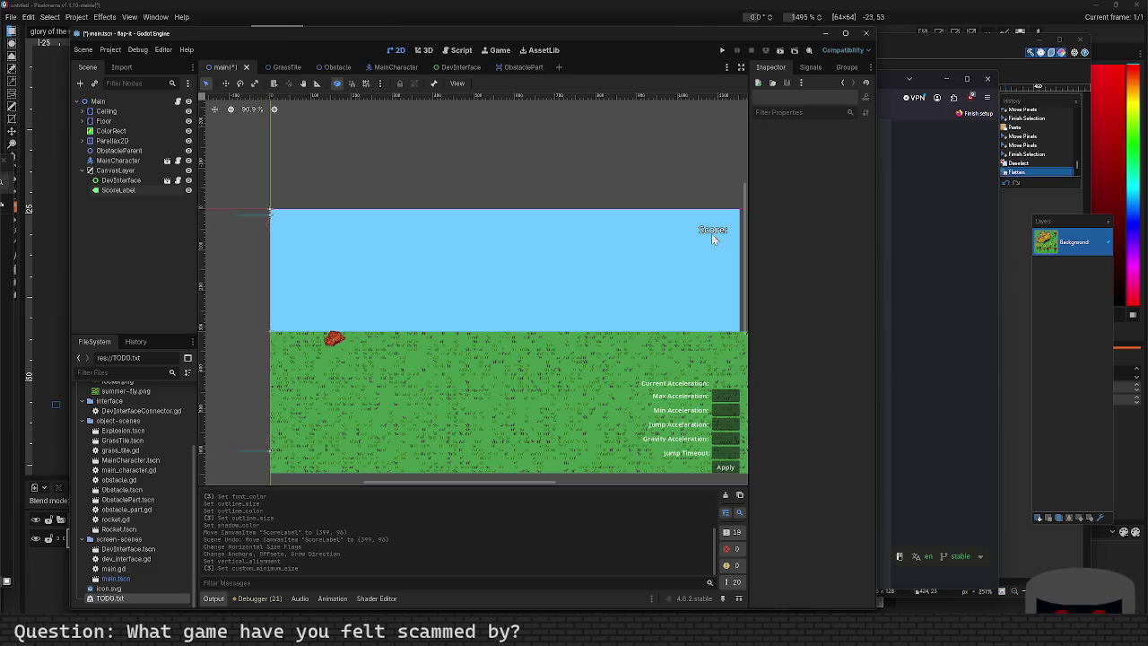
{"action": "key", "text": "ctrl+s"}
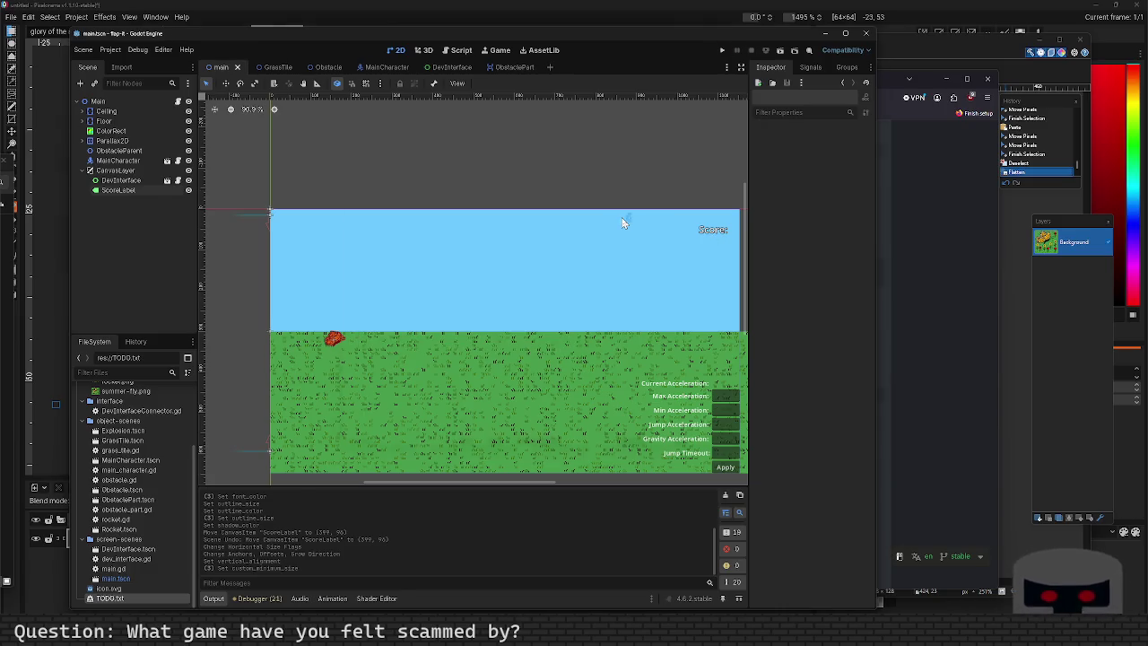
{"action": "key", "text": "F5"}
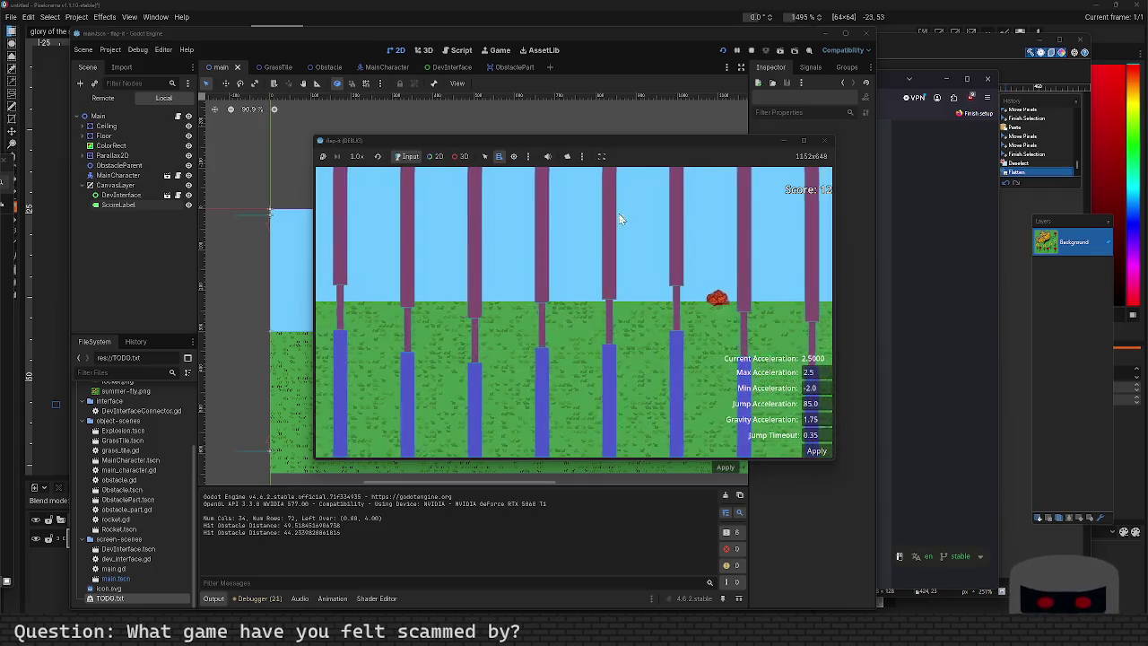
{"action": "left_click", "coordinate": [824, 140]}
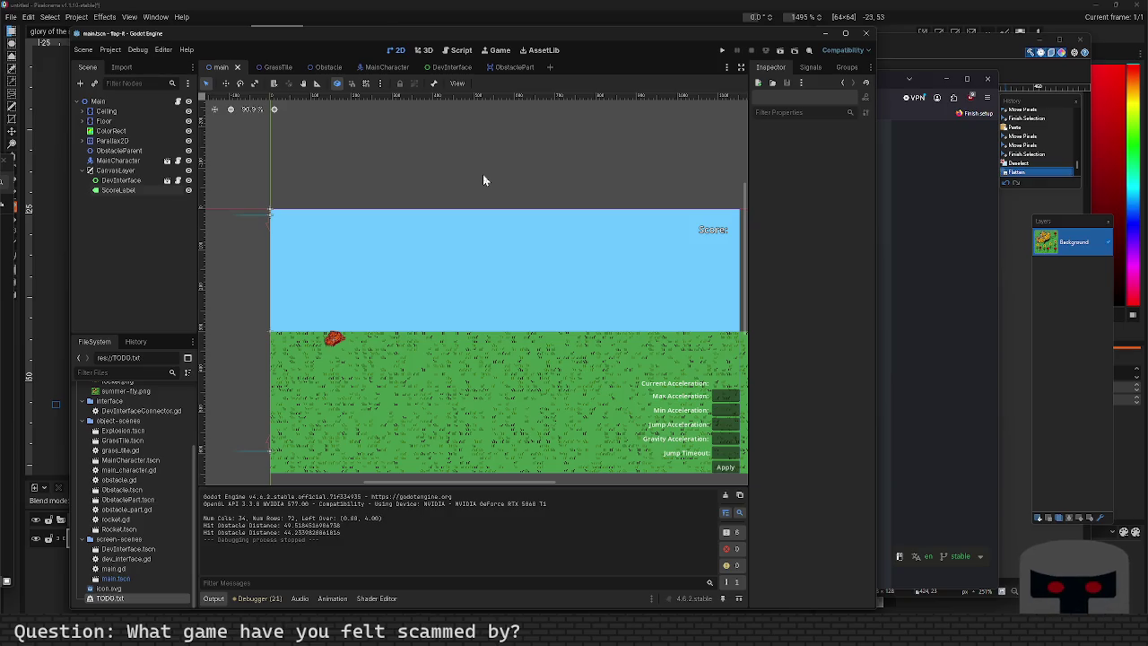
{"action": "mouse_move", "coordinate": [448, 624]}
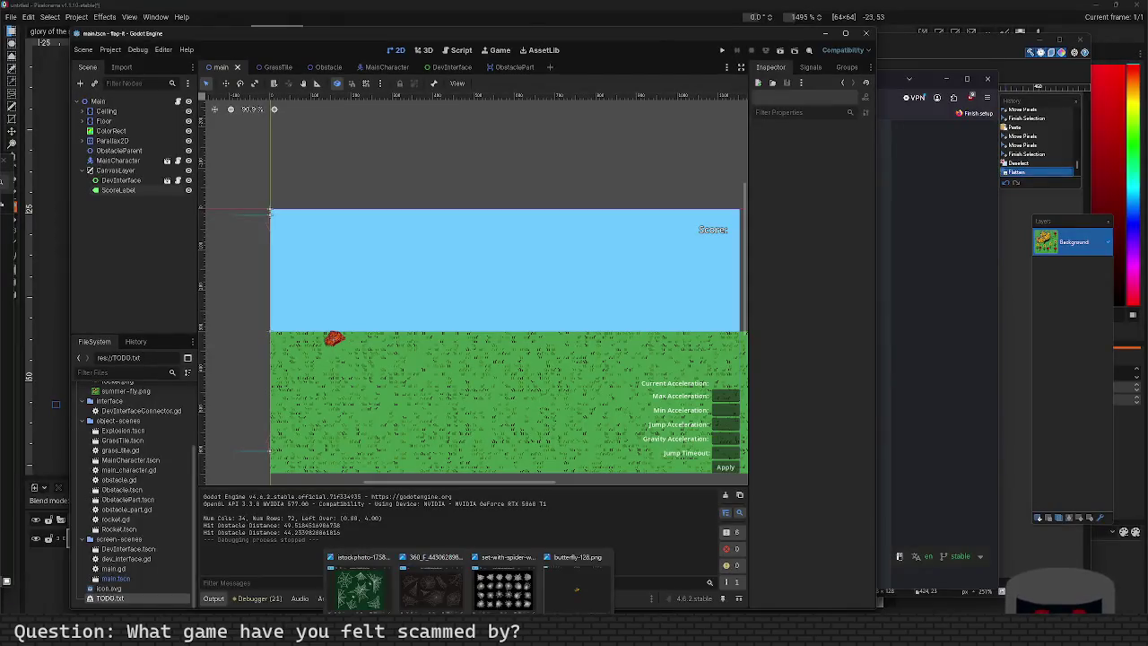
{"action": "mouse_move", "coordinate": [509, 623]}
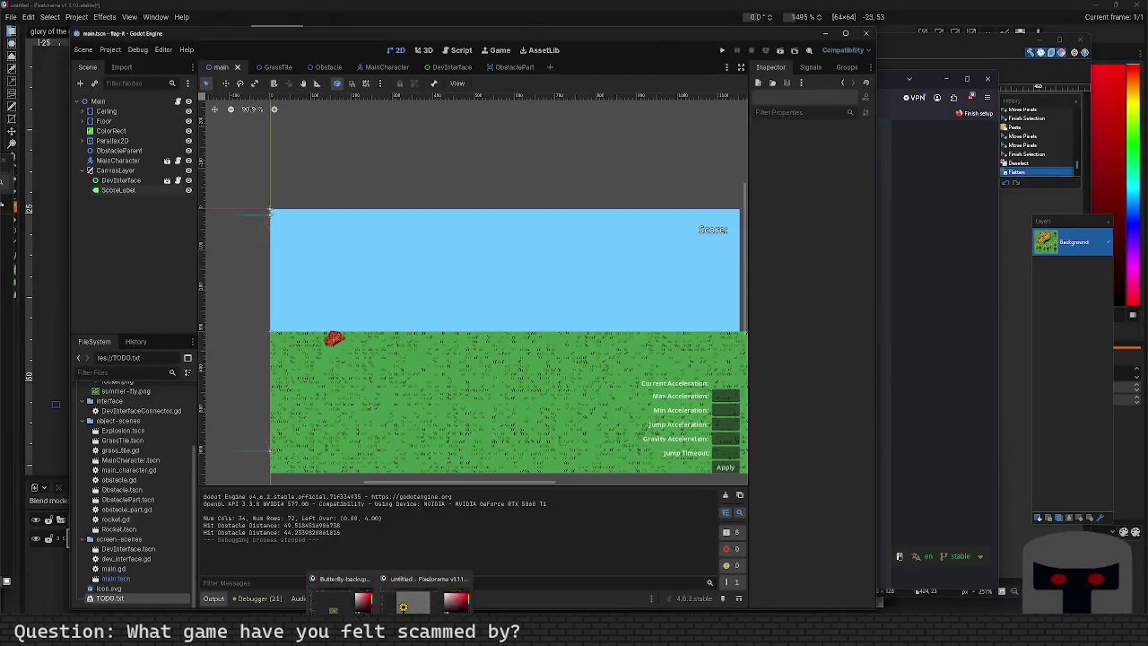
{"action": "mouse_move", "coordinate": [390, 623]}
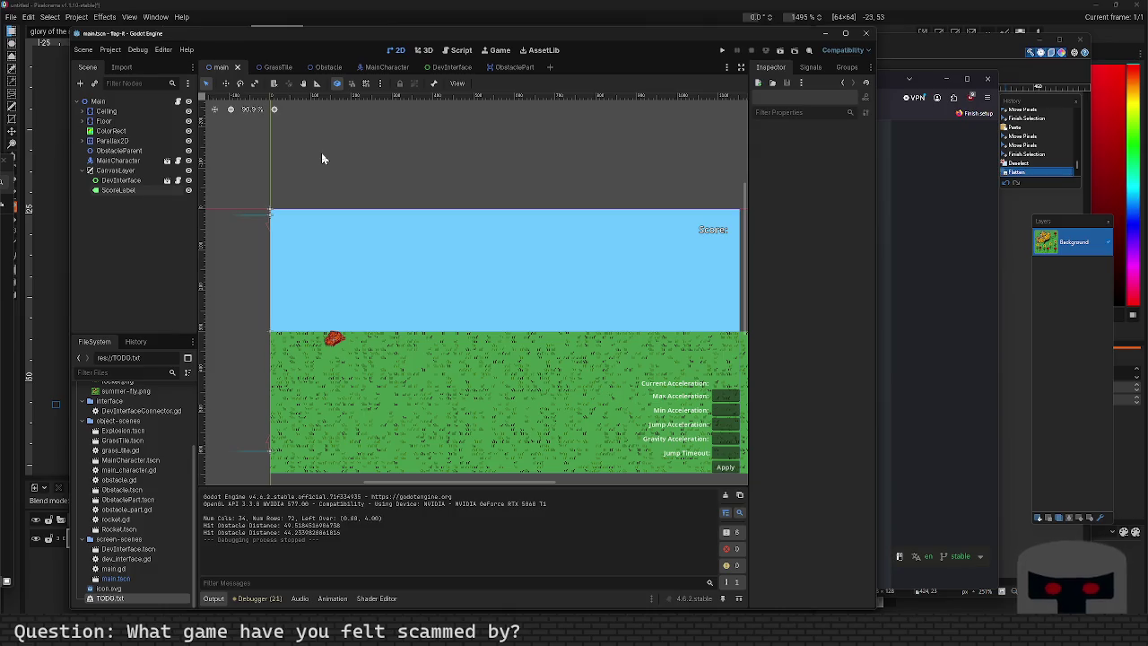
{"action": "left_click", "coordinate": [268, 450]}
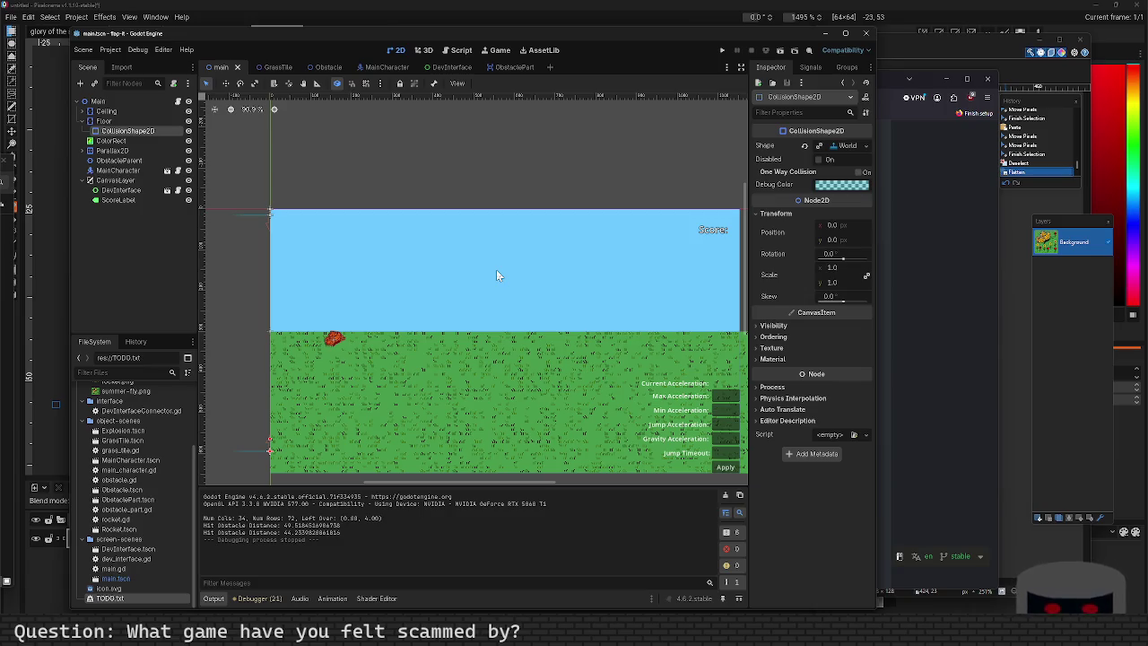
Deselect the collision shape and bring the spider-web stock photo in Photos to the front.
{"action": "left_click", "coordinate": [507, 187]}
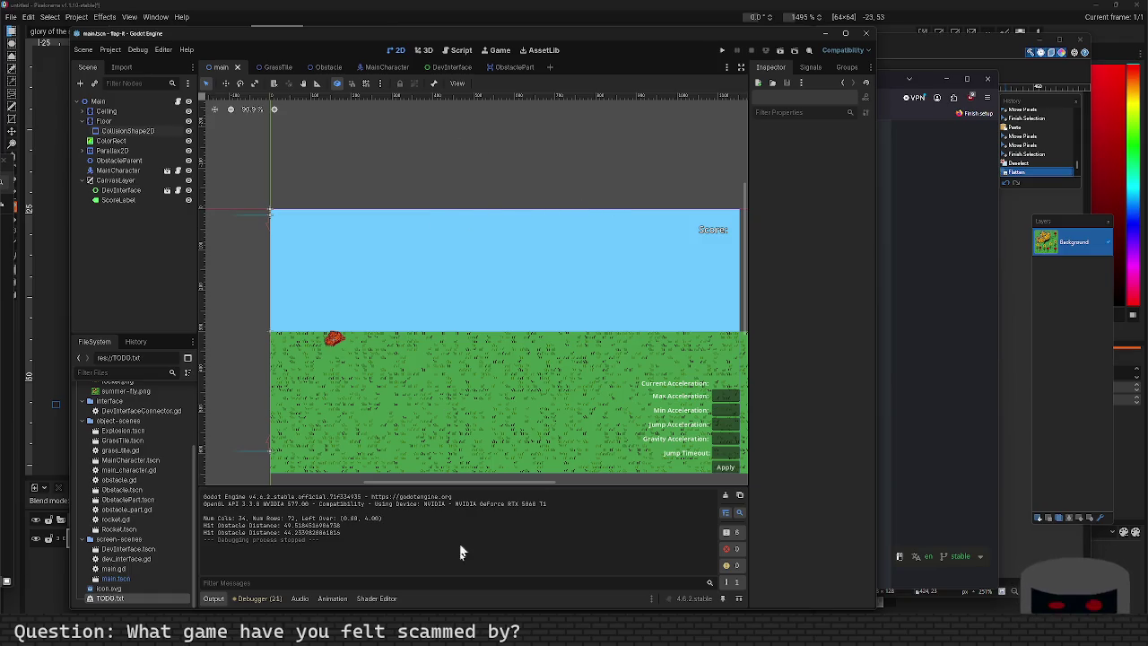
{"action": "mouse_move", "coordinate": [507, 628]}
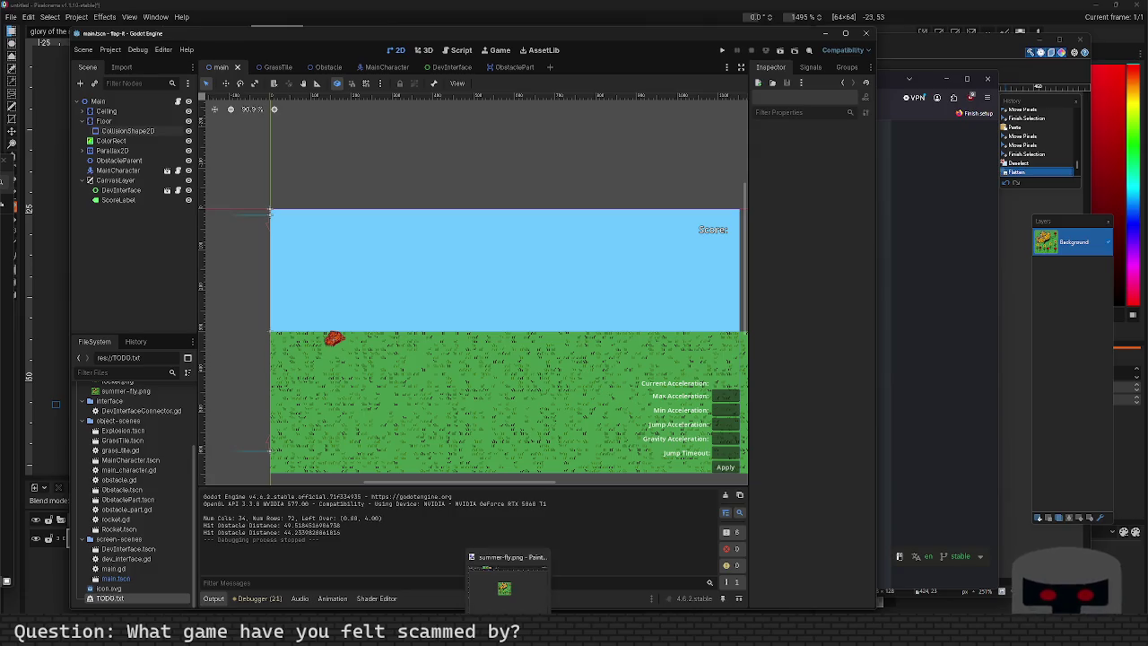
{"action": "mouse_move", "coordinate": [470, 628]}
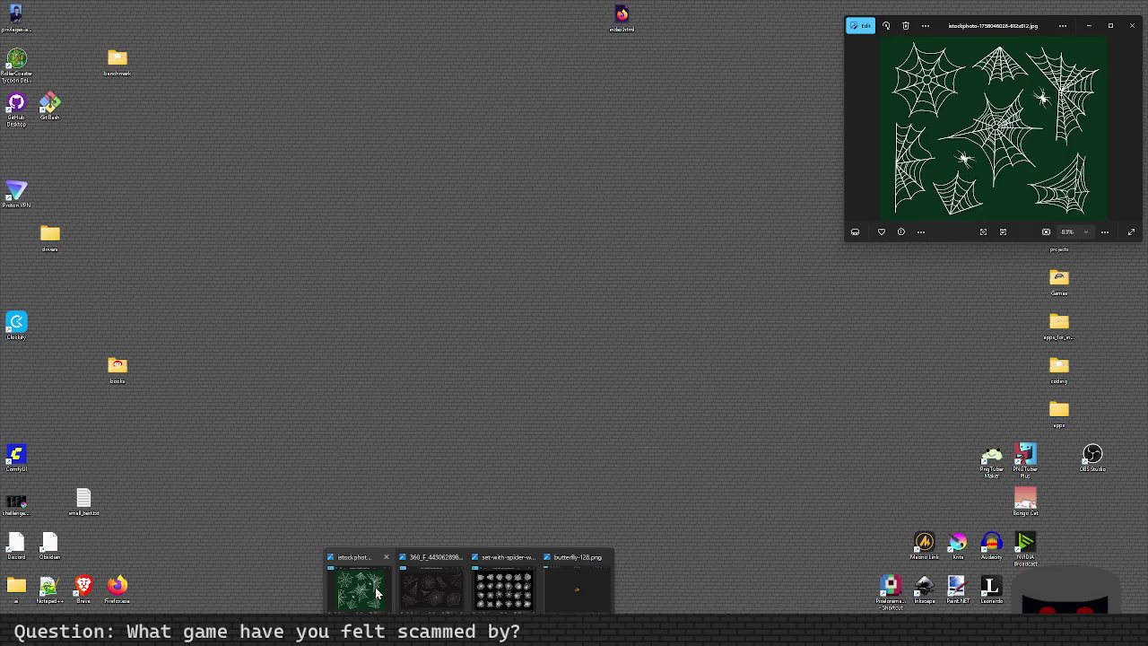
{"action": "left_click", "coordinate": [359, 588]}
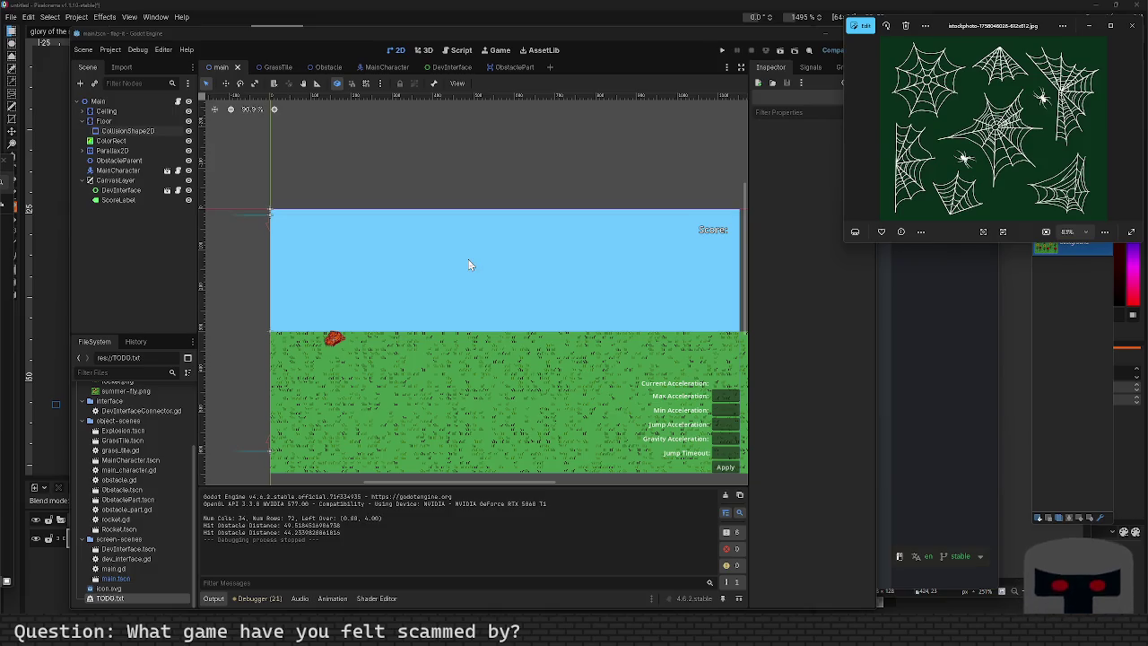
{"action": "key", "text": "ctrl+s"}
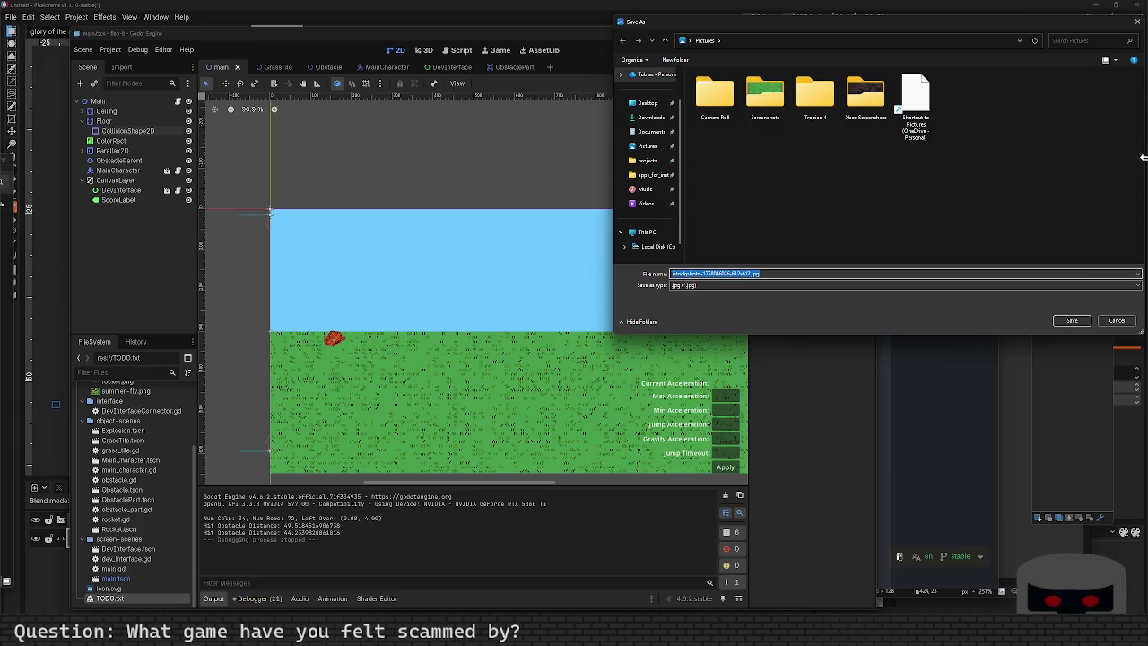
{"action": "left_click", "coordinate": [1117, 320]}
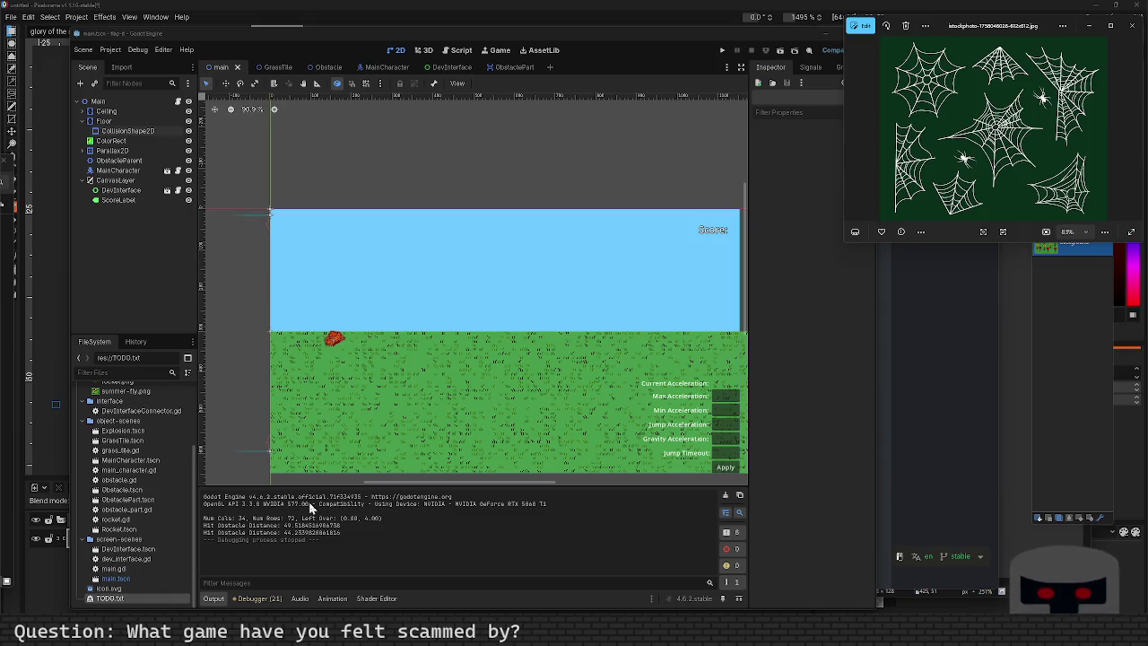
{"action": "key", "text": "super+alt+space"}
{"action": "type", "text": "notepad"}
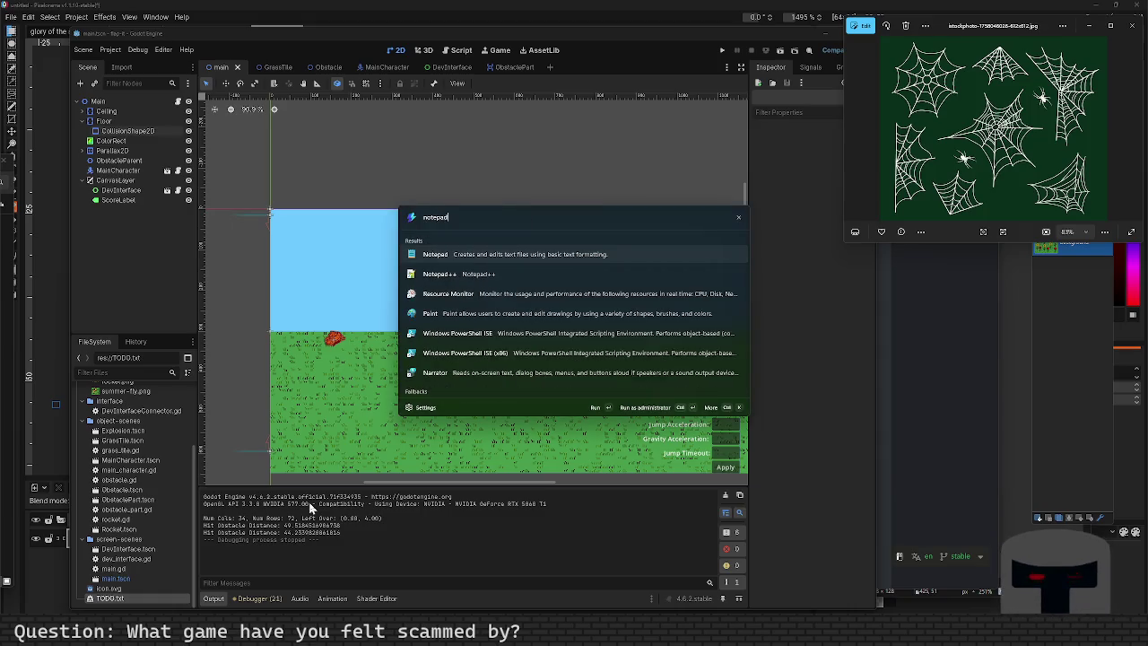
Launch Notepad++ and paste the spider-web canvas code into a new document.
{"action": "key", "text": "Down"}
{"action": "key", "text": "Return"}
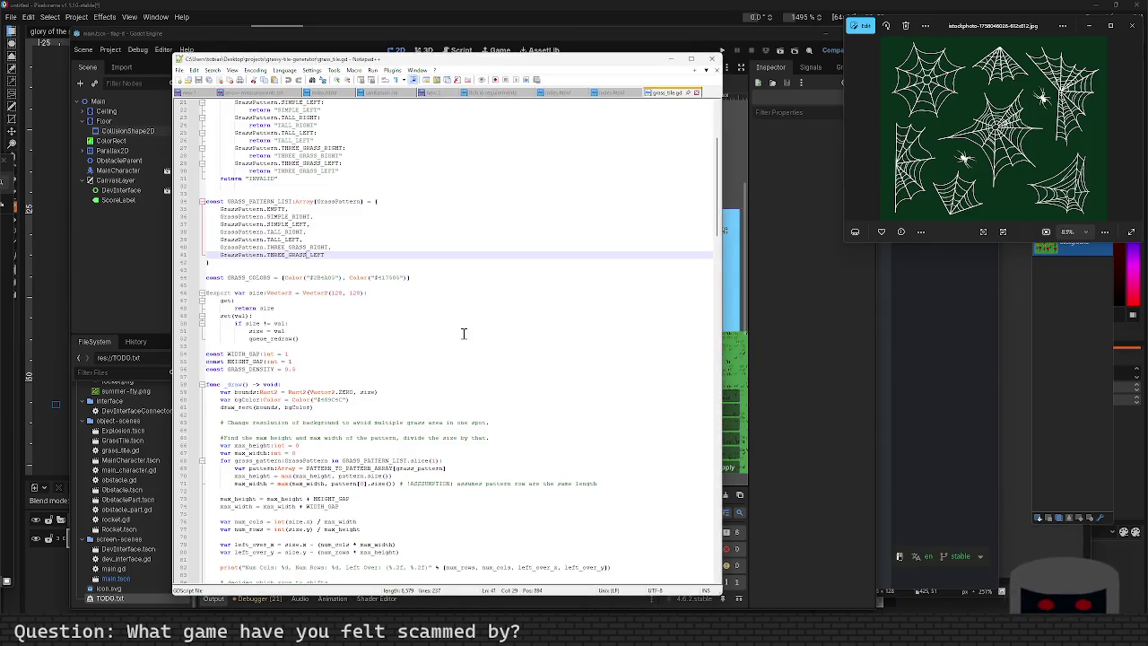
{"action": "key", "text": "ctrl+n"}
{"action": "key", "text": "ctrl+v"}
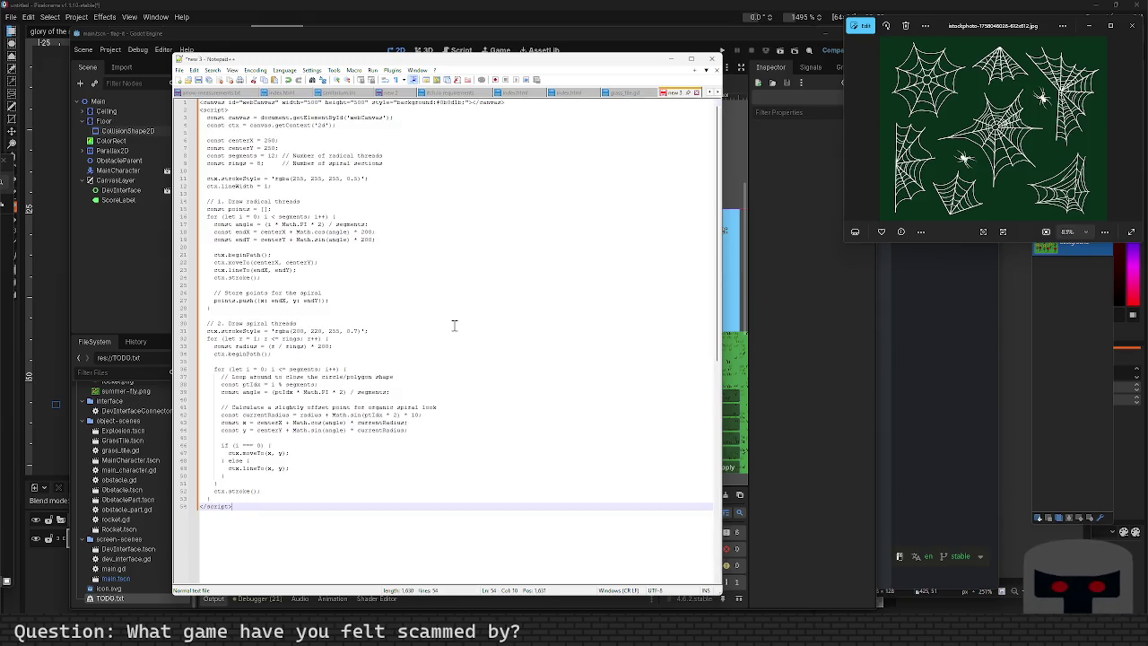
{"action": "scroll", "coordinate": [410, 420], "scroll_direction": "up", "scroll_amount": 5}
{"action": "scroll", "coordinate": [409, 427], "scroll_direction": "down", "scroll_amount": 2, "text": "ctrl"}
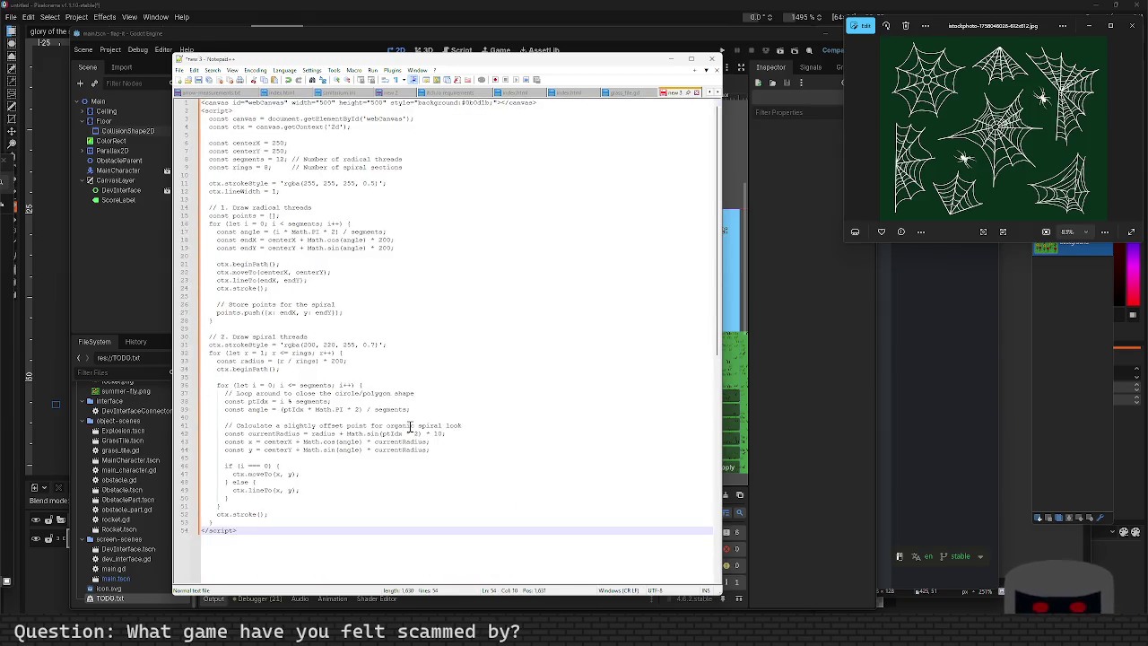
Save the document as sample spider web.html in the projects art folder.
{"action": "key", "text": "ctrl+s"}
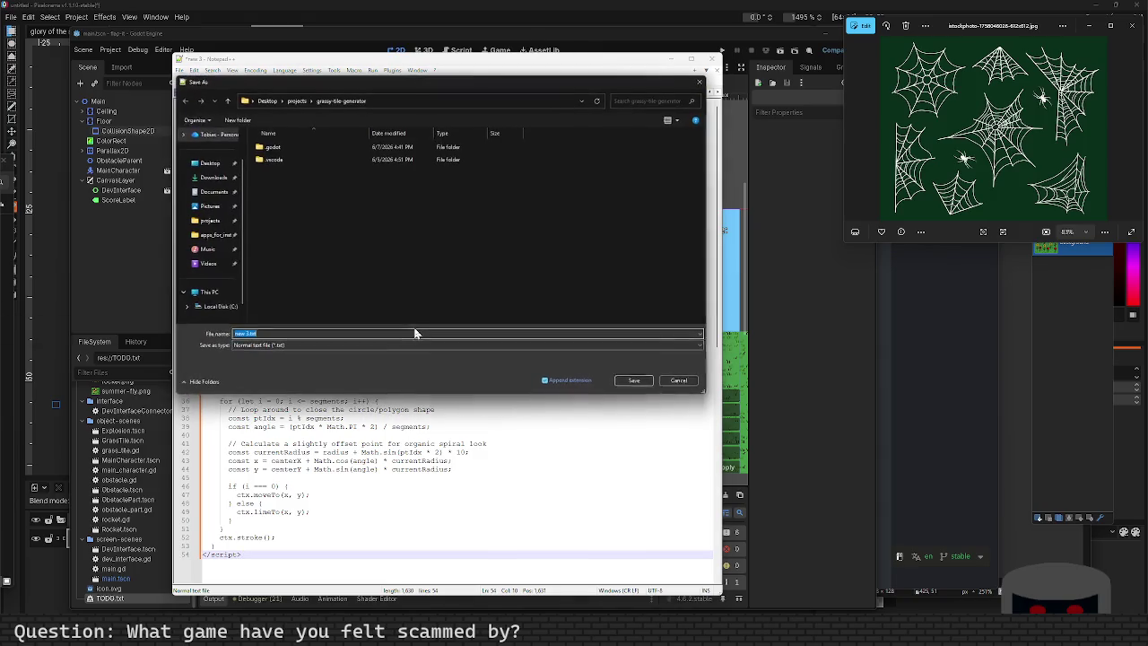
{"action": "type", "text": "sm"}
{"action": "key", "text": "BackSpace"}
{"action": "type", "text": "ample"}
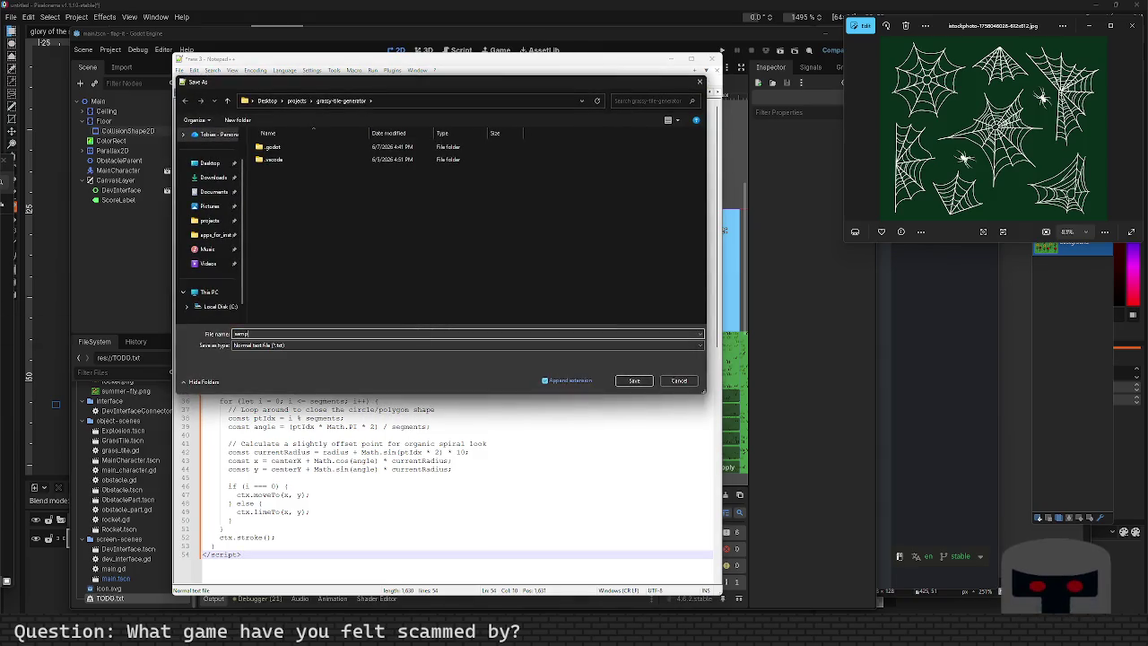
{"action": "type", "text": "-spider-web"}
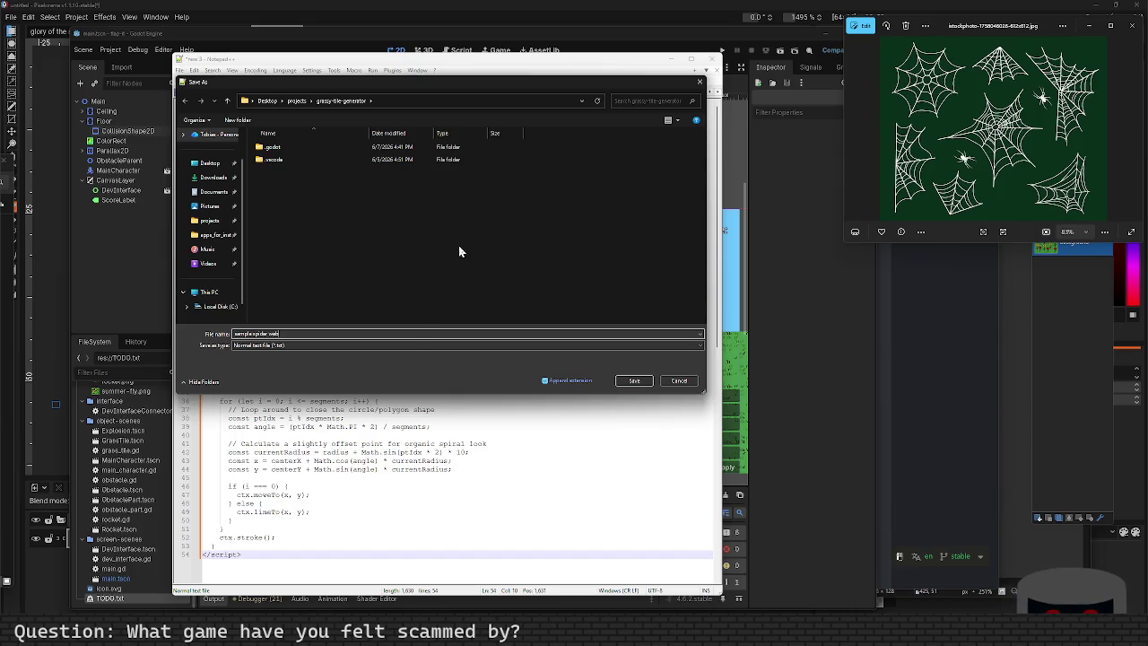
{"action": "left_click", "coordinate": [296, 100]}
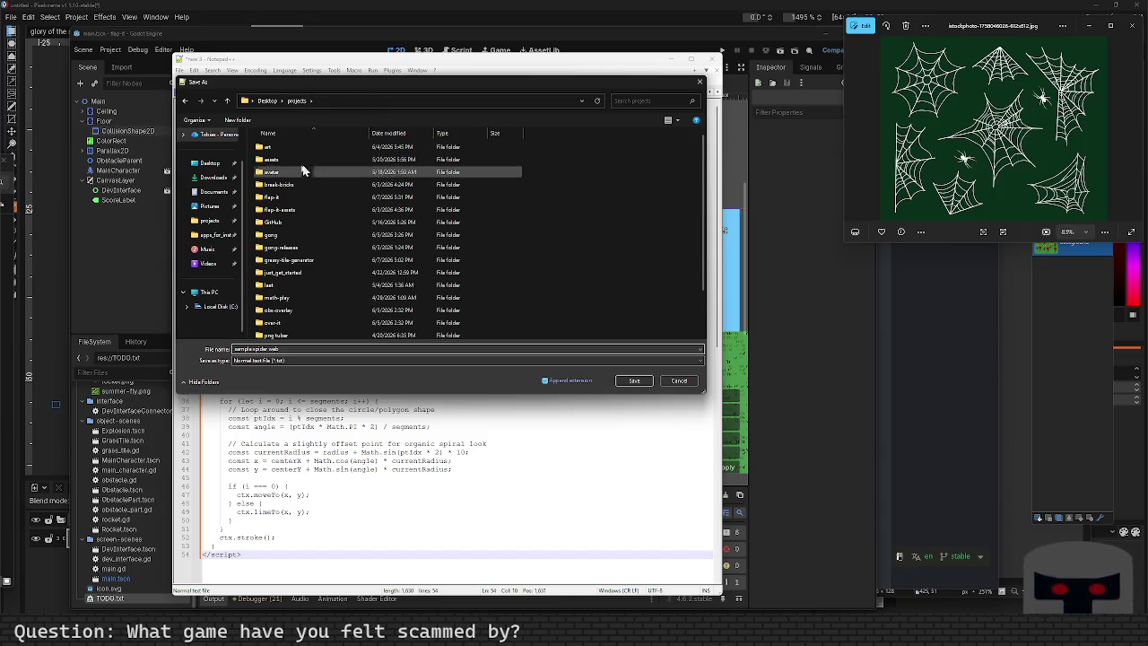
{"action": "double_click", "coordinate": [298, 148]}
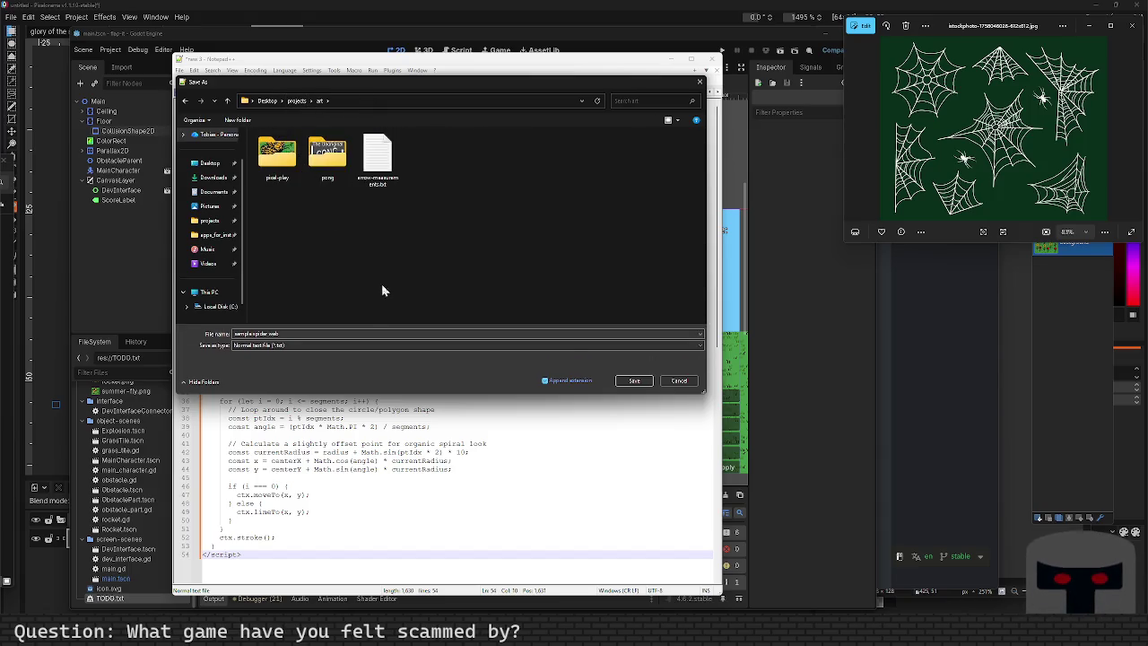
{"action": "triple_click", "coordinate": [311, 334]}
{"action": "left_click", "coordinate": [310, 335]}
{"action": "type", "text": "h"}
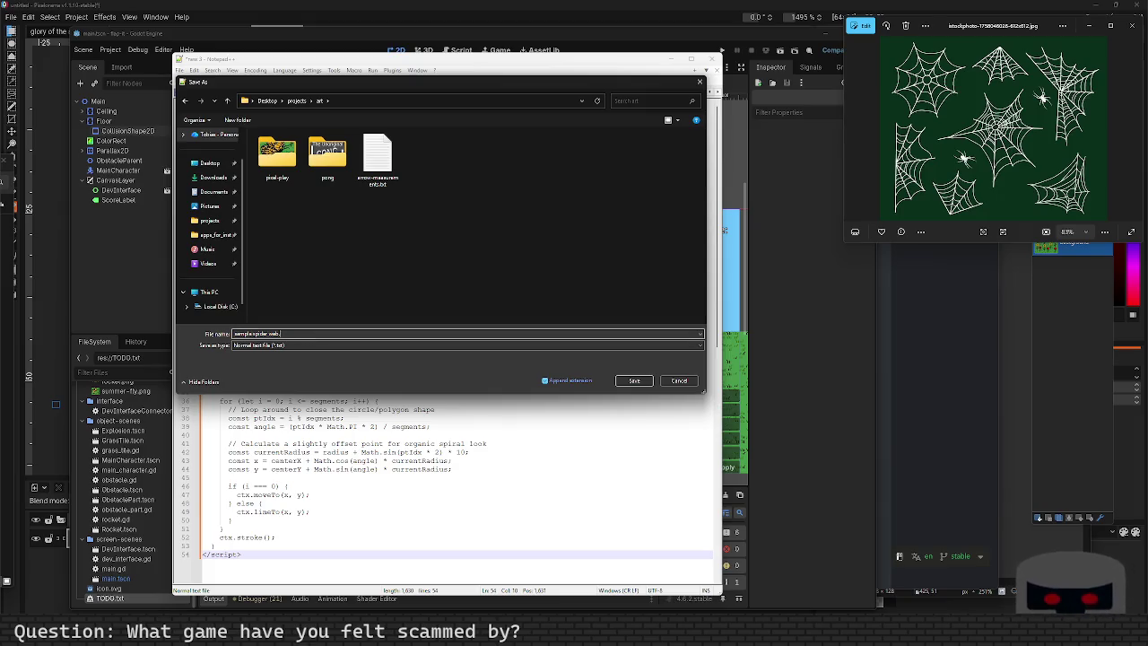
{"action": "type", "text": "tml"}
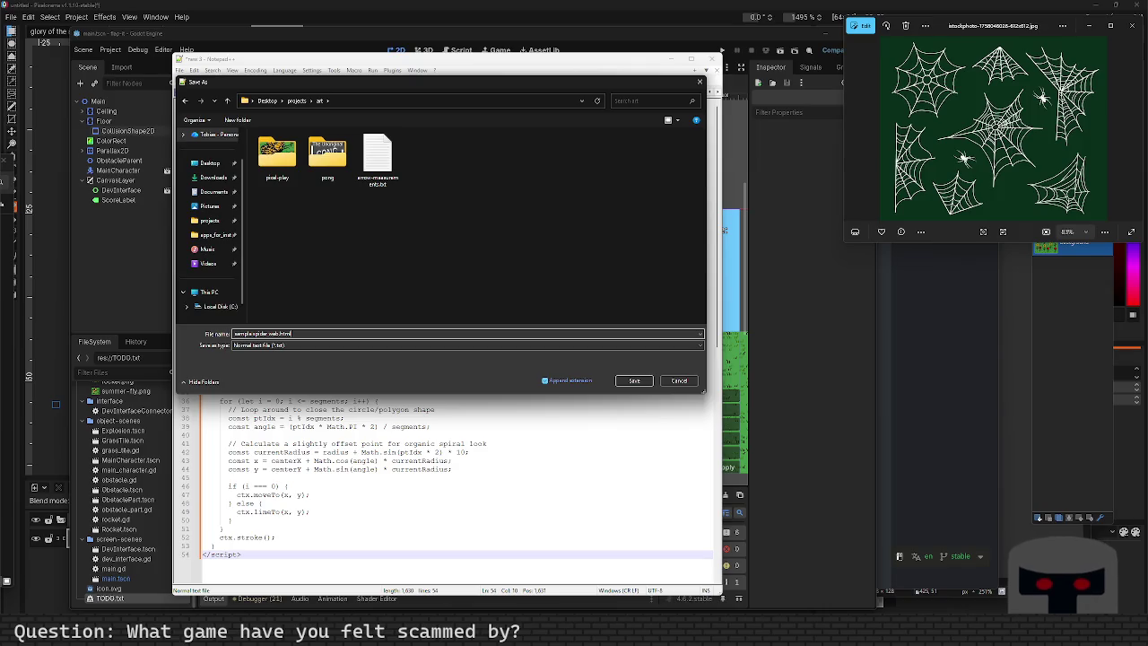
{"action": "left_click", "coordinate": [619, 378]}
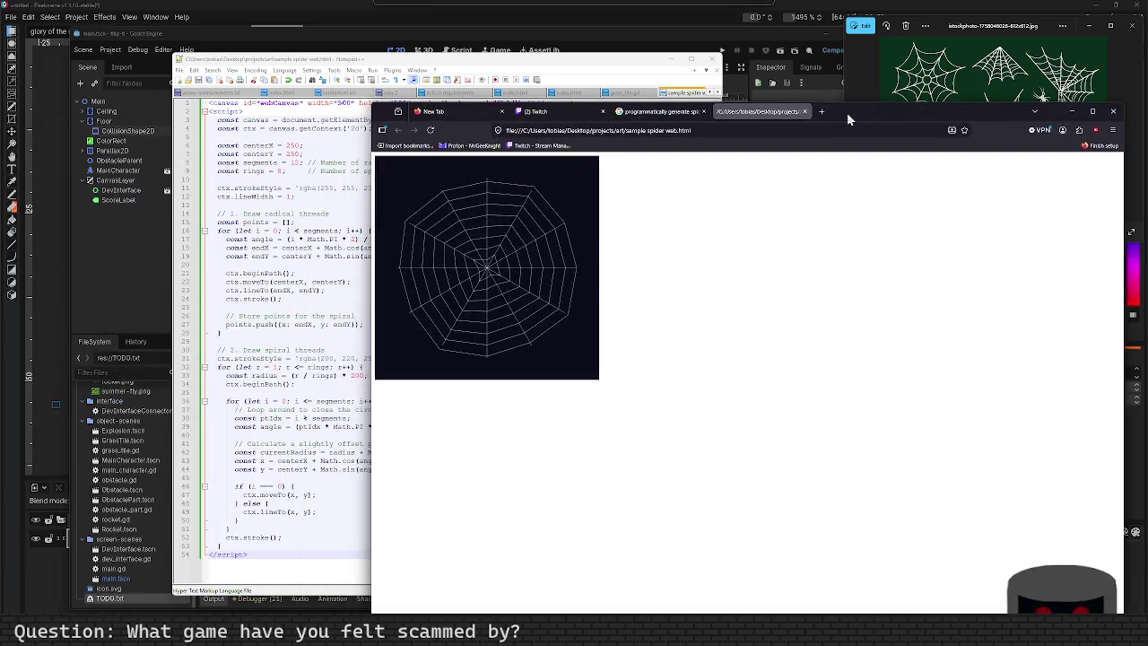
Place Notepad++ on the left beside Firefox on the right, then go to line 27's end.
{"action": "mouse_move", "coordinate": [535, 69]}
{"action": "left_mouse_down"}
{"action": "mouse_move", "coordinate": [464, 56]}
{"action": "mouse_move", "coordinate": [18, 79]}
{"action": "left_mouse_up"}
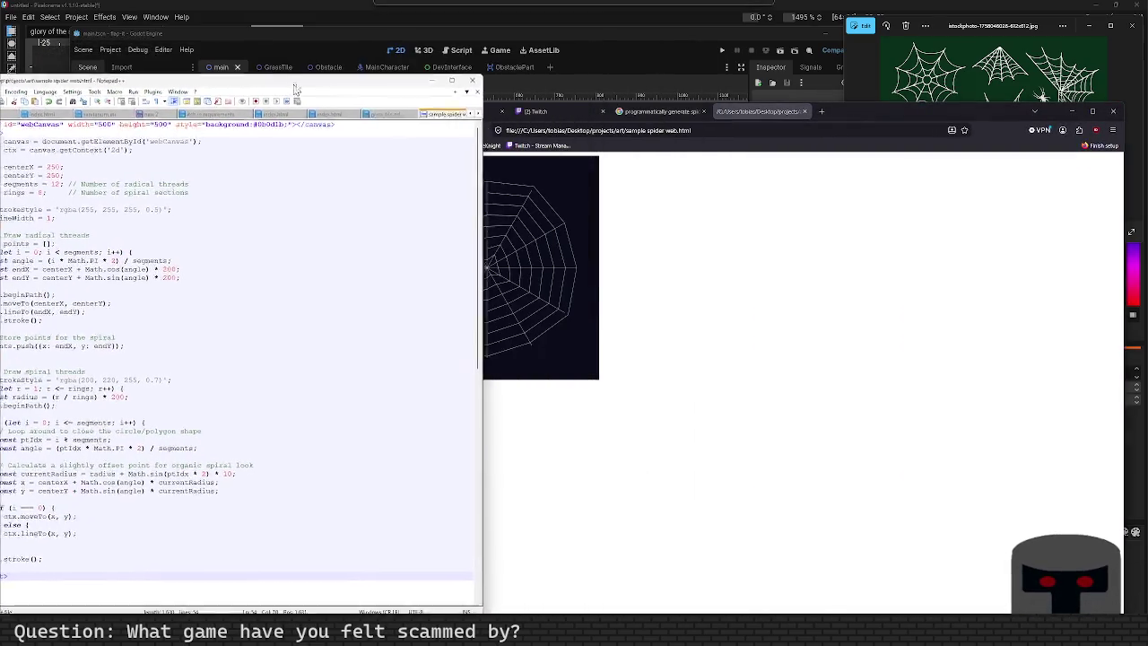
{"action": "left_click_drag", "start_coordinate": [871, 121], "coordinate": [1027, 86]}
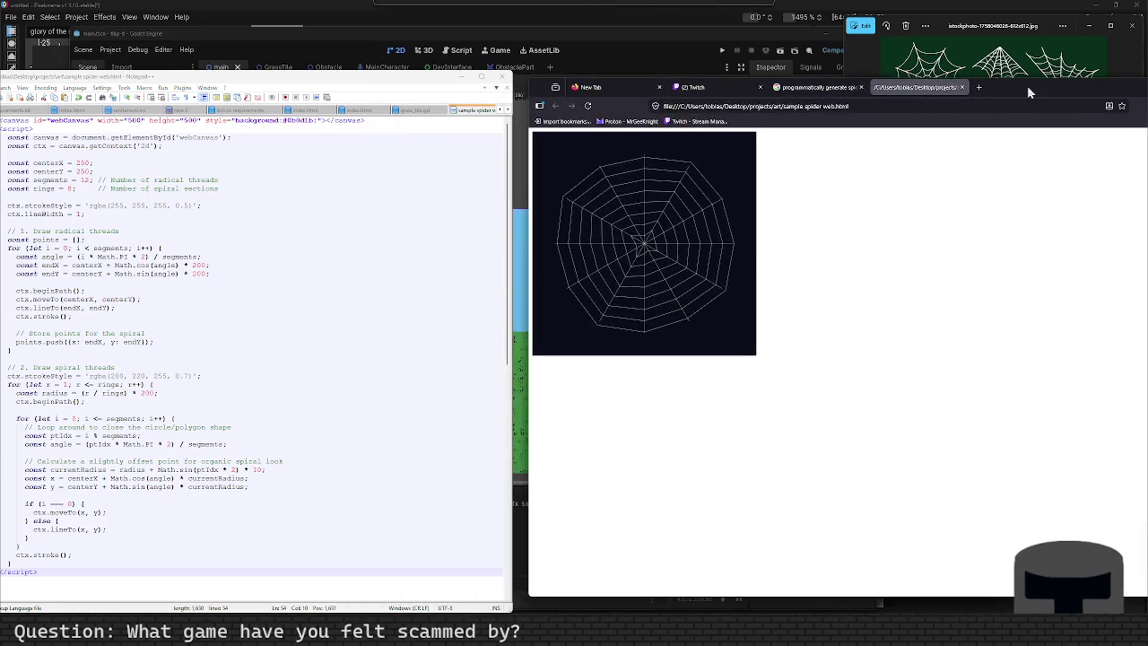
{"action": "mouse_move", "coordinate": [345, 80]}
{"action": "left_mouse_down"}
{"action": "mouse_move", "coordinate": [395, 76]}
{"action": "mouse_move", "coordinate": [398, 56]}
{"action": "left_mouse_up"}
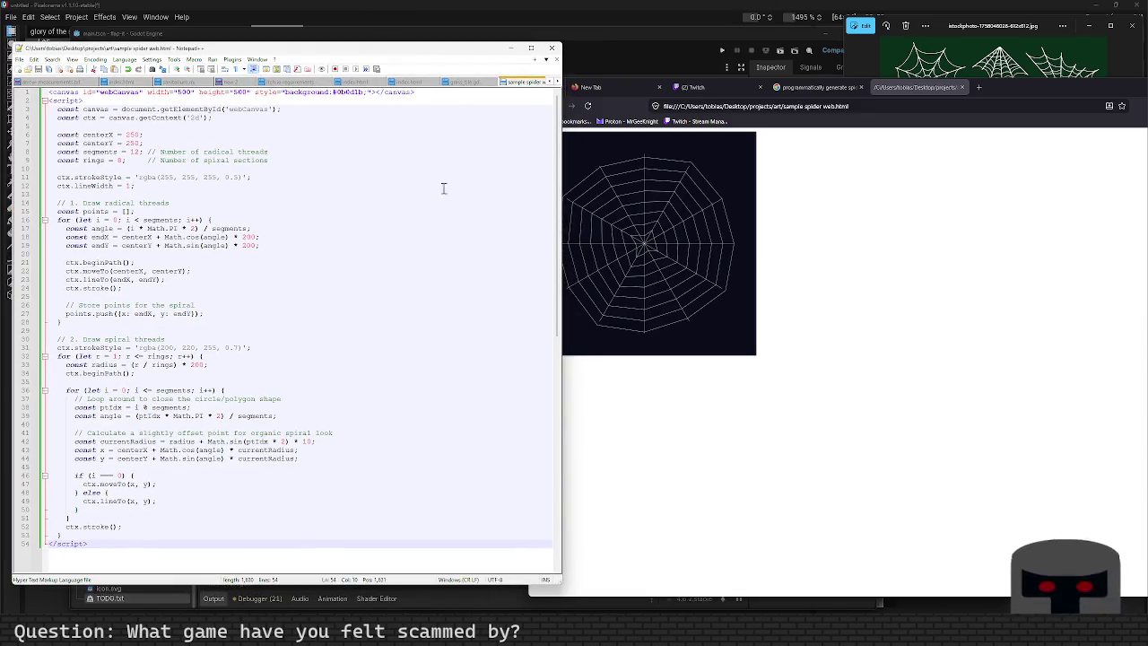
{"action": "left_click", "coordinate": [256, 314]}
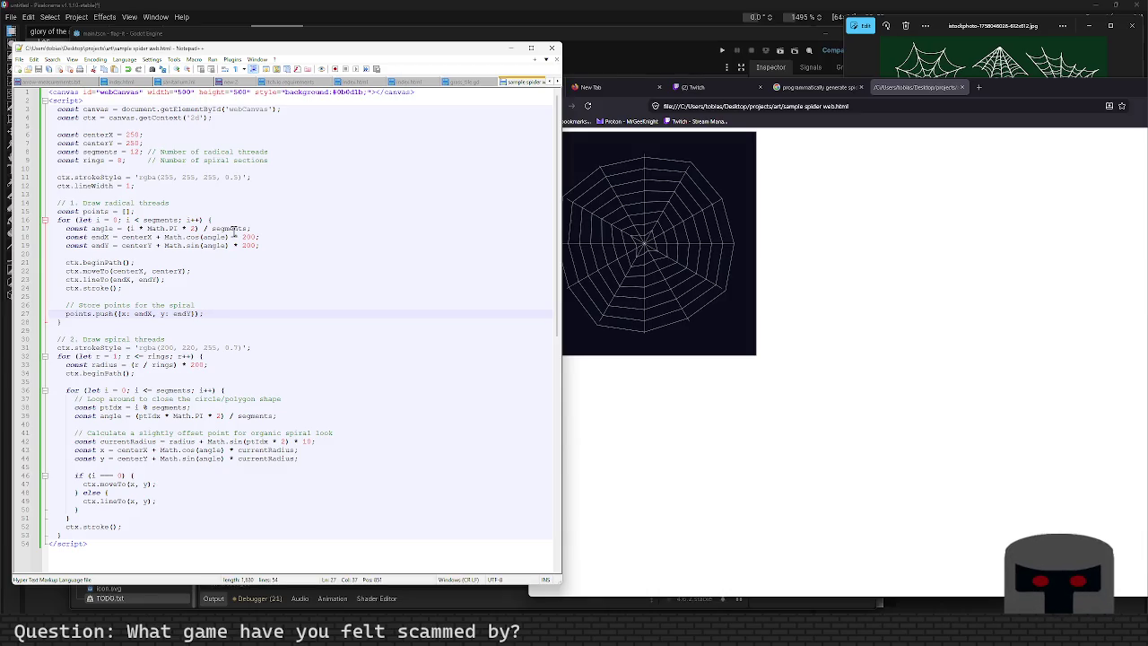
Review the radial-thread code and 'points' uses in sample spider web.html, check the browser web preview, then return to Godot.
{"action": "left_click", "coordinate": [203, 205]}
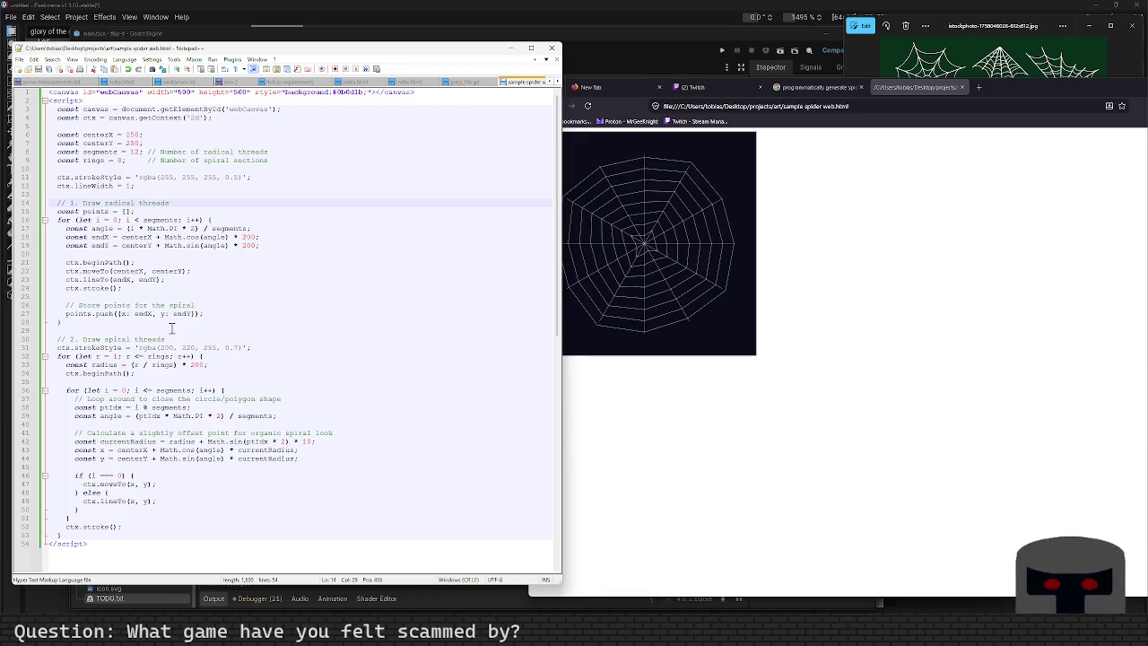
{"action": "double_click", "coordinate": [81, 313]}
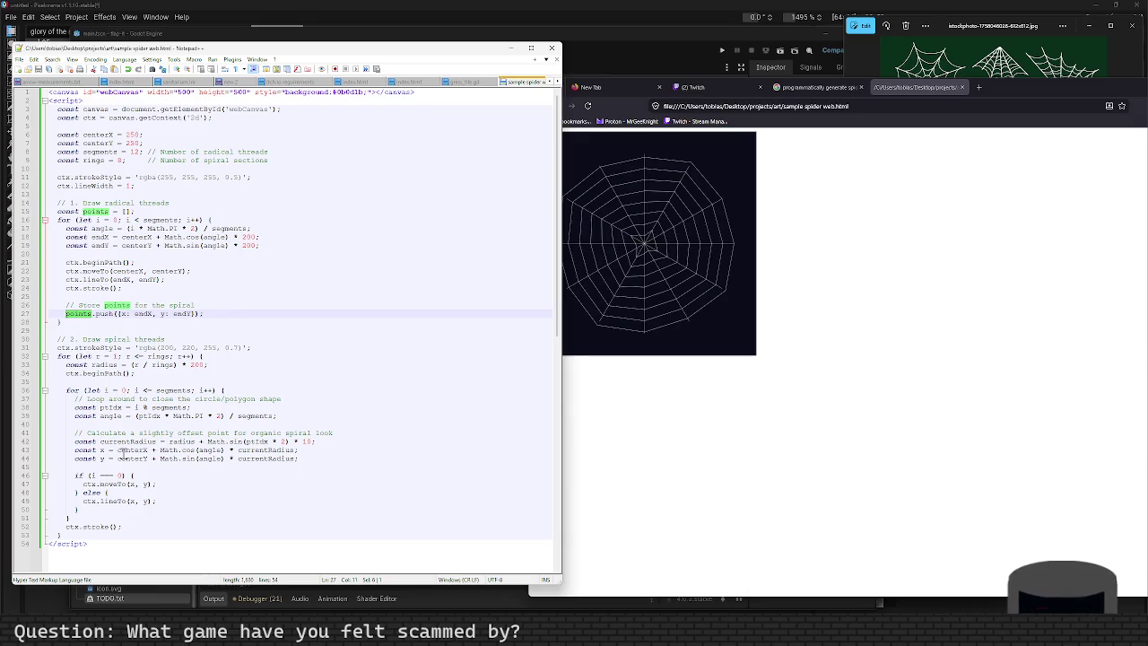
{"action": "left_click", "coordinate": [268, 330]}
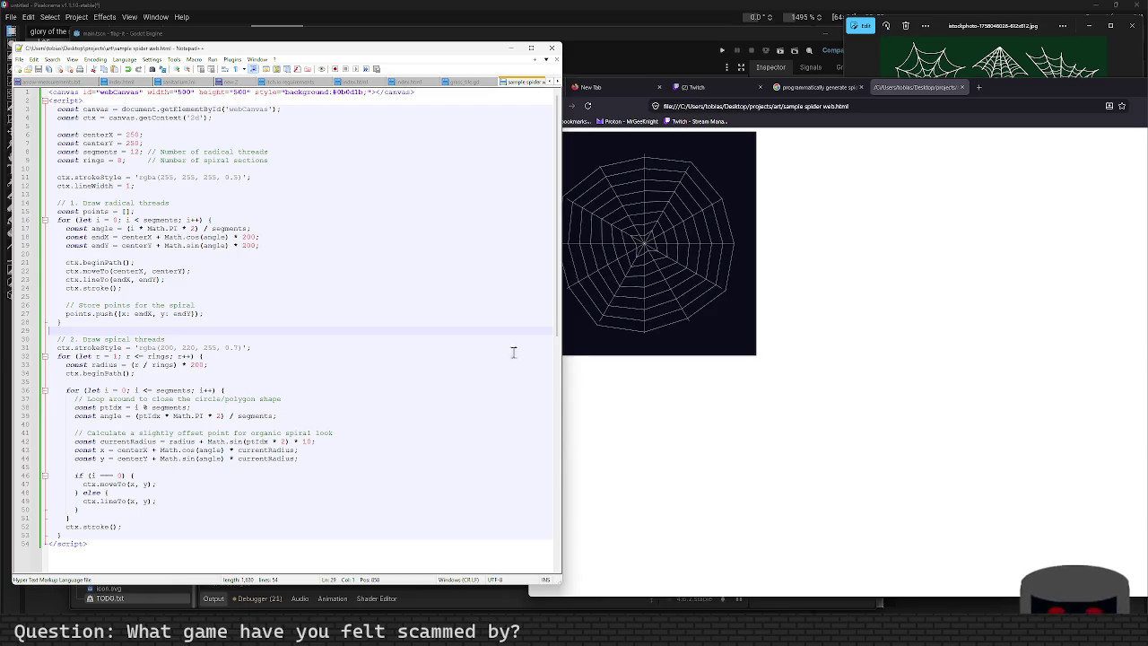
{"action": "left_click", "coordinate": [801, 427]}
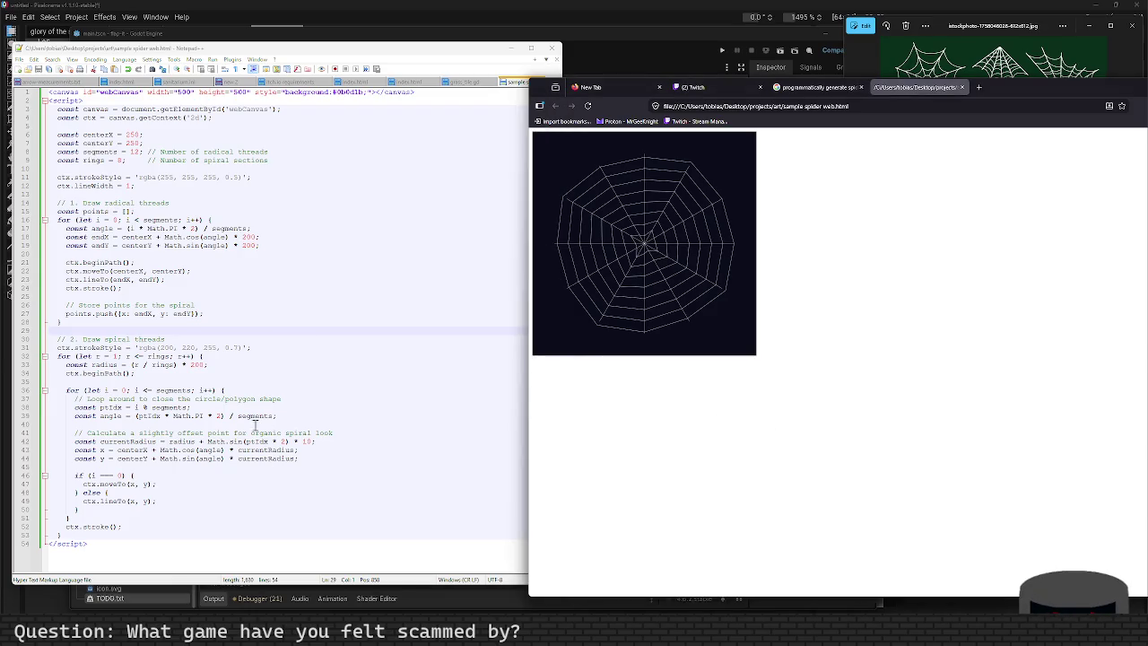
{"action": "left_click", "coordinate": [313, 41]}
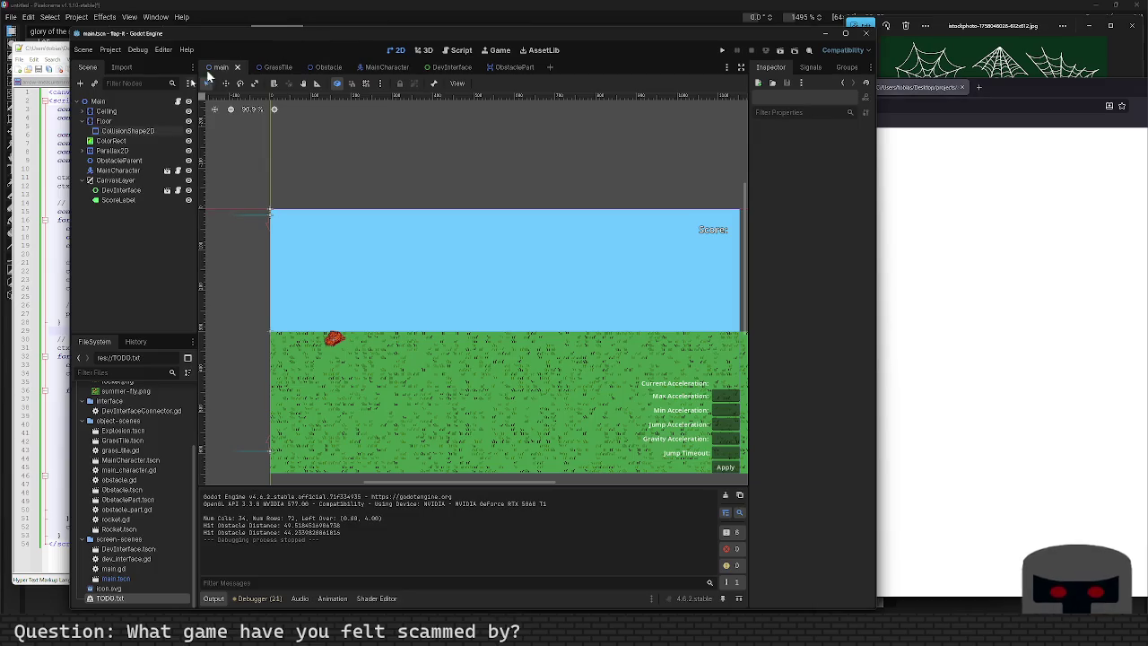
Quit the flap-it project to the Project List and open grassy-tile-generator.
{"action": "left_click", "coordinate": [109, 51]}
{"action": "left_click", "coordinate": [135, 173]}
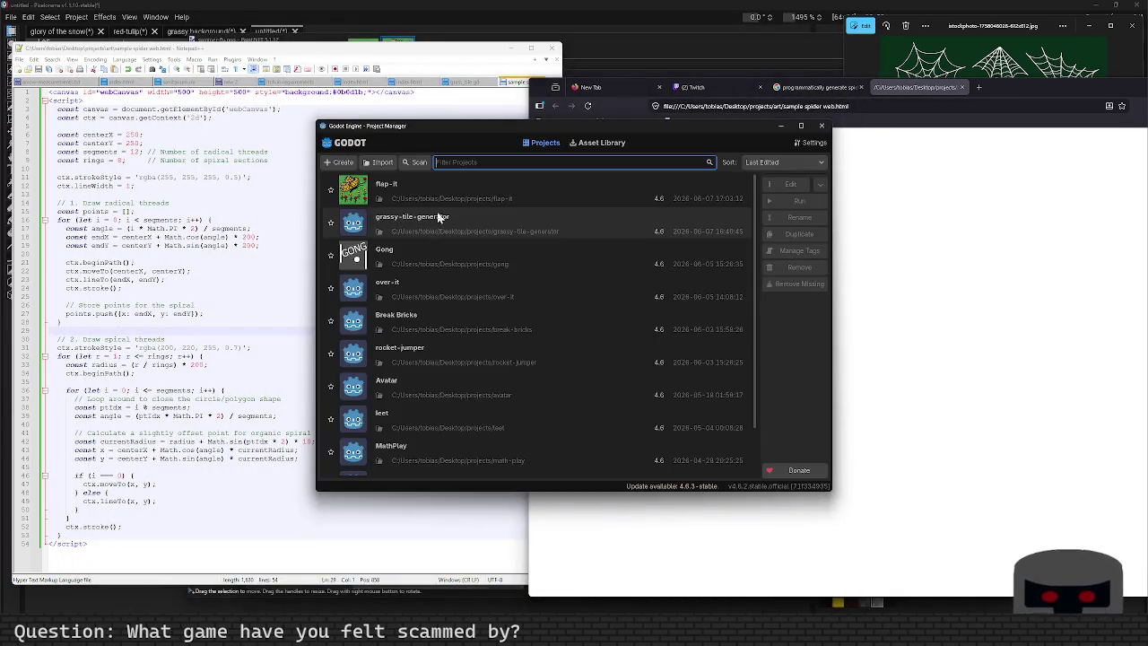
{"action": "double_click", "coordinate": [436, 222]}
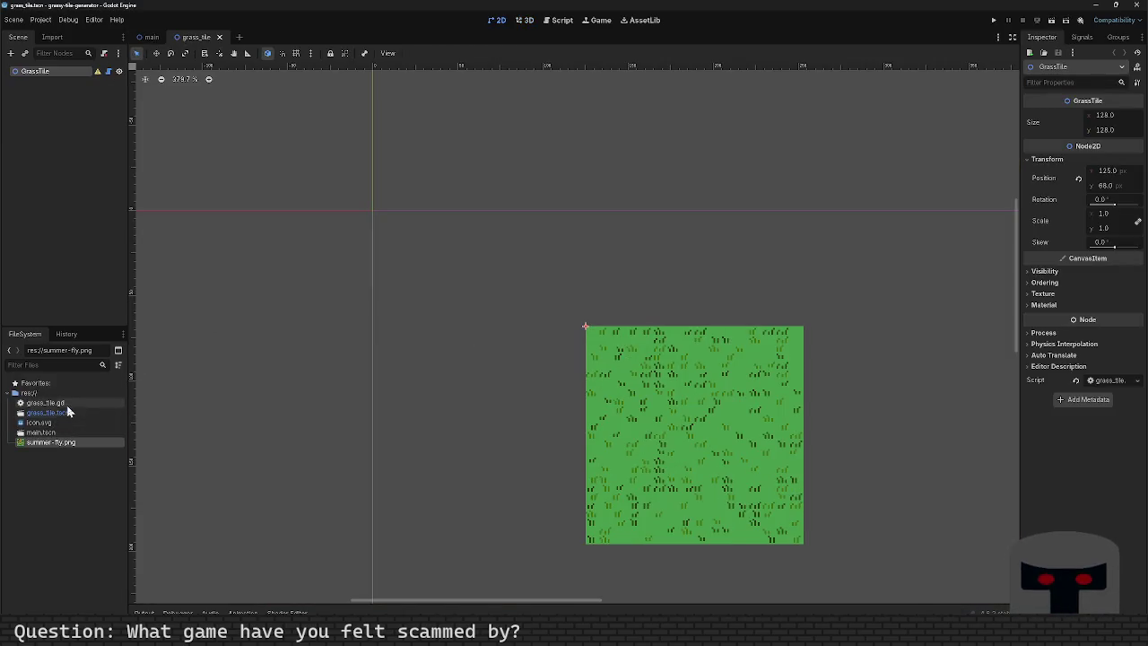
Start a new scene from the res:// folder's context menu in the FileSystem dock.
{"action": "right_click", "coordinate": [73, 443]}
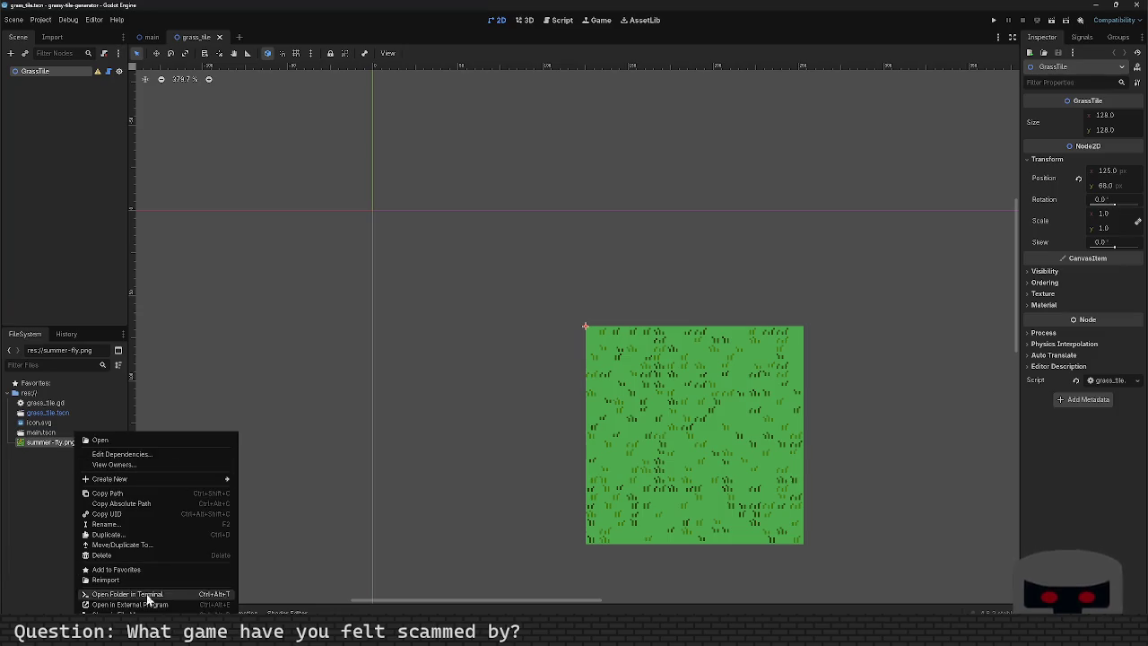
{"action": "left_click", "coordinate": [39, 499]}
{"action": "right_click", "coordinate": [67, 396]}
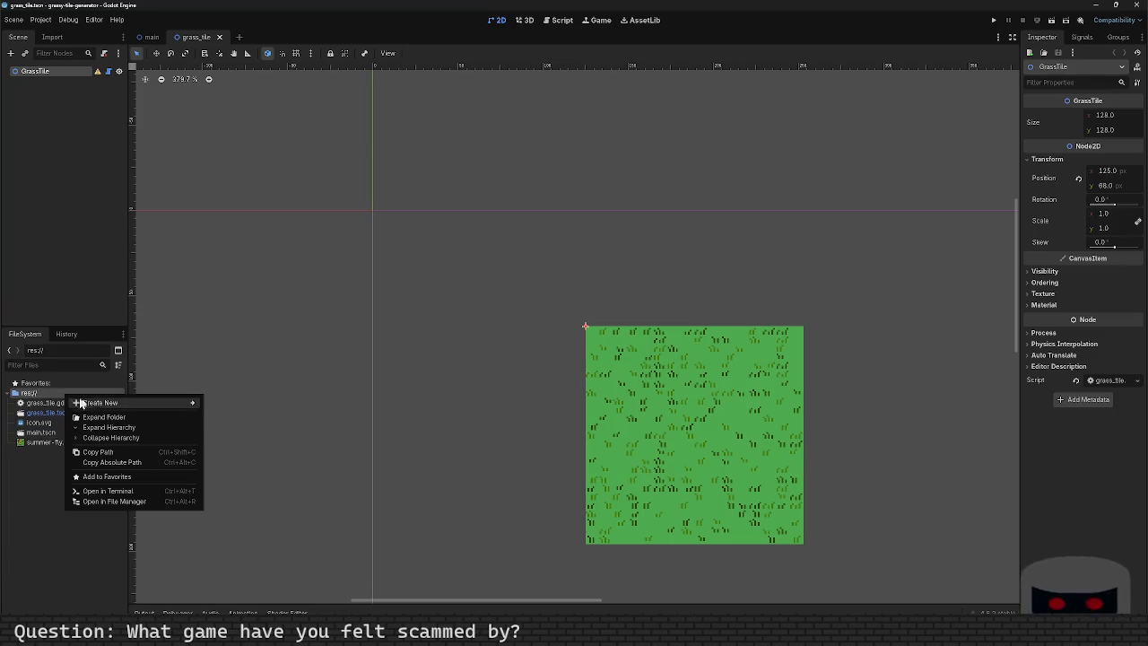
{"action": "mouse_move", "coordinate": [99, 403]}
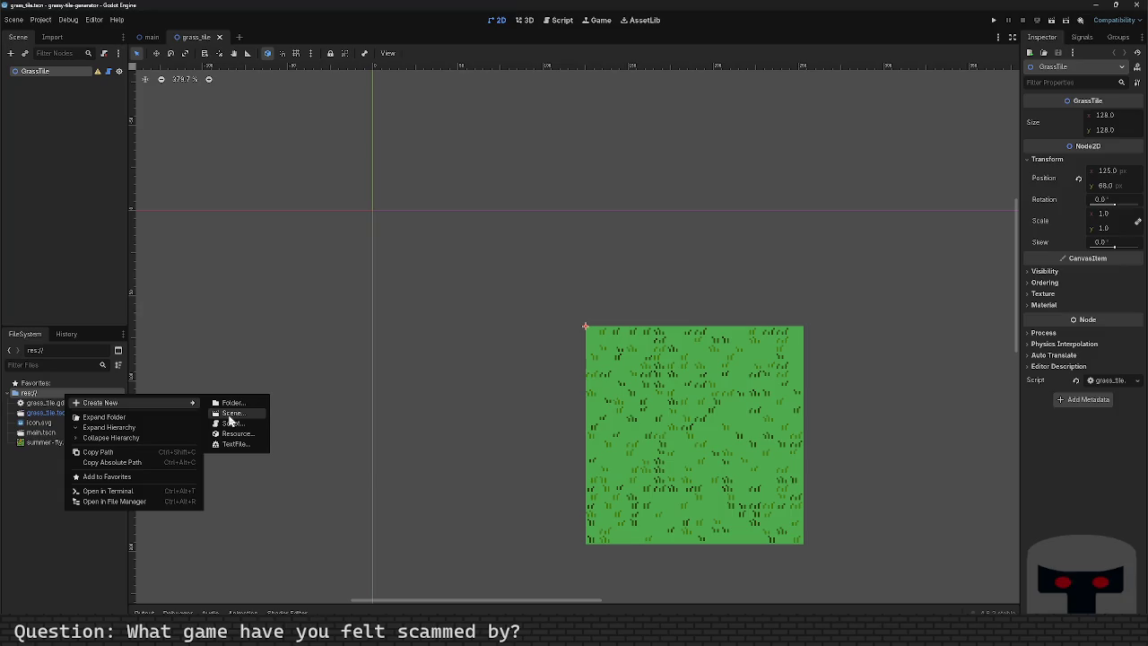
{"action": "left_click", "coordinate": [230, 413]}
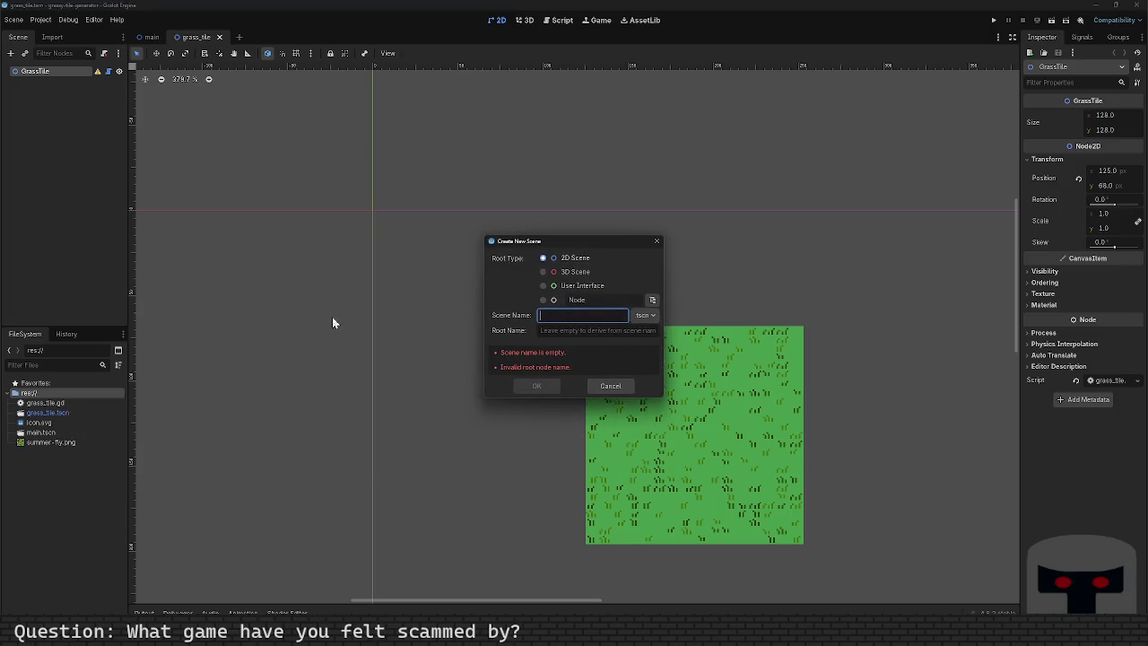
Name the scene web-spinner with a 2D Scene root, create it, and select its WebSpinner root node.
{"action": "left_click", "coordinate": [556, 259]}
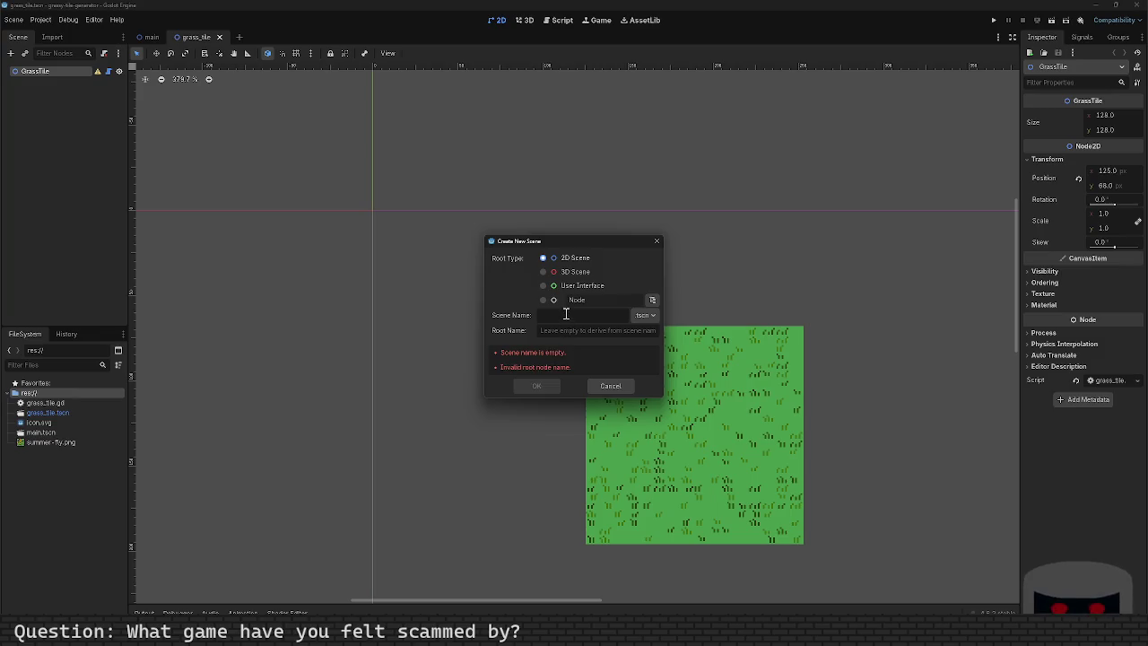
{"action": "type", "text": "webs"}
{"action": "type", "text": "-spin"}
{"action": "type", "text": "er"}
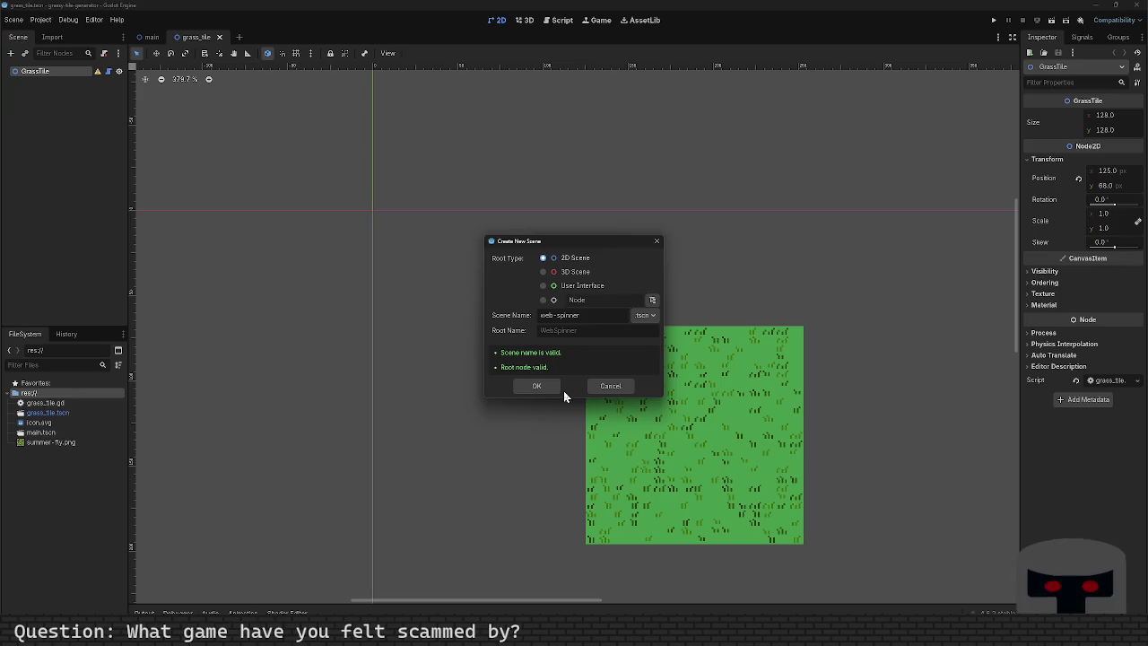
{"action": "left_click", "coordinate": [546, 388]}
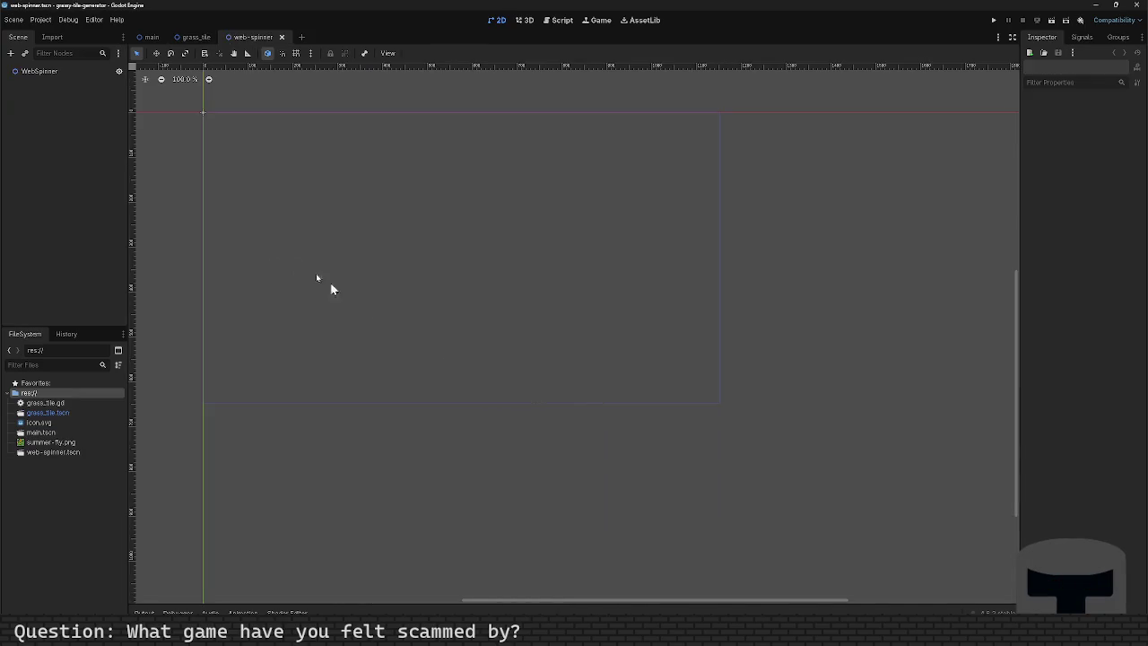
{"action": "left_click", "coordinate": [79, 75]}
{"action": "left_click", "coordinate": [104, 53]}
Create web_spinner.gd and add 'class_name WebSpinner' above 'extends Node2D', then save.
{"action": "left_click", "coordinate": [548, 394]}
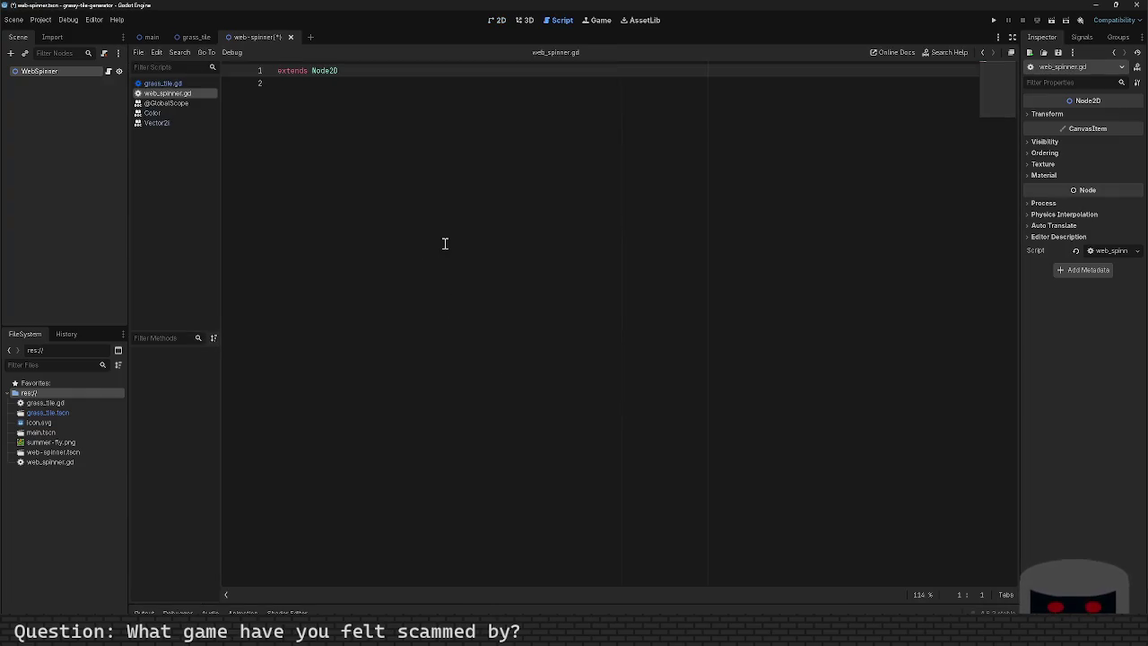
{"action": "key", "text": "Return"}
{"action": "key", "text": "Up"}
{"action": "type", "text": "clas"}
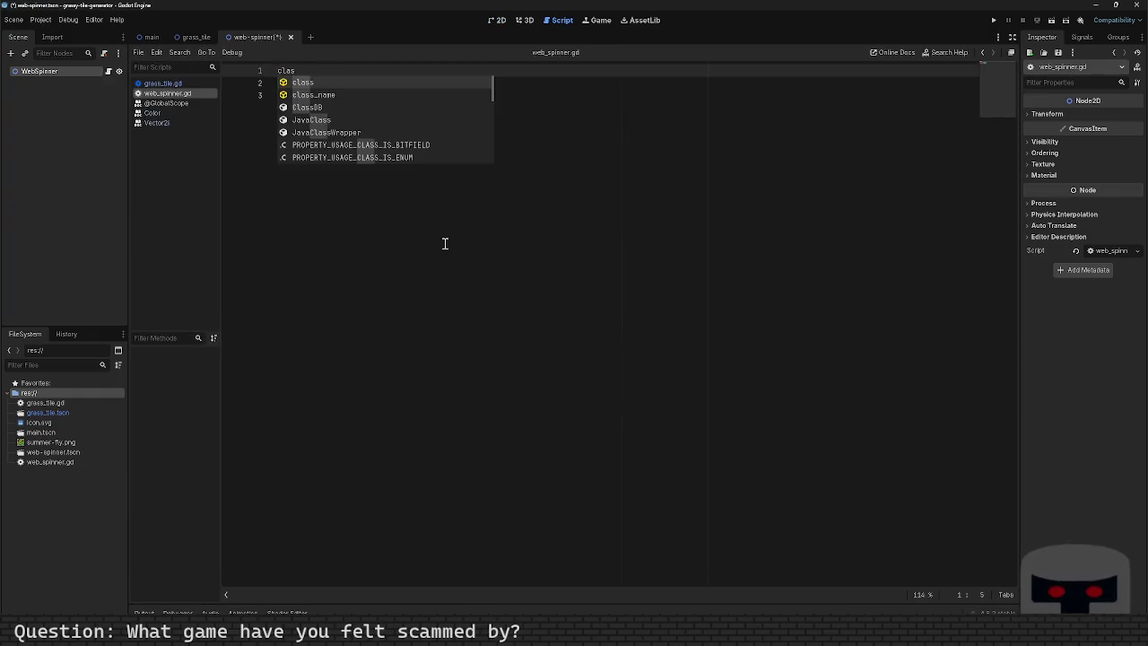
{"action": "type", "text": "s_name WebS"}
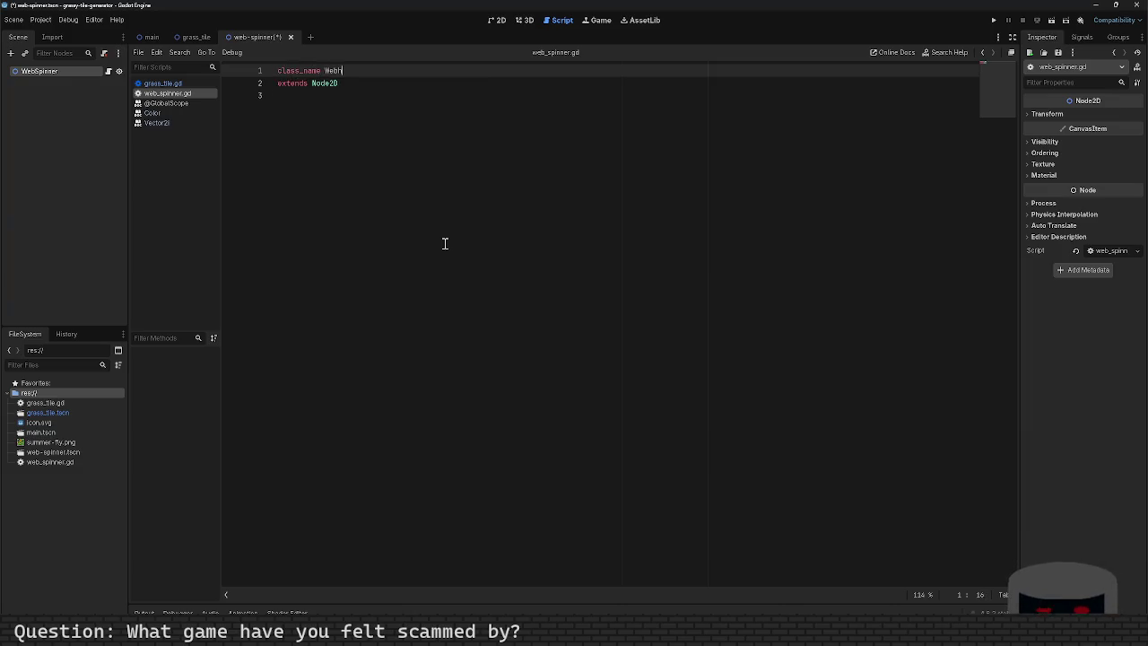
{"action": "type", "text": "pinner"}
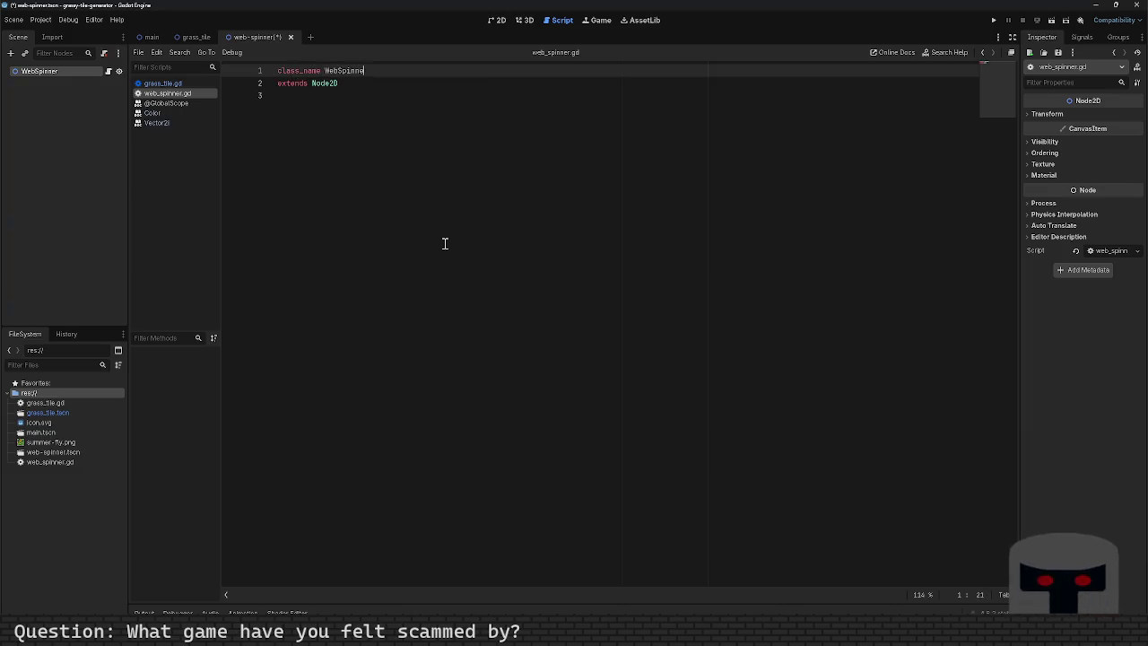
{"action": "key", "text": "ctrl+s"}
Declare 'var size: Vector2 = Vector2(256,256)' below the extends line and save.
{"action": "key", "text": "Down"}
{"action": "key", "text": "Down"}
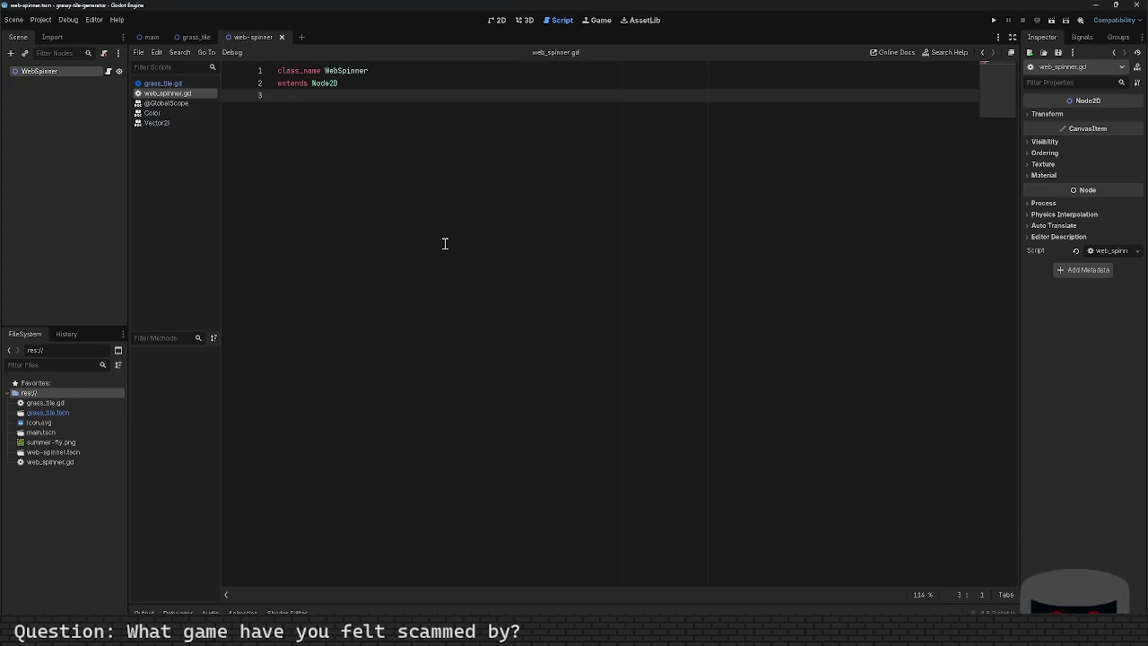
{"action": "key", "text": "Return"}
{"action": "key", "text": "Return"}
{"action": "type", "text": "_draw"}
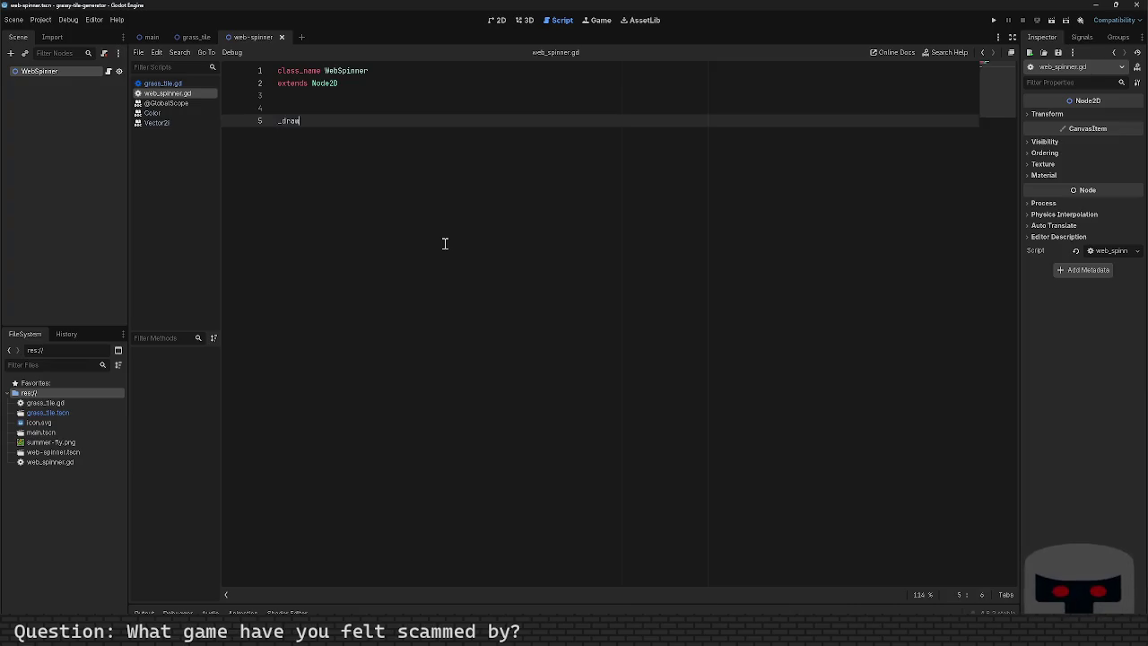
{"action": "key", "text": "BackSpace"}
{"action": "key", "text": "BackSpace"}
{"action": "key", "text": "BackSpace"}
{"action": "type", "text": "var"}
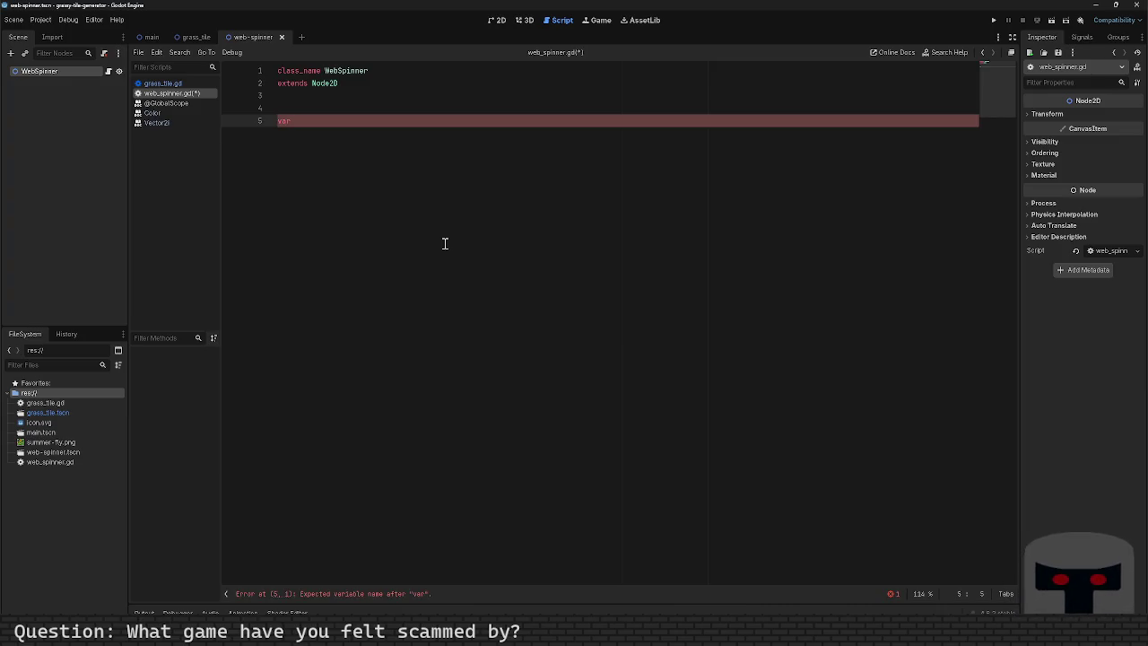
{"action": "type", "text": "var size: "}
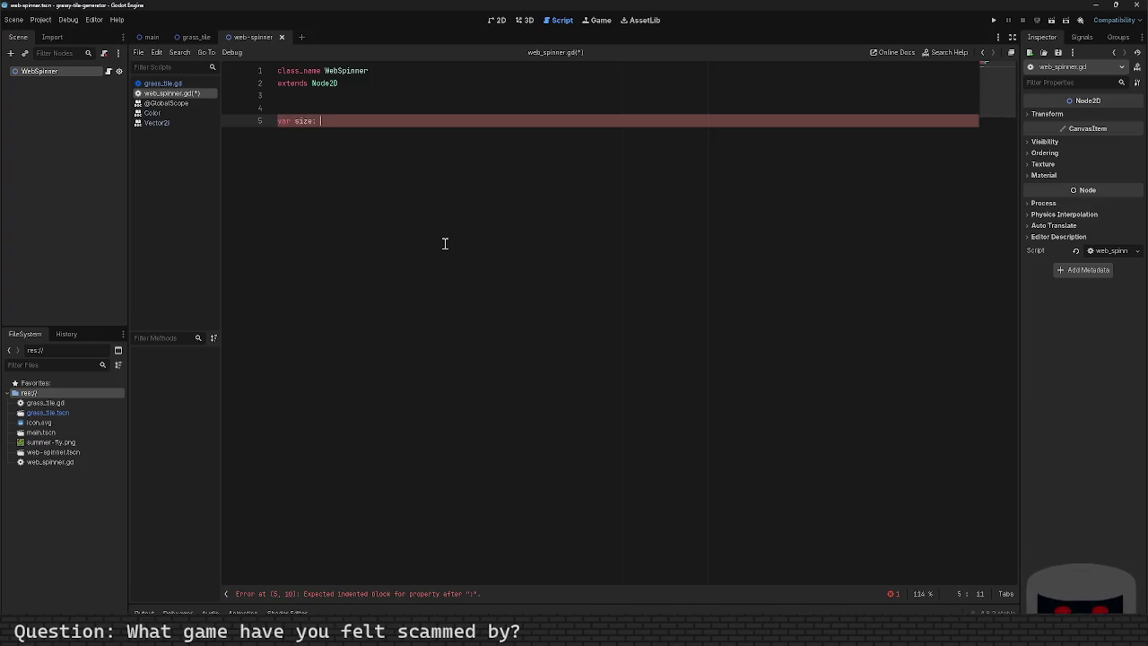
{"action": "type", "text": "Vector2 = "}
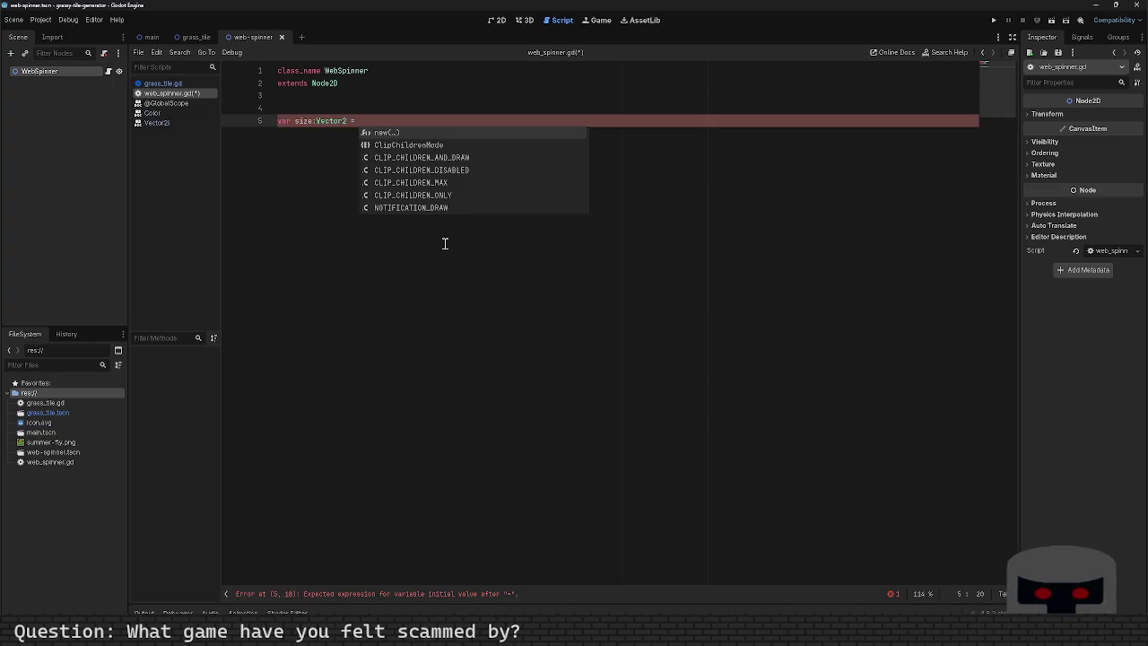
{"action": "type", "text": "Vec"}
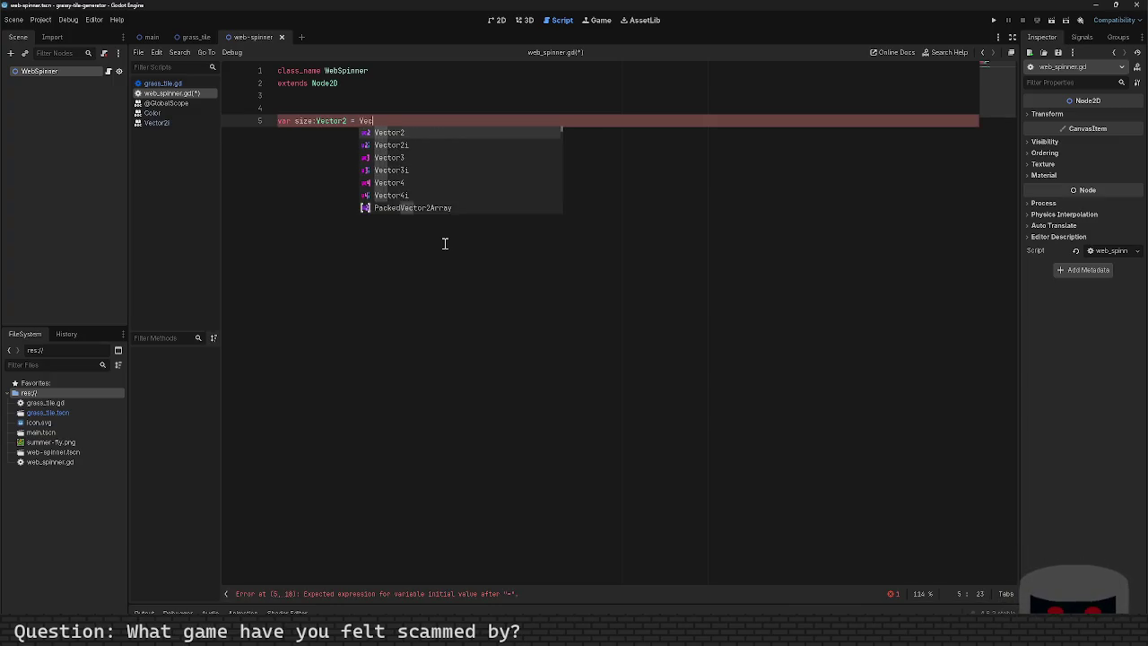
{"action": "type", "text": "tor2(2"}
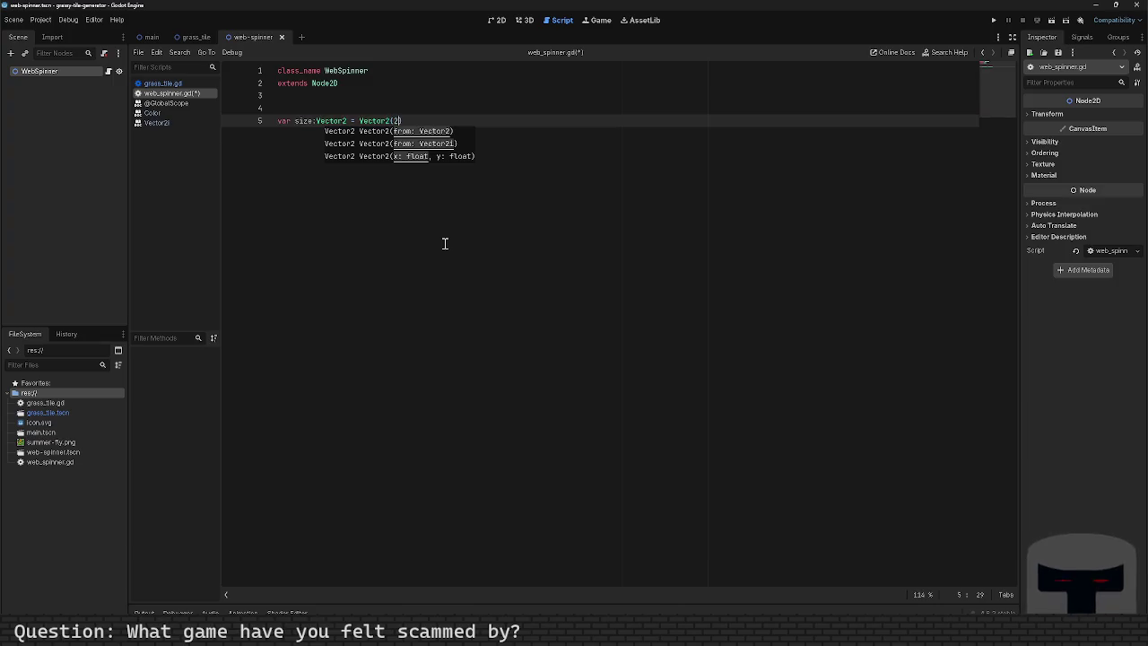
{"action": "type", "text": "56,256"}
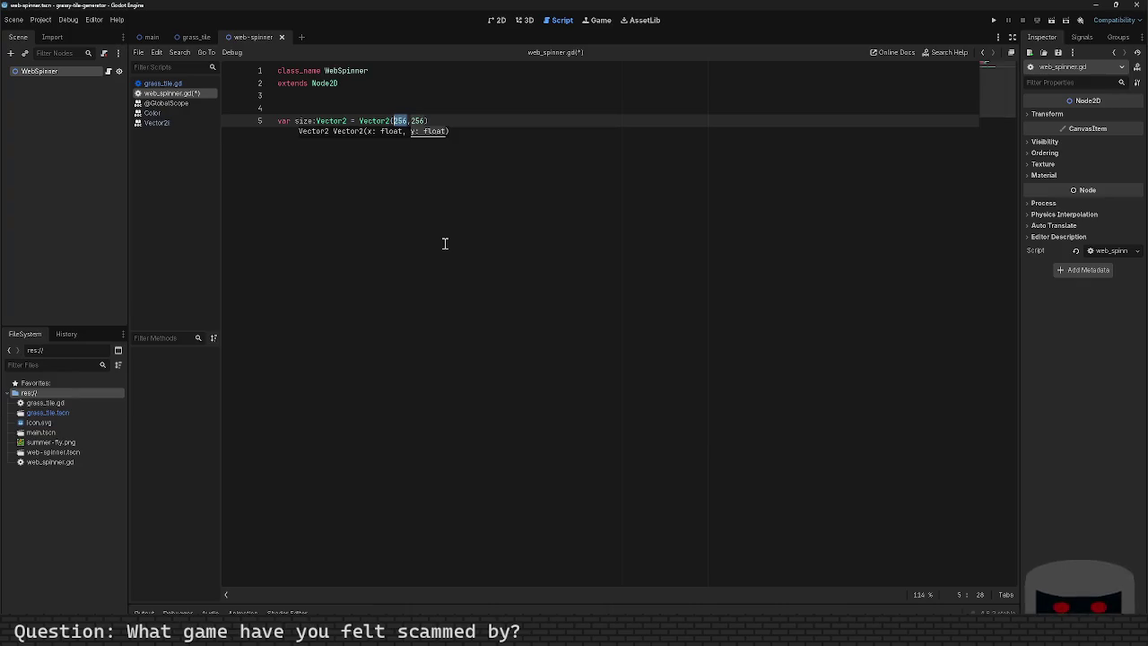
{"action": "key", "text": "ctrl+s"}
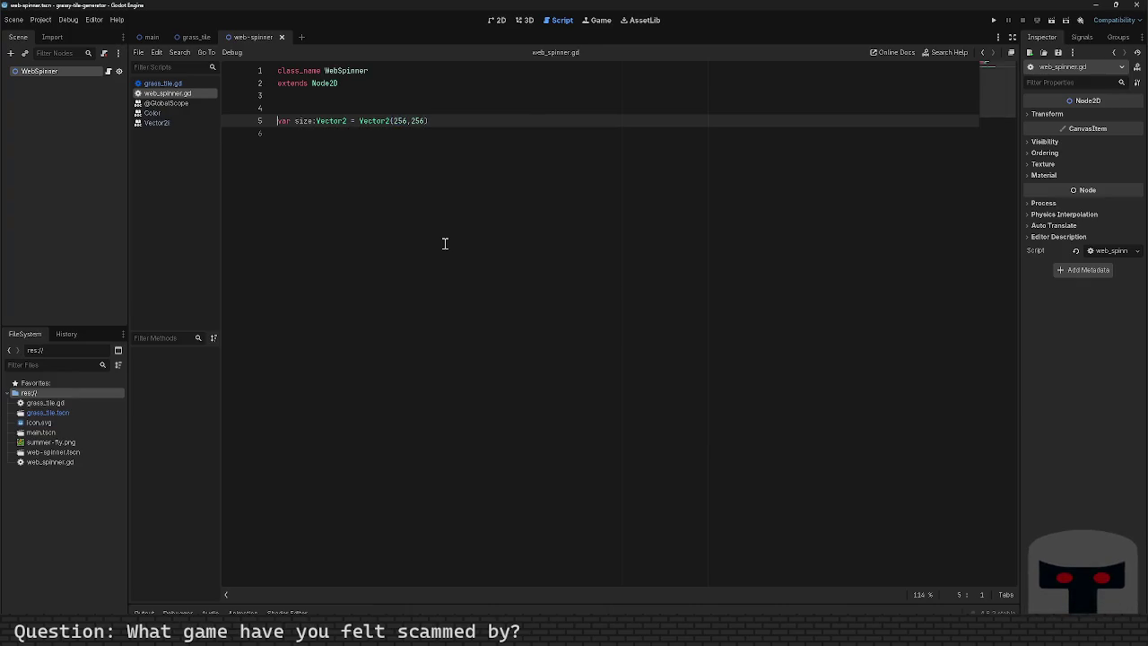
{"action": "type", "text": "@expor t"}
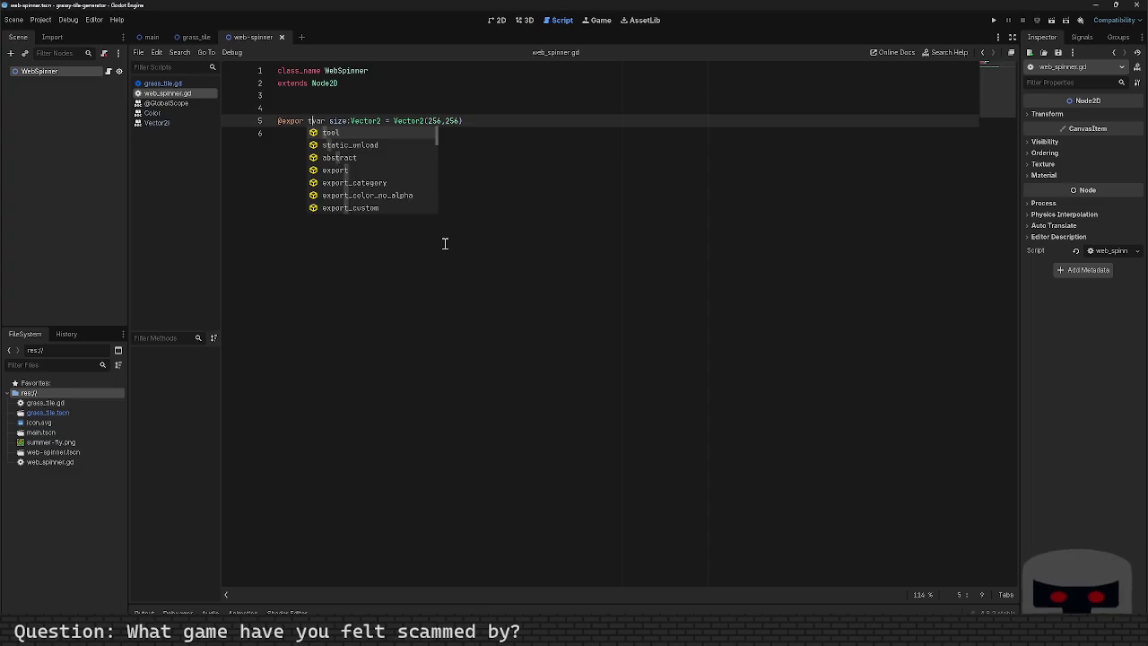
{"action": "key", "text": "BackSpace"}
{"action": "key", "text": "BackSpace"}
{"action": "type", "text": "t"}
{"action": "key", "text": "End"}
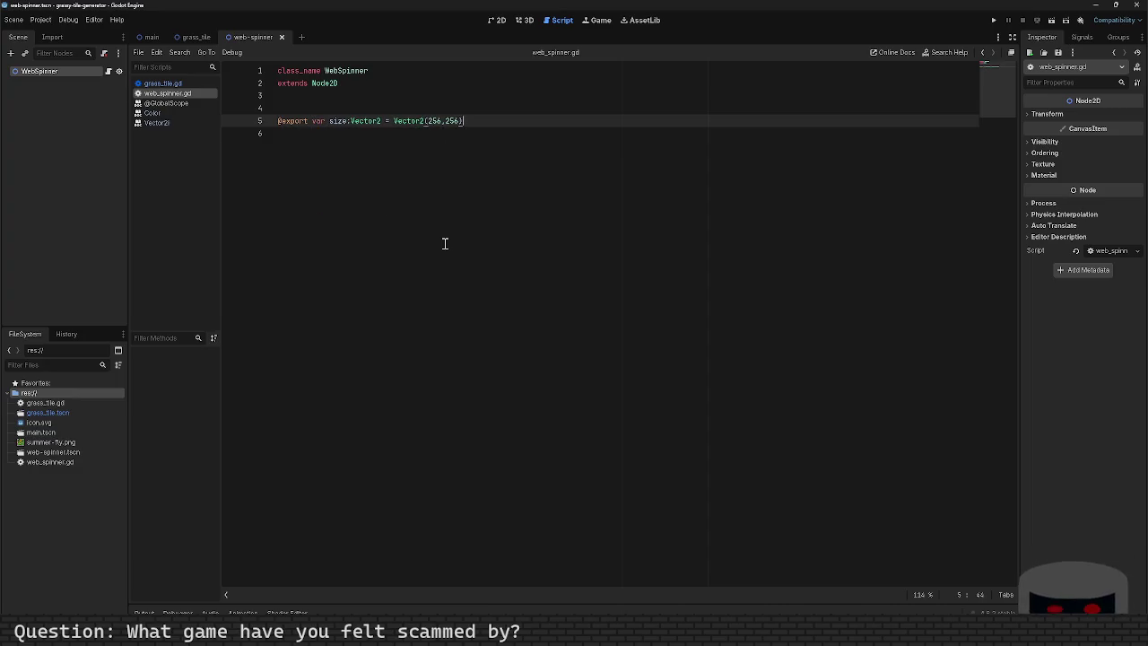
{"action": "key", "text": "Return"}
{"action": "key", "text": "Return"}
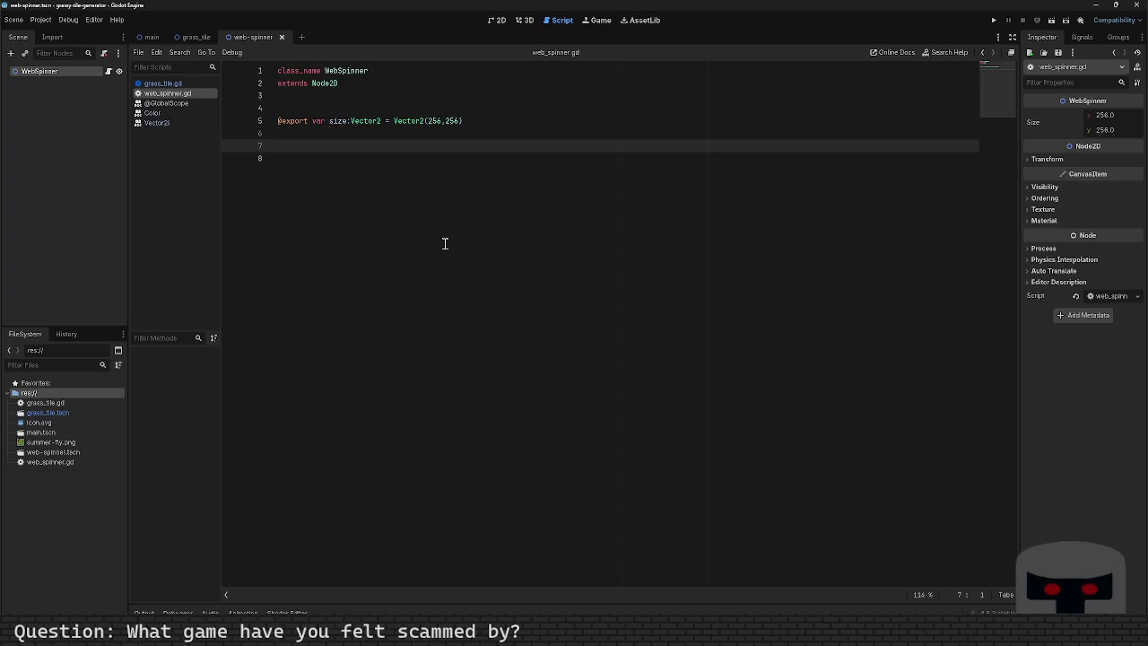
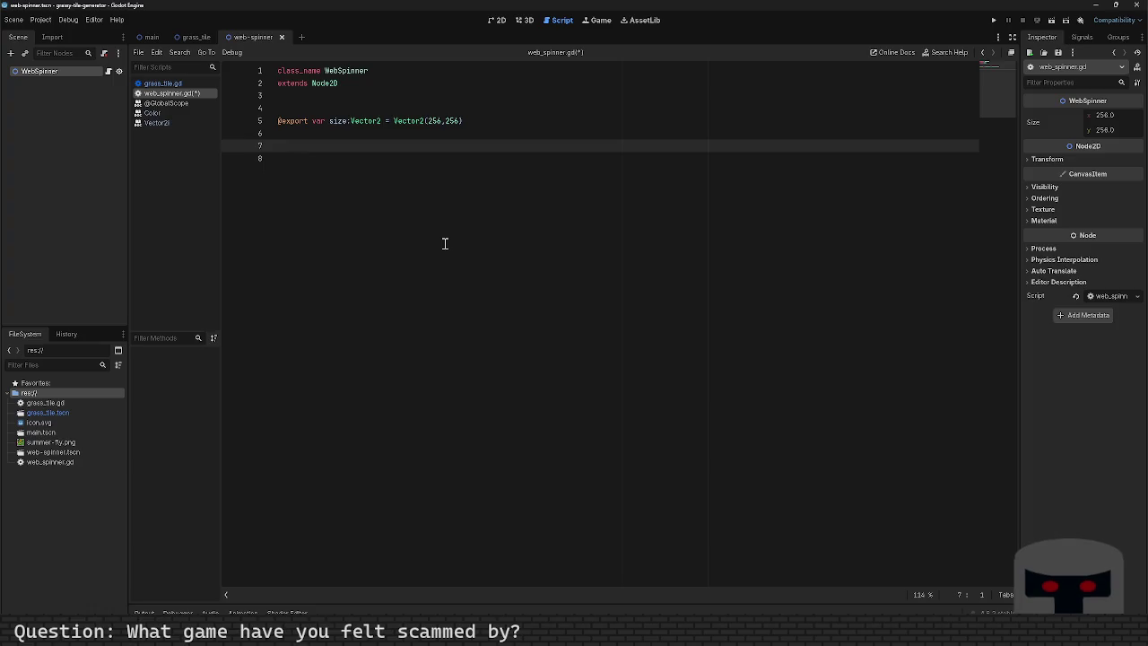
Save, then start a Vector2 entry on an empty line below the size export.
{"action": "key", "text": "ctrl+s"}
{"action": "key", "text": "Up"}
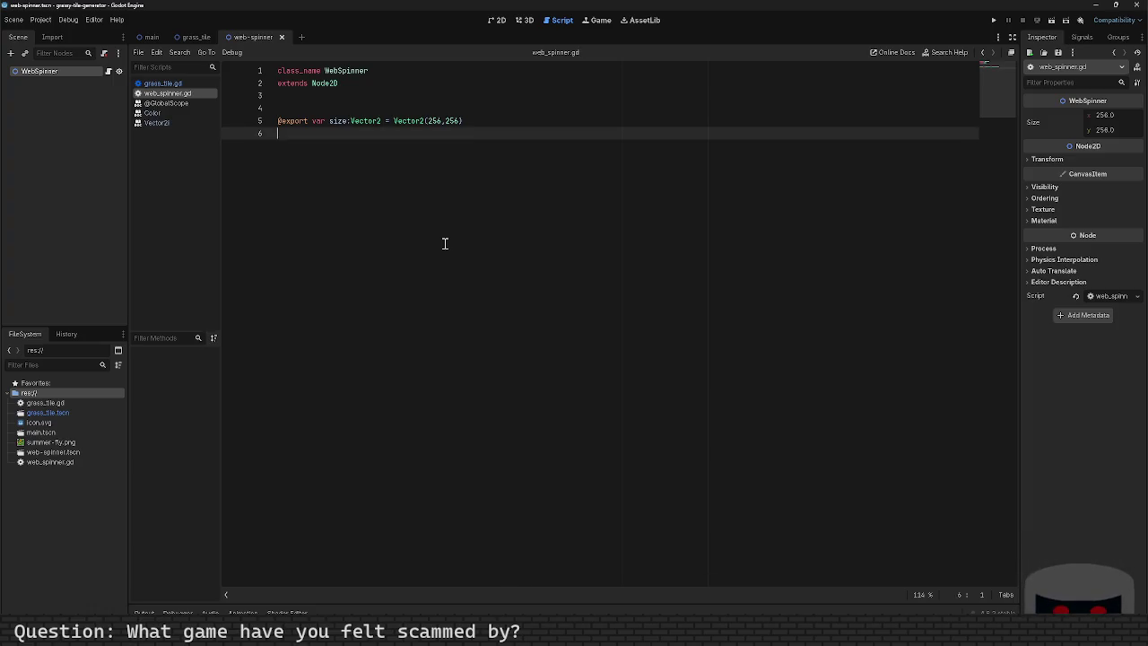
{"action": "key", "text": "Down"}
{"action": "key", "text": "Down"}
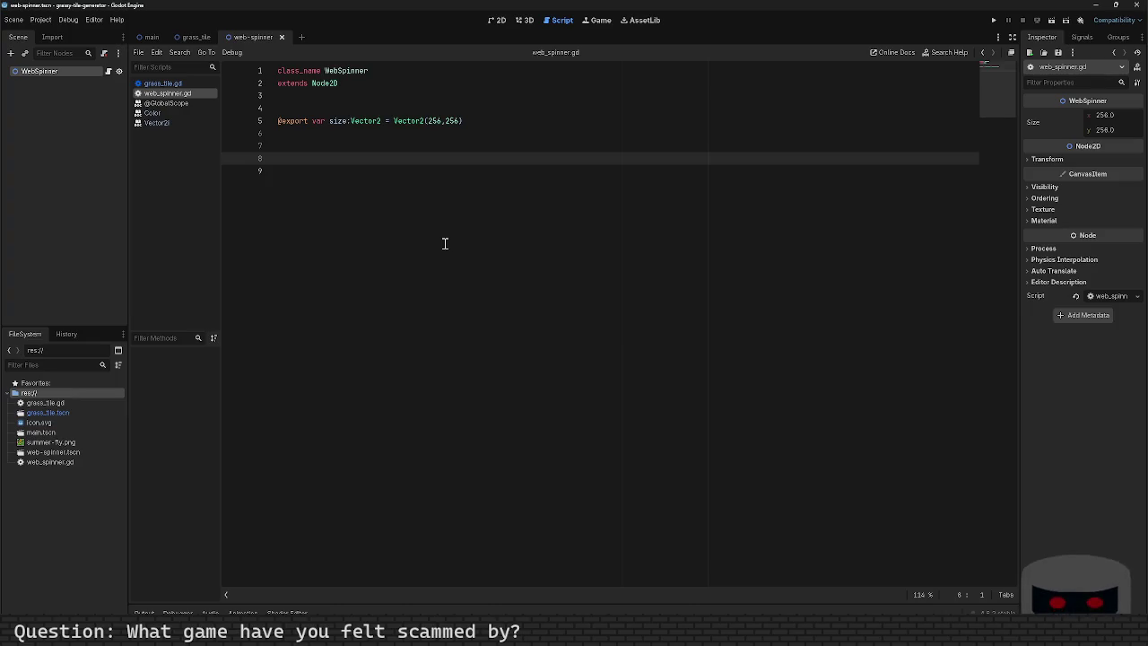
{"action": "key", "text": "Tab"}
{"action": "key", "text": "BackSpace"}
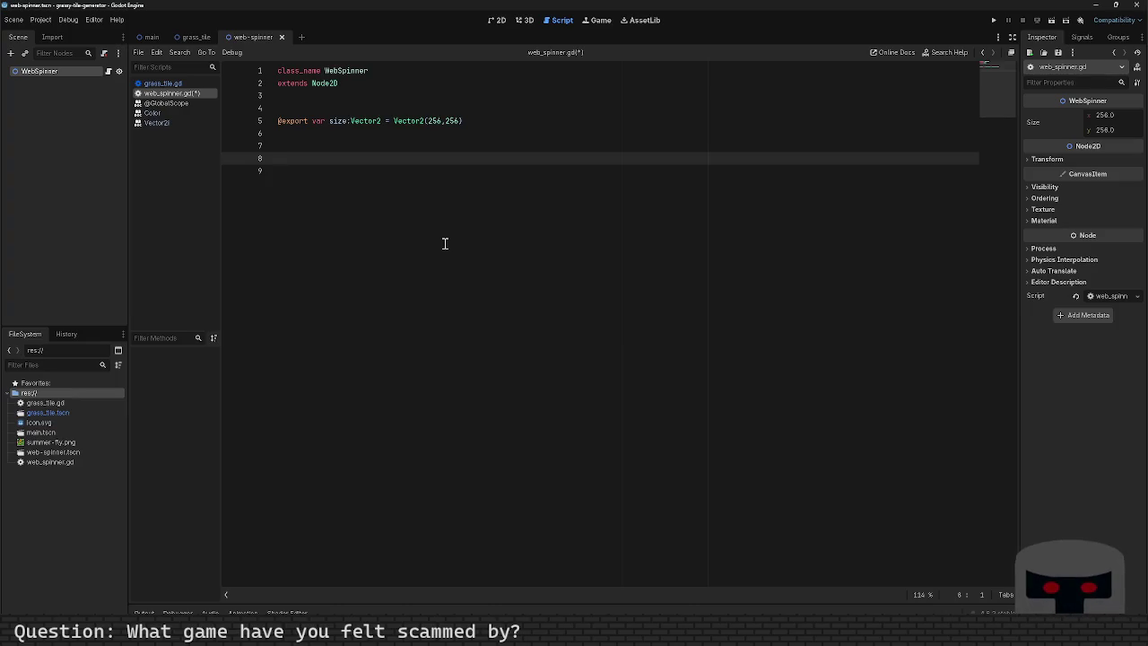
{"action": "key", "text": "Up"}
{"action": "type", "text": "Vector2"}
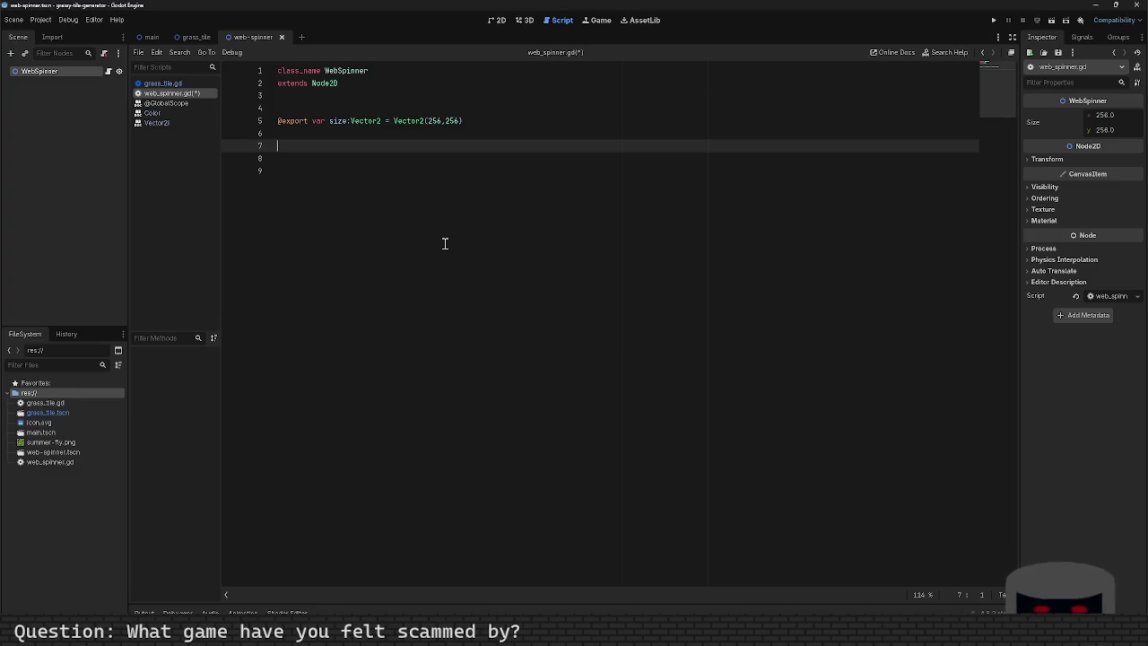
{"action": "key", "text": "BackSpace"}
{"action": "type", "text": "i"}
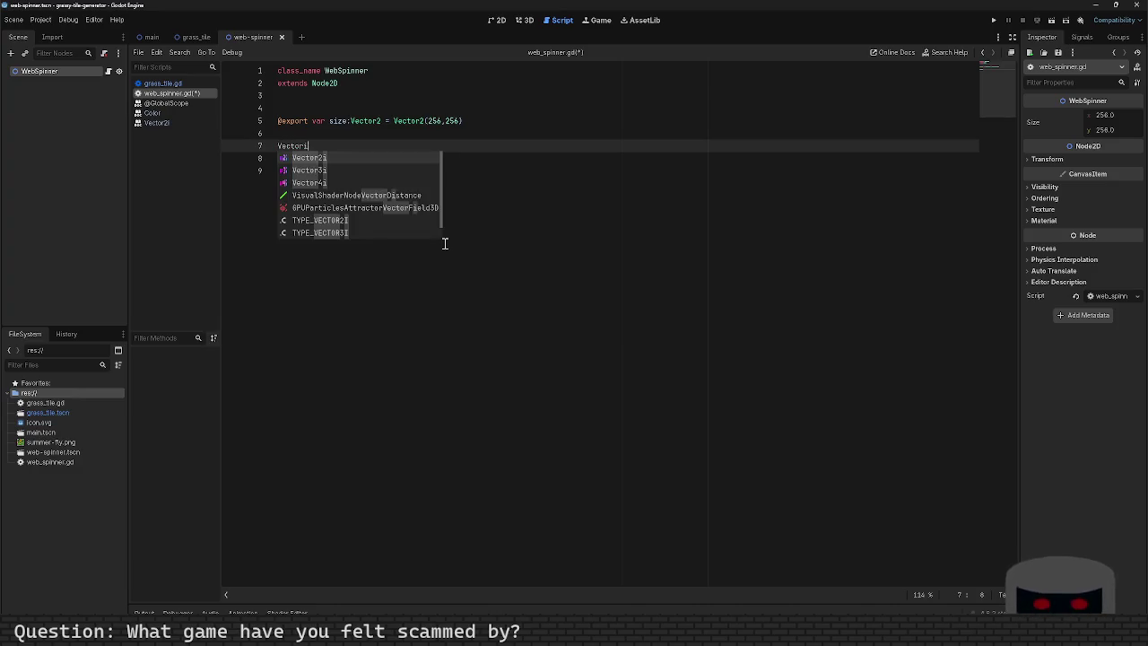
{"action": "key", "text": "BackSpace"}
{"action": "key", "text": "Return"}
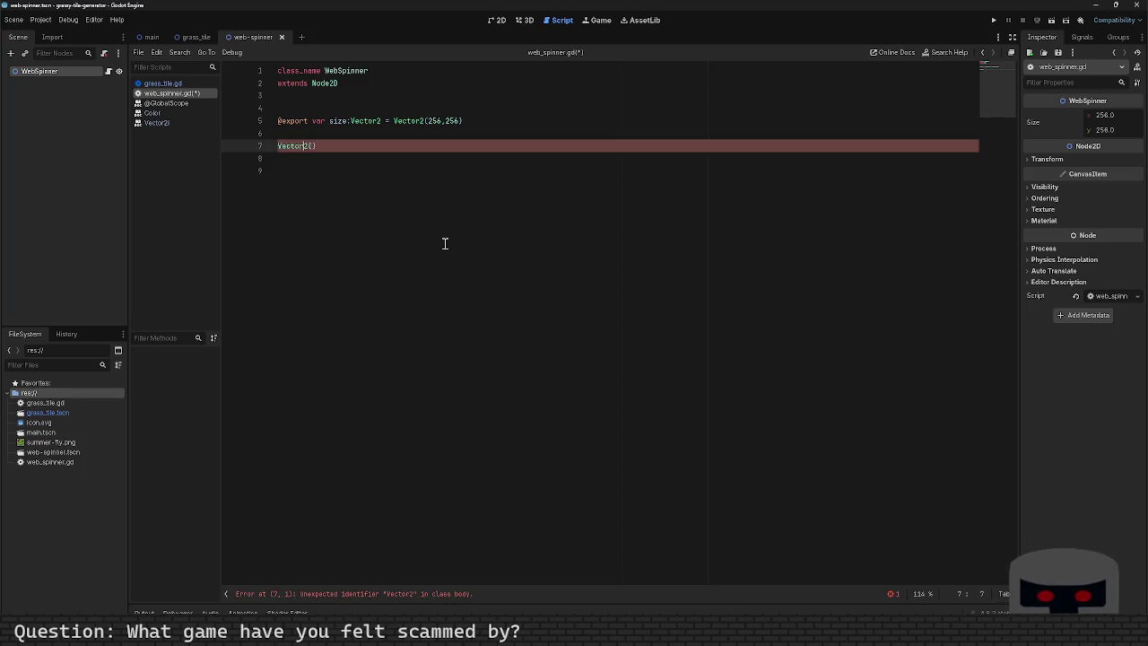
Draft a spoke_rand_range variable below the size export.
{"action": "type", "text": "var"}
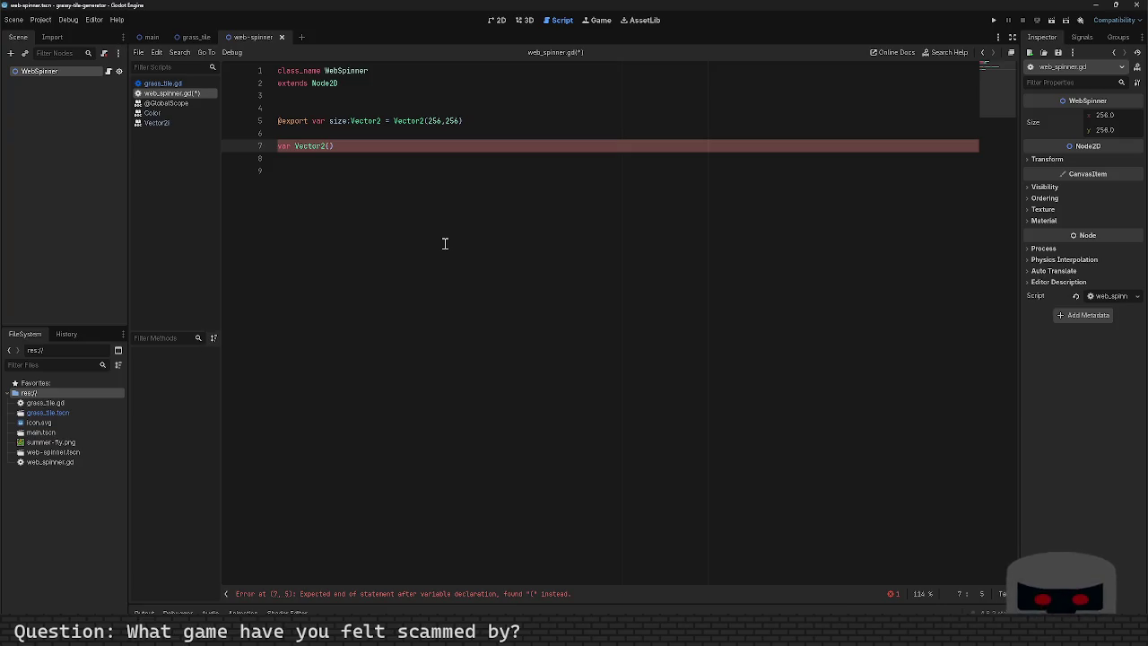
{"action": "type", "text": "spoke"}
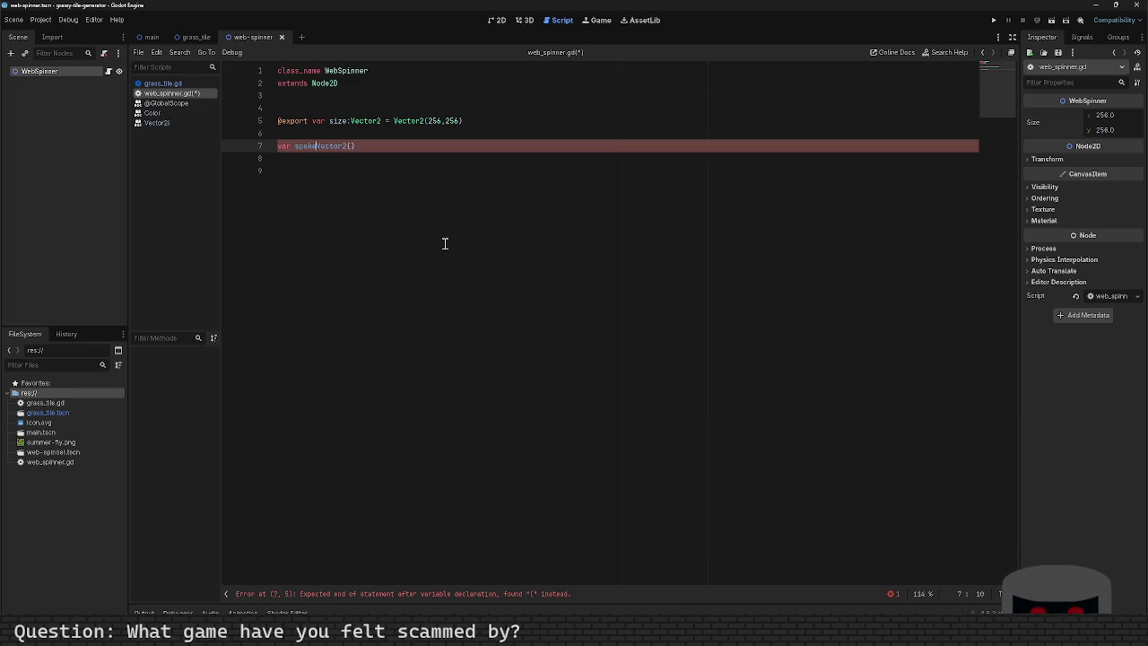
{"action": "type", "text": "_"}
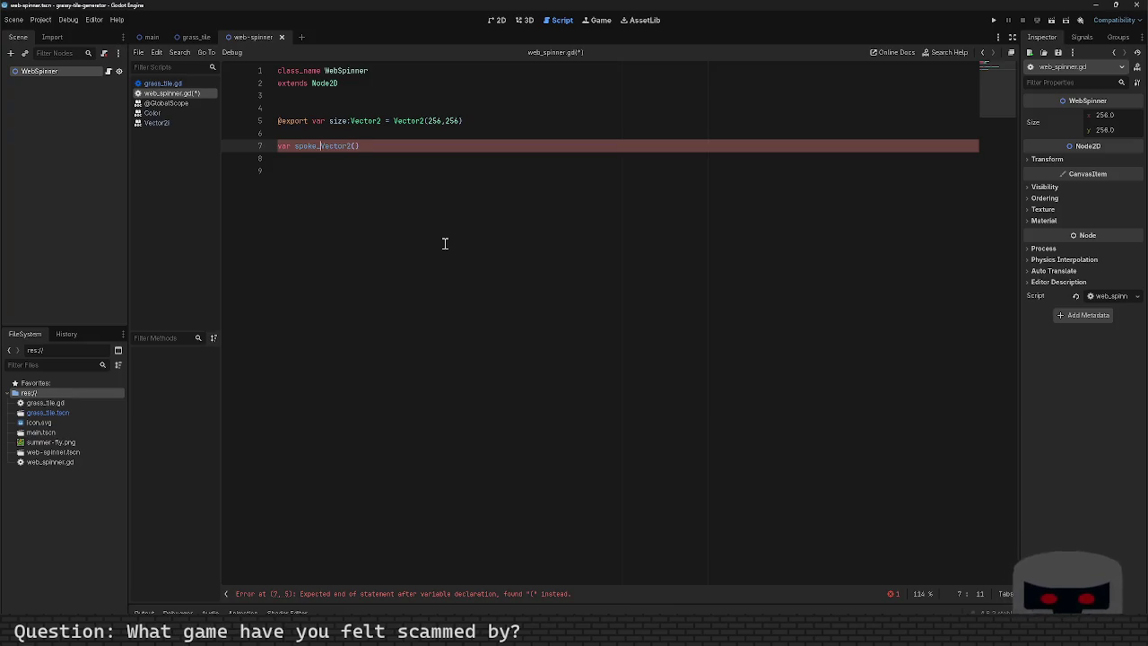
{"action": "type", "text": "rand_ran"}
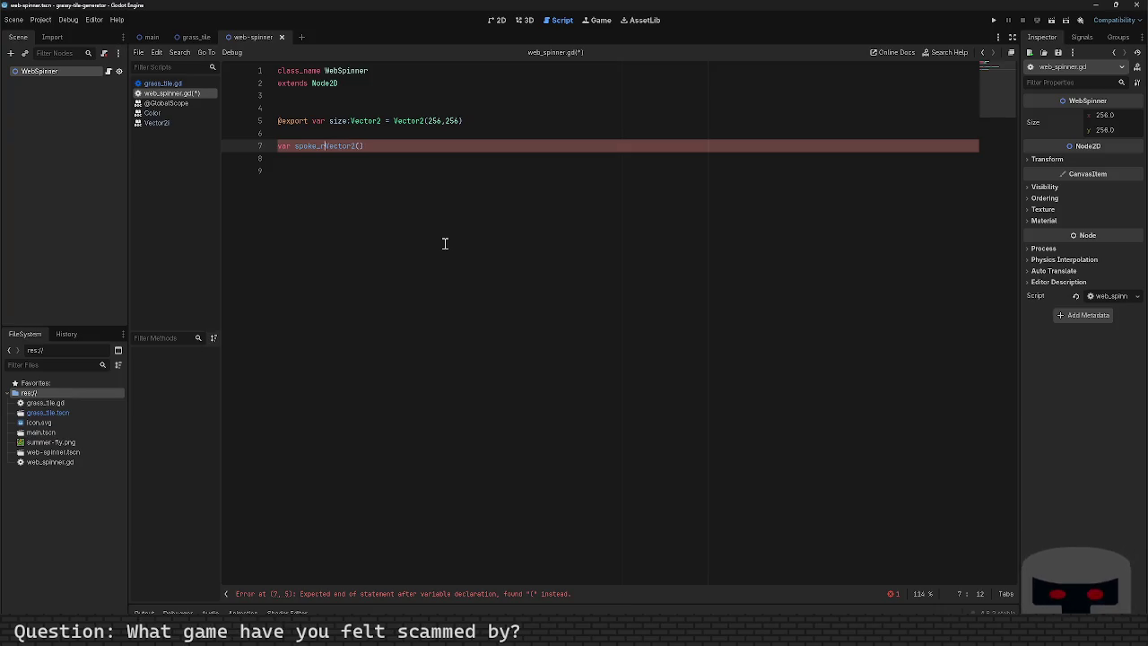
{"action": "type", "text": "ge ="}
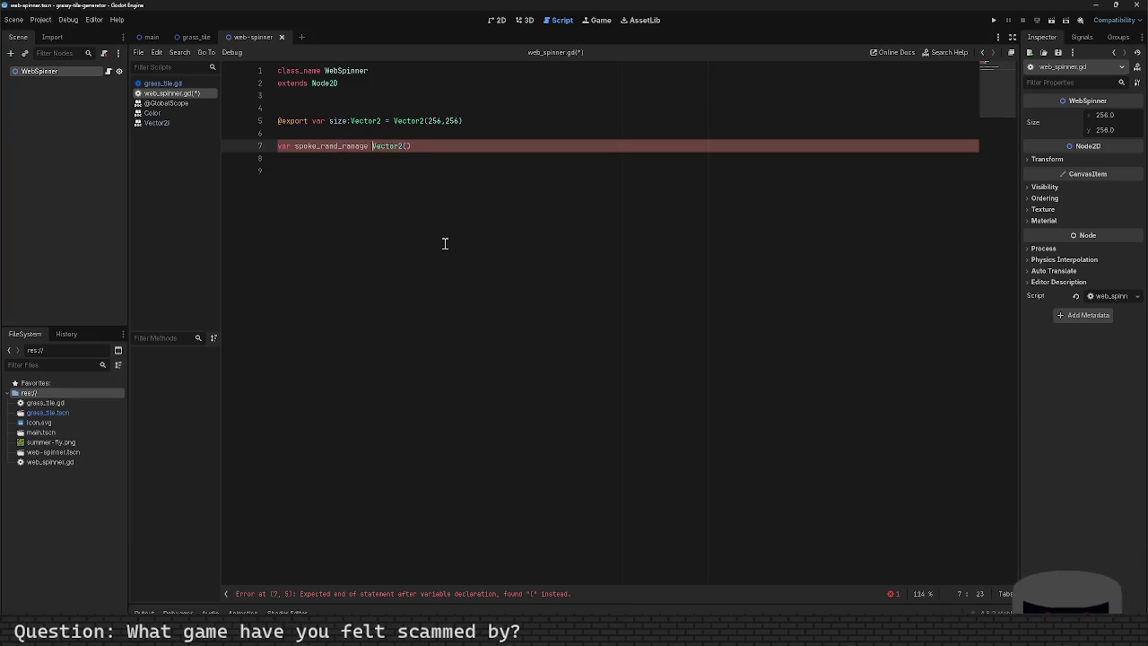
{"action": "key", "text": "Left"}
{"action": "key", "text": "Left"}
{"action": "key", "text": "Left"}
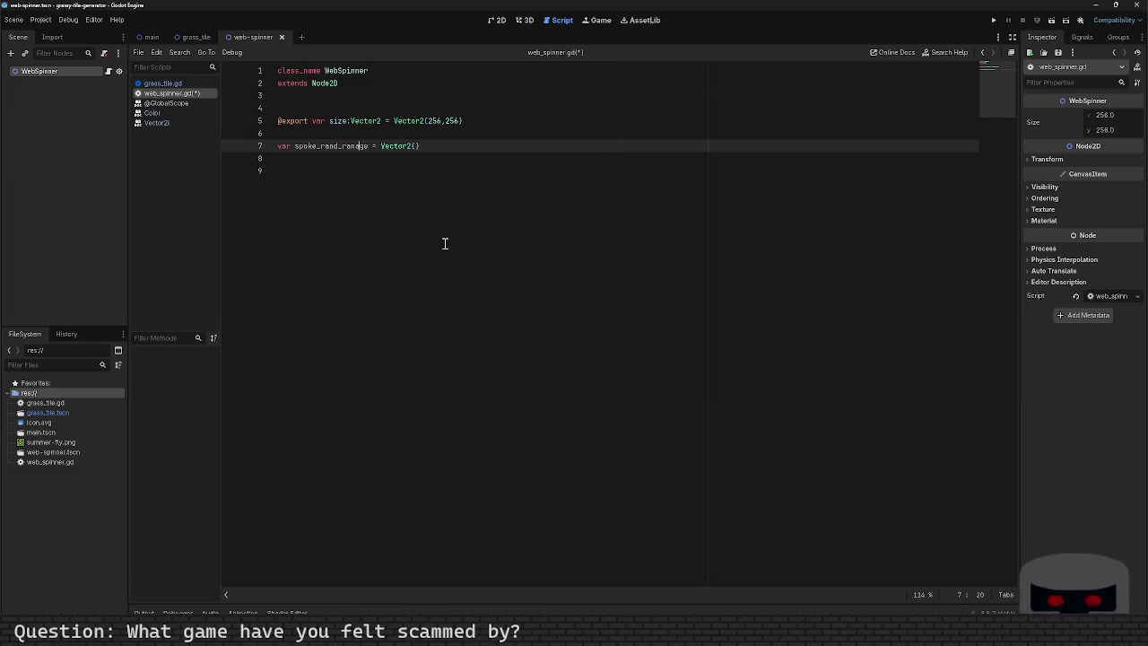
{"action": "key", "text": "BackSpace"}
{"action": "key", "text": "Left"}
{"action": "key", "text": "Left"}
{"action": "key", "text": "Left"}
{"action": "key", "text": "Up"}
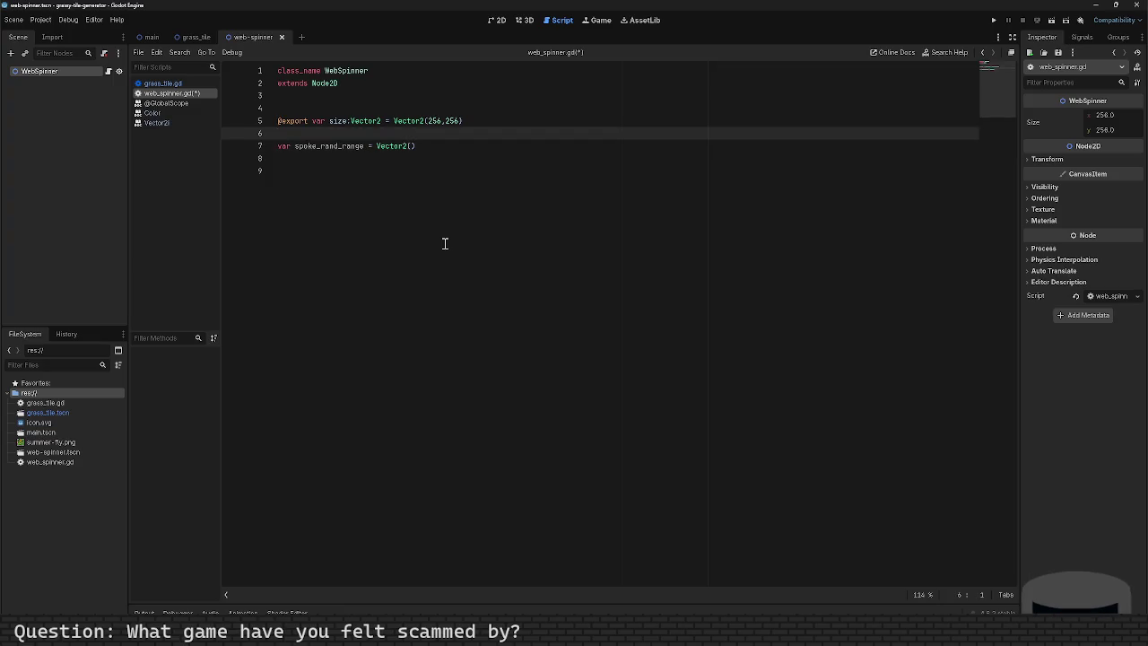
{"action": "key", "text": "Return"}
{"action": "key", "text": "Return"}
{"action": "key", "text": "Up"}
Draft a center_rand_range variable, then delete the trial variable lines.
{"action": "type", "text": "var center"}
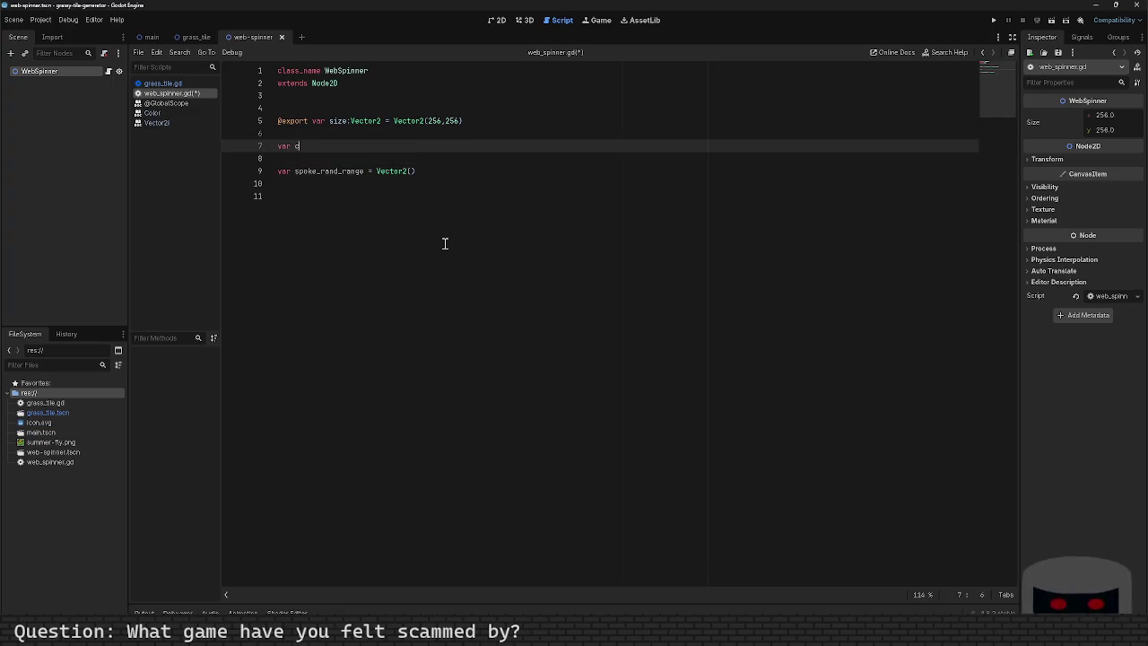
{"action": "key", "text": "BackSpace"}
{"action": "key", "text": "BackSpace"}
{"action": "key", "text": "BackSpace"}
{"action": "type", "text": "ente"}
{"action": "key", "text": "BackSpace"}
{"action": "key", "text": "BackSpace"}
{"action": "key", "text": "BackSpace"}
{"action": "type", "text": "enter_reand"}
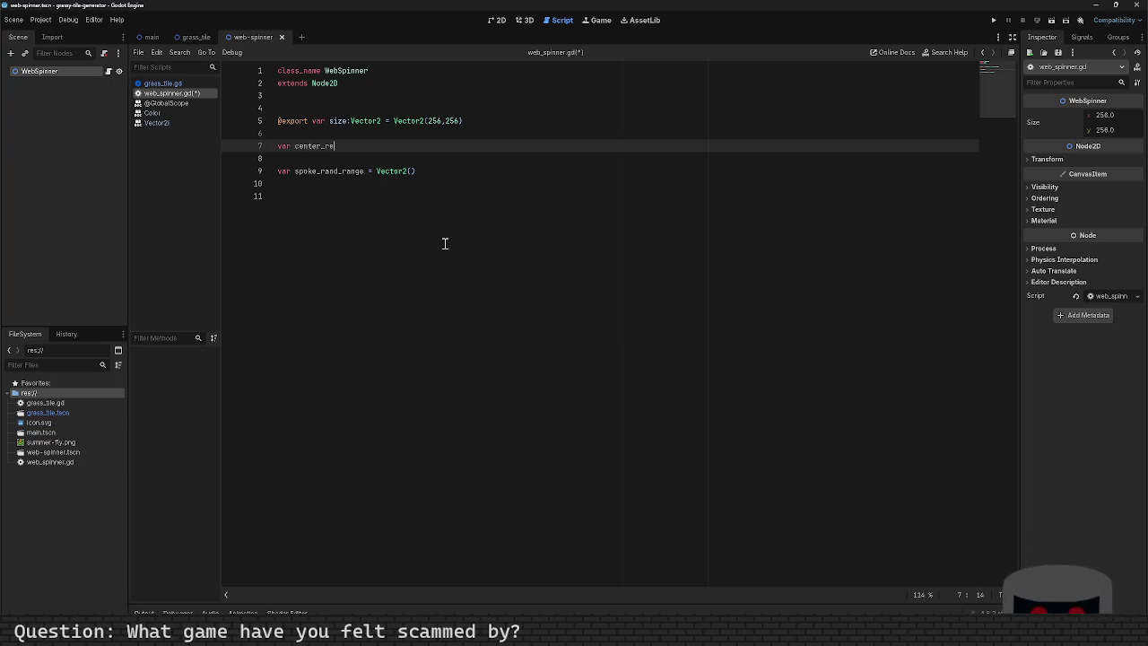
{"action": "key", "text": "BackSpace"}
{"action": "key", "text": "BackSpace"}
{"action": "key", "text": "BackSpace"}
{"action": "type", "text": "ran"}
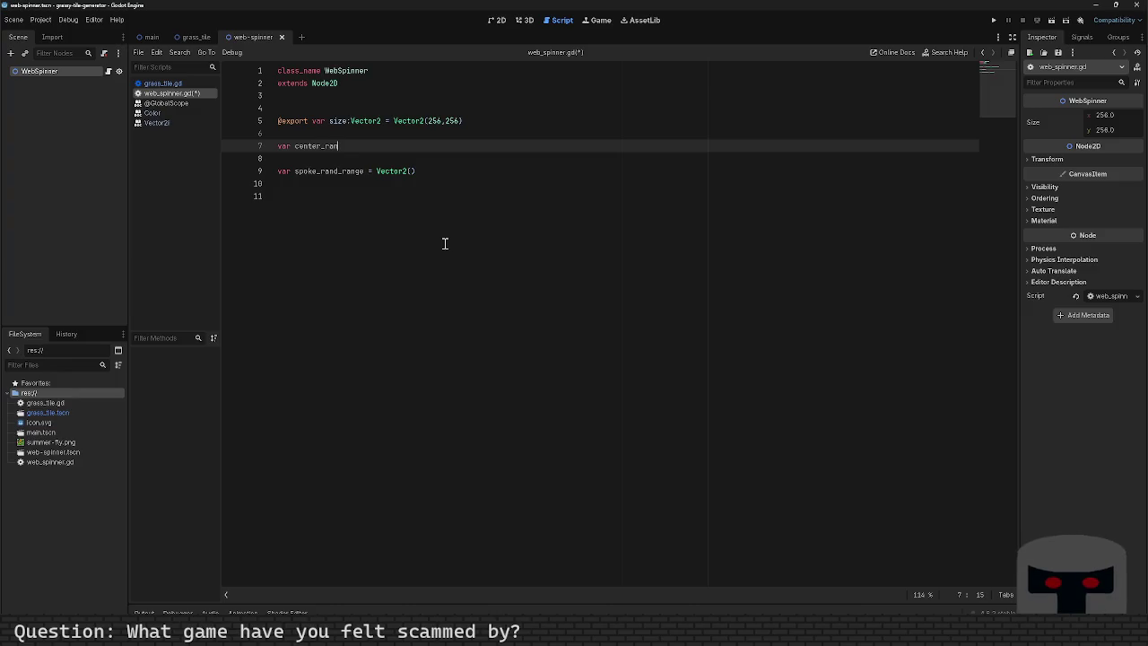
{"action": "type", "text": "d_range(Vector"}
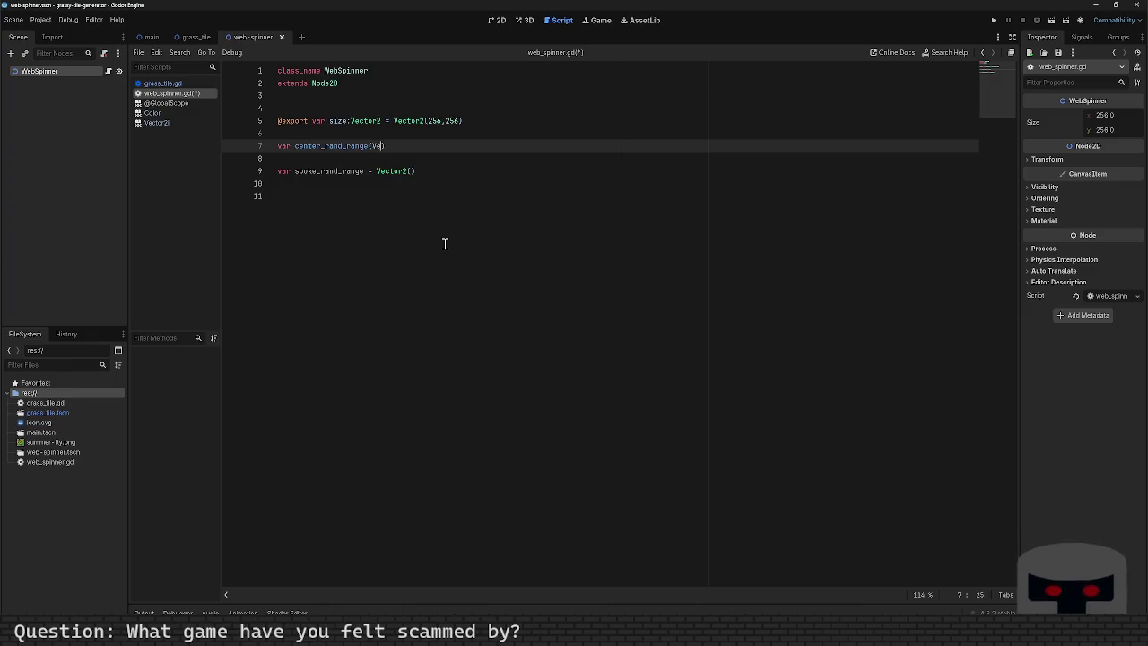
{"action": "key", "text": "BackSpace"}
{"action": "key", "text": "BackSpace"}
{"action": "key", "text": "BackSpace"}
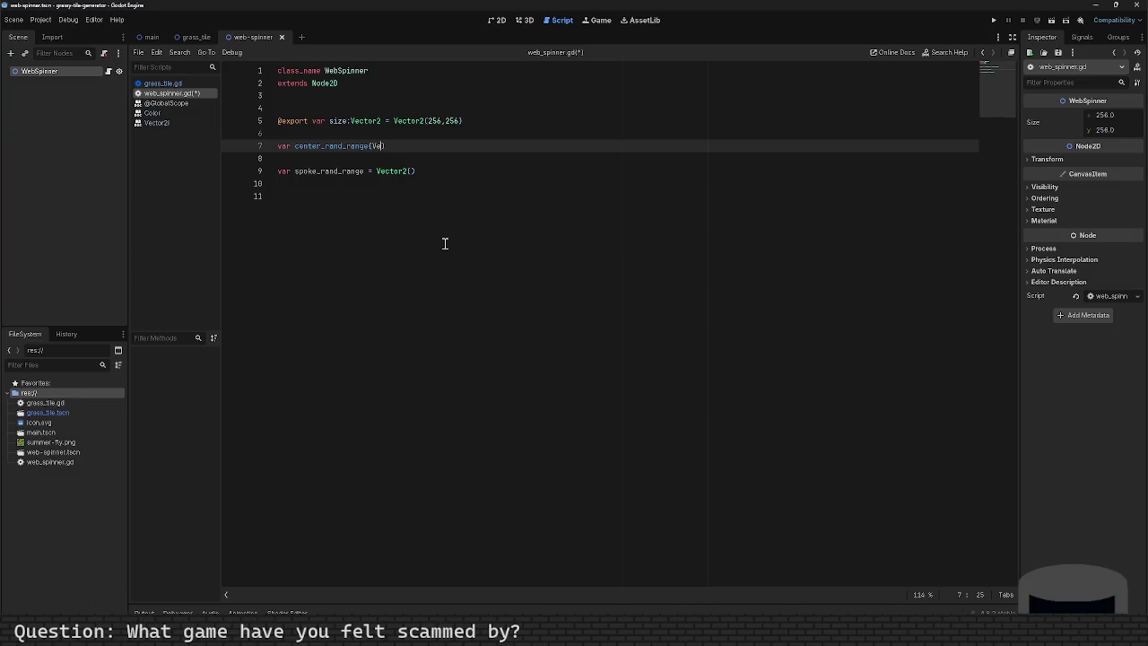
{"action": "key", "text": "Down"}
{"action": "key", "text": "Down"}
{"action": "key", "text": "shift+Up"}
{"action": "key", "text": "shift+Up"}
{"action": "key", "text": "Home"}
{"action": "key", "text": "shift+Down"}
{"action": "key", "text": "shift+Down"}
{"action": "key", "text": "shift+Down"}
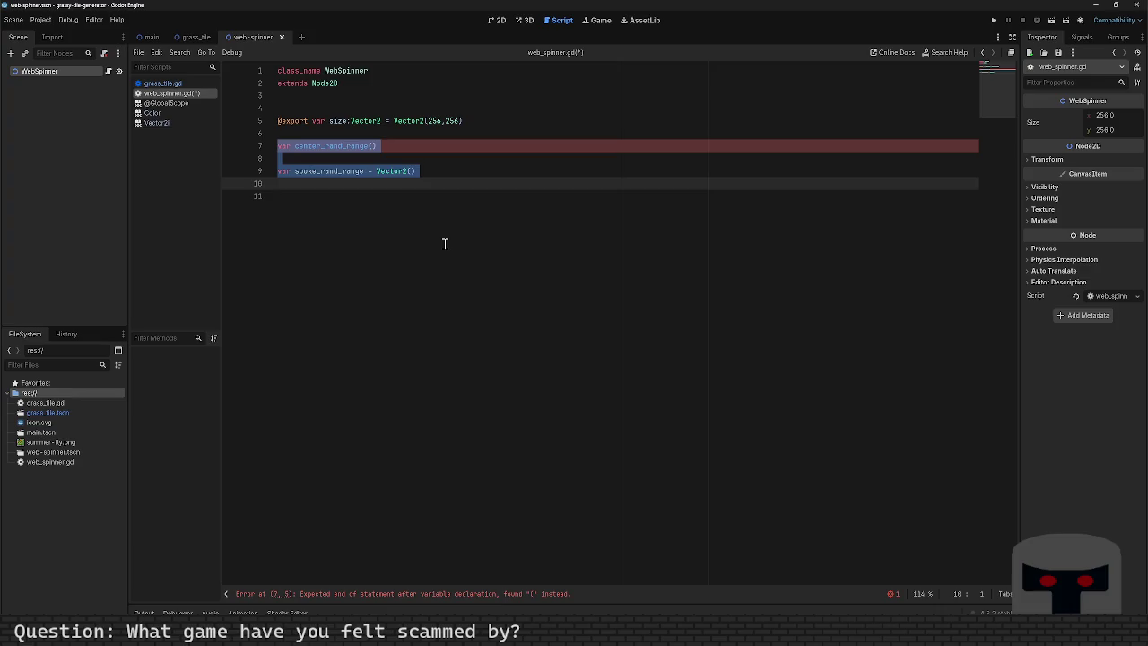
{"action": "key", "text": "BackSpace"}
Write a draft 'var _draw() -> void' line with an indented body line and save.
{"action": "key", "text": "Return"}
{"action": "key", "text": "Return"}
{"action": "key", "text": "Up"}
{"action": "key", "text": "BackSpace"}
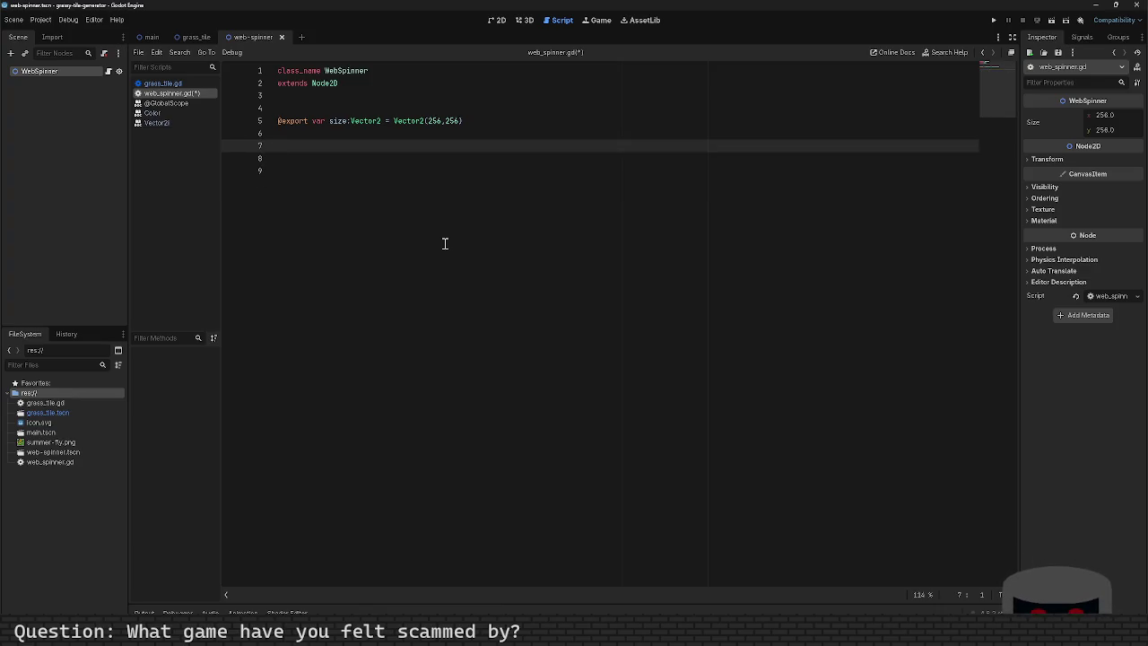
{"action": "type", "text": "_draw("}
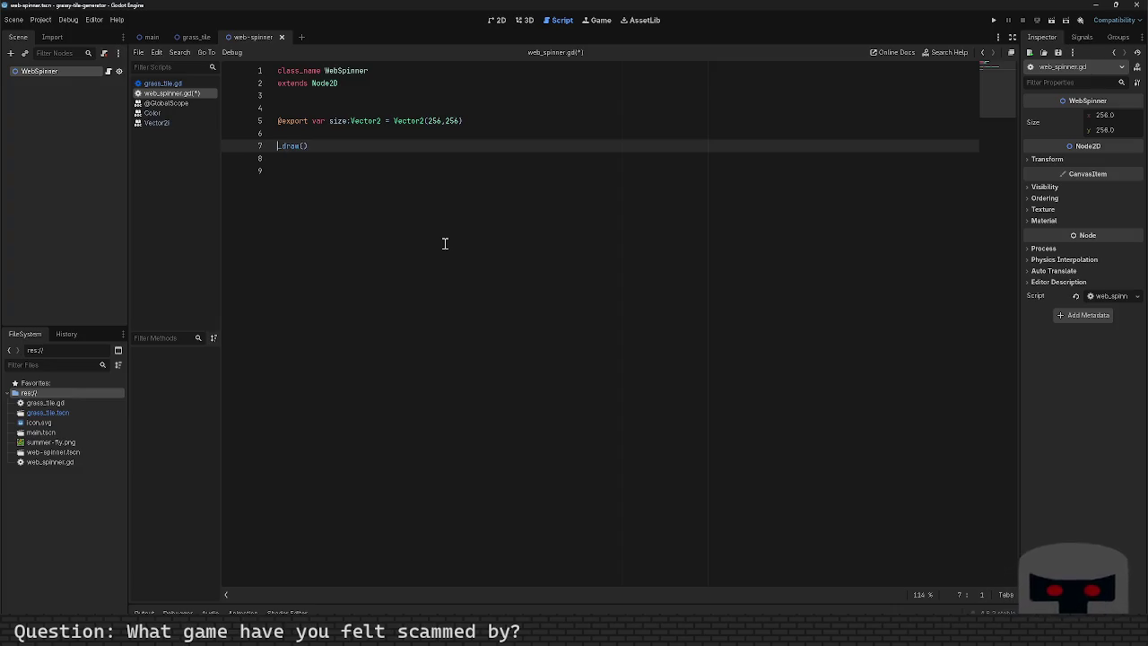
{"action": "type", "text": "var"}
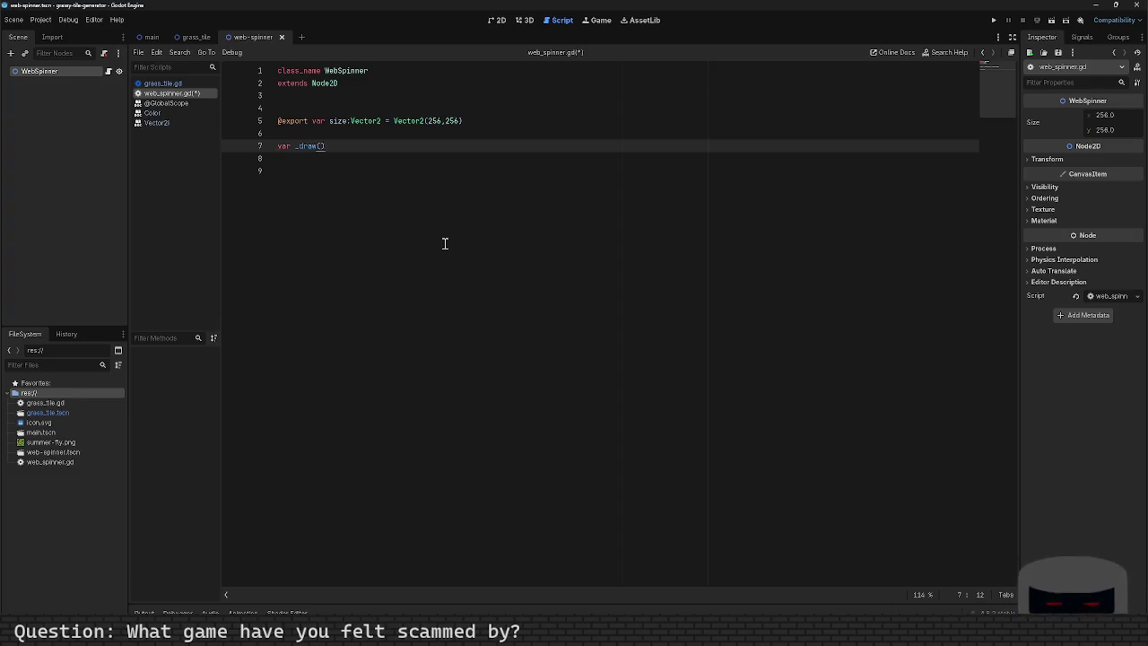
{"action": "key", "text": "End"}
{"action": "key", "text": "Return"}
{"action": "key", "text": "Tab"}
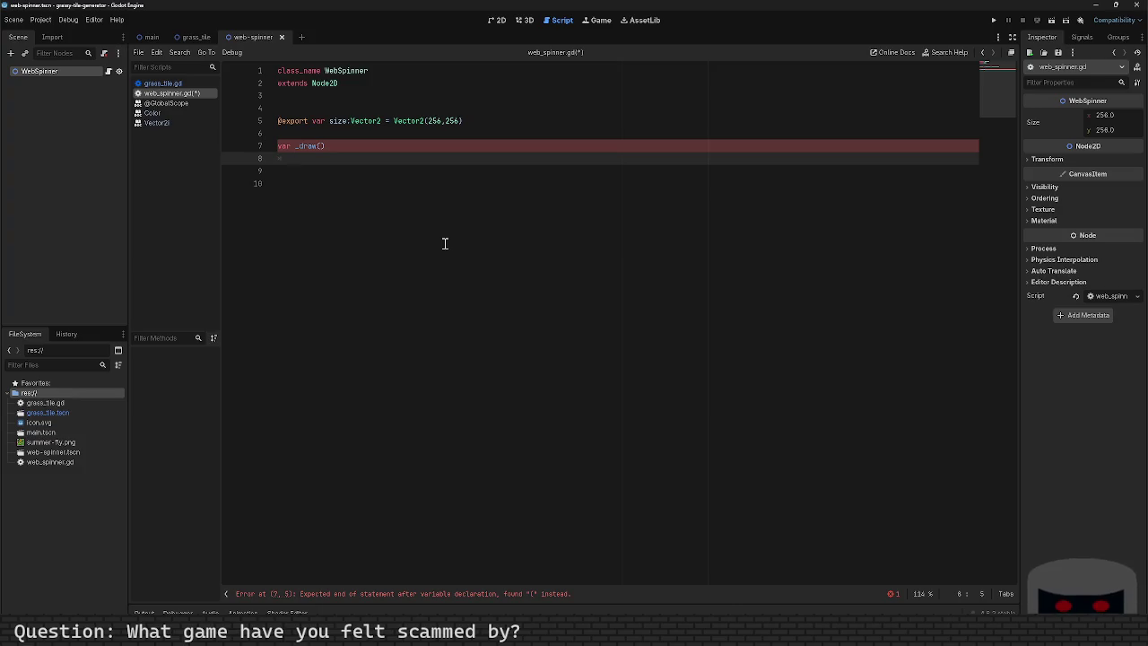
{"action": "key", "text": "Up"}
{"action": "key", "text": "End"}
{"action": "type", "text": "="}
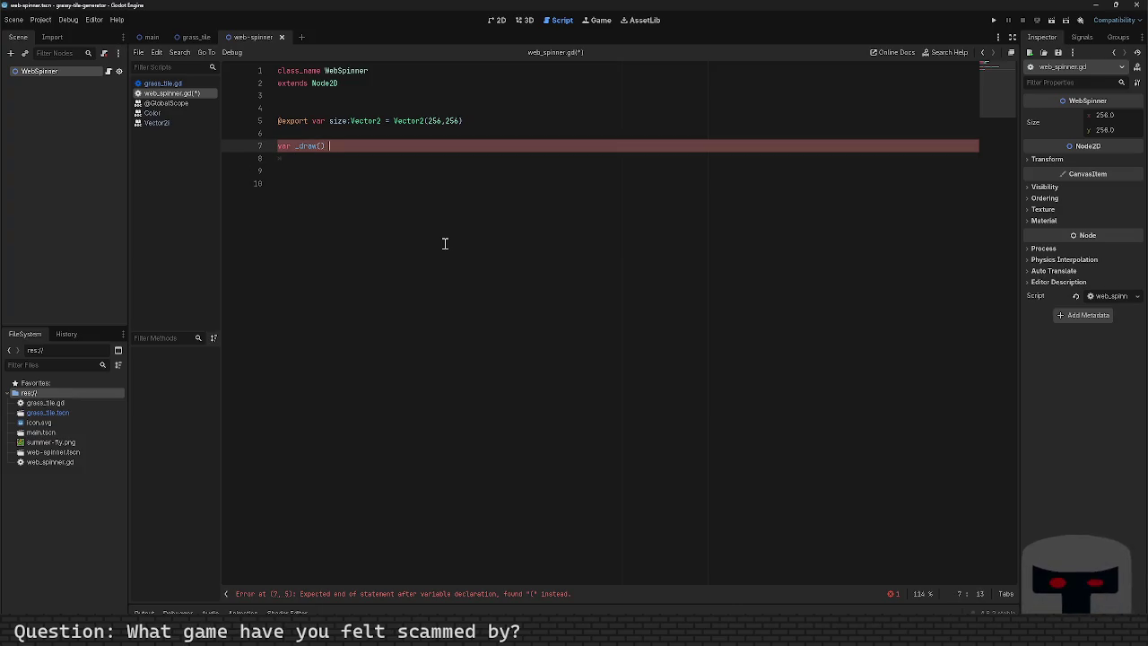
{"action": "key", "text": "BackSpace"}
{"action": "type", "text": "-> void"}
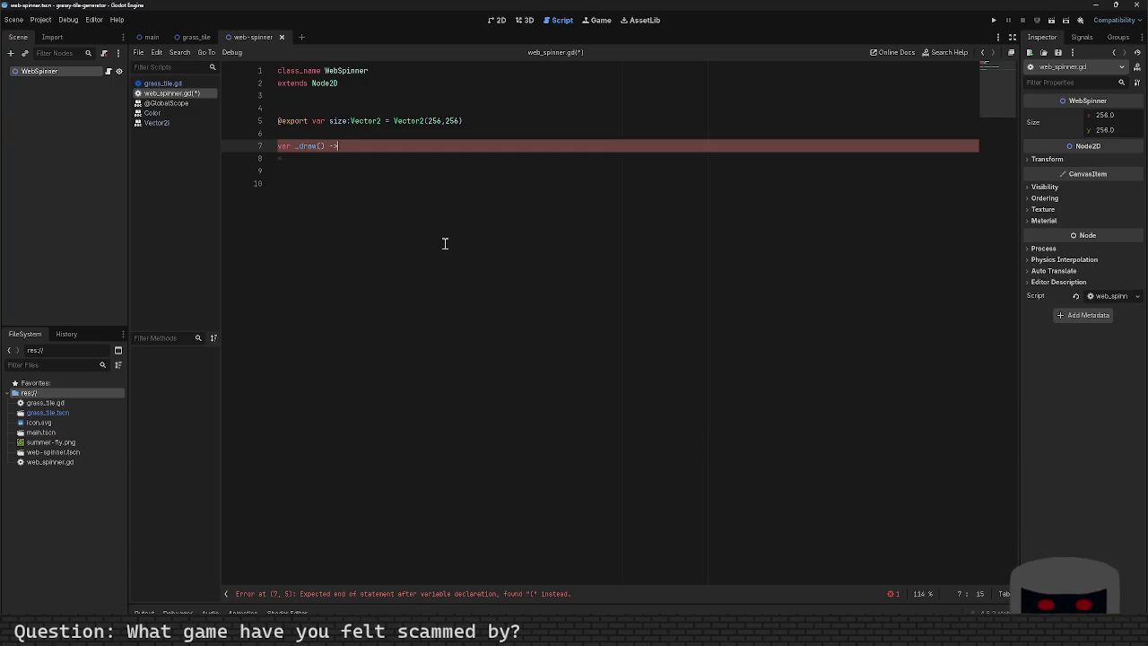
{"action": "key", "text": "ctrl+s"}
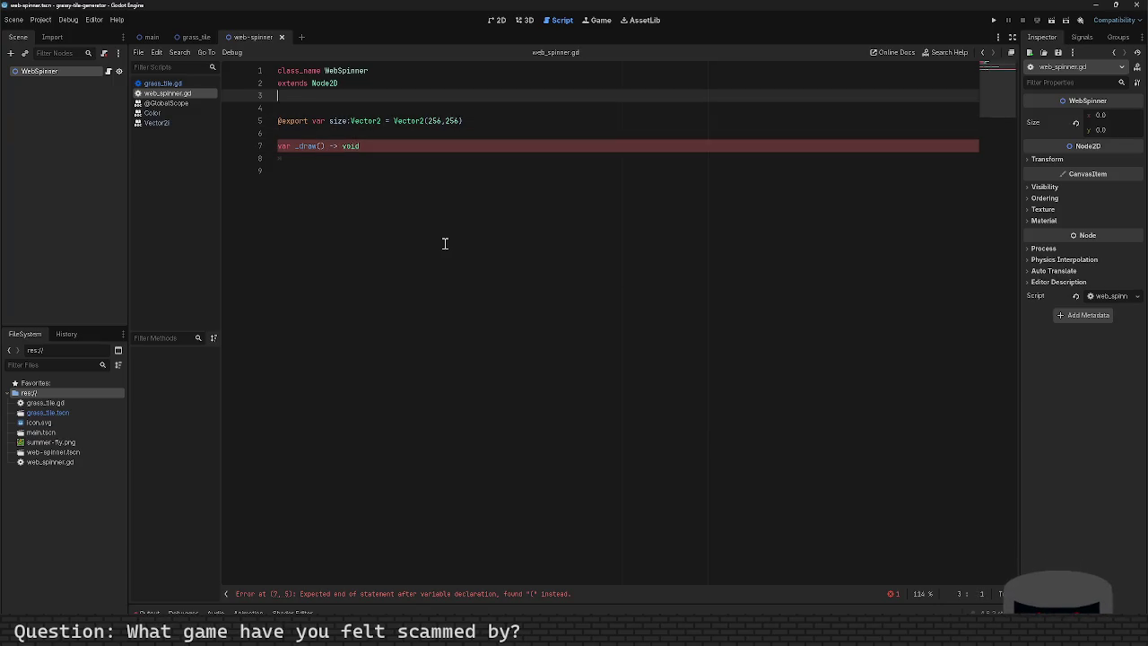
{"action": "key", "text": "Up"}
{"action": "key", "text": "Up"}
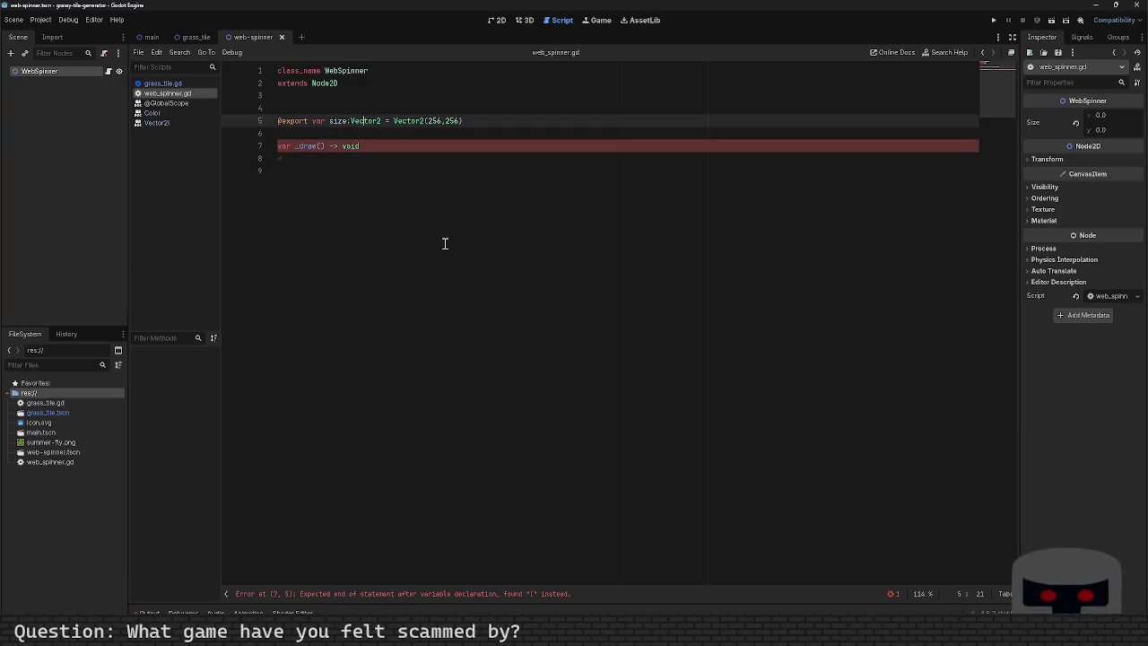
{"action": "key", "text": "Down"}
{"action": "key", "text": "Down"}
{"action": "key", "text": "Down"}
{"action": "key", "text": "Up"}
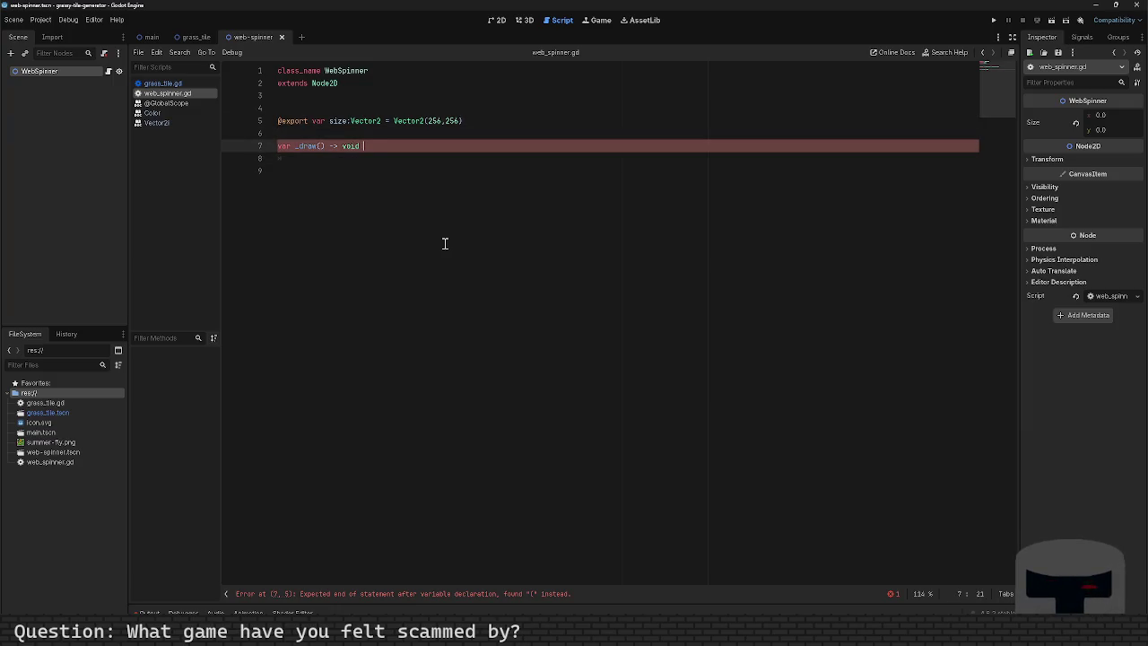
{"action": "key", "text": "Up"}
{"action": "key", "text": "Up"}
{"action": "key", "text": "Up"}
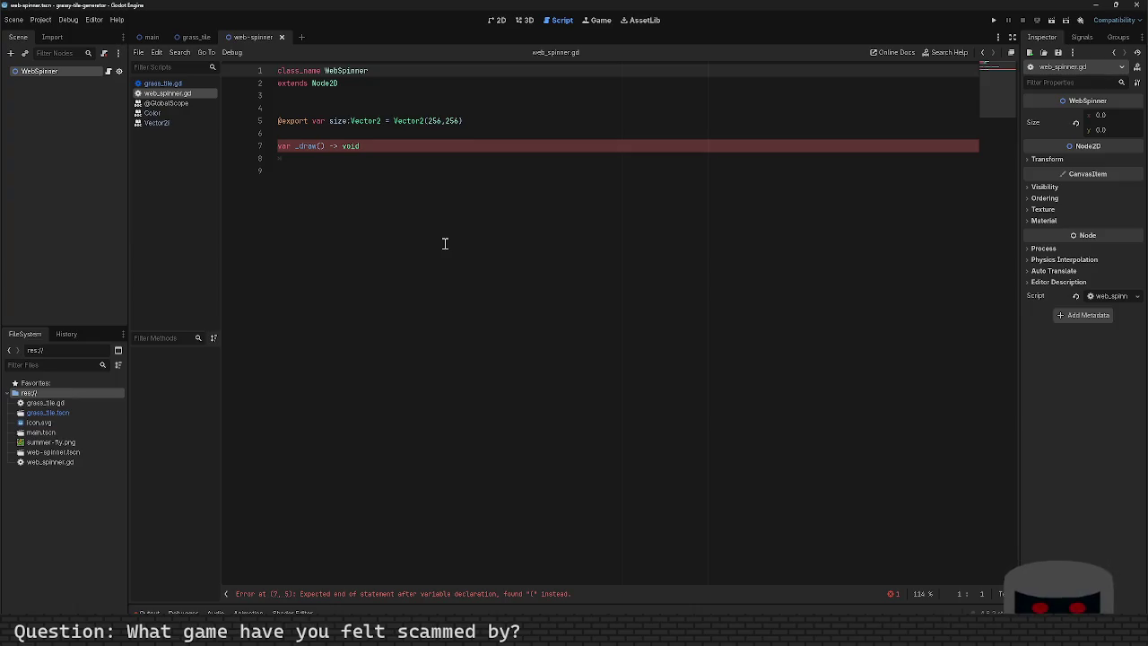
{"action": "key", "text": "Return"}
{"action": "key", "text": "Up"}
{"action": "type", "text": "@tool"}
{"action": "key", "text": "ctrl+s"}
Save, then change the _draw declaration from var to func and add a colon.
{"action": "key", "text": "Down"}
{"action": "key", "text": "Down"}
{"action": "key", "text": "Down"}
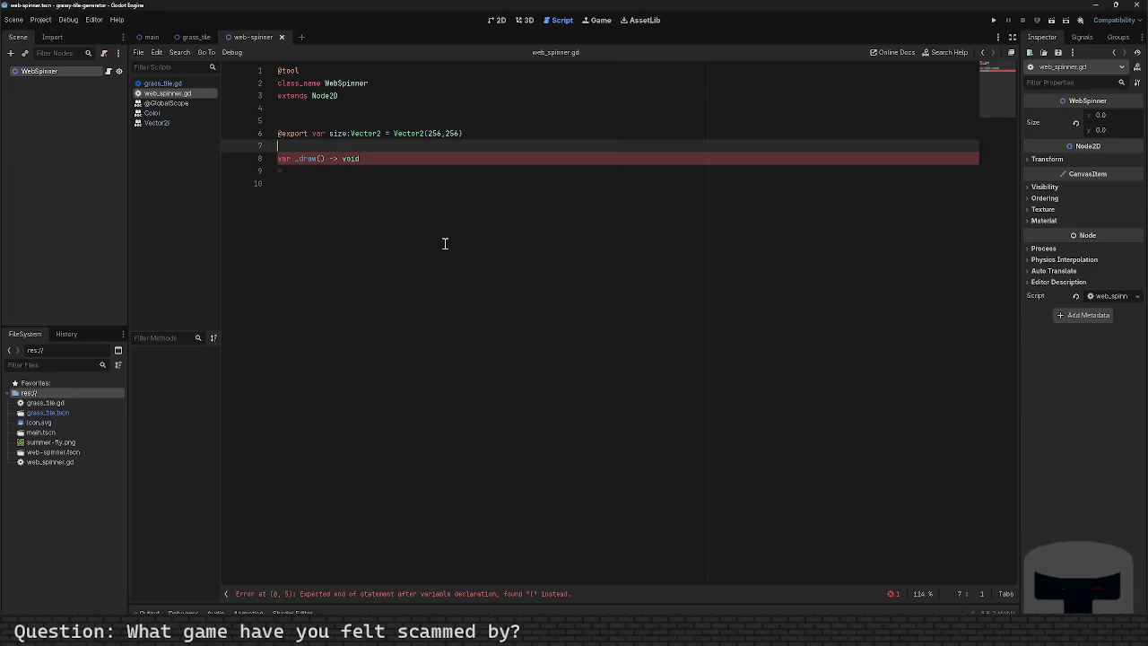
{"action": "key", "text": "Down"}
{"action": "key", "text": "Right"}
{"action": "key", "text": "Right"}
{"action": "key", "text": "Right"}
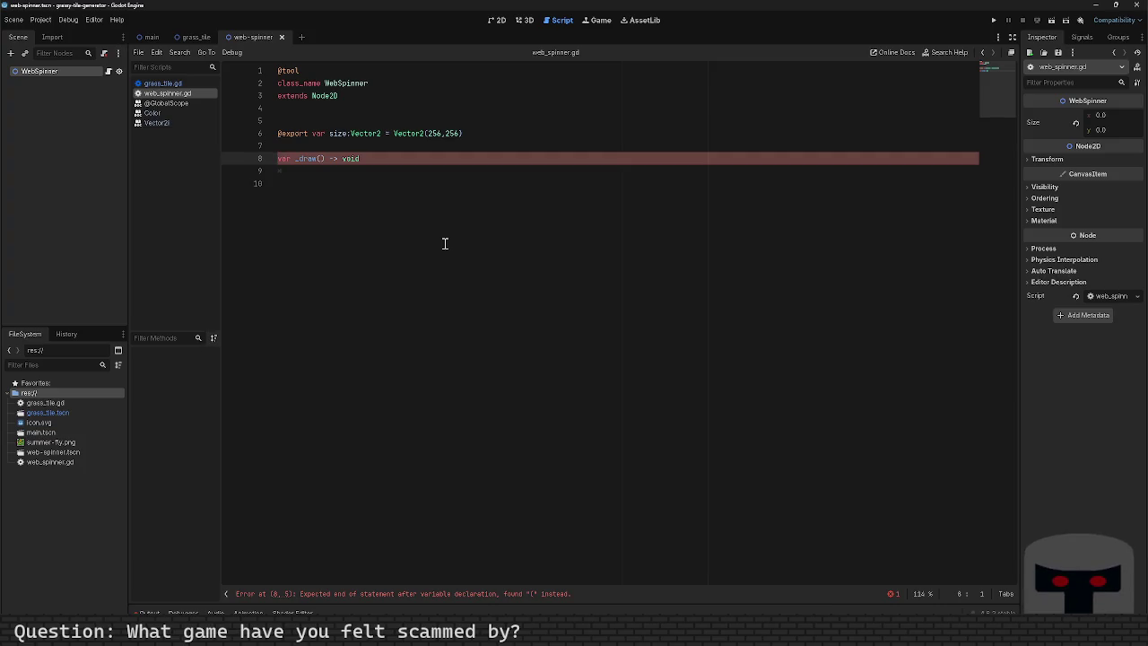
{"action": "key", "text": "ctrl+shift+Right"}
{"action": "type", "text": "func"}
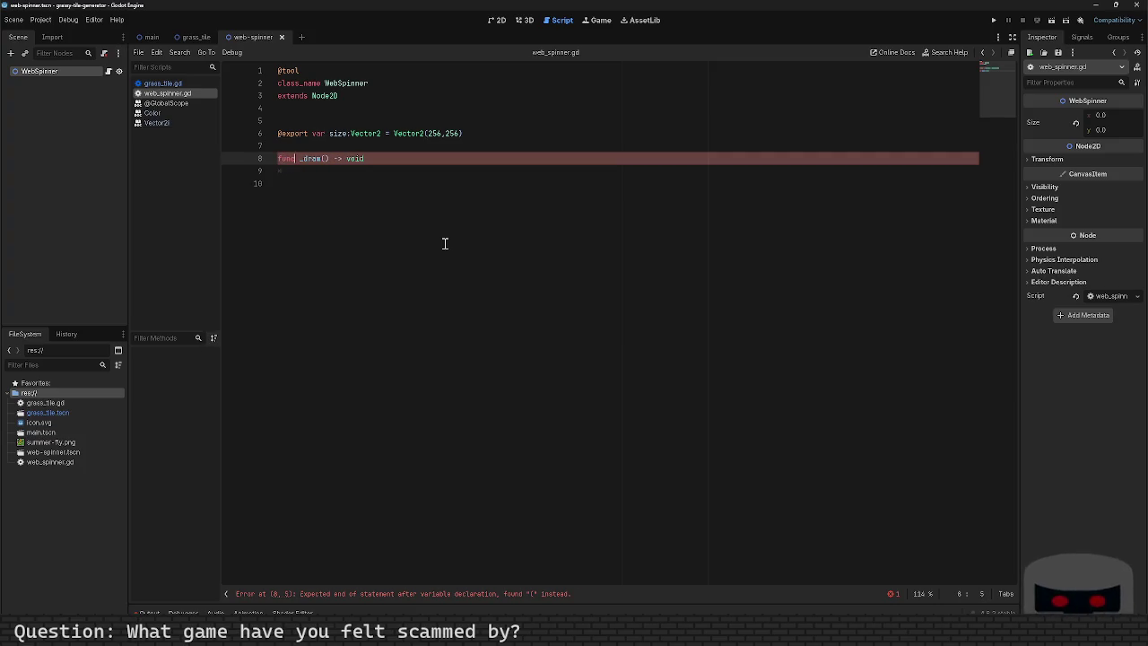
{"action": "type", "text": ":"}
{"action": "key", "text": "Return"}
{"action": "key", "text": "Return"}
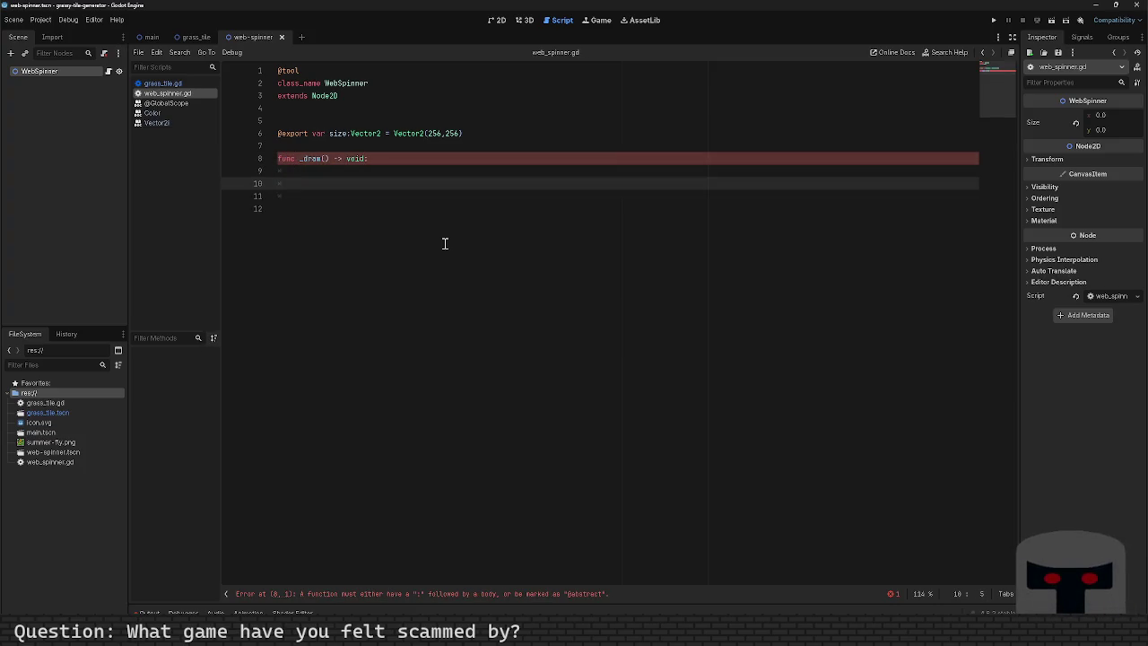
Add an indented empty draw_line() call inside the _draw body.
{"action": "key", "text": "Return"}
{"action": "key", "text": "Up"}
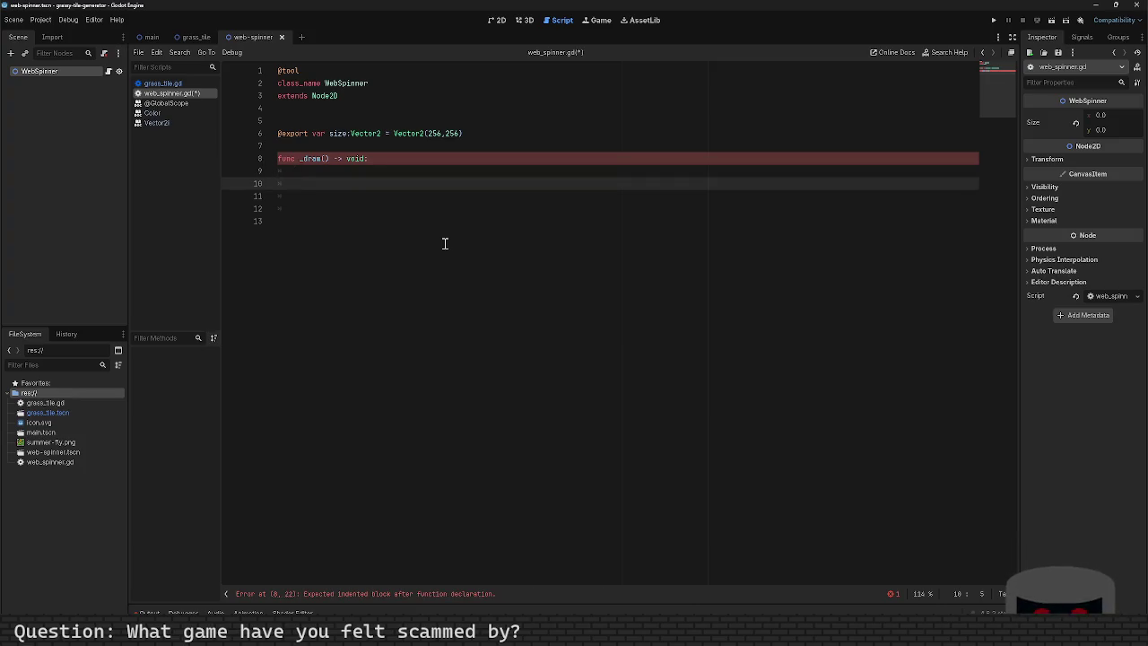
{"action": "type", "text": "draw"}
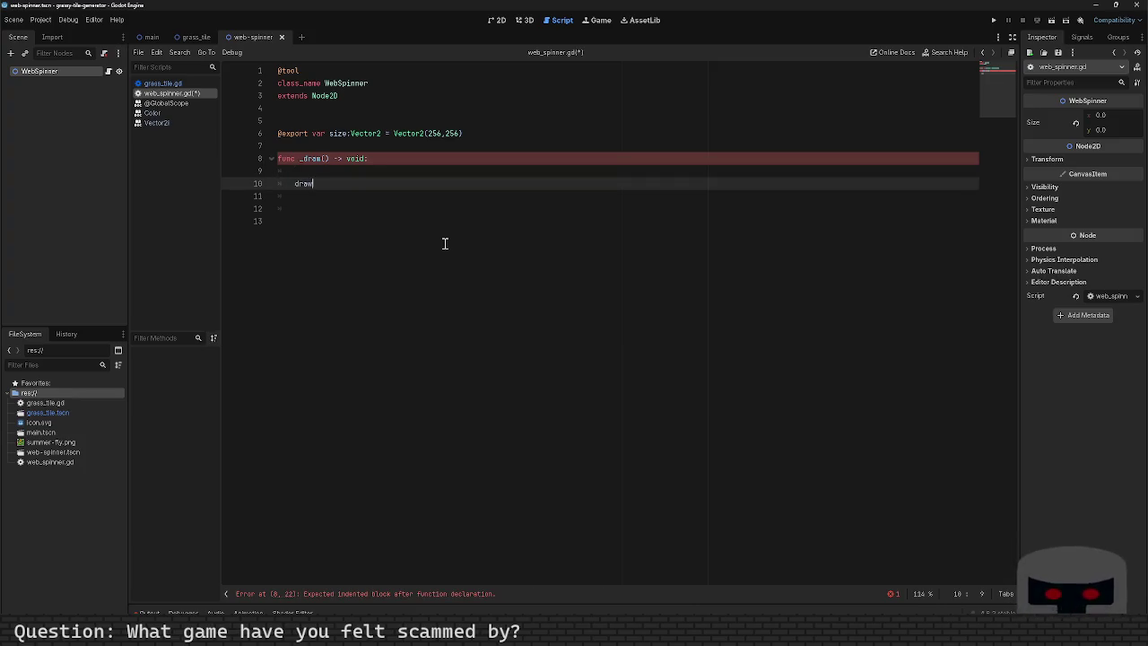
{"action": "type", "text": "_line"}
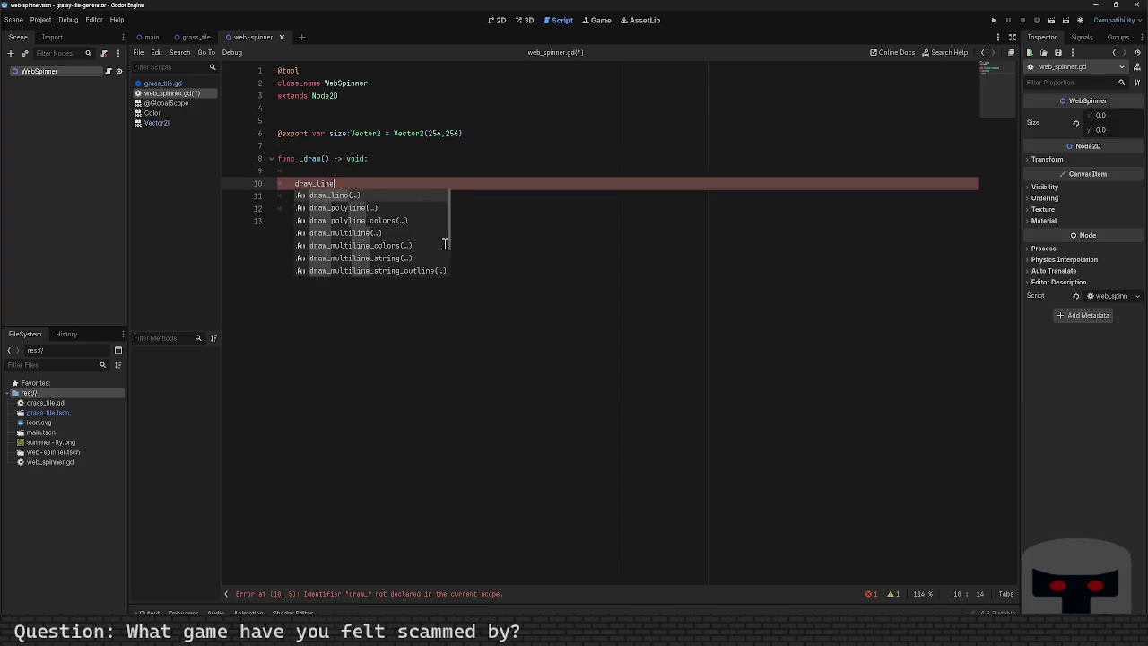
{"action": "key", "text": "Return"}
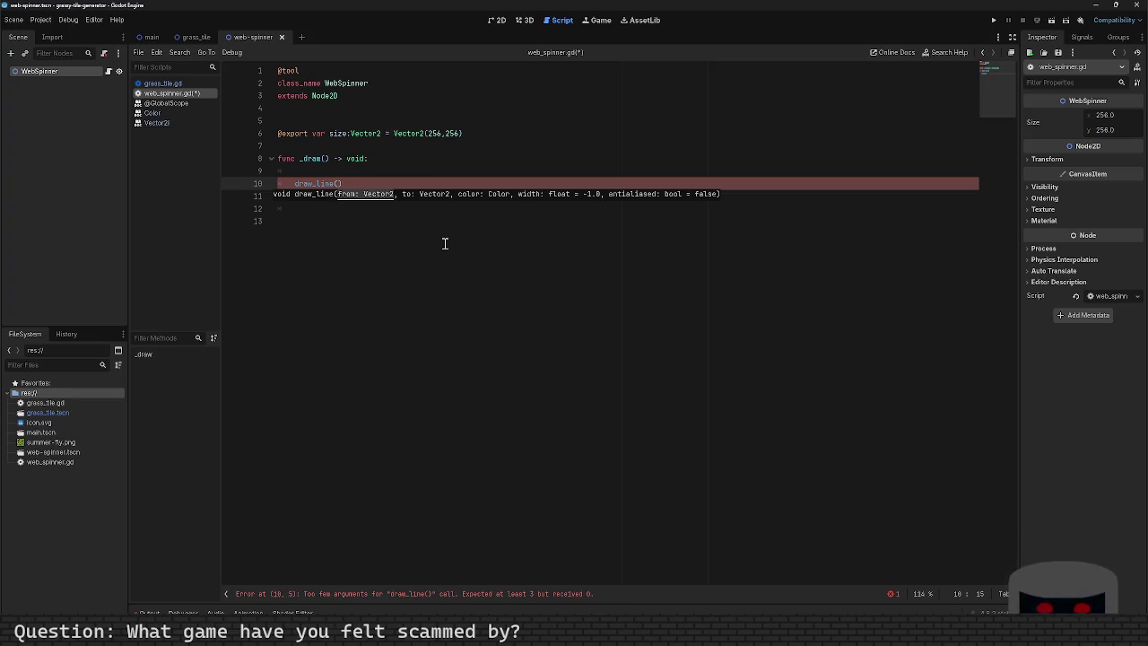
{"action": "key", "text": "Up"}
{"action": "key", "text": "Up"}
{"action": "key", "text": "Up"}
{"action": "key", "text": "Return"}
{"action": "key", "text": "Return"}
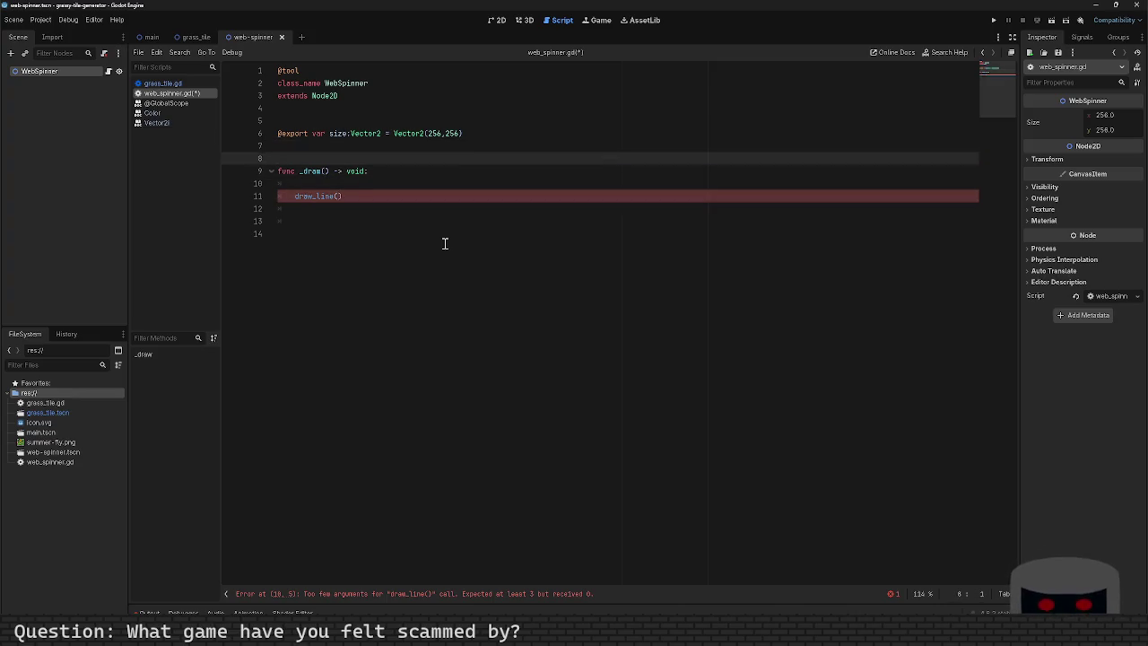
Add a helper function above _draw, named _calc_draw_center, with a return line.
{"action": "key", "text": "Up"}
{"action": "type", "text": "func _"}
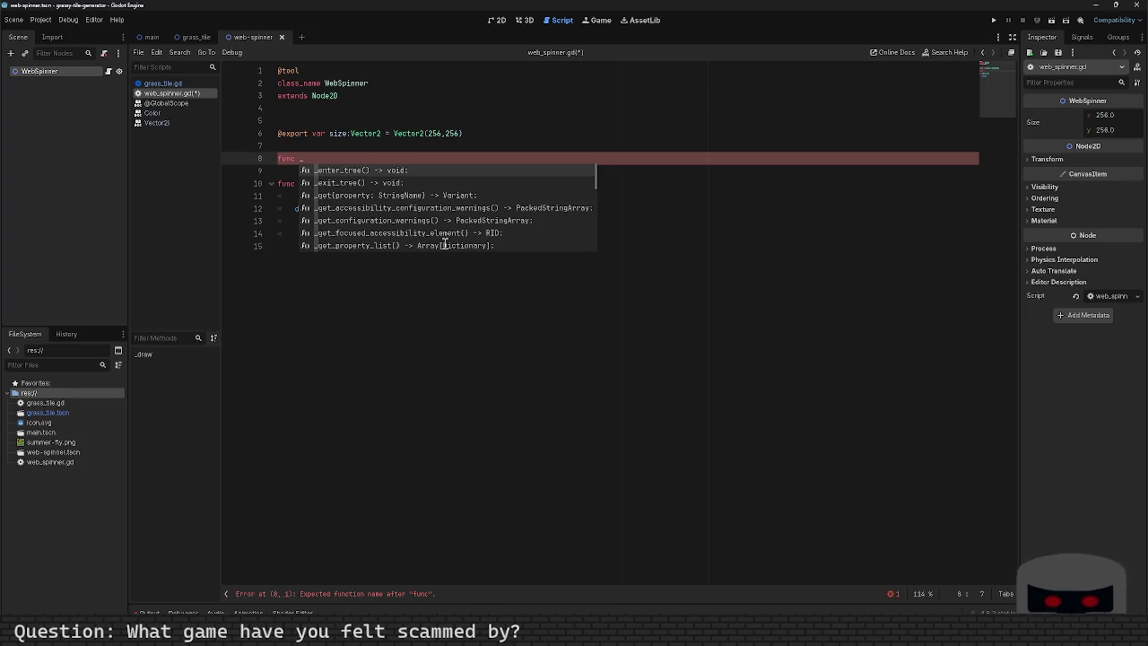
{"action": "type", "text": "cal"}
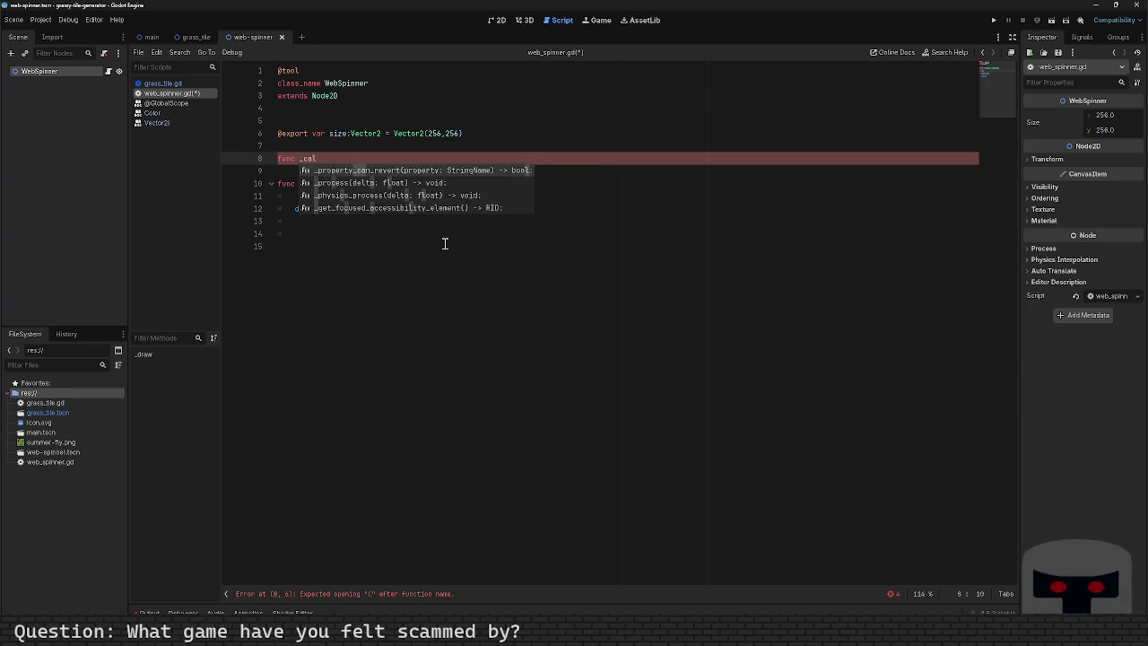
{"action": "key", "text": "Escape"}
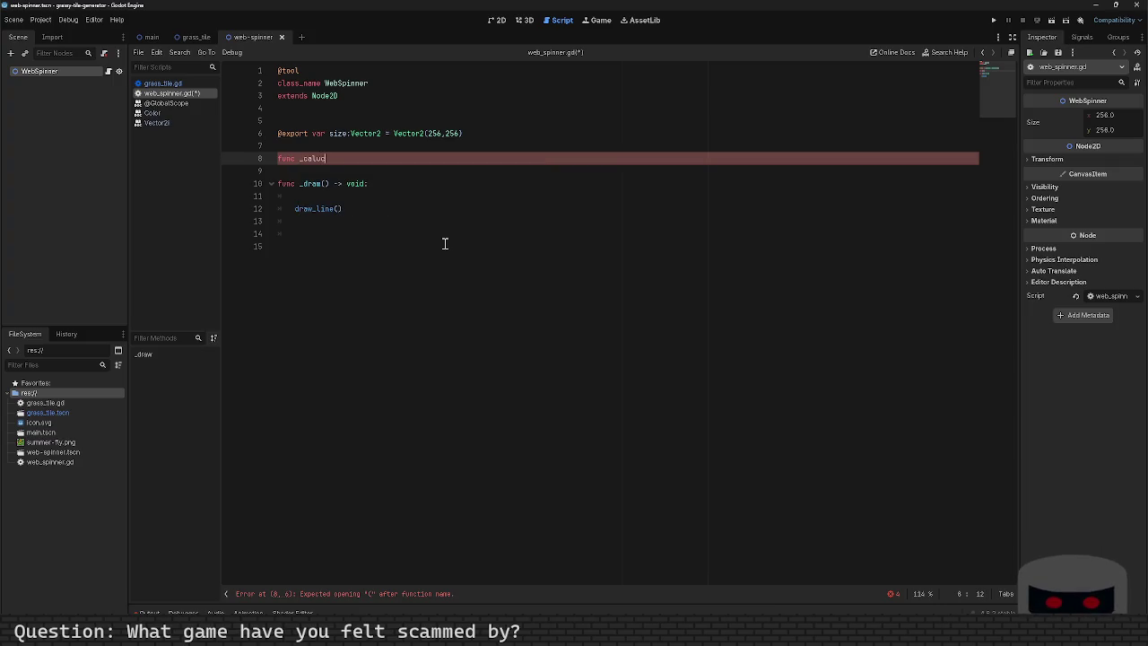
{"action": "type", "text": "culat"}
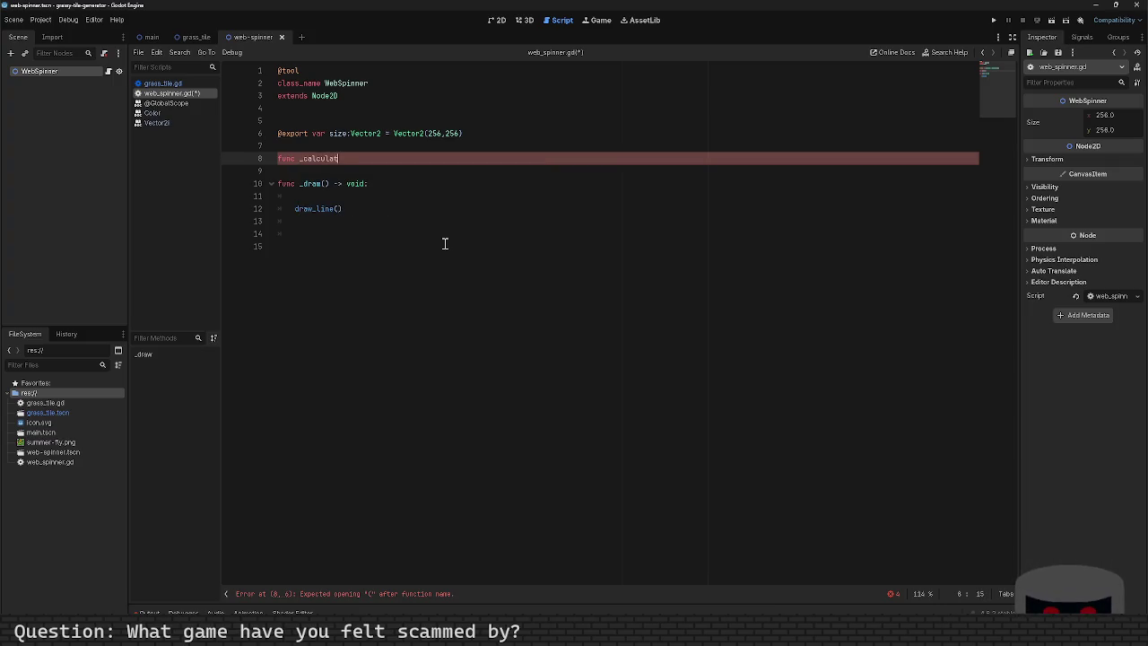
{"action": "type", "text": "e_center():"}
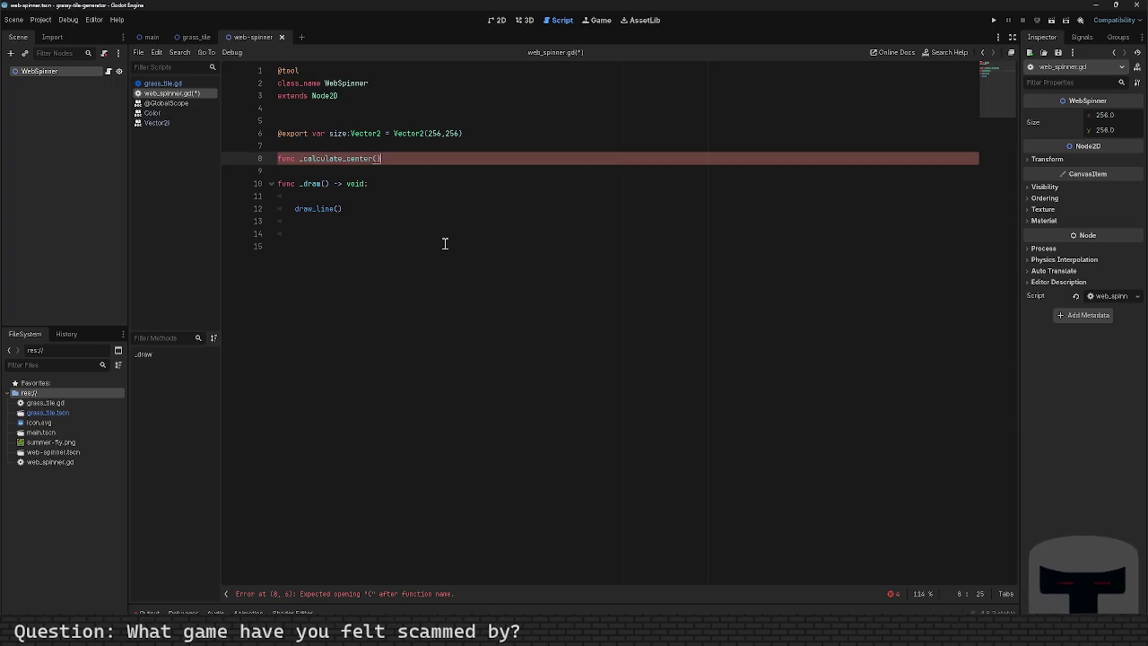
{"action": "key", "text": "Return"}
{"action": "key", "text": "Up"}
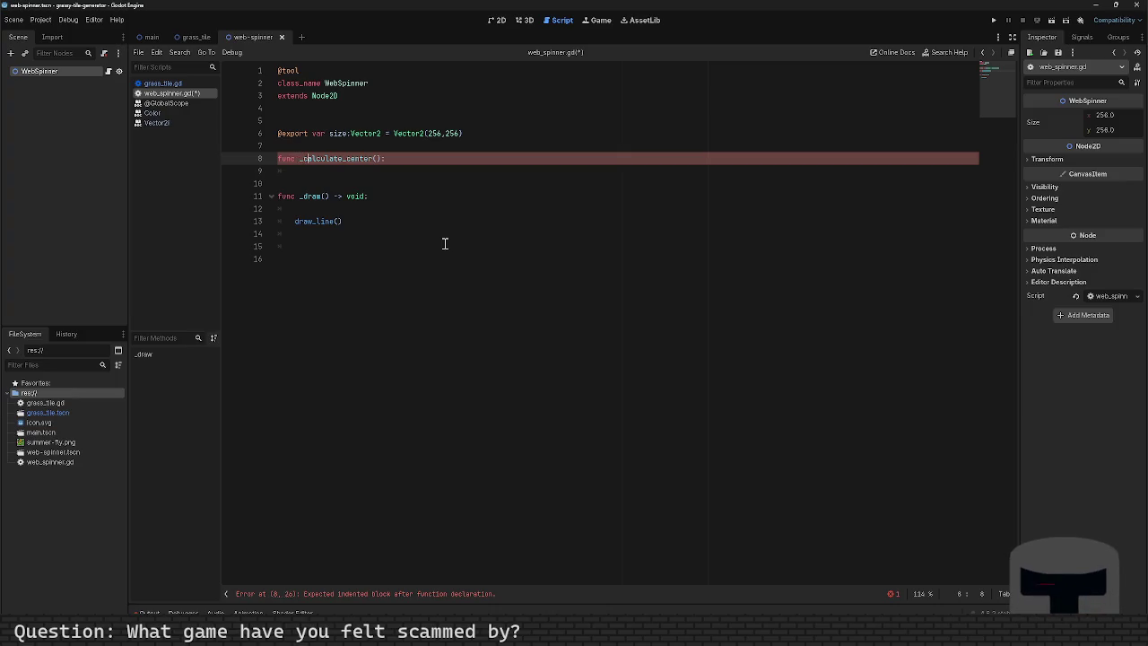
{"action": "key", "text": "BackSpace"}
{"action": "key", "text": "BackSpace"}
{"action": "key", "text": "BackSpace"}
{"action": "type", "text": "_dr"}
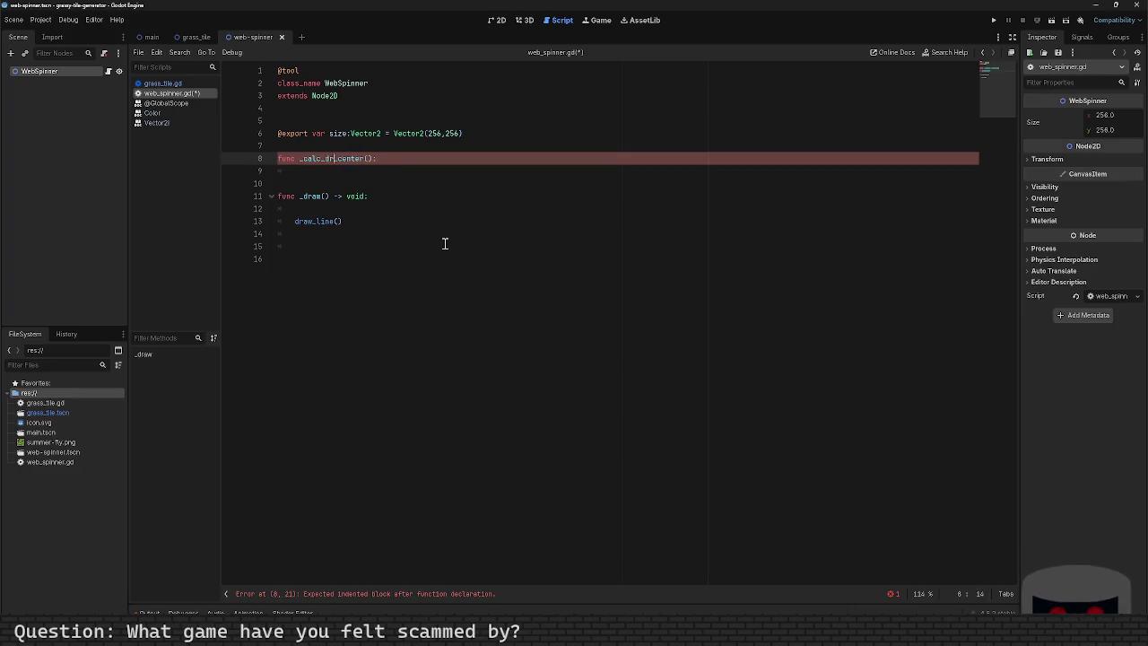
{"action": "type", "text": "aw"}
{"action": "key", "text": "End"}
{"action": "key", "text": "Return"}
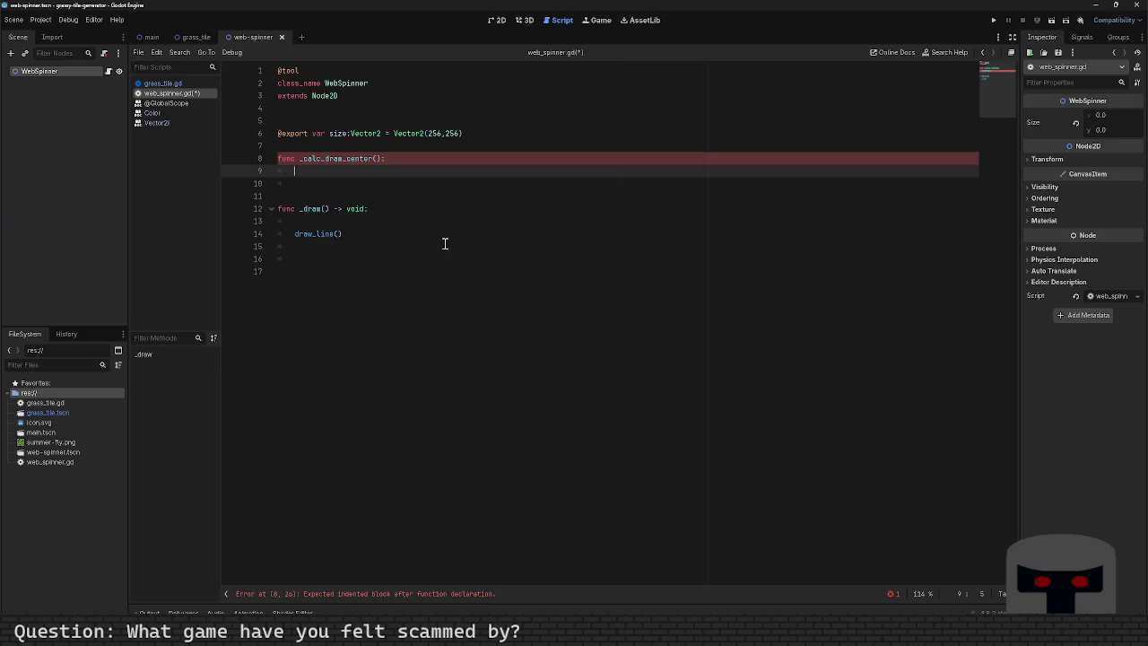
{"action": "type", "text": "return"}
Give _calc_draw_center a Vector2 return type, return size/2, and save.
{"action": "key", "text": "Up"}
{"action": "key", "text": "Right"}
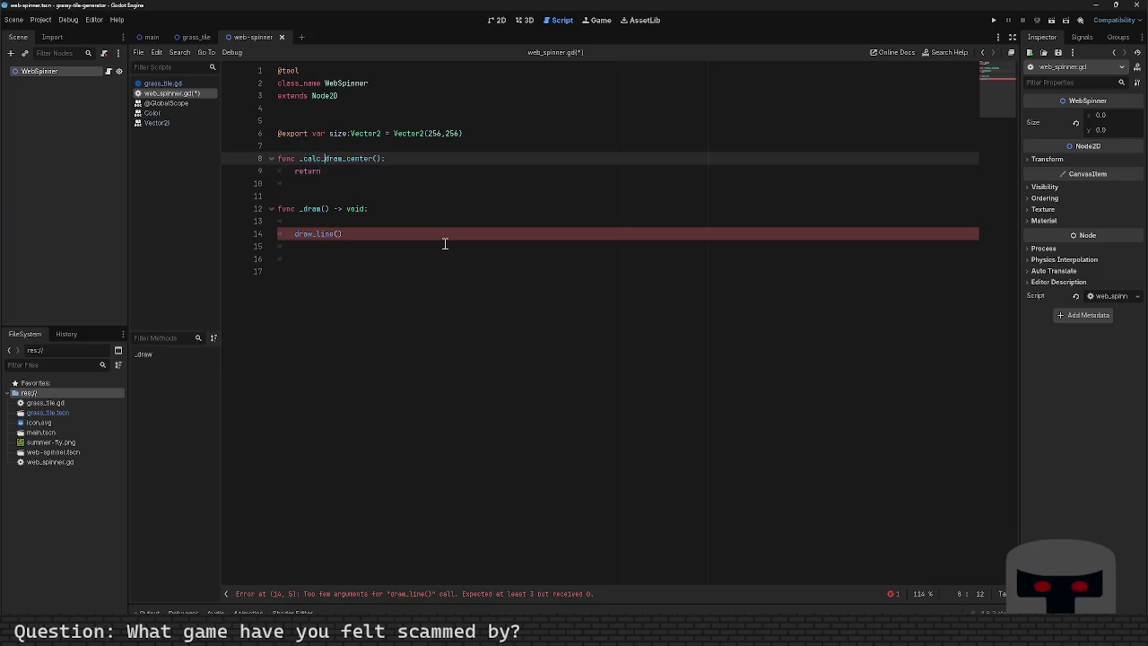
{"action": "key", "text": "BackSpace"}
{"action": "type", "text": "-"}
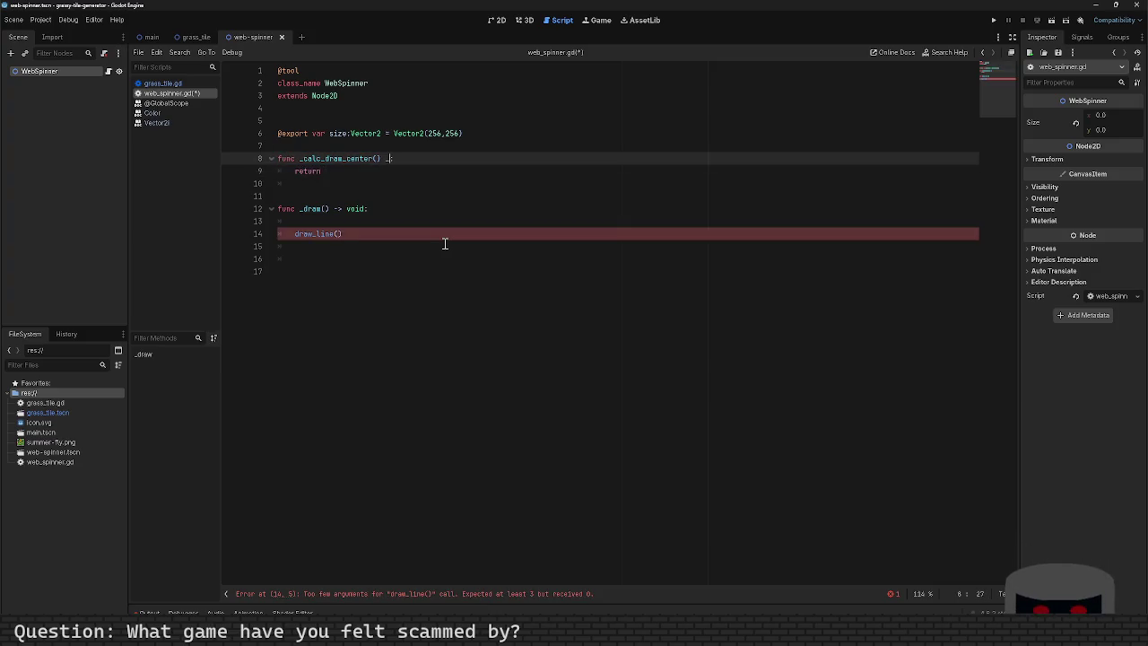
{"action": "type", "text": "> Vector2"}
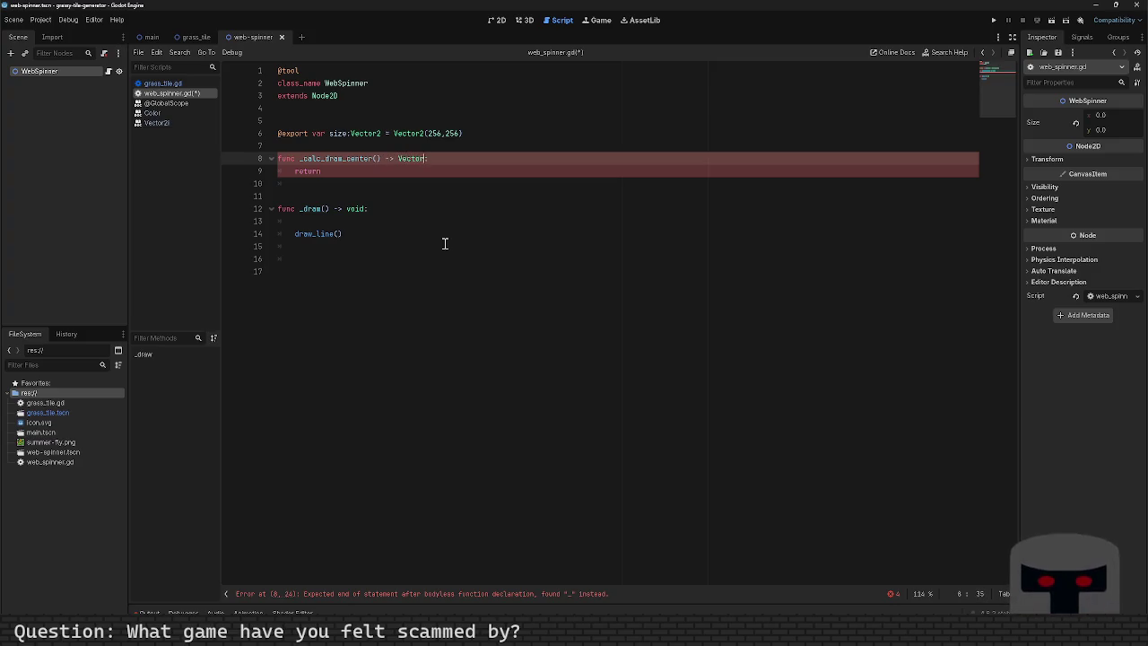
{"action": "type", "text": ":"}
{"action": "type", "text": "("}
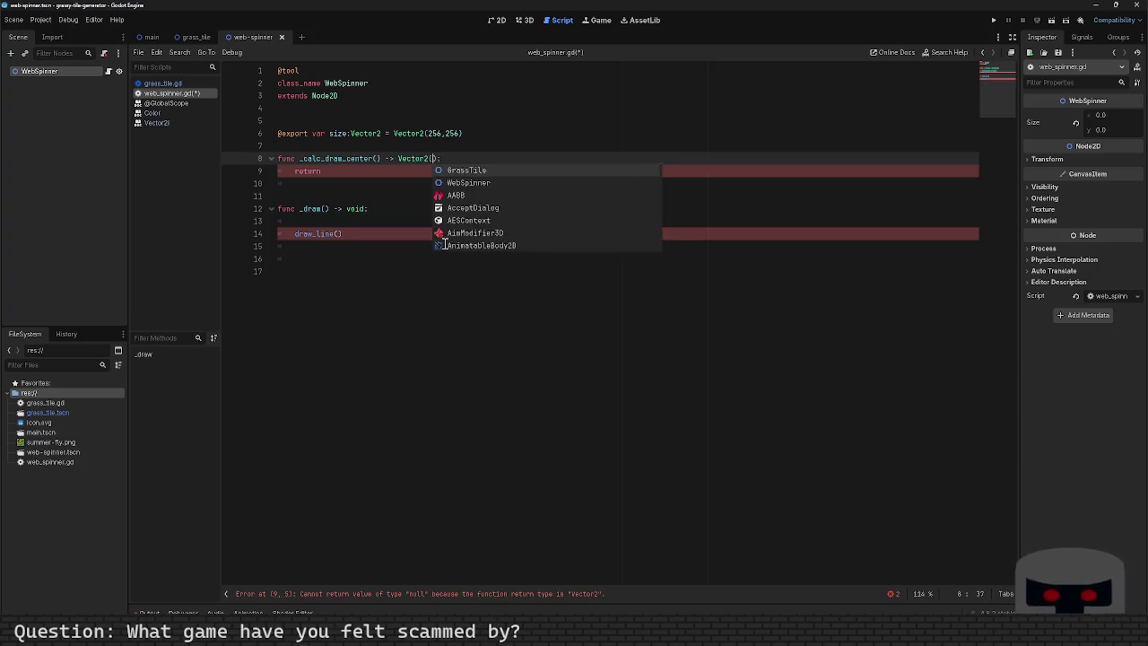
{"action": "type", "text": ")"}
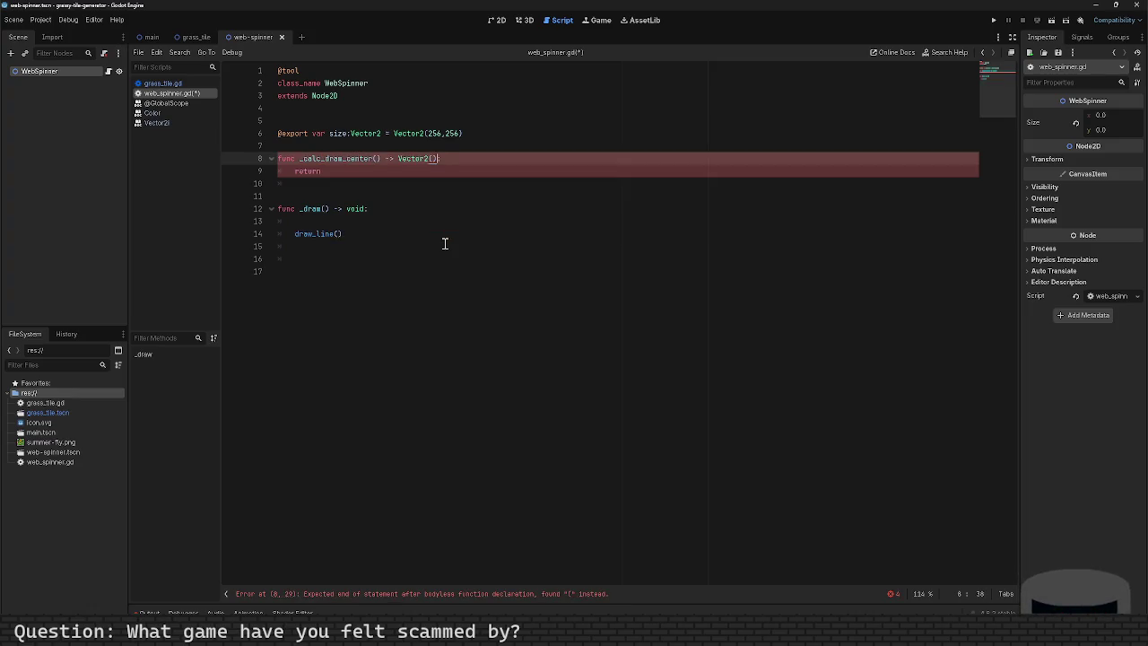
{"action": "key", "text": "BackSpace"}
{"action": "key", "text": "BackSpace"}
{"action": "key", "text": "Down"}
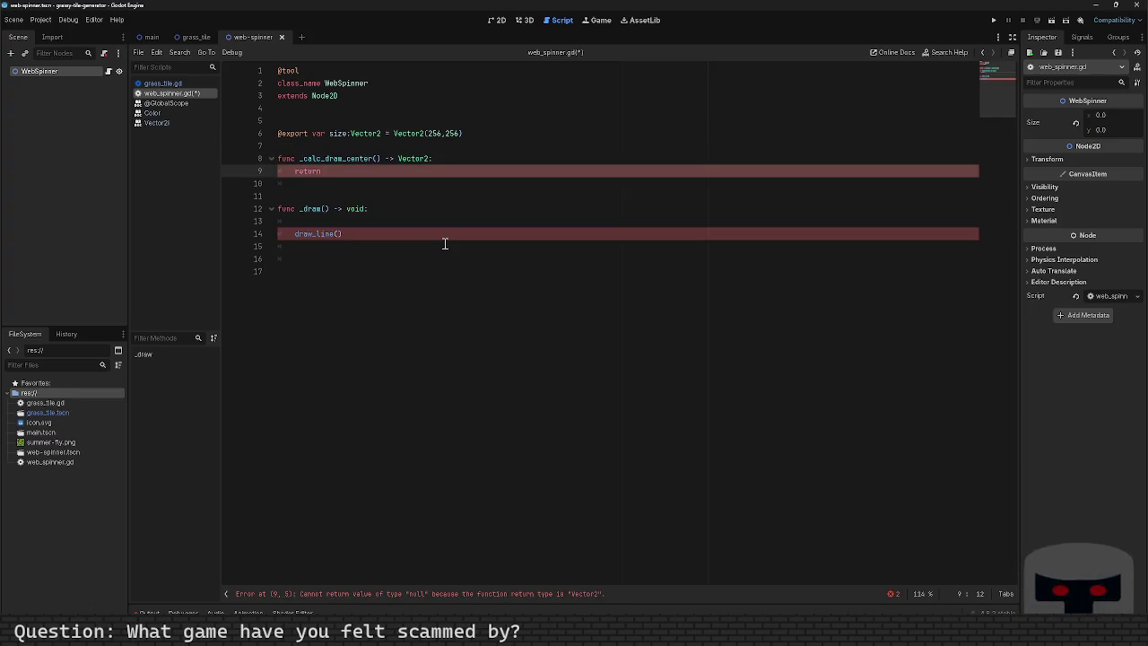
{"action": "type", "text": "size/2"}
{"action": "key", "text": "ctrl+s"}
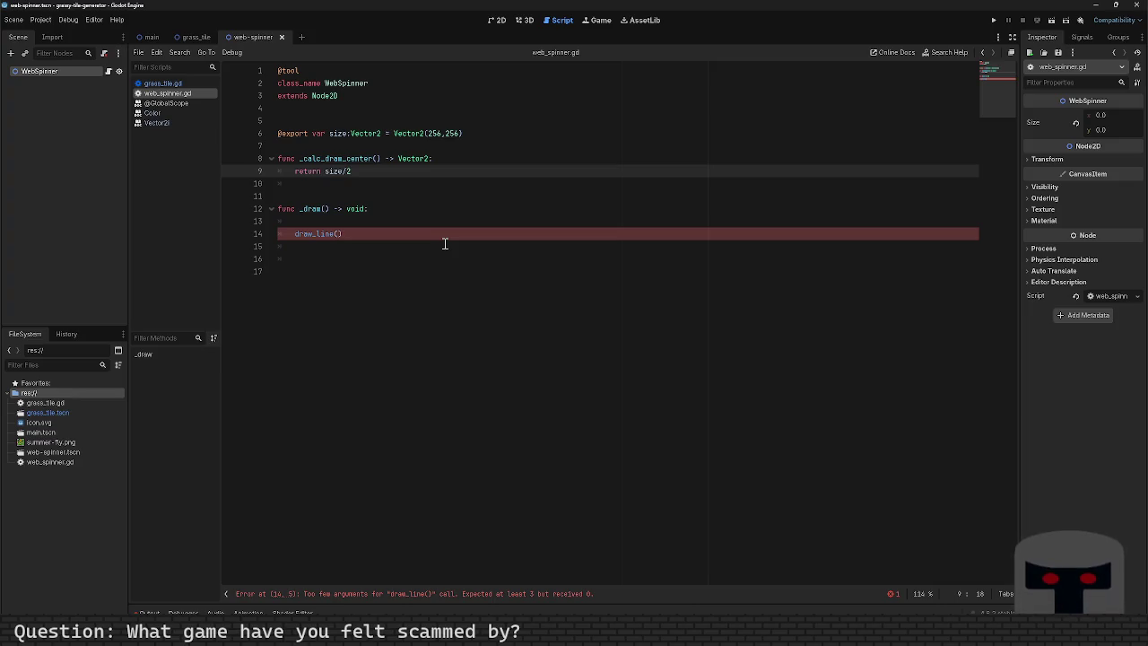
Pass size/2 as the first argument of the draw_line() call.
{"action": "key", "text": "Down"}
{"action": "key", "text": "Down"}
{"action": "key", "text": "Down"}
{"action": "key", "text": "Up"}
{"action": "key", "text": "Up"}
{"action": "key", "text": "Down"}
{"action": "key", "text": "Down"}
{"action": "key", "text": "Down"}
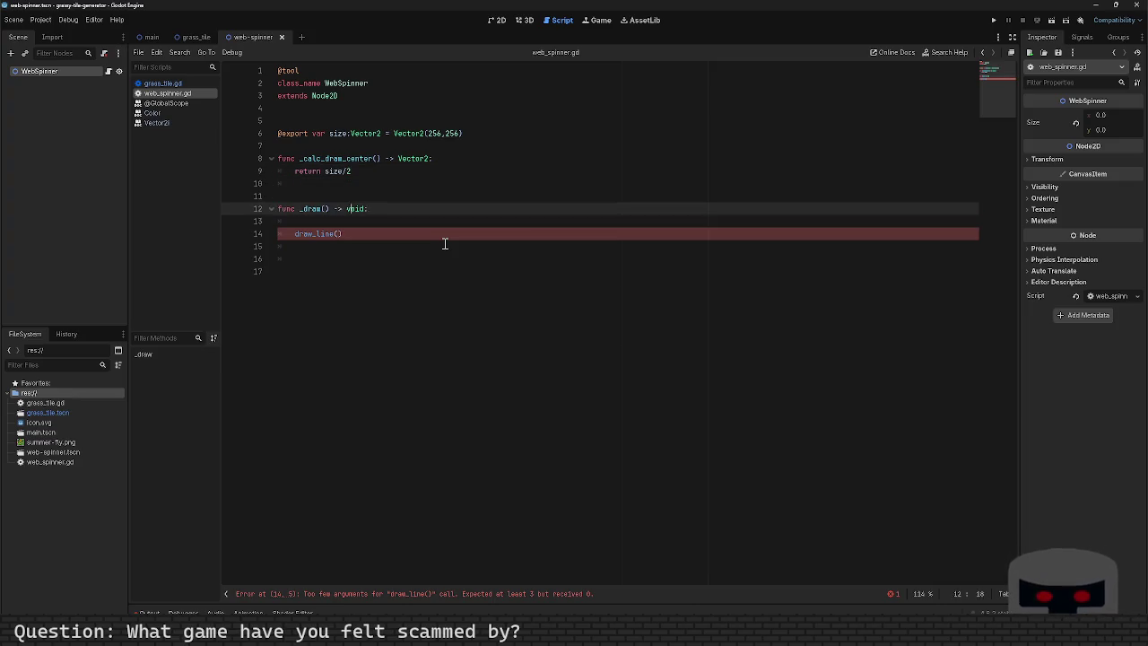
{"action": "key", "text": "Left"}
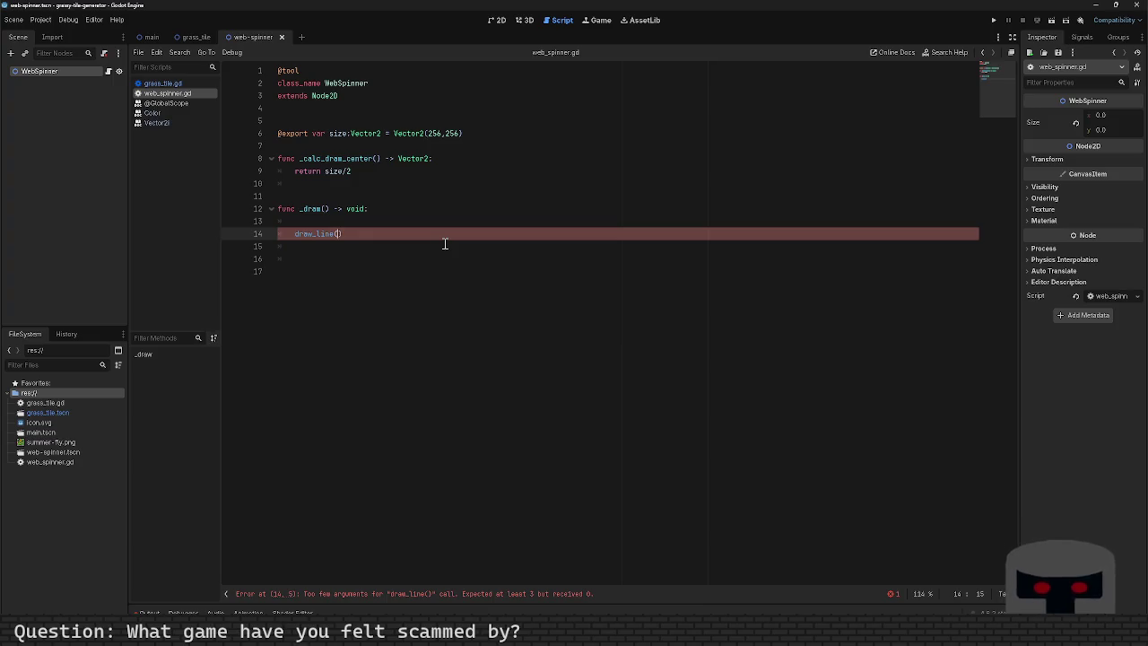
{"action": "type", "text": "size/2"}
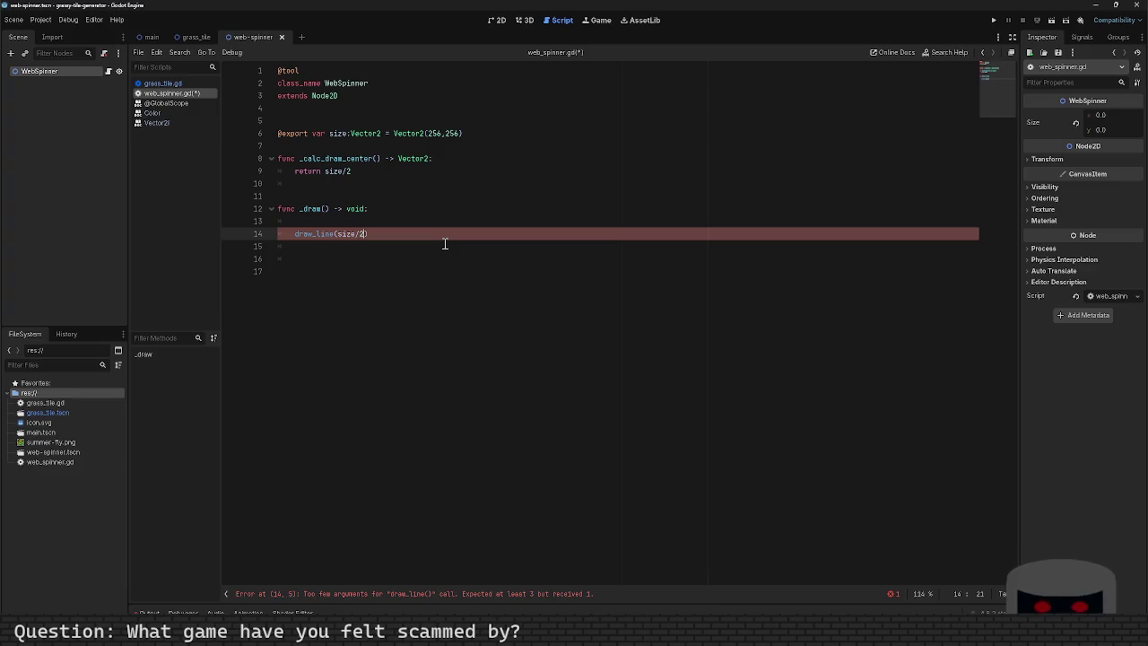
{"action": "key", "text": "BackSpace"}
{"action": "key", "text": "BackSpace"}
{"action": "key", "text": "BackSpace"}
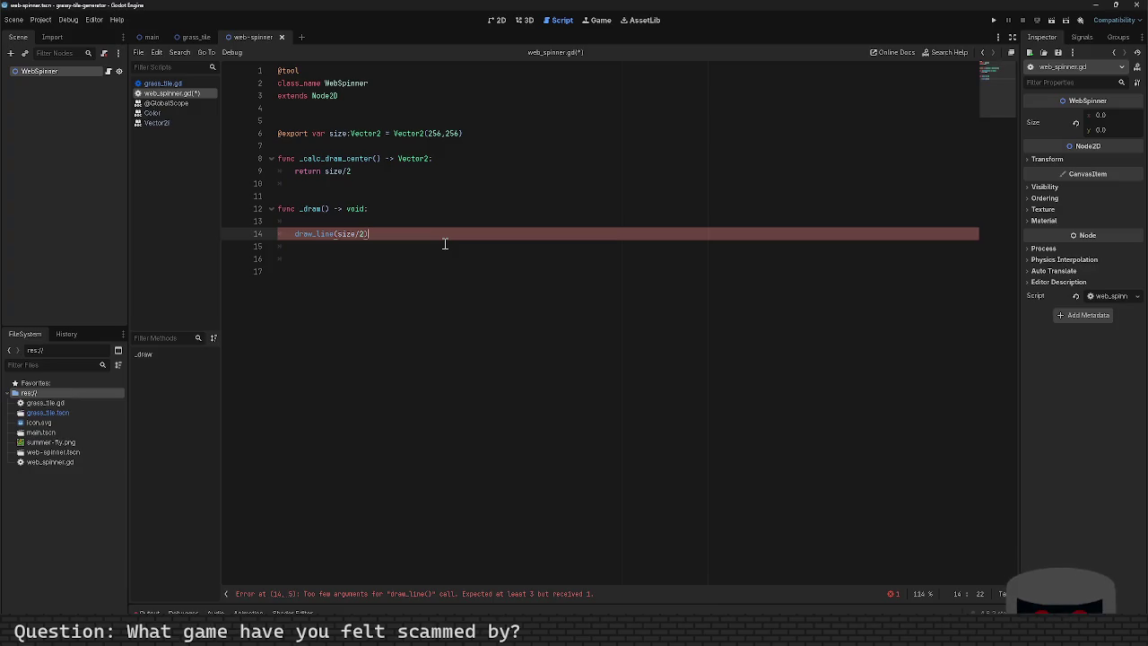
Replace the draw_line line with var center = _calc_draw_center().
{"action": "key", "text": "BackSpace"}
{"action": "key", "text": "BackSpace"}
{"action": "key", "text": "BackSpace"}
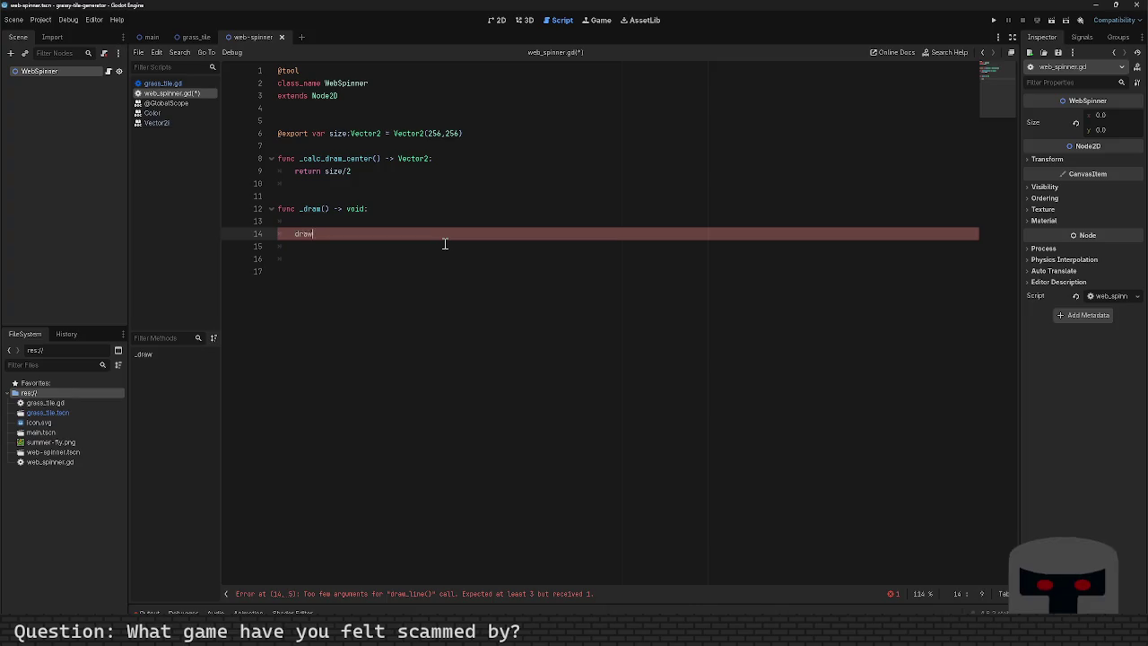
{"action": "type", "text": "dr"}
{"action": "key", "text": "BackSpace"}
{"action": "key", "text": "BackSpace"}
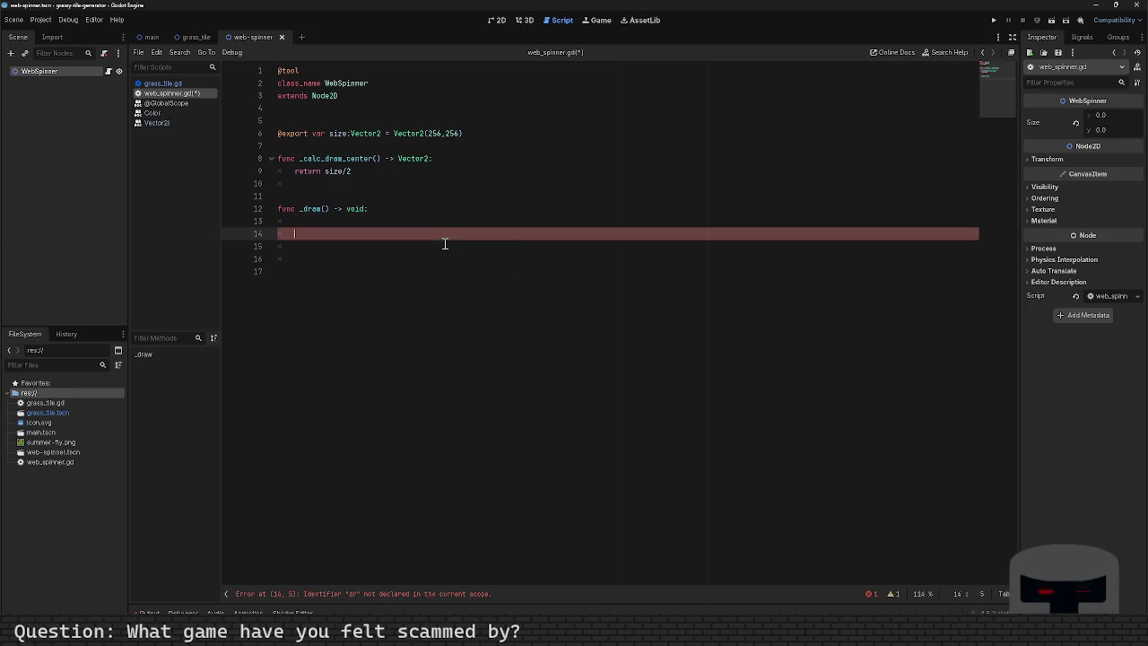
{"action": "type", "text": "var center = _"}
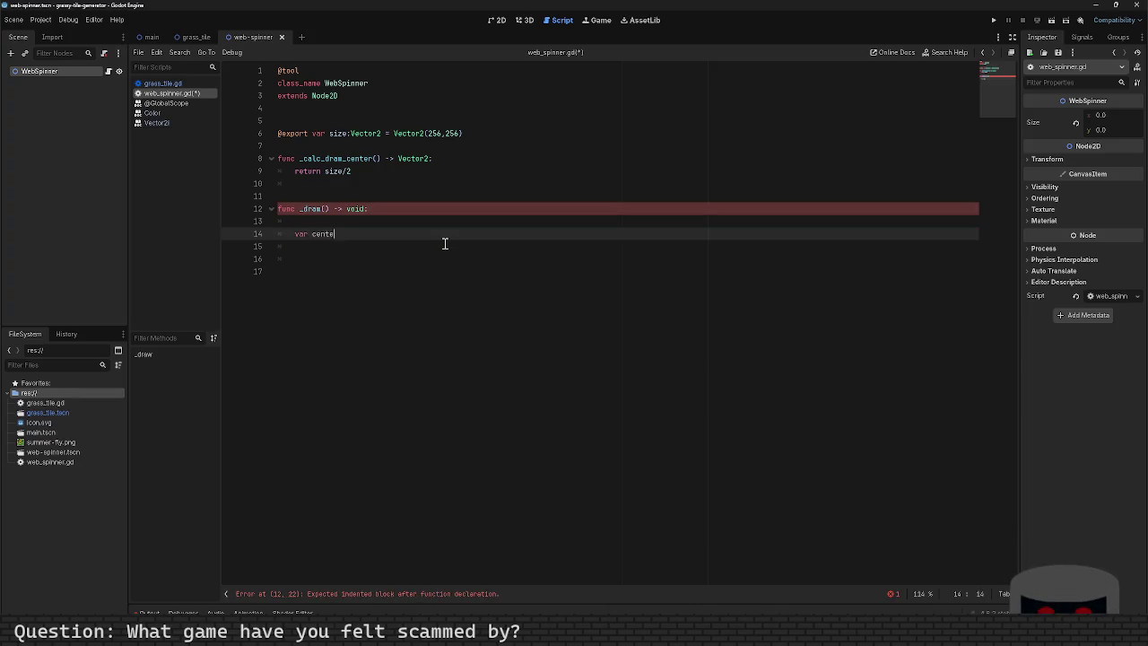
{"action": "key", "text": "Return"}
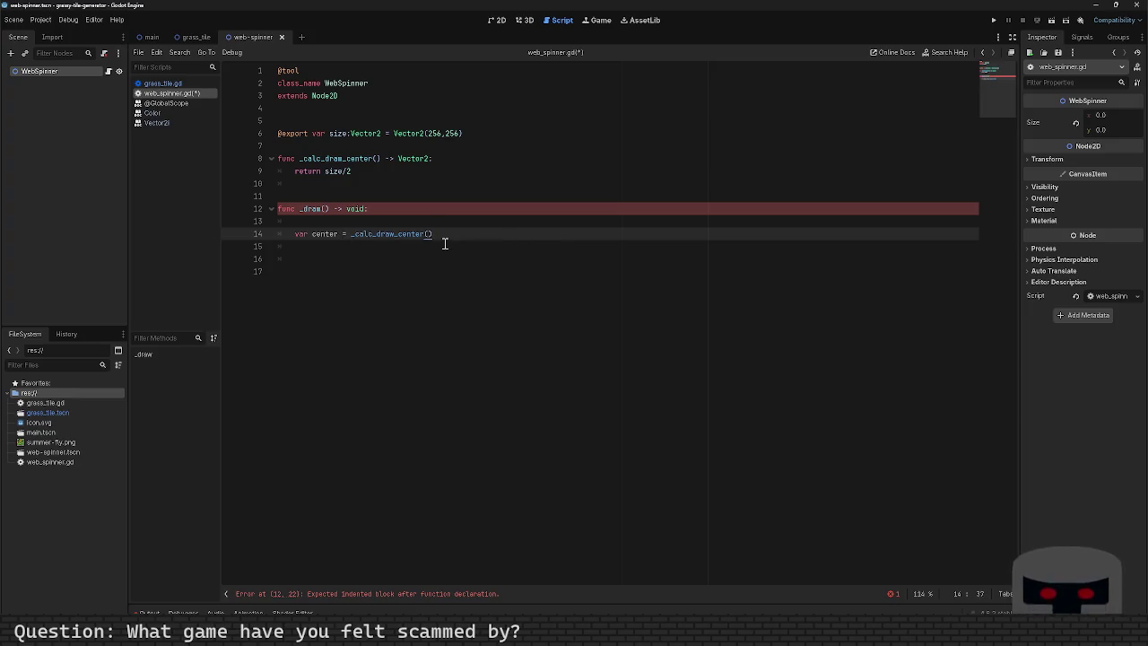
{"action": "key", "text": "Return"}
Call draw_line(center, center+1, ) on the next line and save.
{"action": "type", "text": "c"}
{"action": "key", "text": "BackSpace"}
{"action": "type", "text": "dr"}
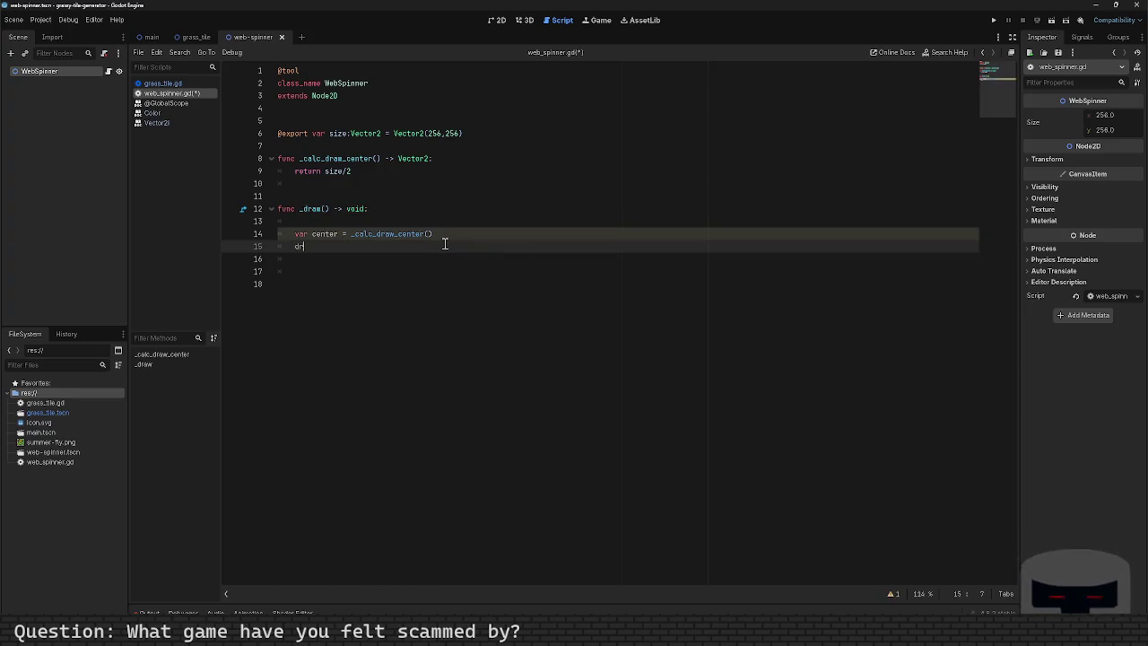
{"action": "type", "text": "aw_line"}
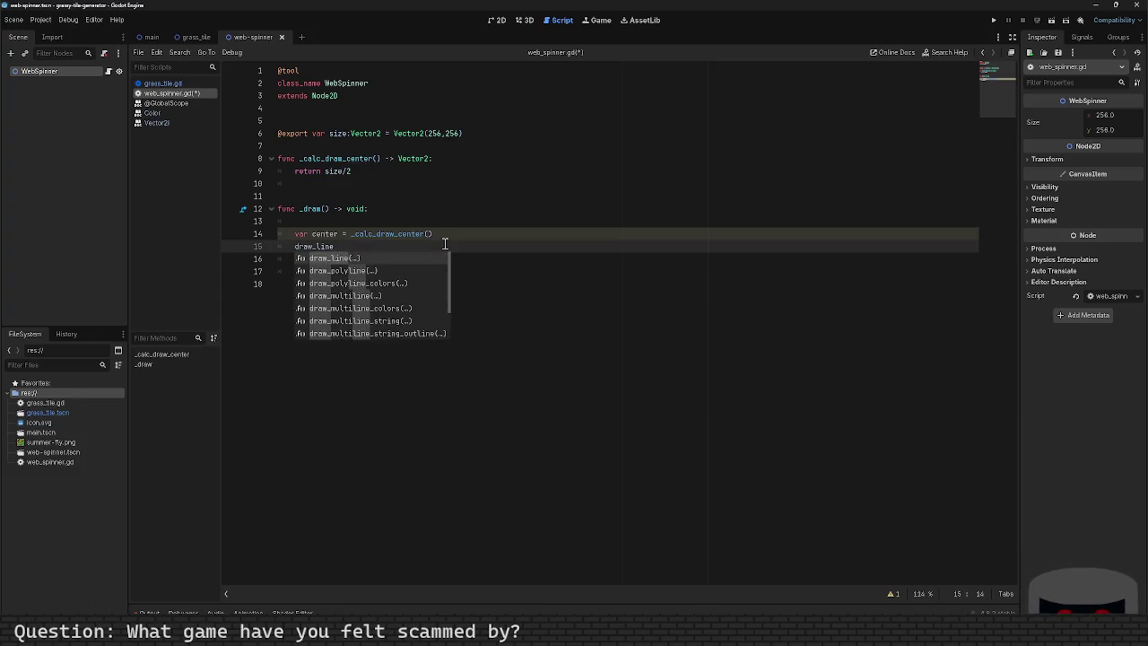
{"action": "key", "text": "Return"}
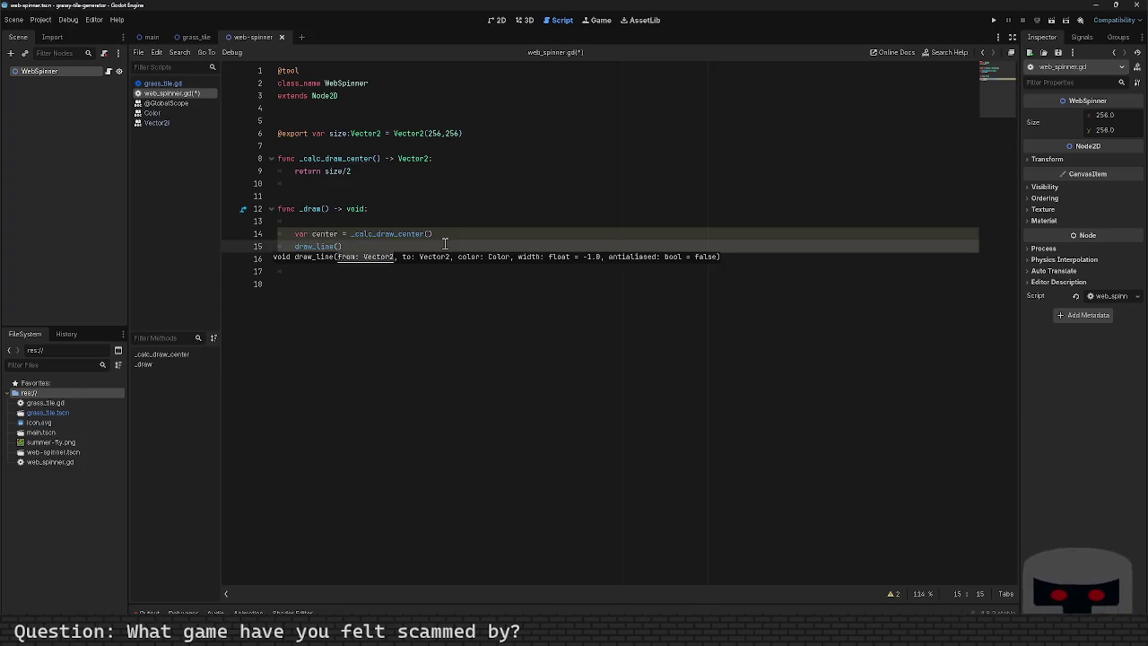
{"action": "type", "text": "center"}
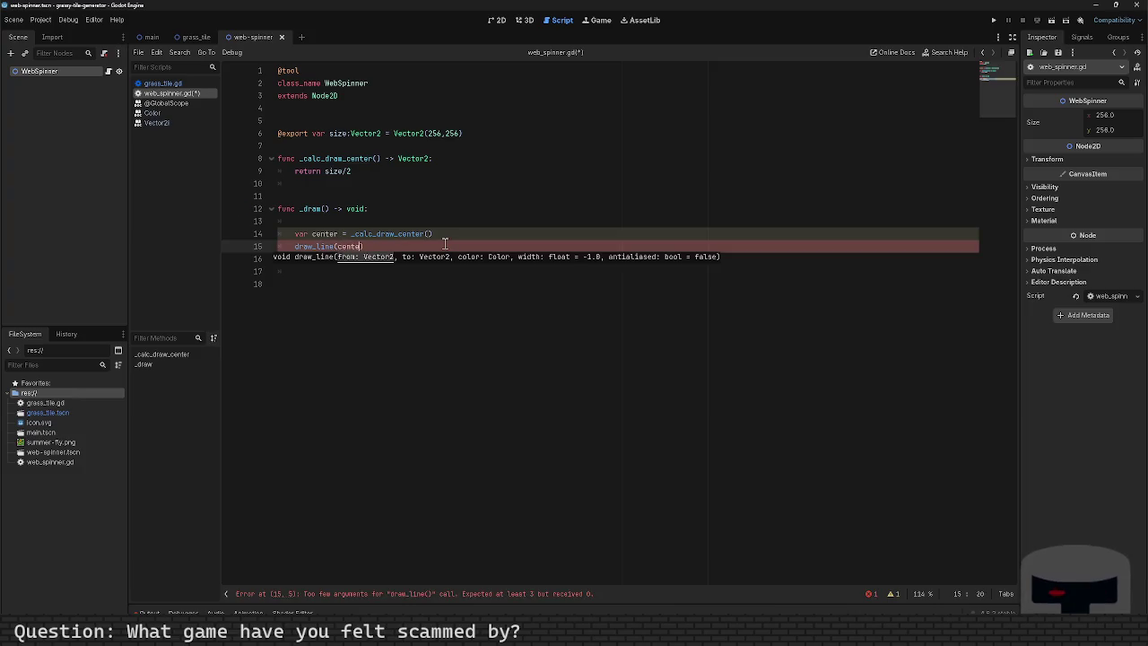
{"action": "type", "text": ", "}
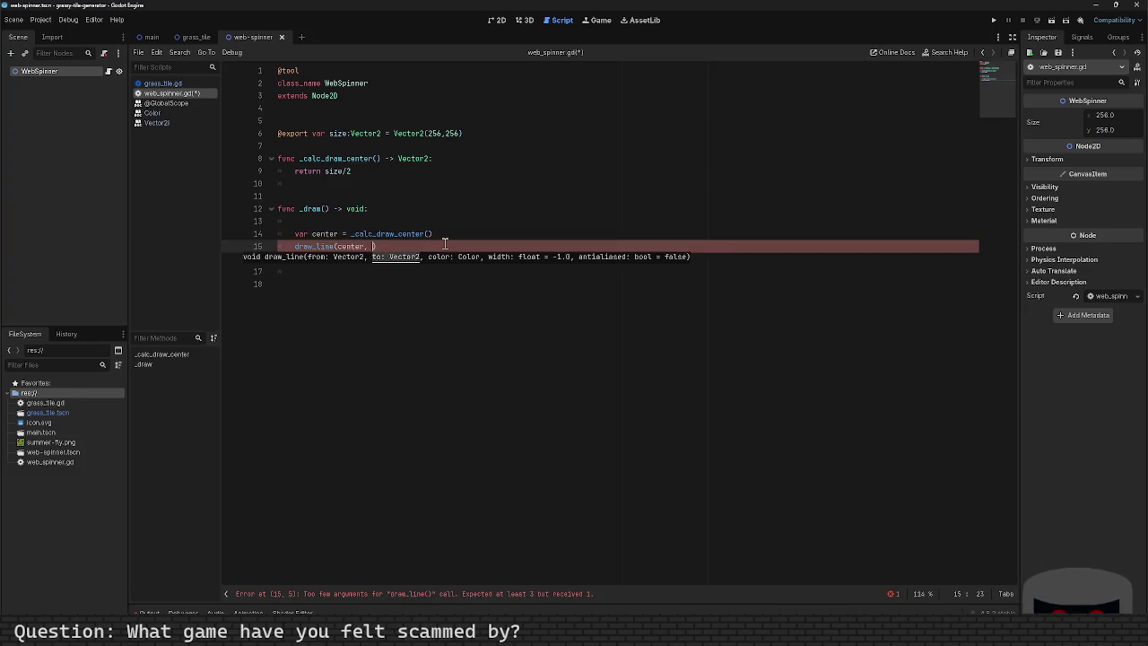
{"action": "type", "text": "center"}
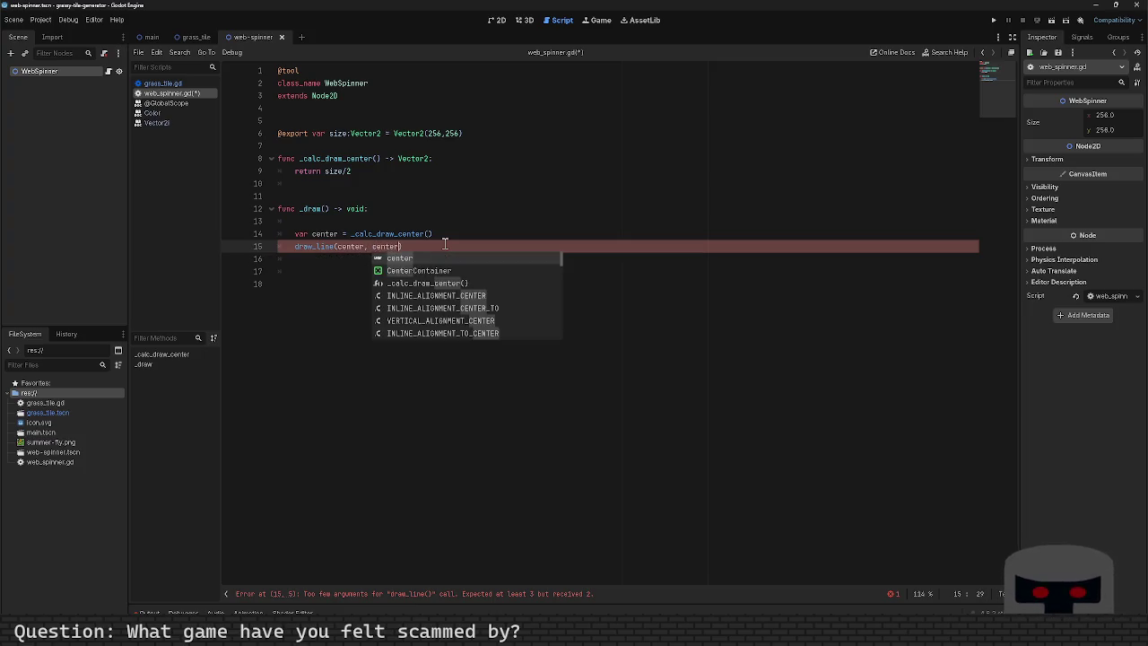
{"action": "type", "text": "+1"}
{"action": "key", "text": "ctrl+s"}
{"action": "type", "text": ","}
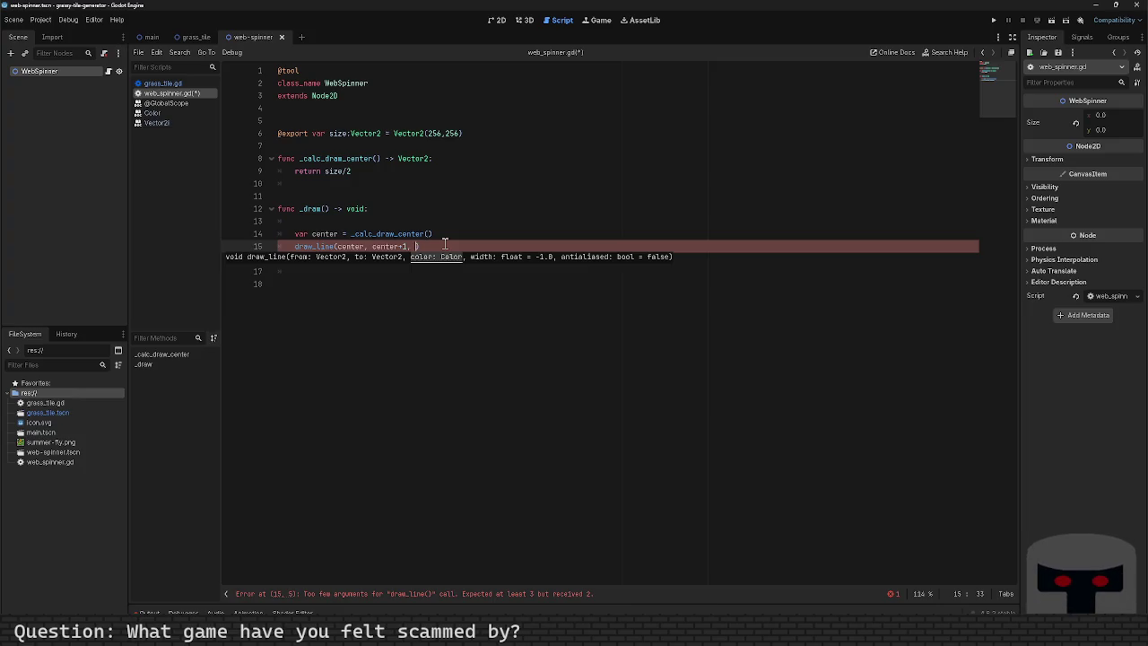
{"action": "left_click", "coordinate": [367, 109]}
{"action": "key", "text": "Return"}
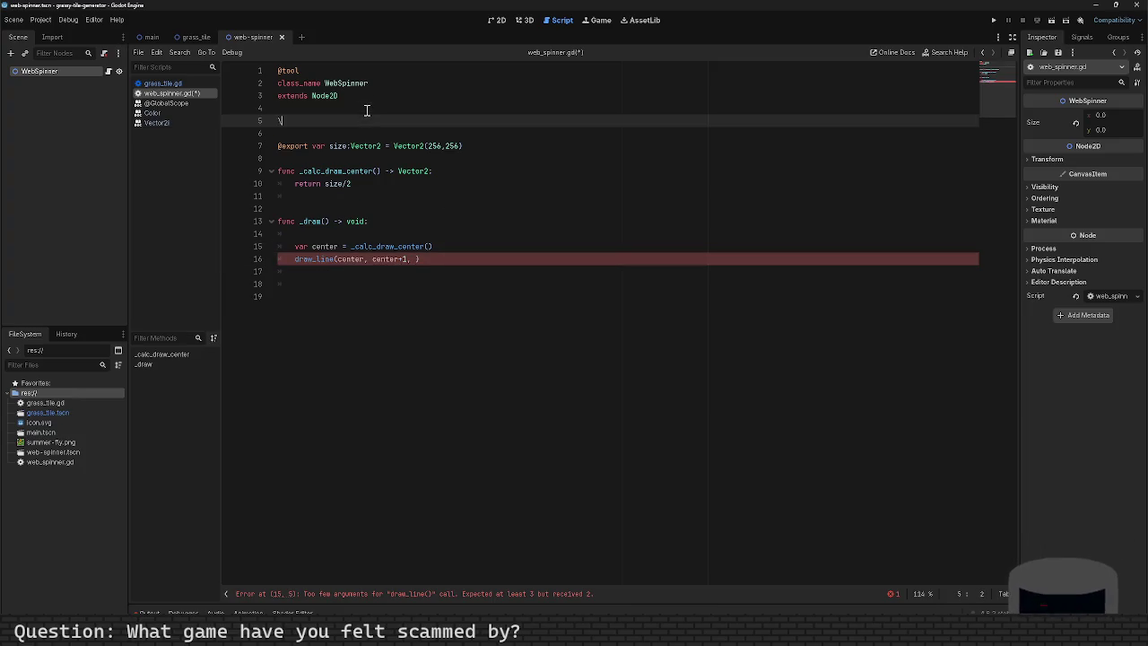
{"action": "type", "text": "export color:"}
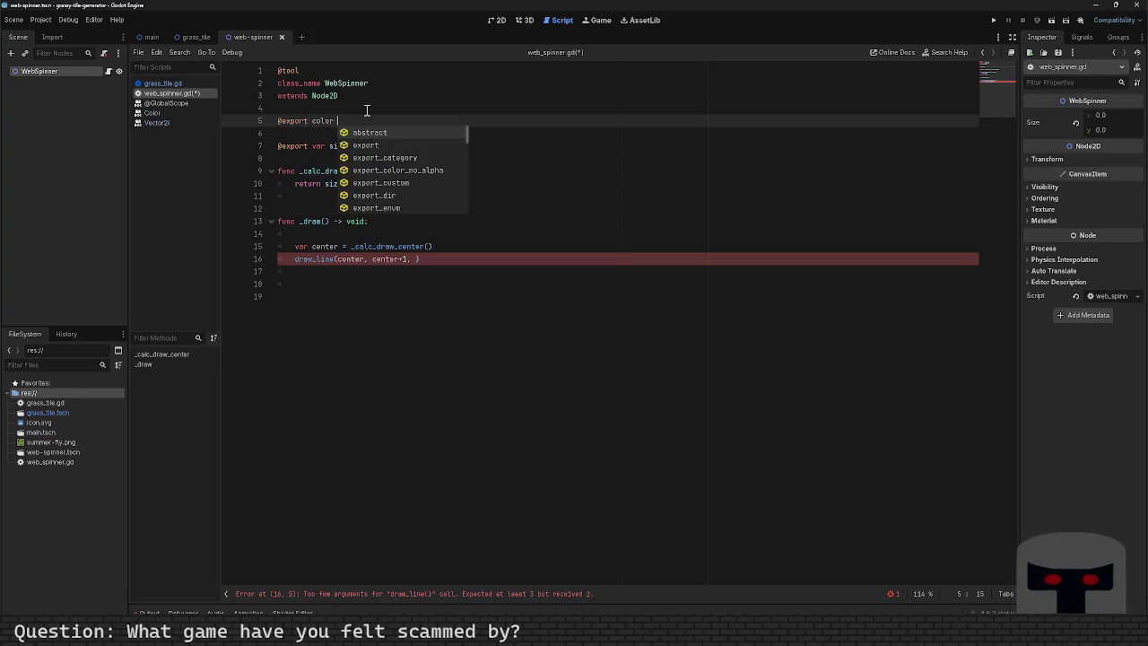
{"action": "key", "text": "BackSpace"}
{"action": "type", "text": ":"}
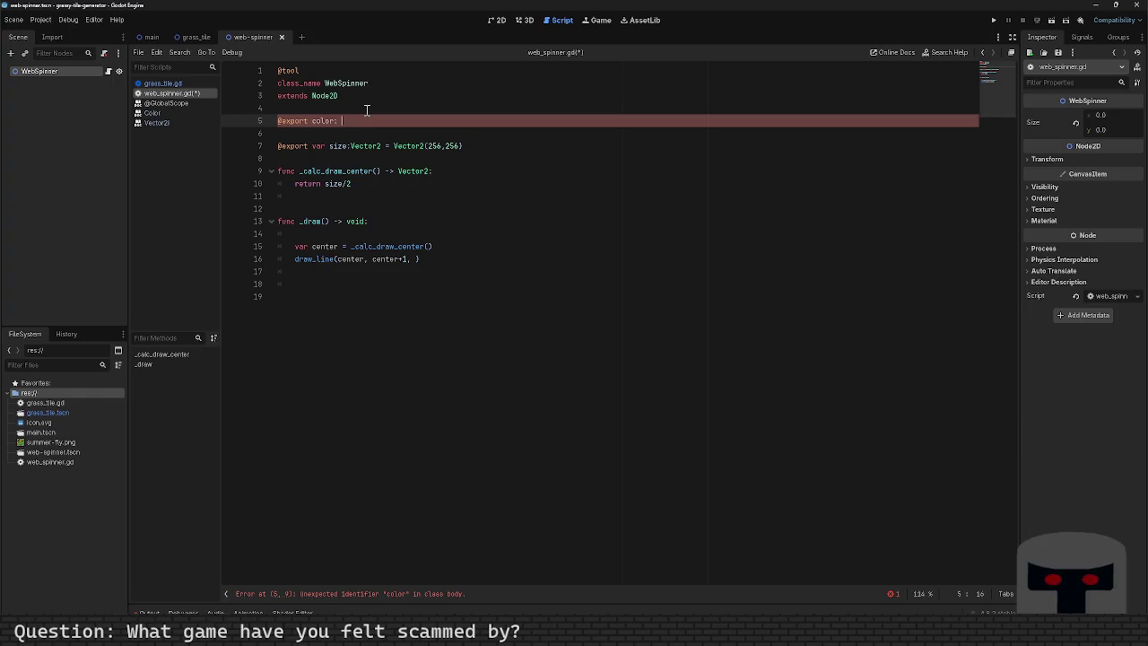
{"action": "key", "text": "BackSpace"}
{"action": "type", "text": "Color = "}
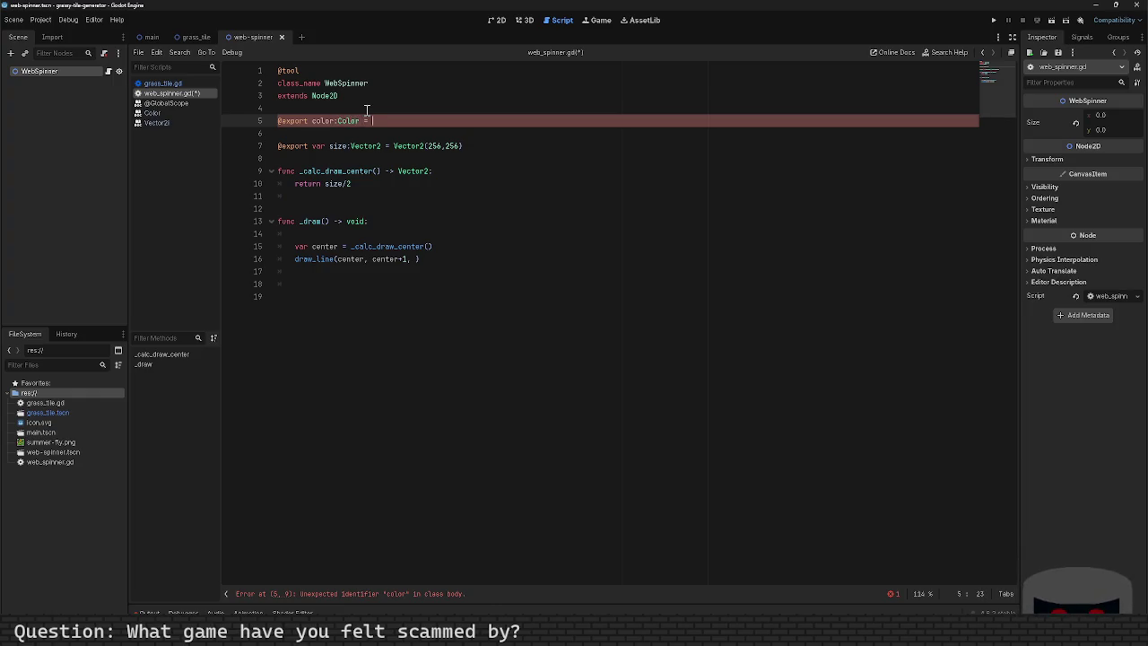
{"action": "type", "text": "Colo"}
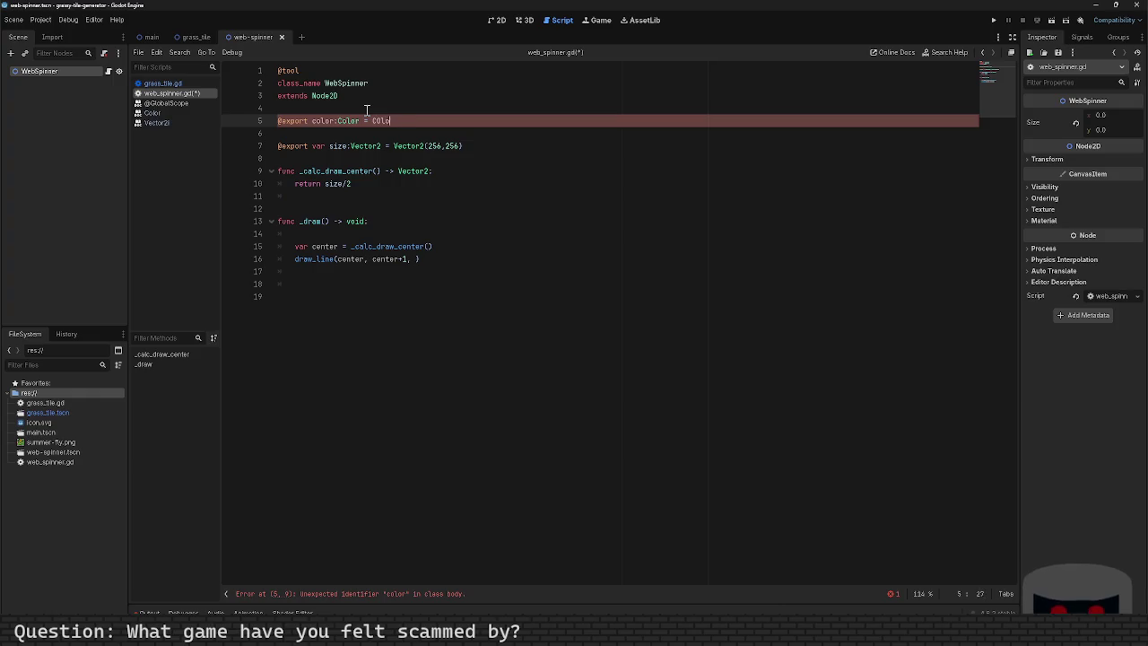
{"action": "type", "text": "r.Black"}
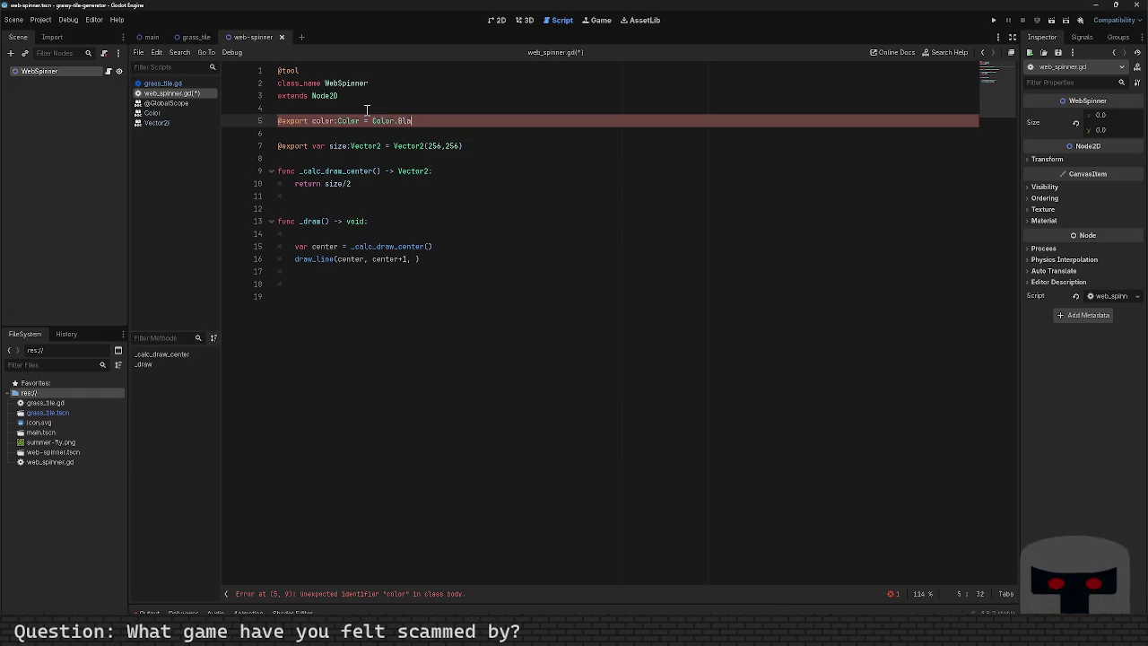
{"action": "key", "text": "ctrl+s"}
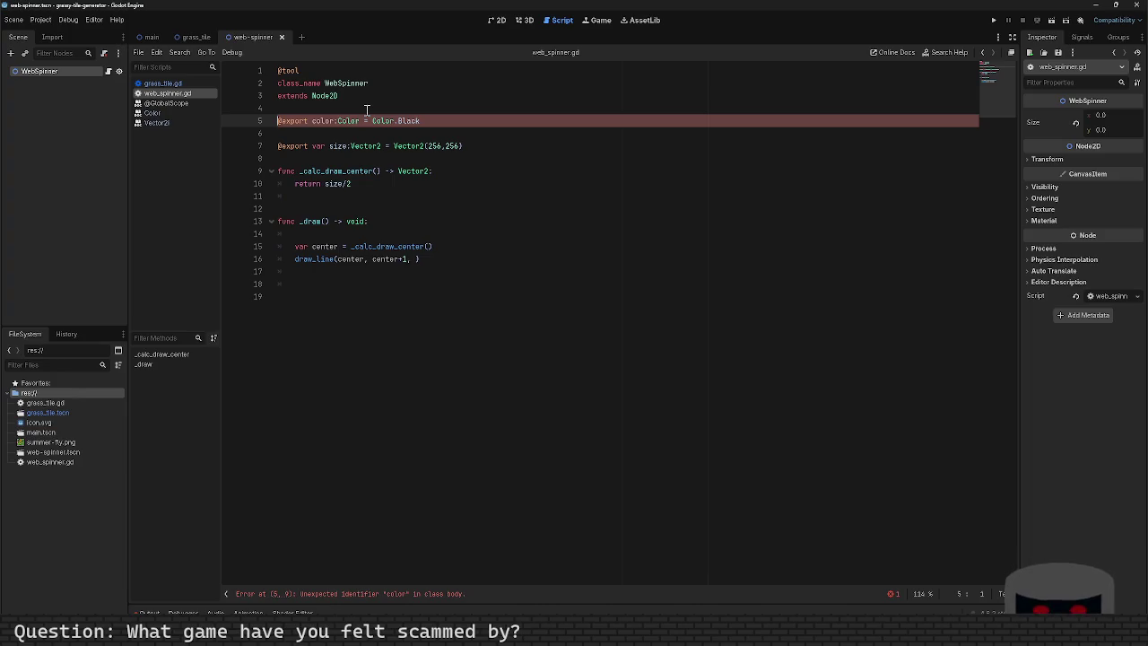
{"action": "key", "text": "Right"}
{"action": "key", "text": "Right"}
{"action": "key", "text": "Right"}
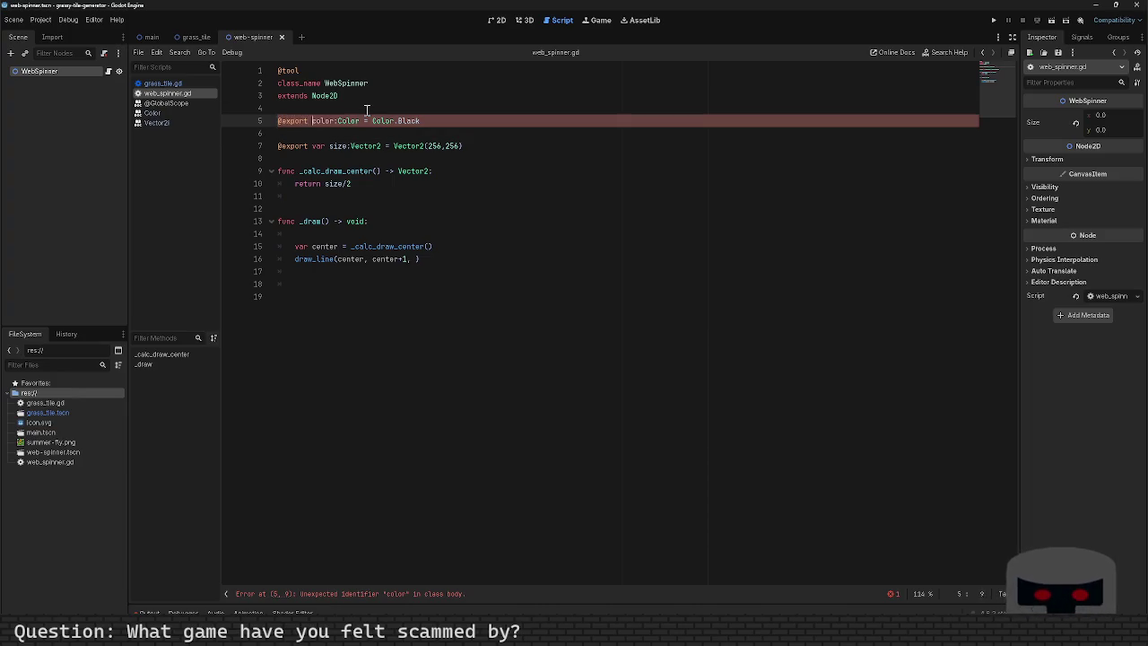
{"action": "type", "text": "var"}
{"action": "key", "text": "Down"}
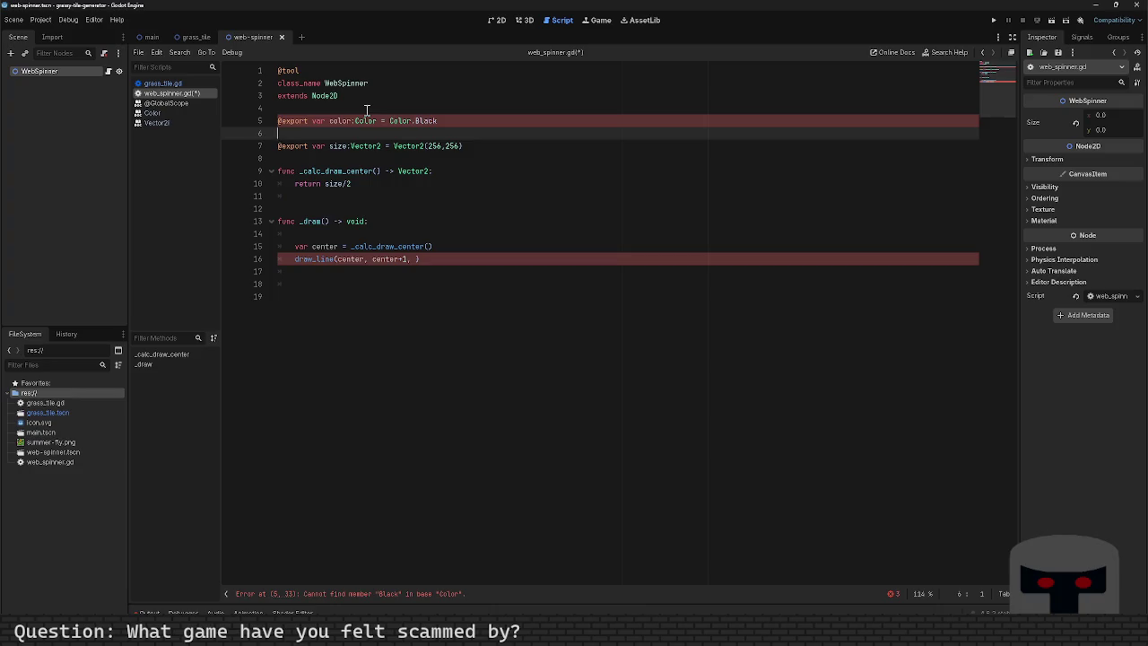
{"action": "key", "text": "BackSpace"}
{"action": "key", "text": "ctrl+s"}
Correct the default to Color.BLACK and pass color as draw_line's third argument.
{"action": "key", "text": "Down"}
{"action": "key", "text": "Down"}
{"action": "key", "text": "Down"}
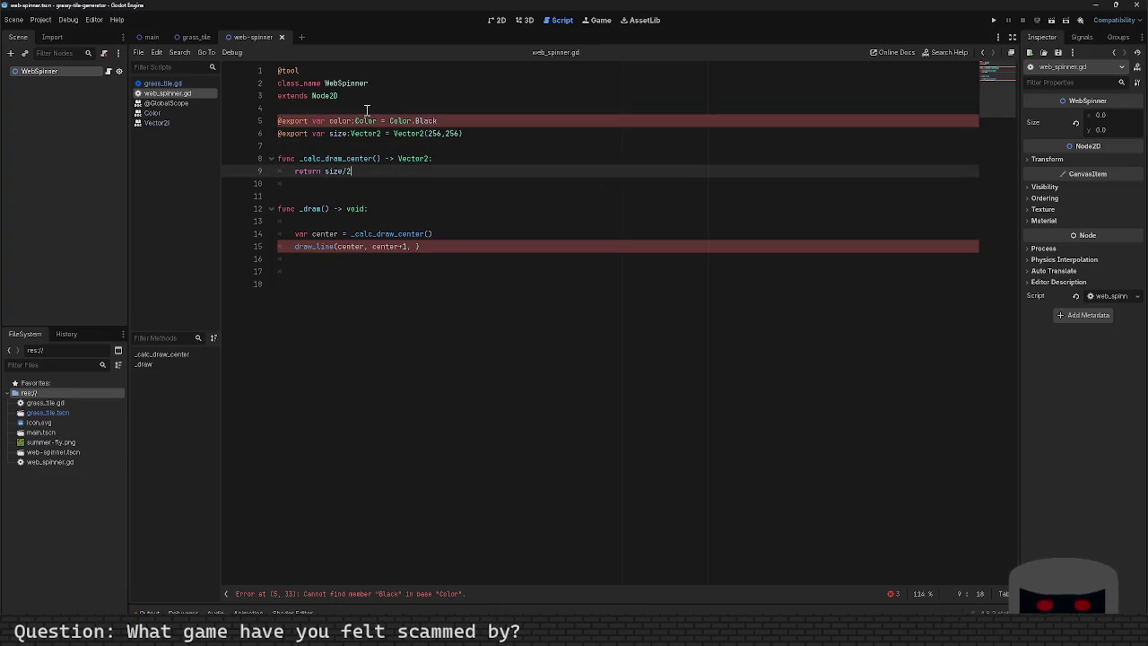
{"action": "key", "text": "Up"}
{"action": "key", "text": "Up"}
{"action": "key", "text": "Up"}
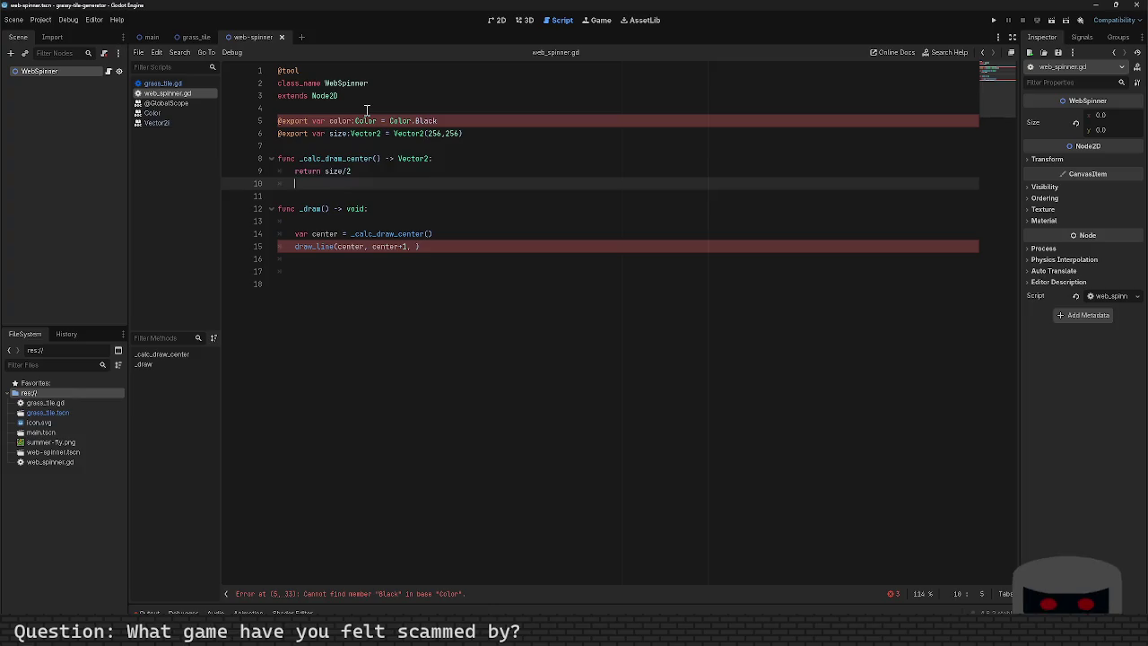
{"action": "key", "text": "BackSpace"}
{"action": "key", "text": "BackSpace"}
{"action": "key", "text": "BackSpace"}
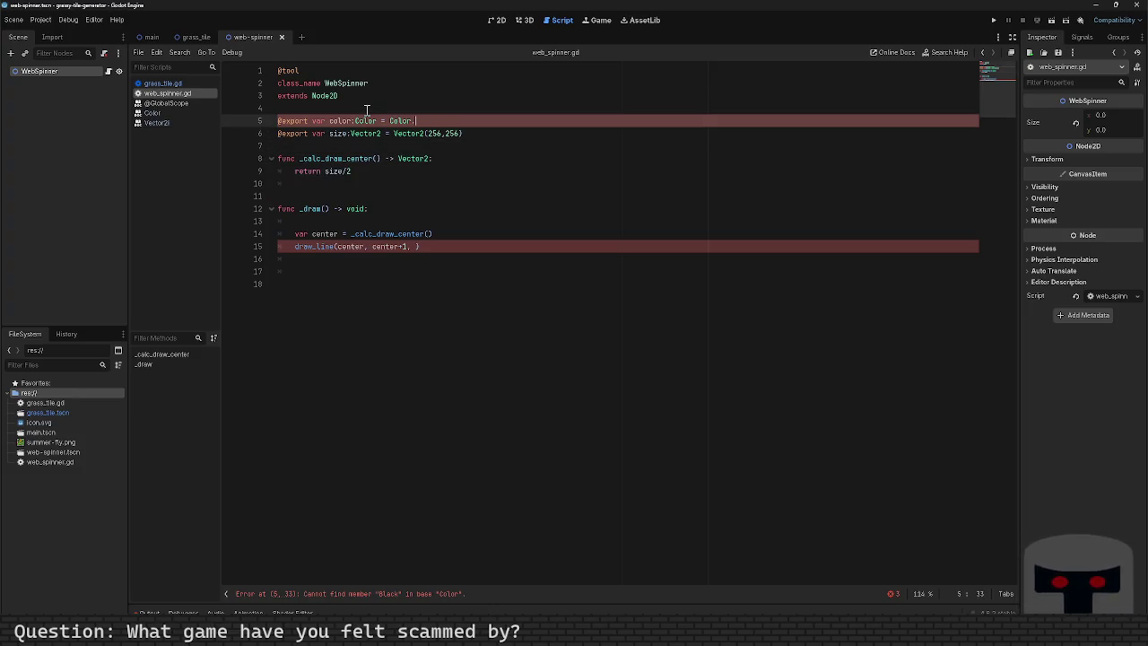
{"action": "type", "text": "LACK"}
{"action": "key", "text": "Down"}
{"action": "key", "text": "Down"}
{"action": "key", "text": "Down"}
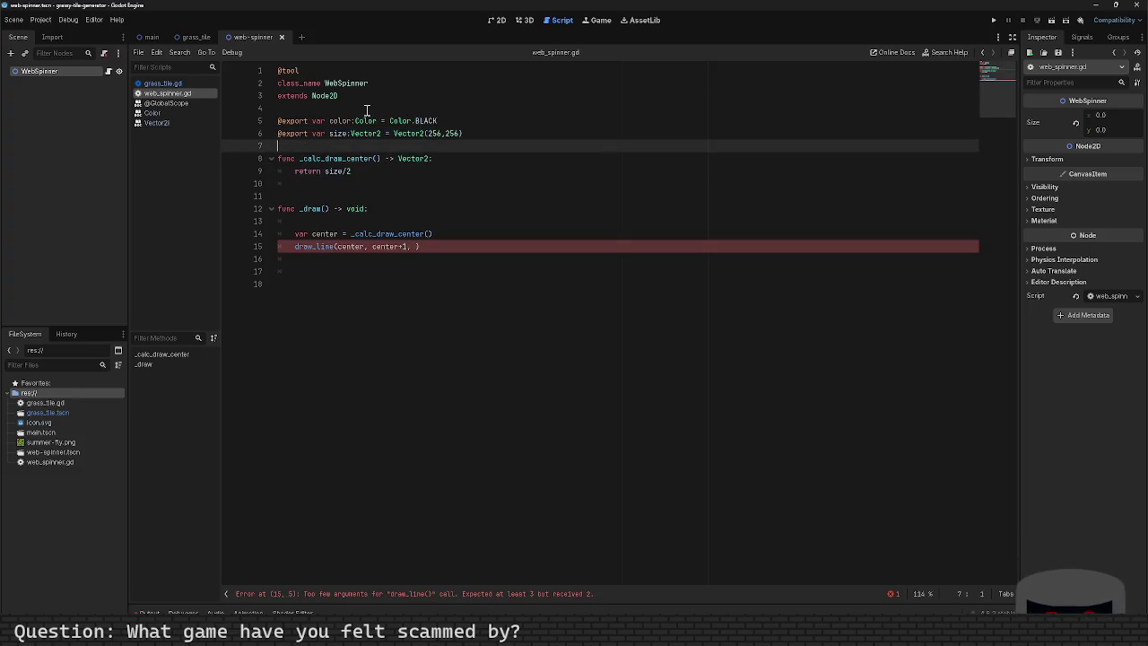
{"action": "type", "text": "color"}
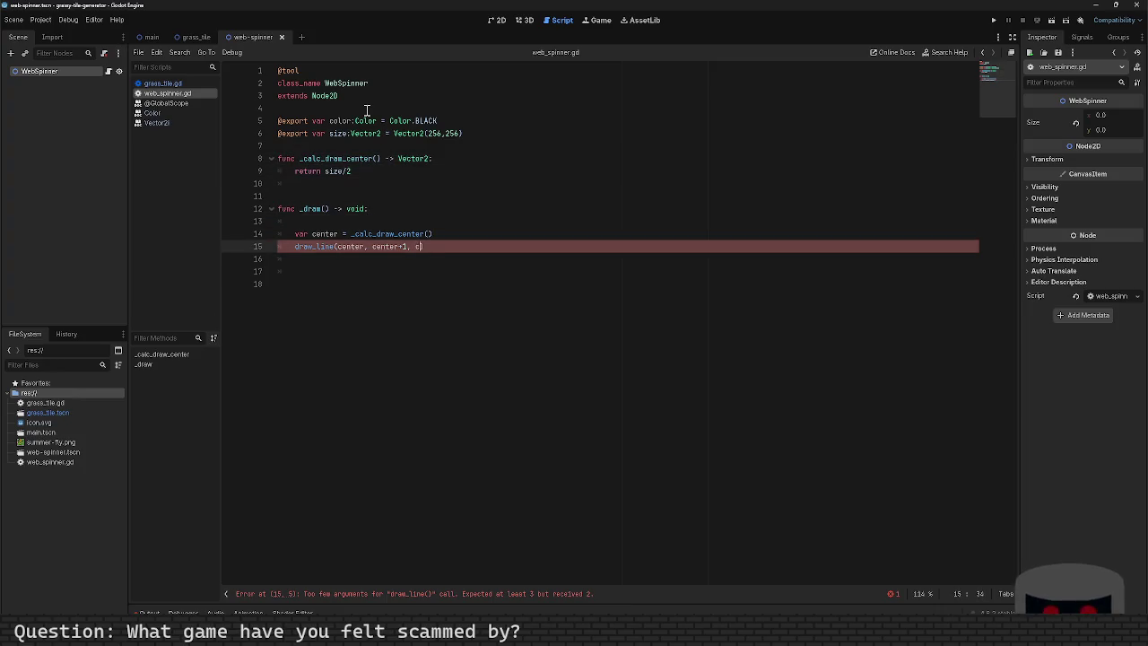
{"action": "key", "text": "Up"}
{"action": "key", "text": "Up"}
{"action": "key", "text": "Up"}
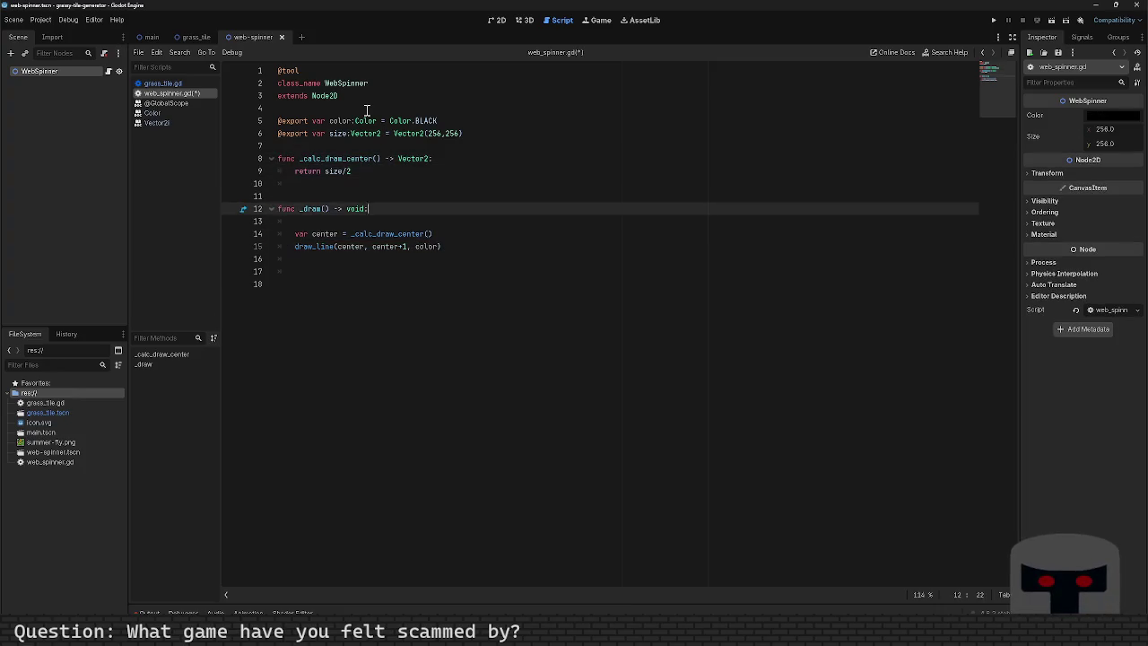
{"action": "key", "text": "Return"}
{"action": "key", "text": "Up"}
{"action": "type", "text": "@expor"}
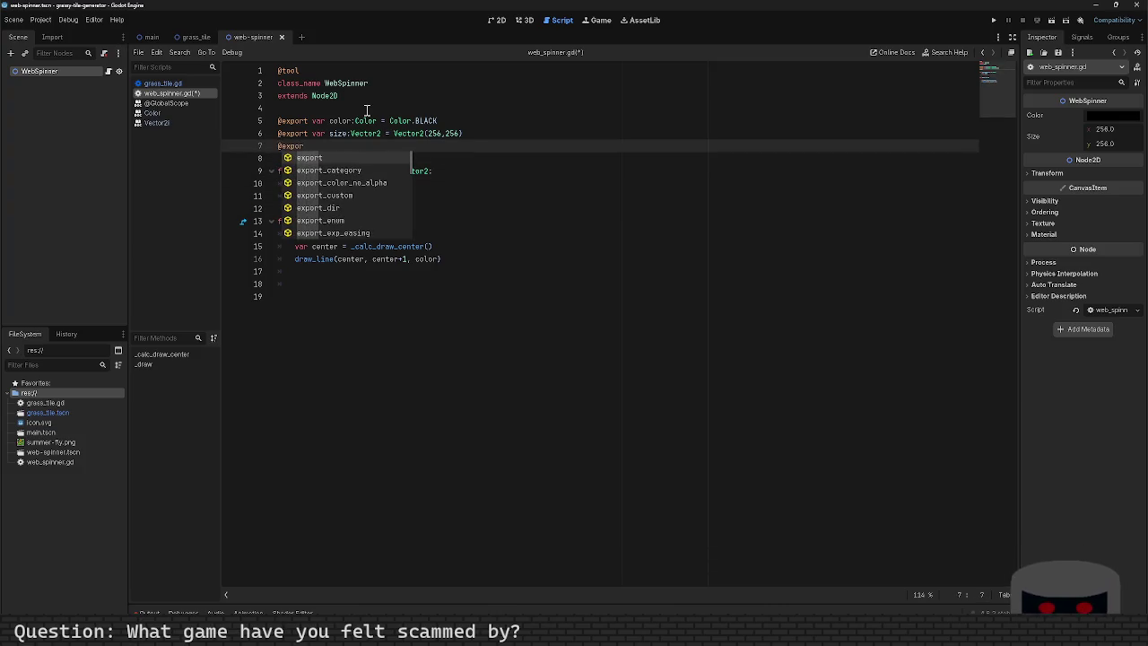
{"action": "type", "text": "t var line_widt"}
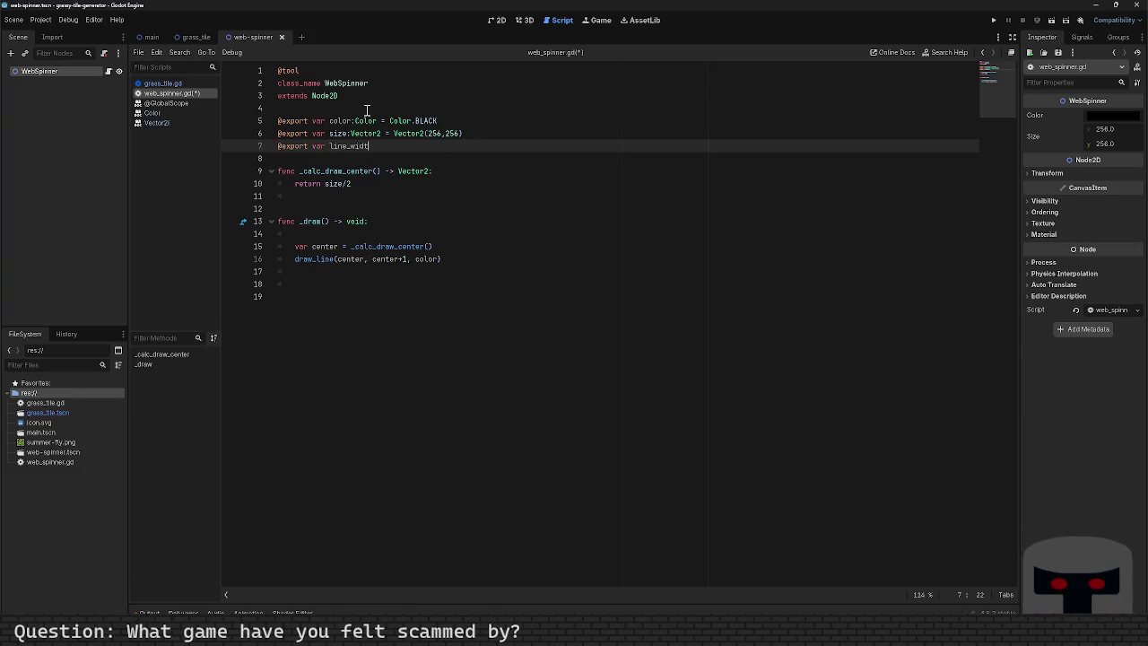
{"action": "key", "text": "BackSpace"}
{"action": "key", "text": "BackSpace"}
{"action": "key", "text": "BackSpace"}
{"action": "key", "text": "BackSpace"}
{"action": "key", "text": "BackSpace"}
{"action": "type", "text": "Width:"}
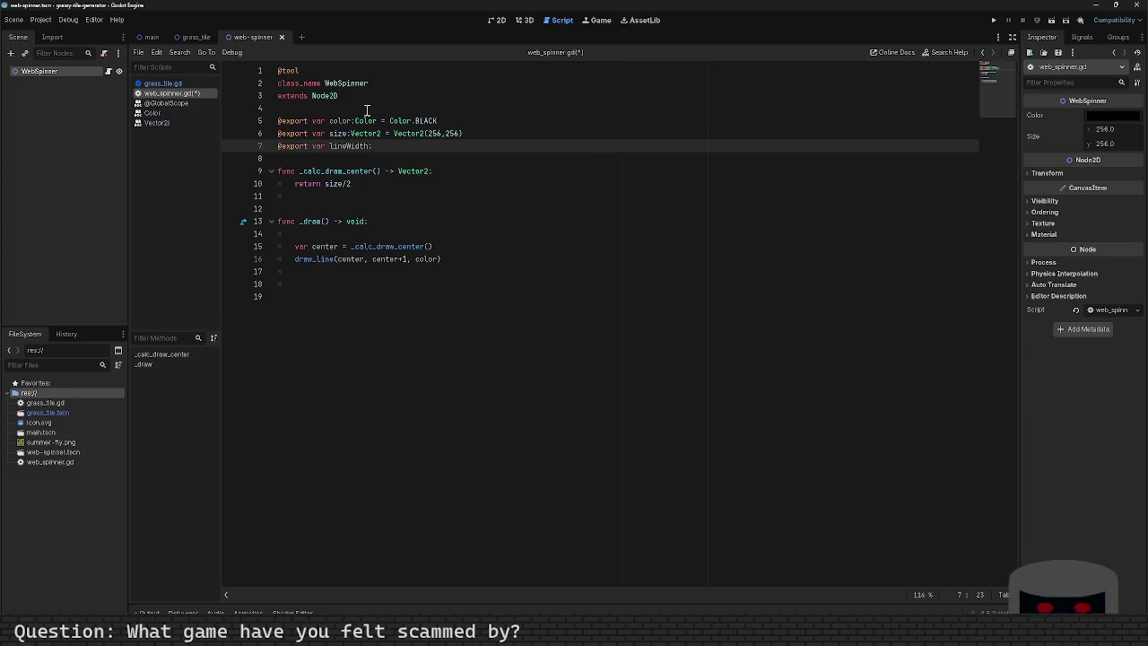
{"action": "type", "text": "float = 2.0"}
{"action": "key", "text": "ctrl+s"}
Pass lineWidth as the width argument of the draw_line call.
{"action": "key", "text": "Down"}
{"action": "key", "text": "Down"}
{"action": "key", "text": "Down"}
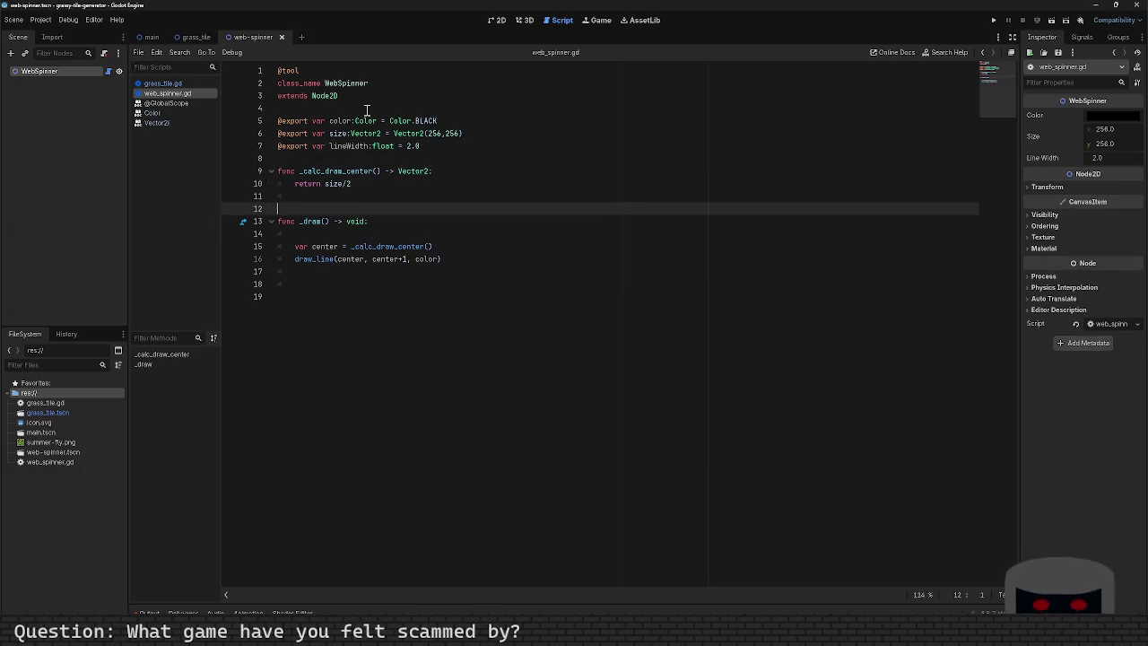
{"action": "key", "text": "Down"}
{"action": "key", "text": "Down"}
{"action": "key", "text": "Down"}
{"action": "key", "text": "End"}
{"action": "key", "text": "Left"}
{"action": "type", "text": ", "}
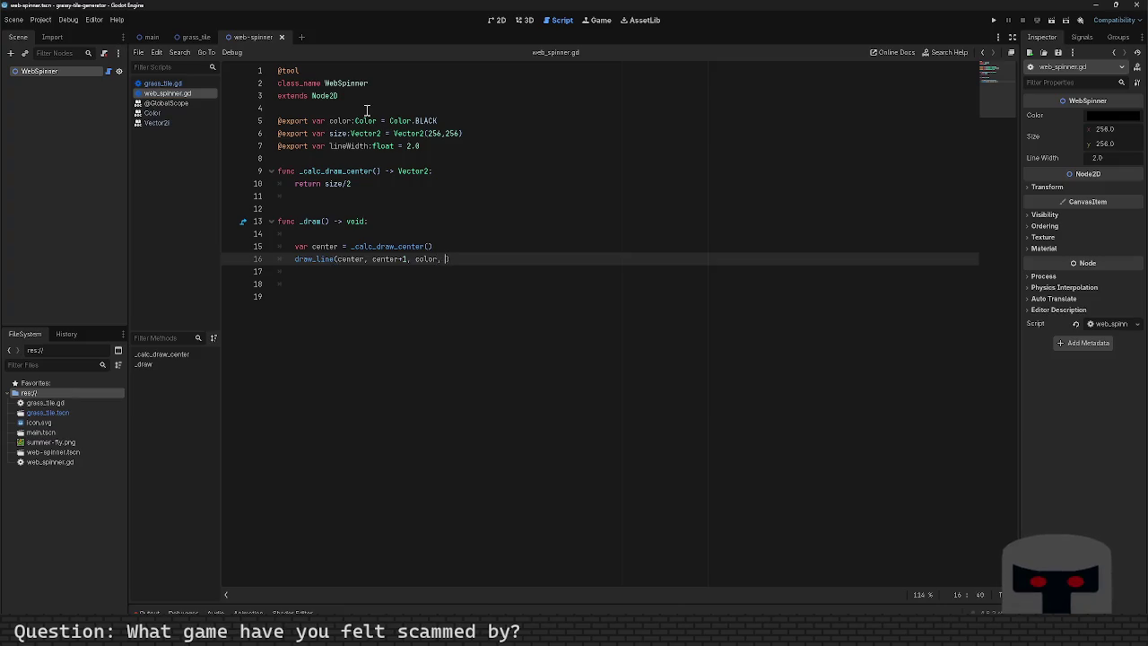
{"action": "type", "text": "line"}
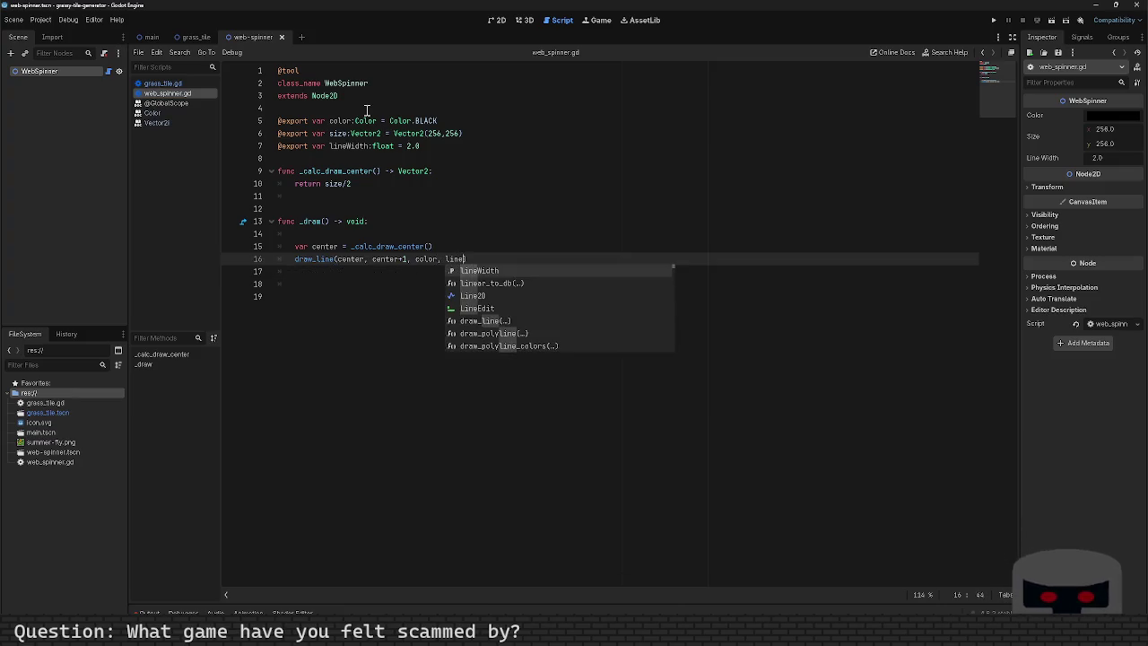
{"action": "key", "text": "Return"}
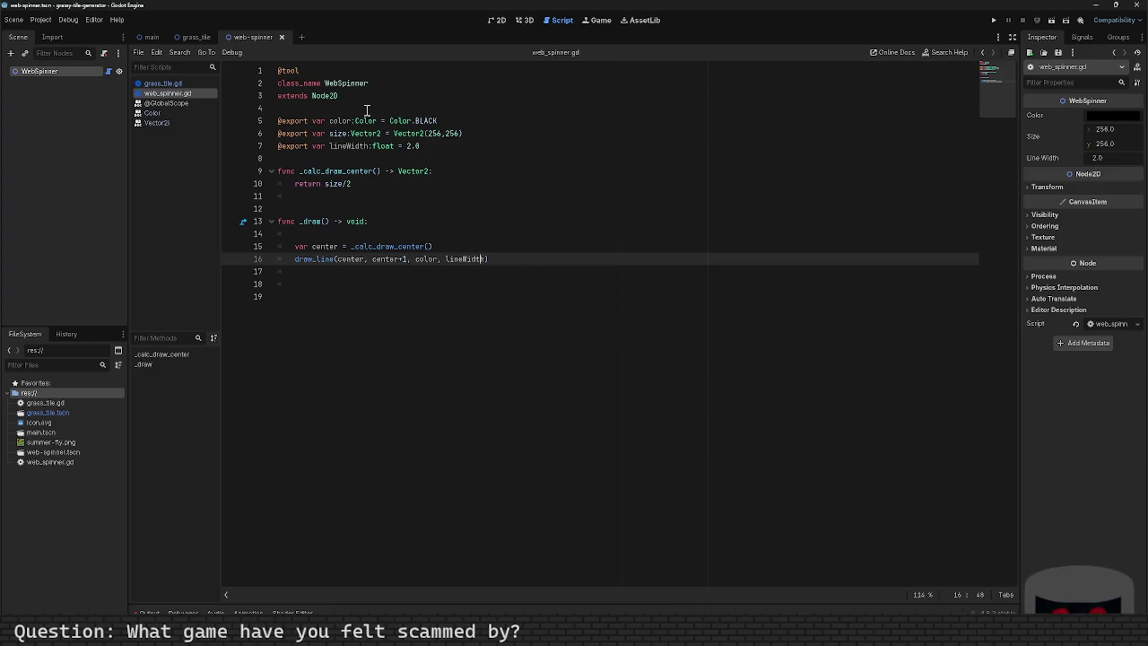
Offset draw_line's start point by ' - lineWidth/2' and save the script.
{"action": "type", "text": "-"}
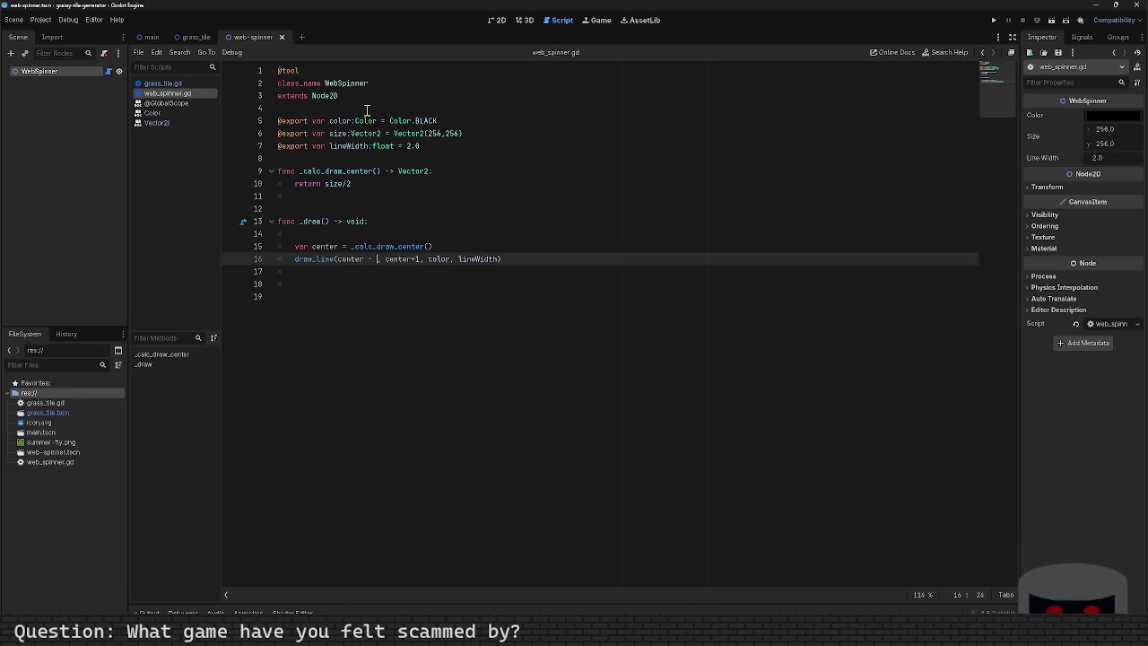
{"action": "key", "text": "BackSpace"}
{"action": "key", "text": "BackSpace"}
{"action": "key", "text": "BackSpace"}
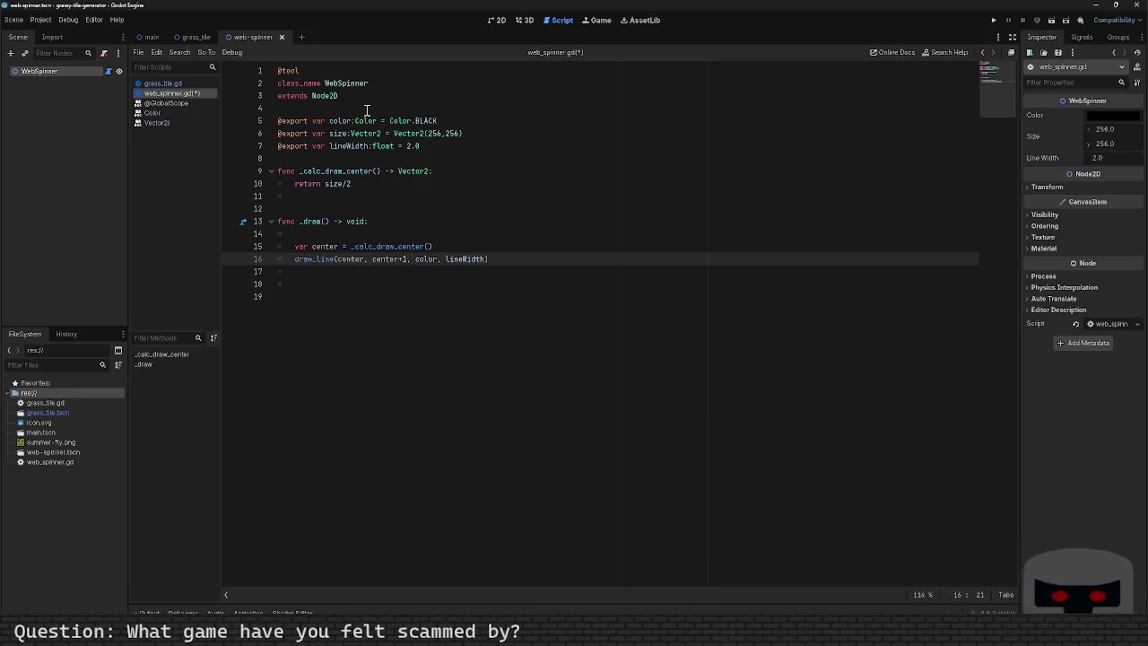
{"action": "type", "text": "- line_"}
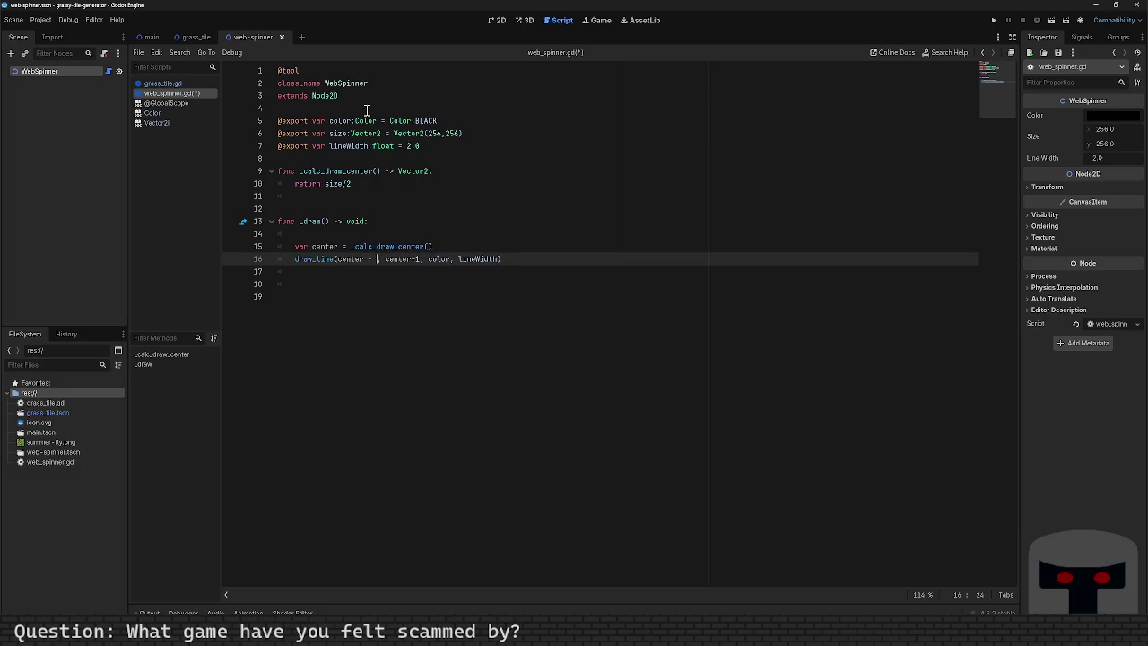
{"action": "key", "text": "Return"}
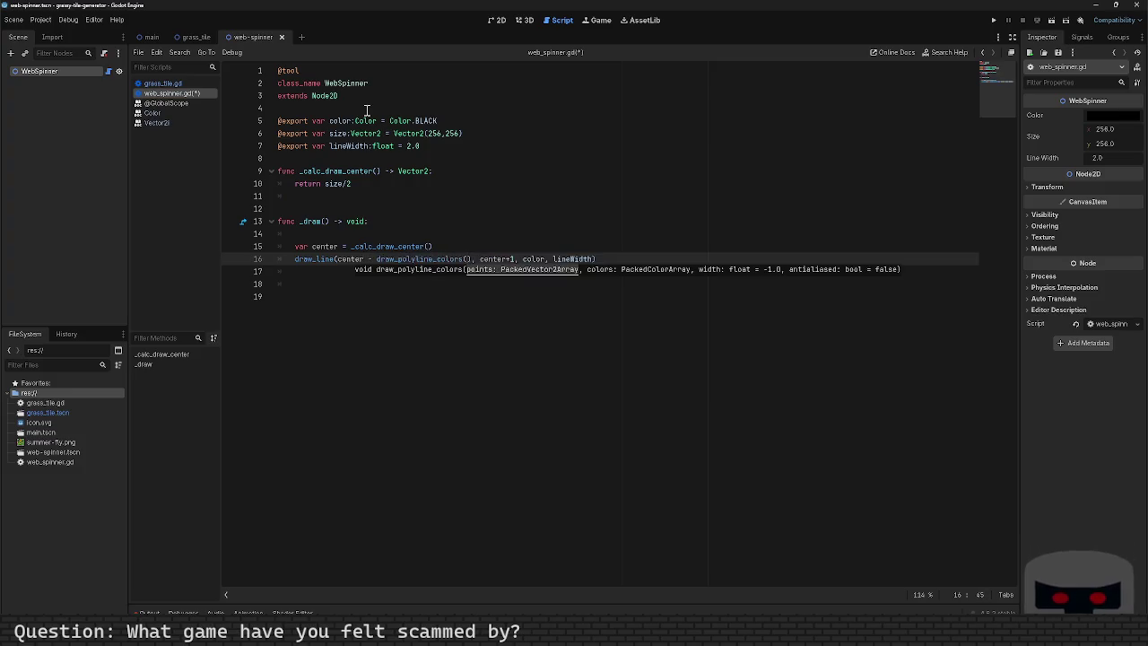
{"action": "key", "text": "ctrl+z"}
{"action": "key", "text": "BackSpace"}
{"action": "type", "text": "Wi"}
{"action": "key", "text": "Return"}
{"action": "type", "text": "/2"}
{"action": "key", "text": "ctrl+s"}
Run the project to test the drawing, then close the game window.
{"action": "key", "text": "F5"}
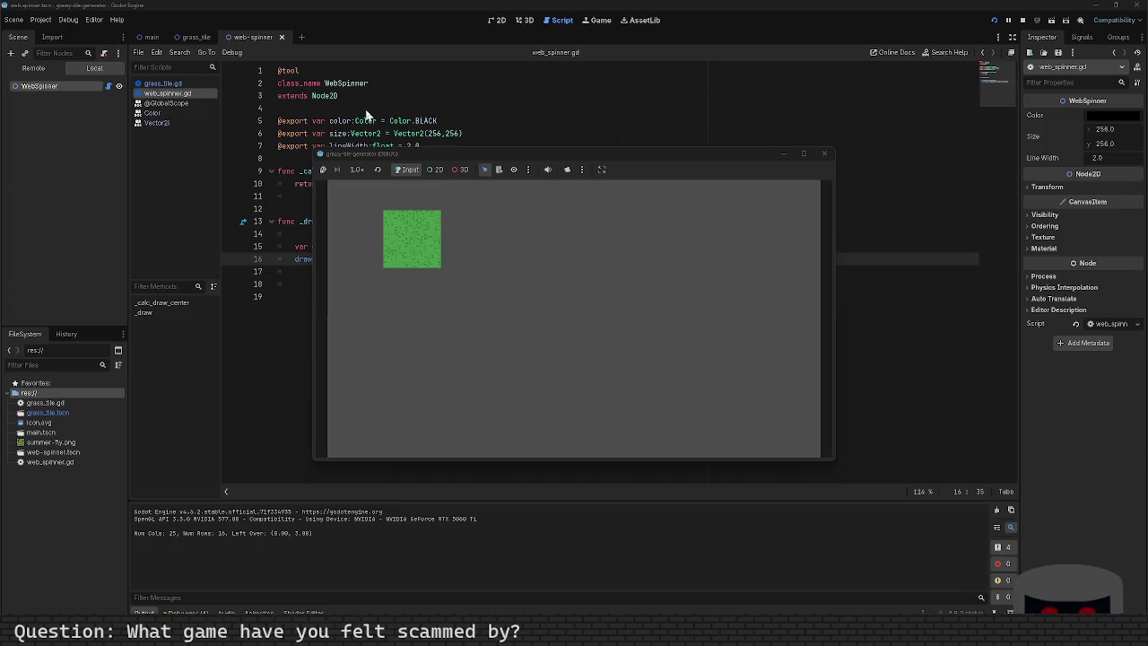
{"action": "left_click", "coordinate": [824, 155]}
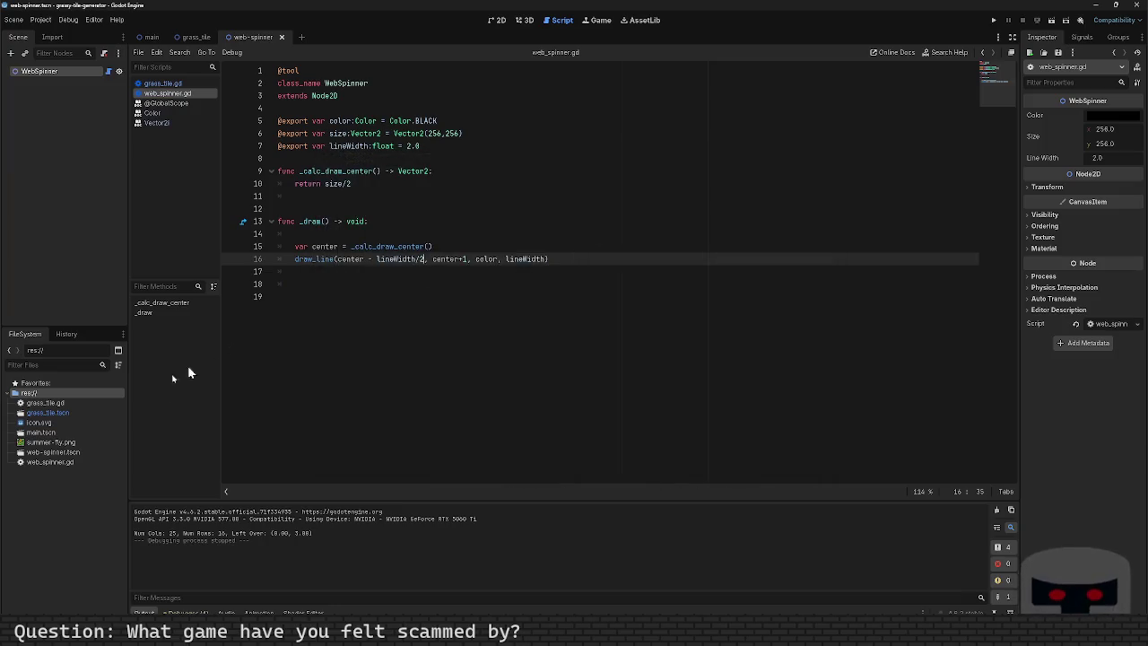
{"action": "right_click", "coordinate": [50, 453]}
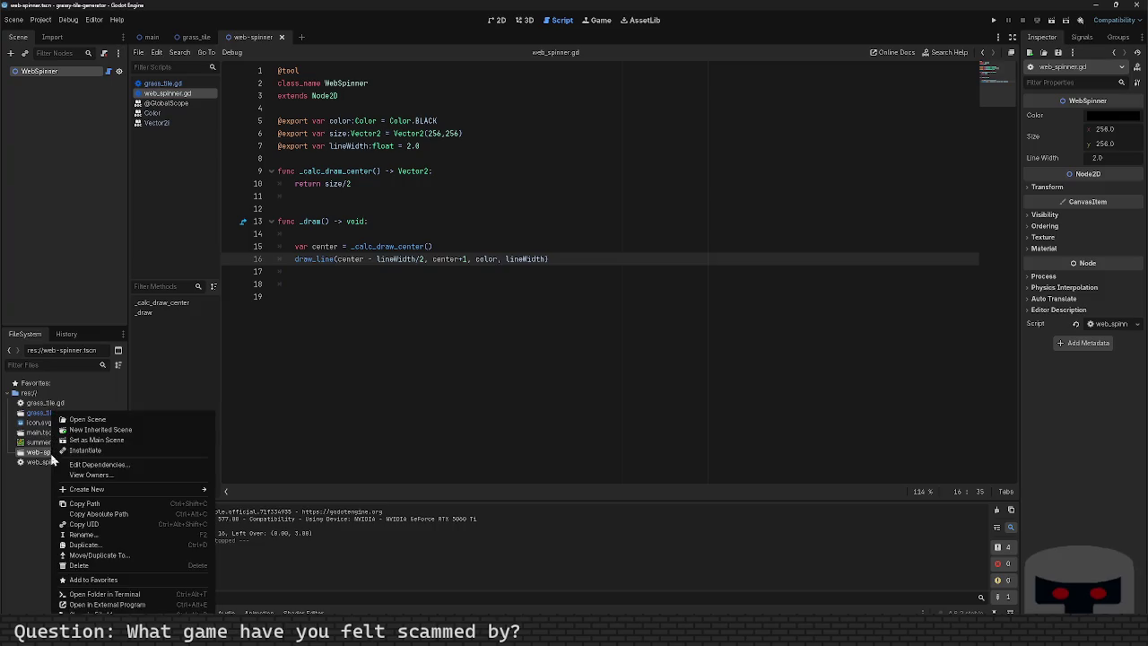
Set web-spinner.tscn as the main scene, run it, and remove the ' - lineWidth/2' offset.
{"action": "left_click", "coordinate": [166, 438]}
{"action": "key", "text": "F5"}
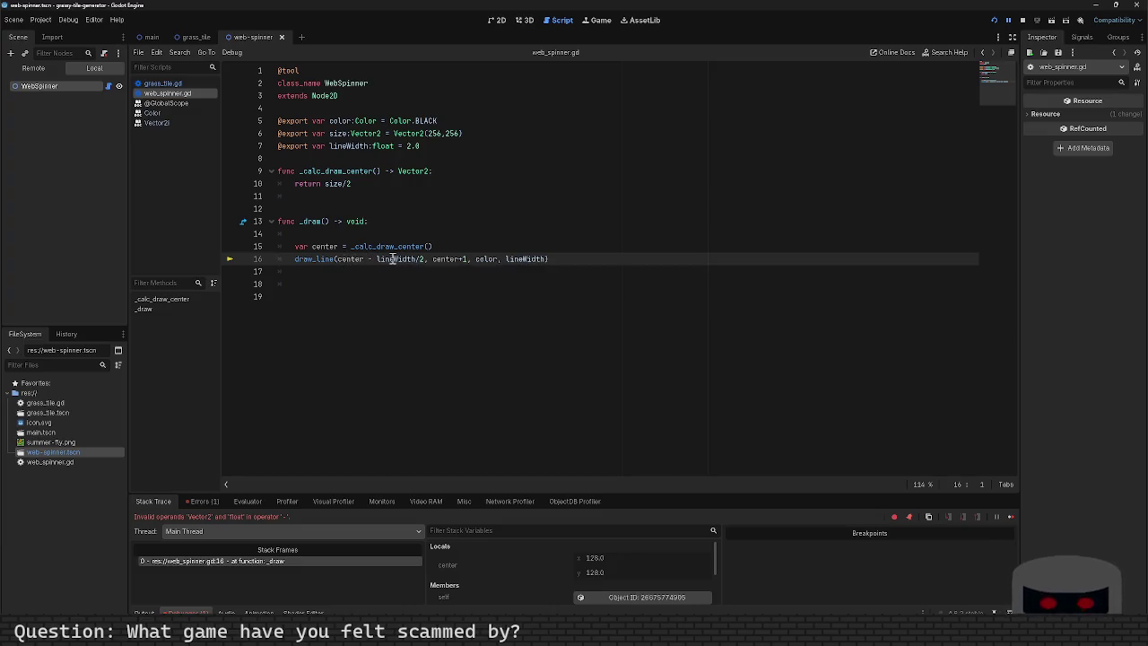
{"action": "mouse_move", "coordinate": [391, 259]}
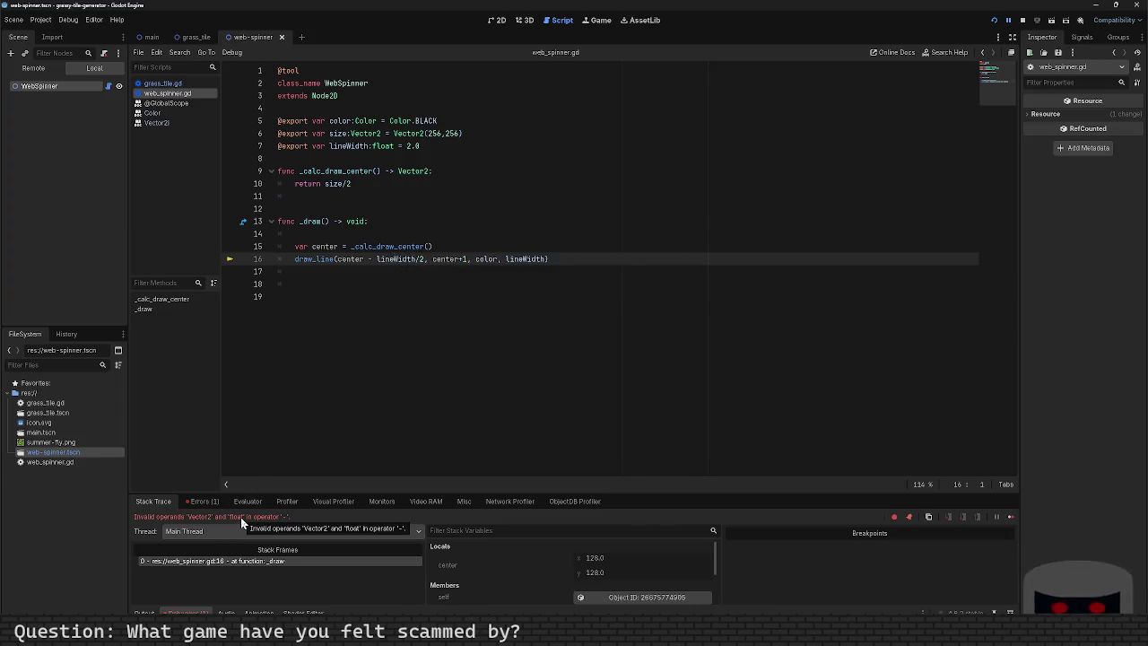
{"action": "left_click", "coordinate": [421, 261]}
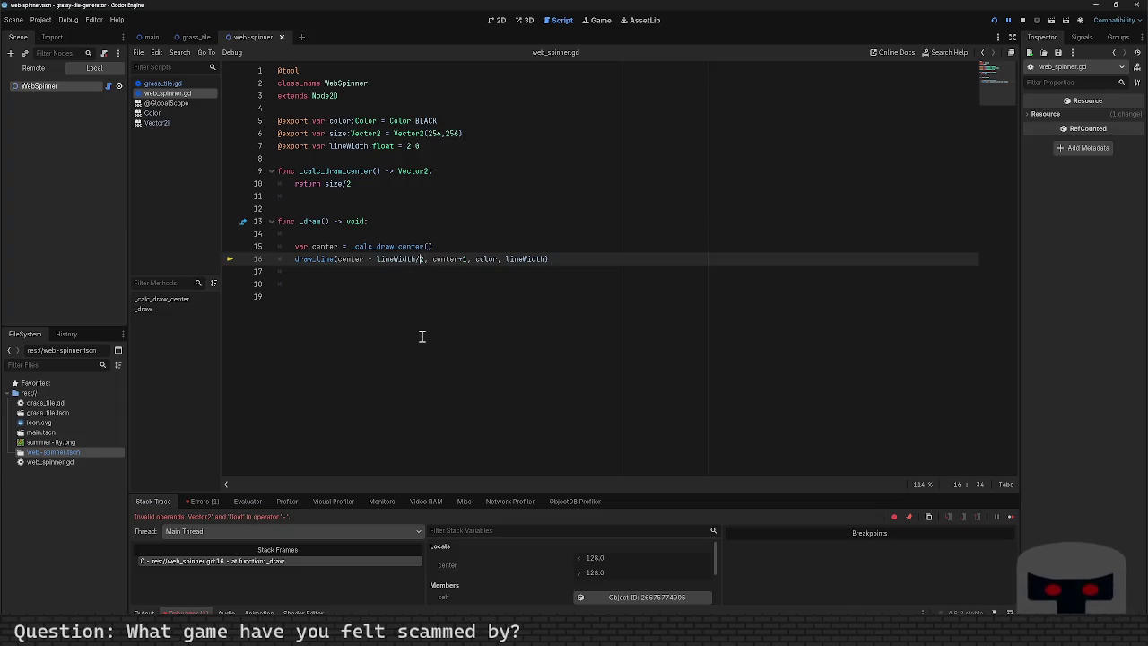
{"action": "key", "text": "BackSpace"}
{"action": "key", "text": "BackSpace"}
{"action": "key", "text": "BackSpace"}
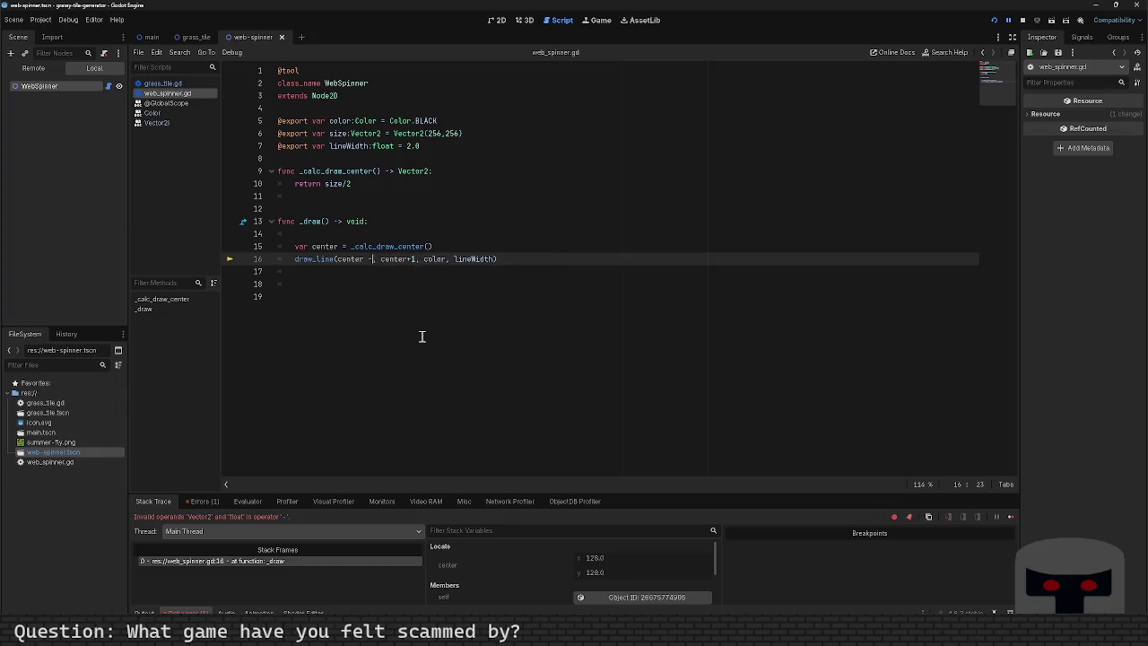
{"action": "key", "text": "ctrl+s"}
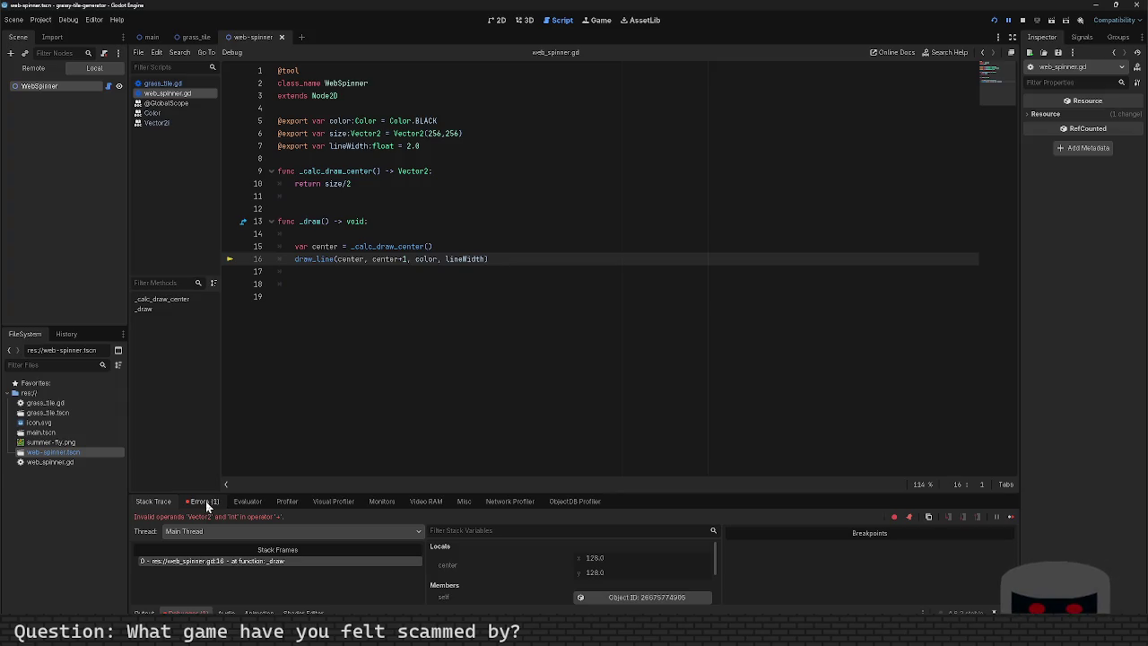
{"action": "left_click", "coordinate": [205, 502]}
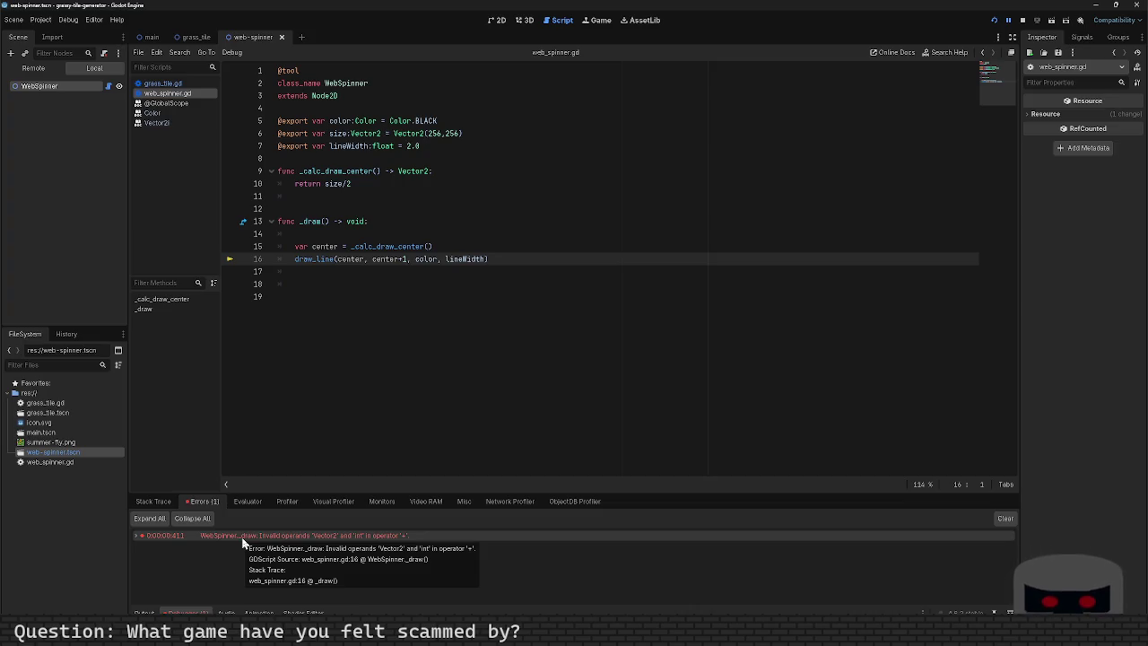
Change the line end point from center+1 to center+Vector2.ONE and rerun the scene.
{"action": "left_click", "coordinate": [396, 259]}
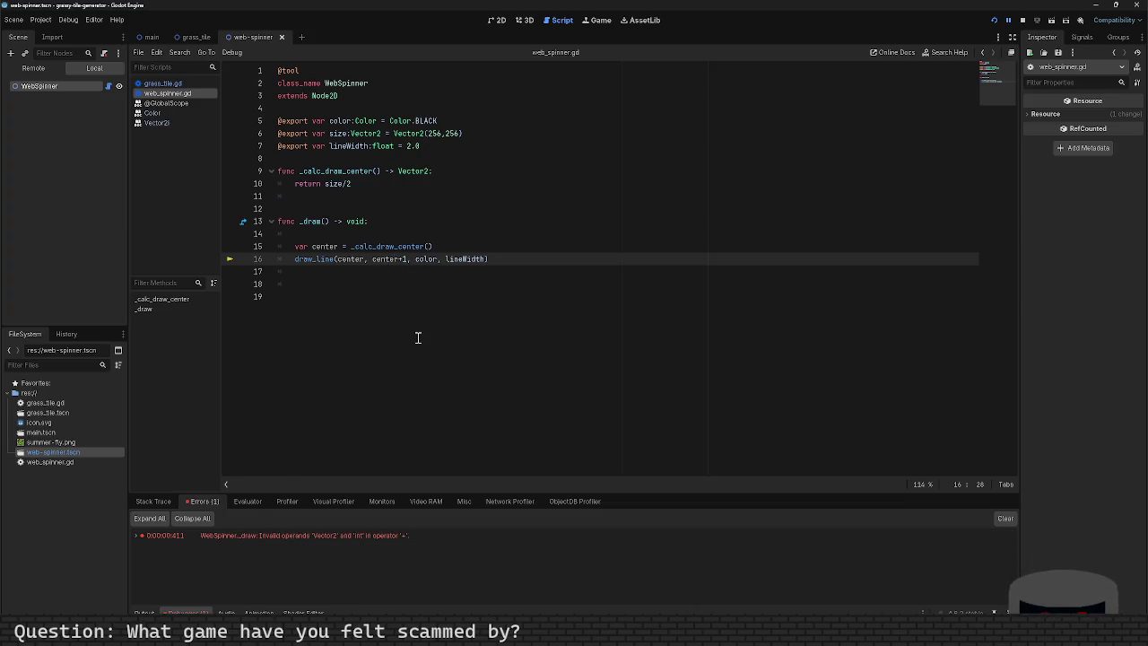
{"action": "key", "text": "Right"}
{"action": "key", "text": "Delete"}
{"action": "type", "text": "Vecto"}
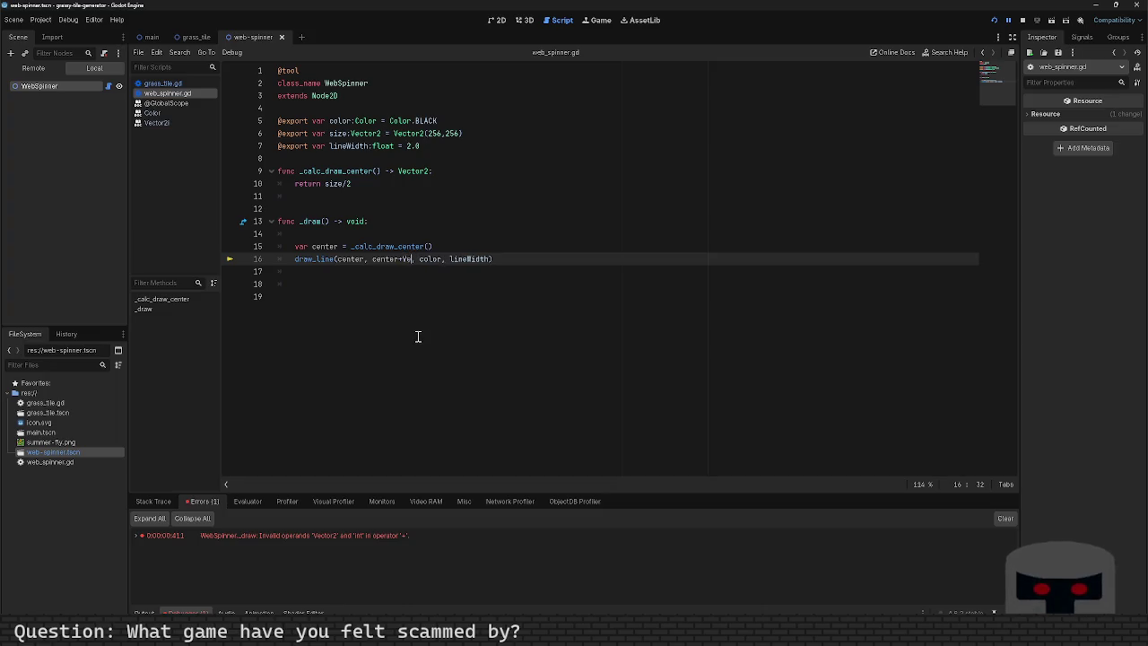
{"action": "type", "text": "r.ON"}
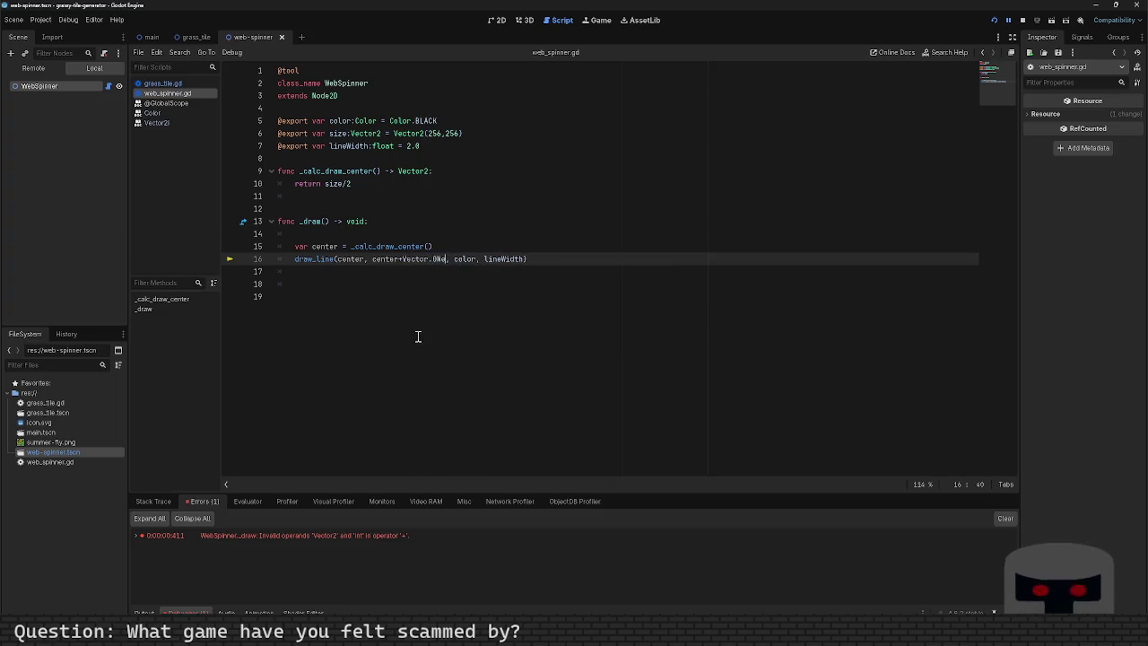
{"action": "type", "text": "E"}
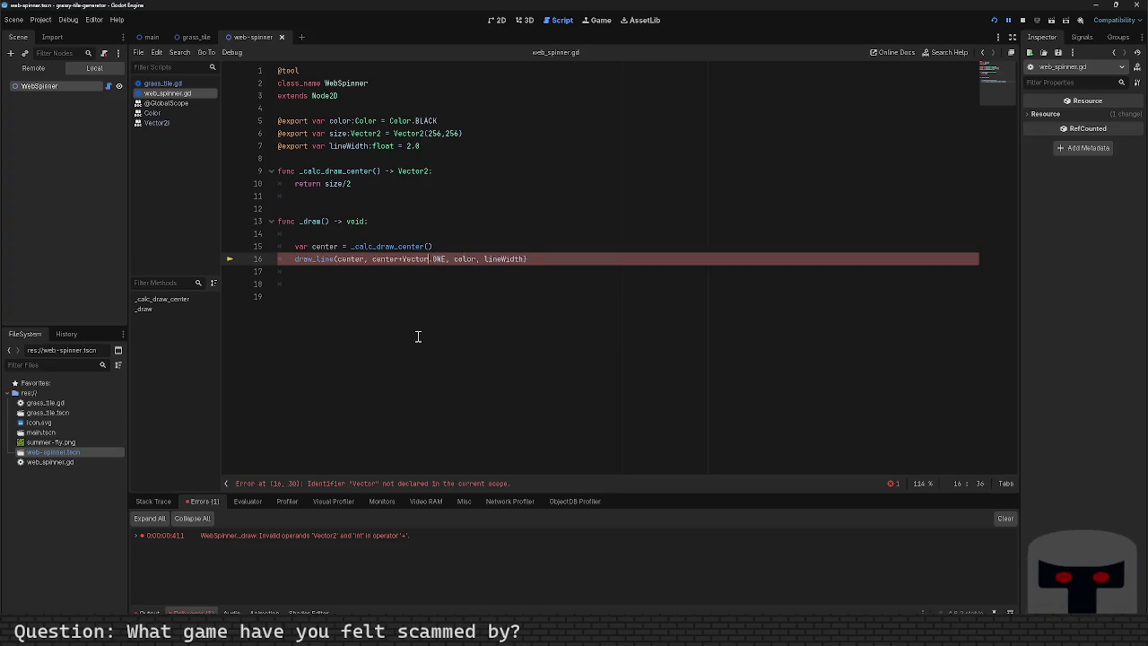
{"action": "type", "text": "2"}
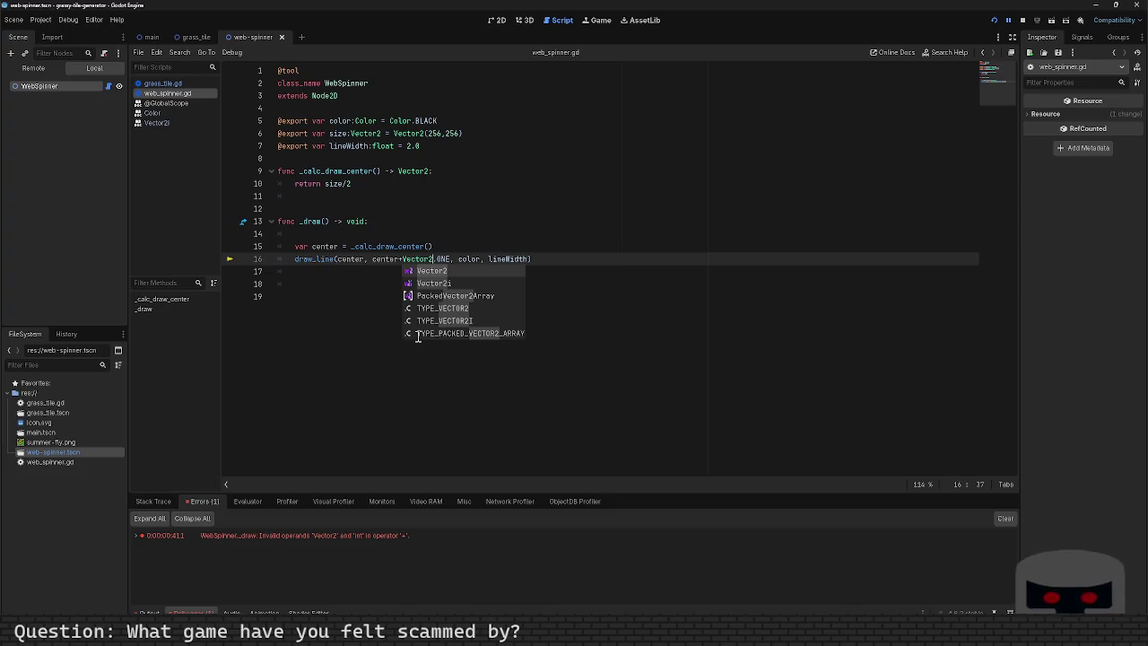
{"action": "key", "text": "F5"}
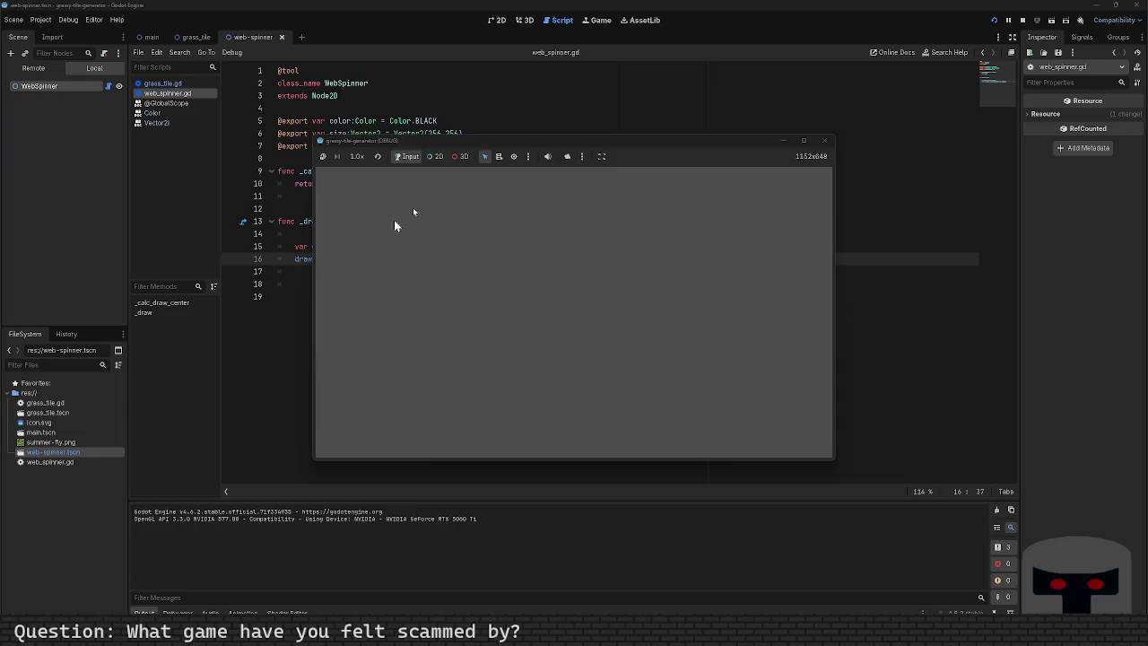
{"action": "mouse_move", "coordinate": [459, 145]}
{"action": "left_mouse_down"}
{"action": "mouse_move", "coordinate": [571, 153]}
{"action": "mouse_move", "coordinate": [502, 150]}
{"action": "left_mouse_up"}
{"action": "left_click", "coordinate": [866, 144]}
{"action": "left_click", "coordinate": [347, 260]}
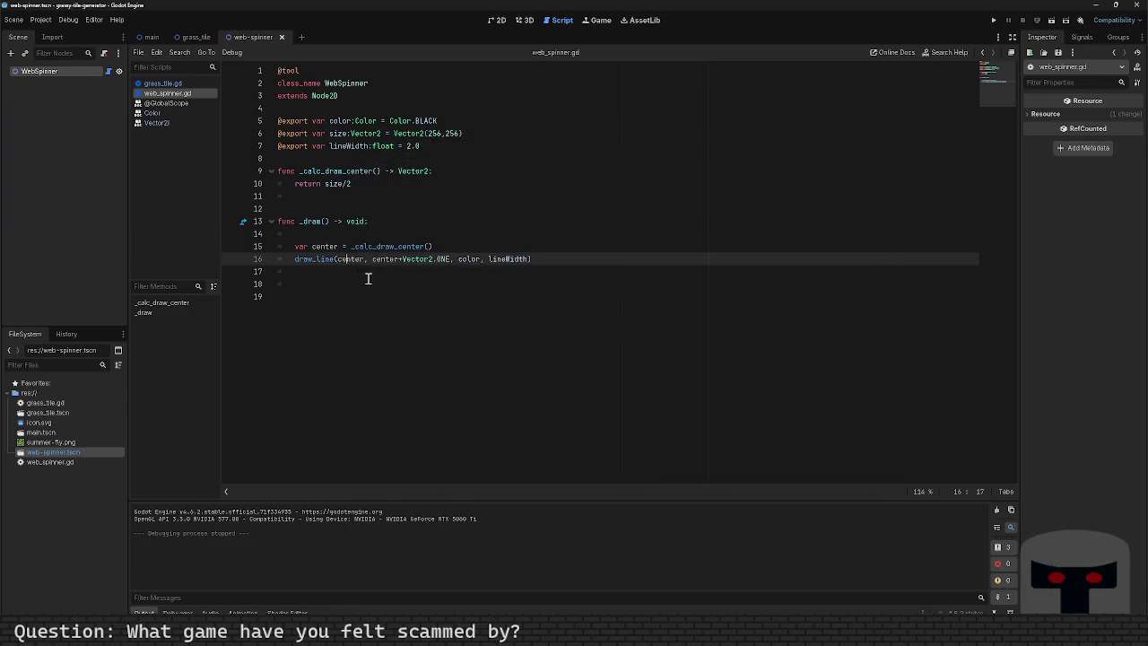
Add draw_circle(center, 10, color, true, lineWidth) below the center variable and test-run it.
{"action": "left_click", "coordinate": [459, 251]}
{"action": "key", "text": "Return"}
{"action": "type", "text": "draw_circle"}
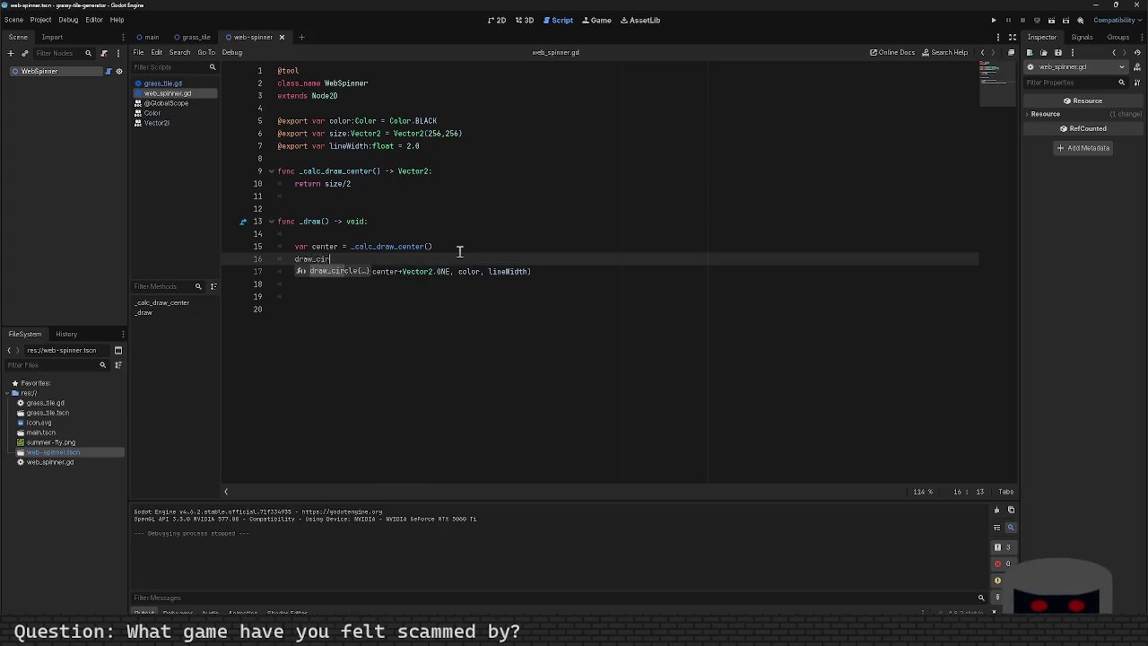
{"action": "type", "text": "("}
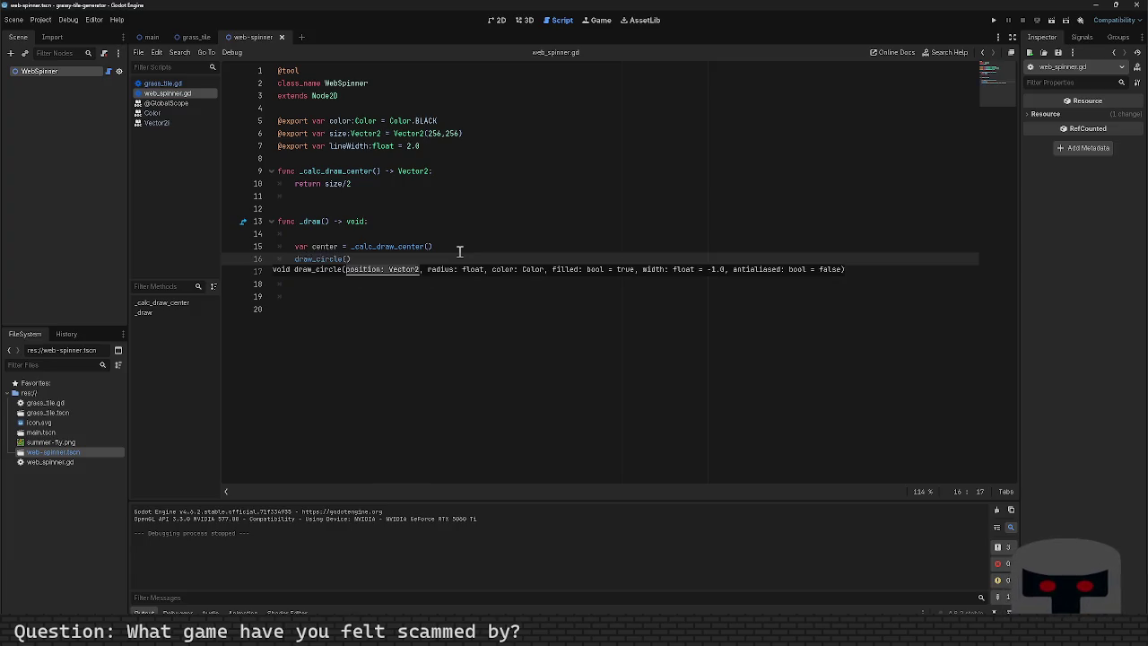
{"action": "type", "text": "center, "}
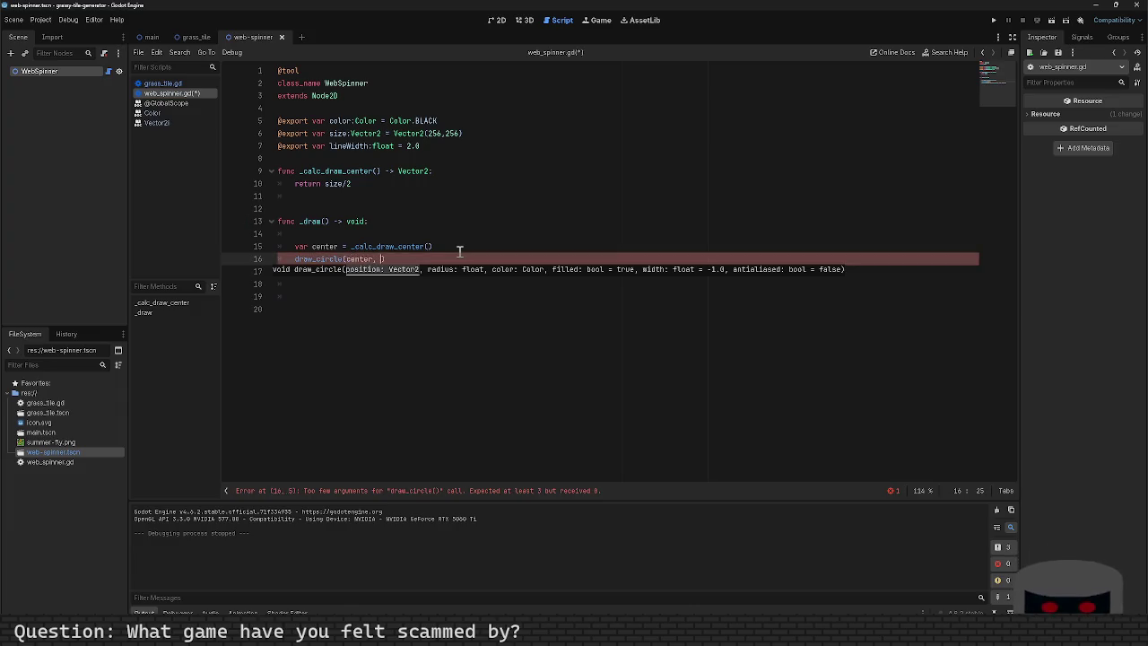
{"action": "type", "text": "10, "}
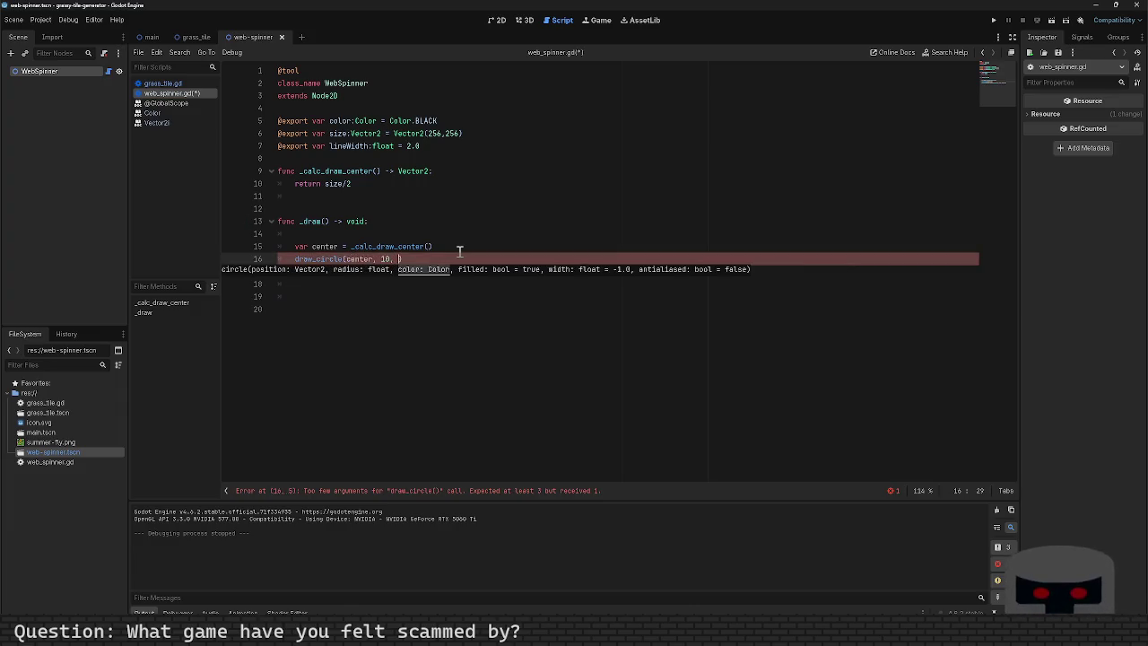
{"action": "type", "text": "color, "}
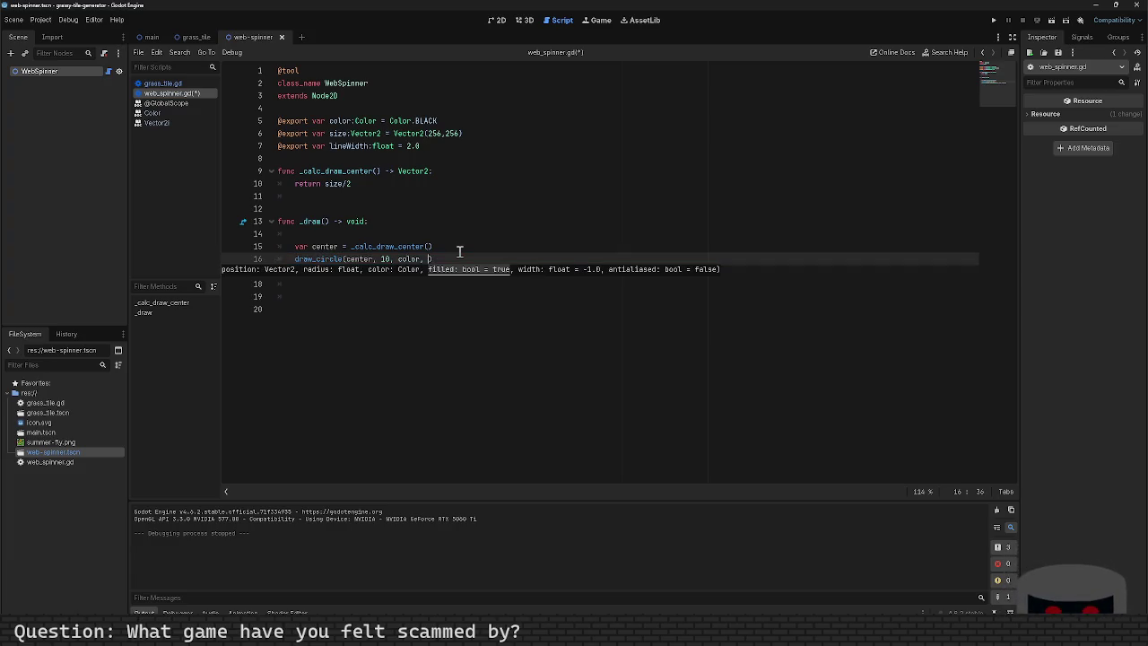
{"action": "type", "text": "true, "}
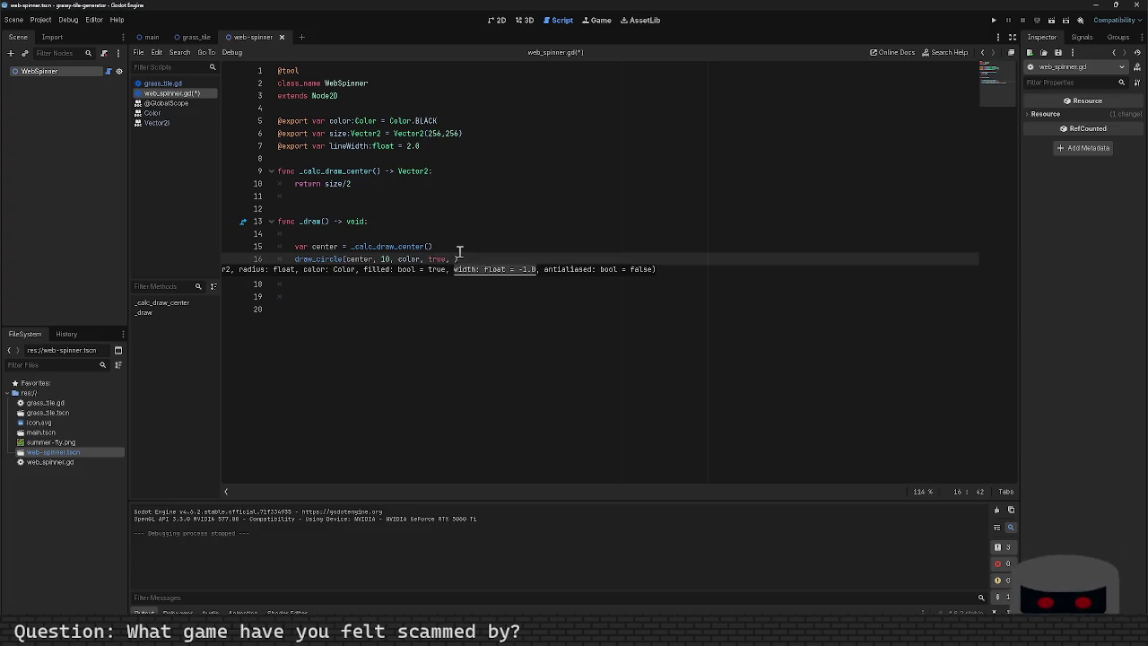
{"action": "type", "text": "lineWidth"}
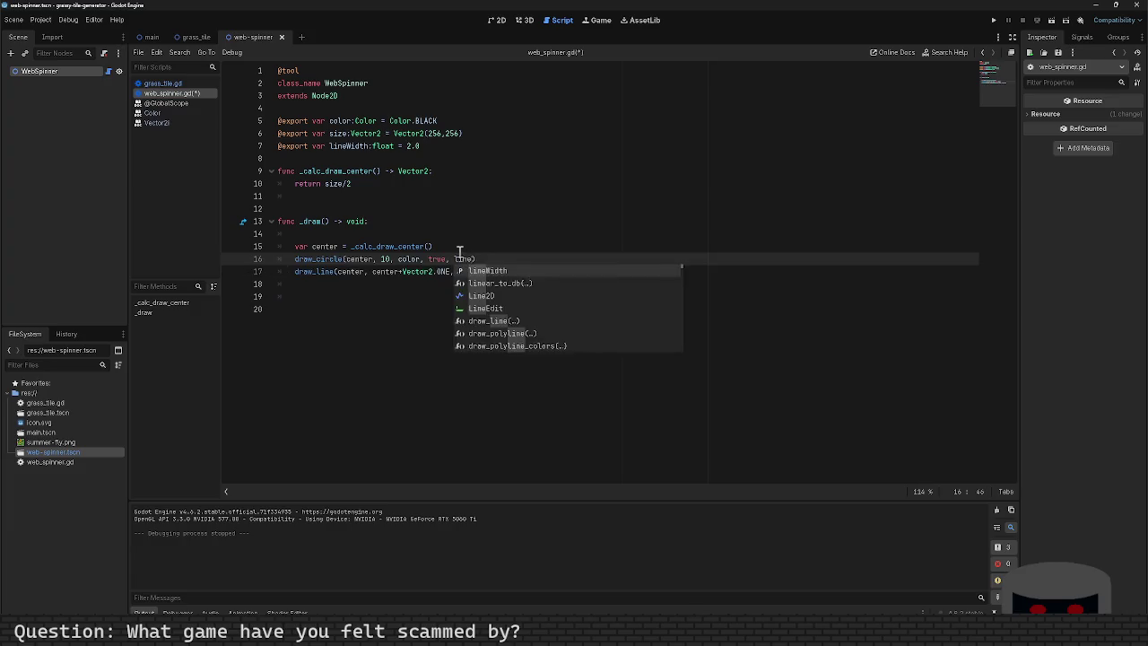
{"action": "key", "text": "F5"}
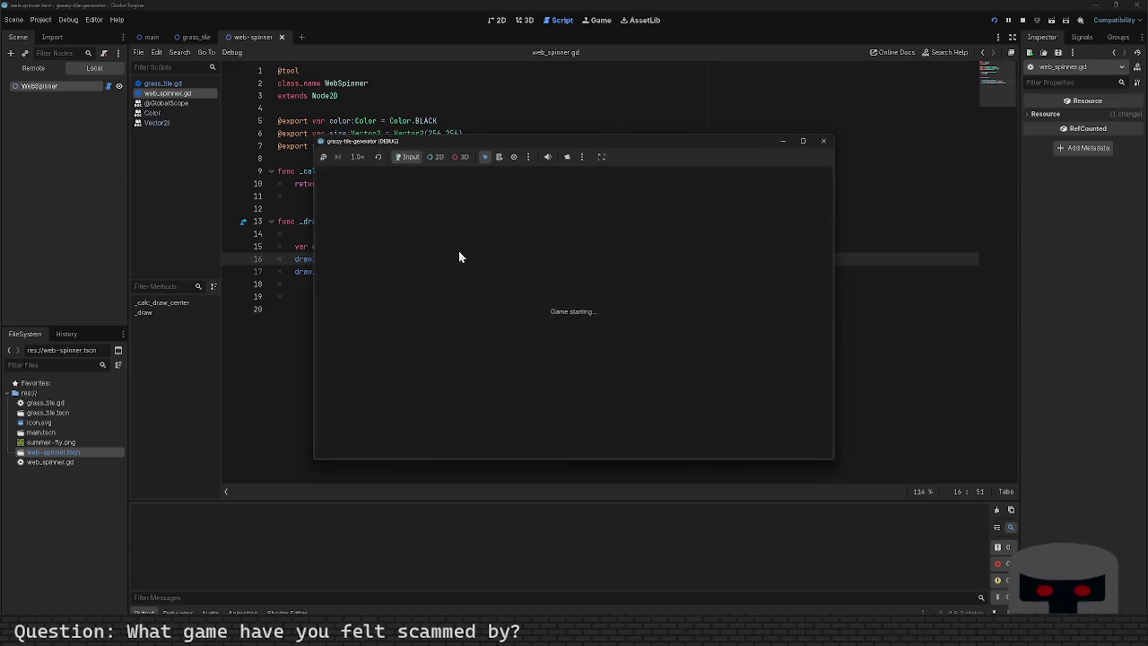
{"action": "left_click", "coordinate": [824, 140]}
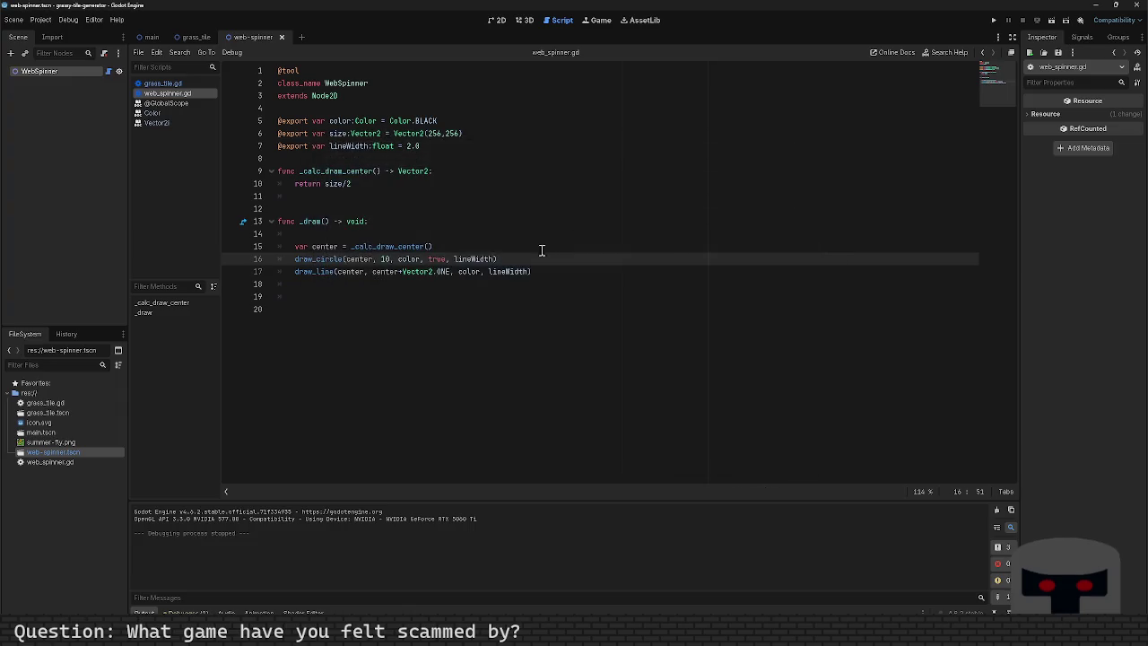
Adjust line spacing around the draw_line call, adding blank lines after it.
{"action": "key", "text": "Down"}
{"action": "key", "text": "Home"}
{"action": "key", "text": "Return"}
{"action": "key", "text": "BackSpace"}
{"action": "key", "text": "BackSpace"}
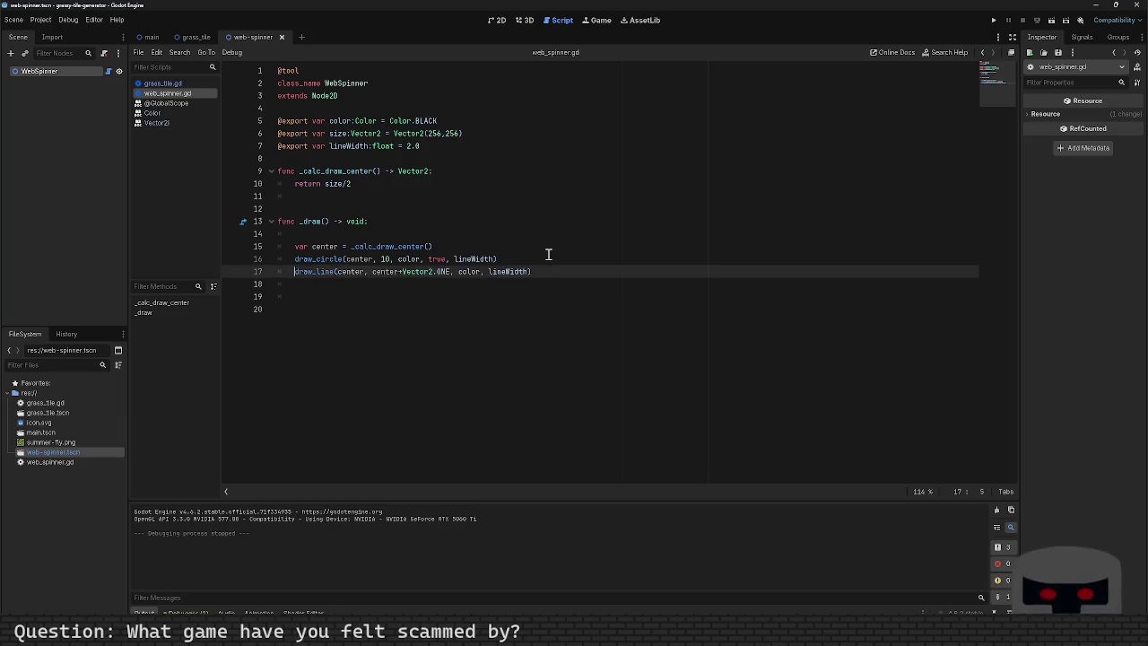
{"action": "key", "text": "End"}
{"action": "key", "text": "Return"}
{"action": "key", "text": "Return"}
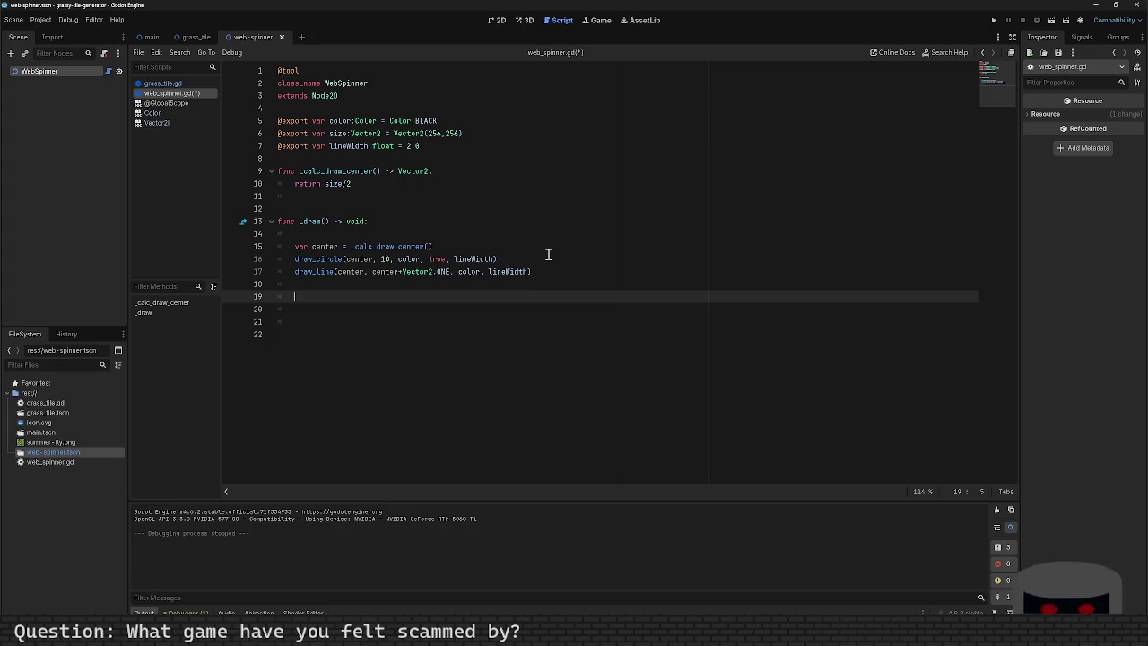
Call _calc_spokes() on the last line of _draw and save, leaving the not-found error.
{"action": "key", "text": "ctrl+space"}
{"action": "key", "text": "Escape"}
{"action": "type", "text": "_cal"}
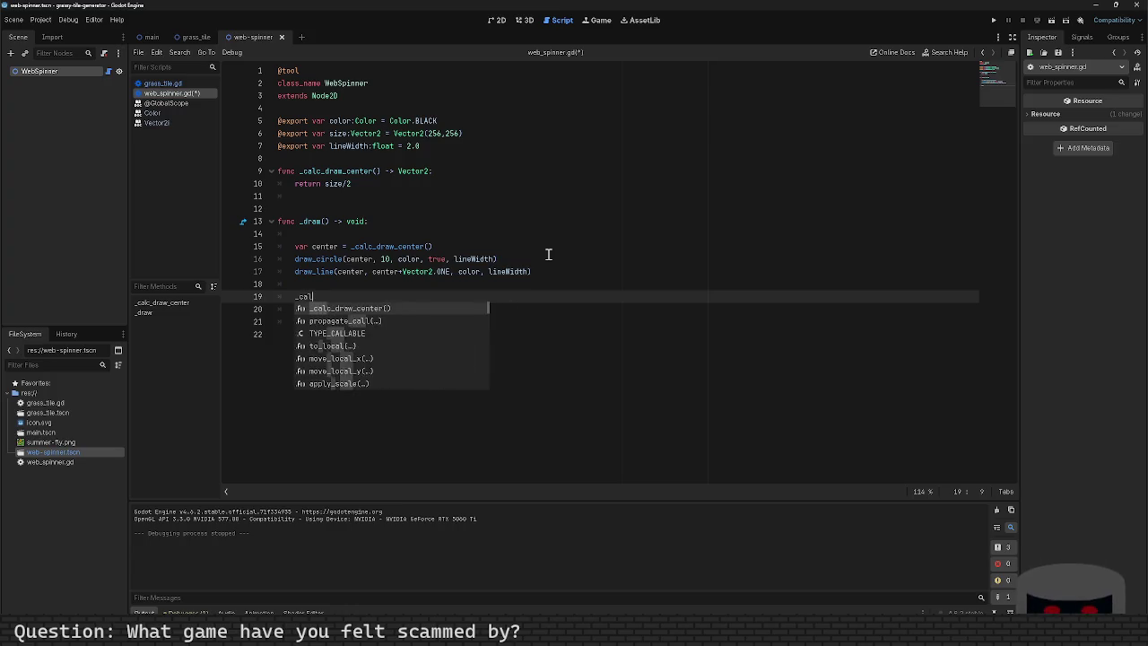
{"action": "type", "text": "c_spok"}
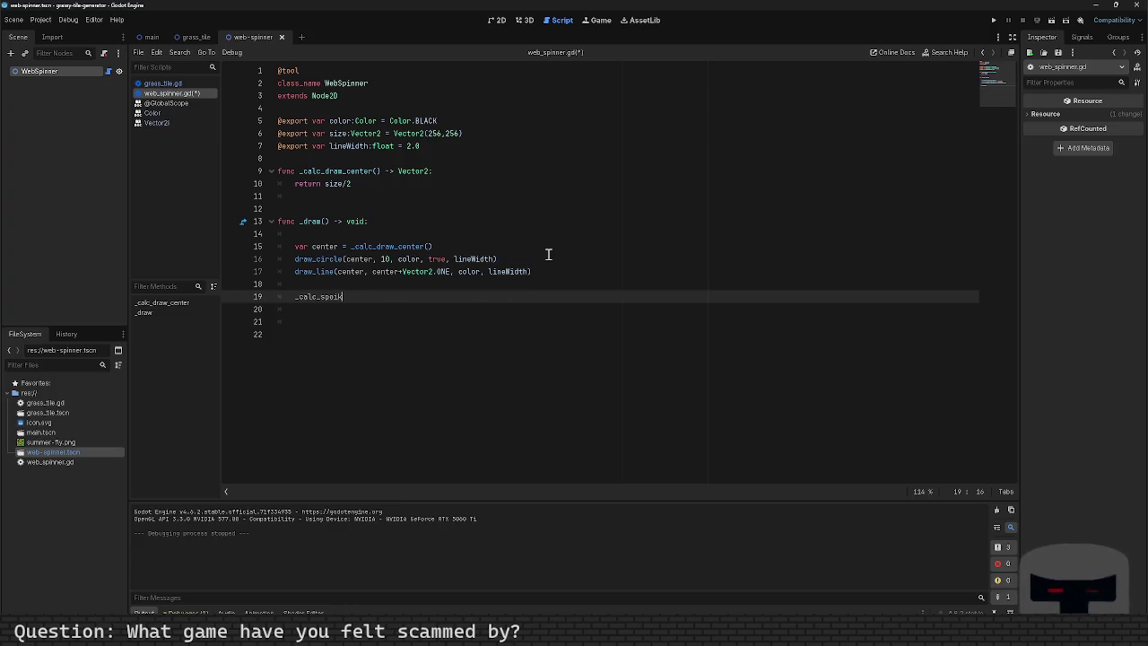
{"action": "type", "text": "es()"}
{"action": "key", "text": "ctrl+s"}
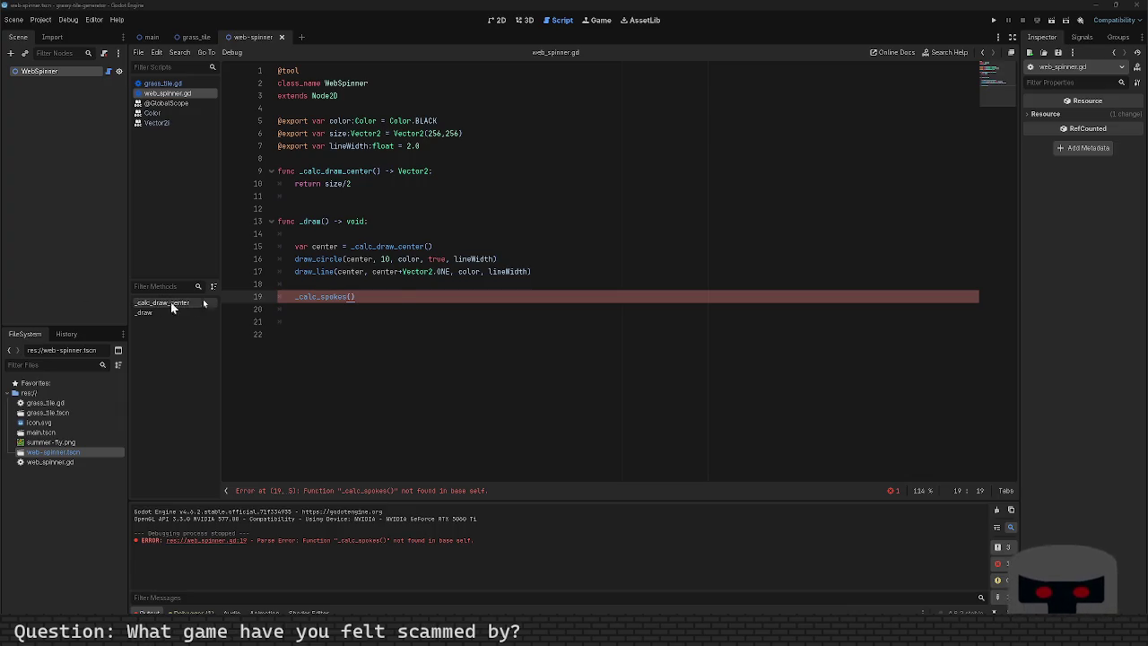
{"action": "left_click", "coordinate": [341, 211]}
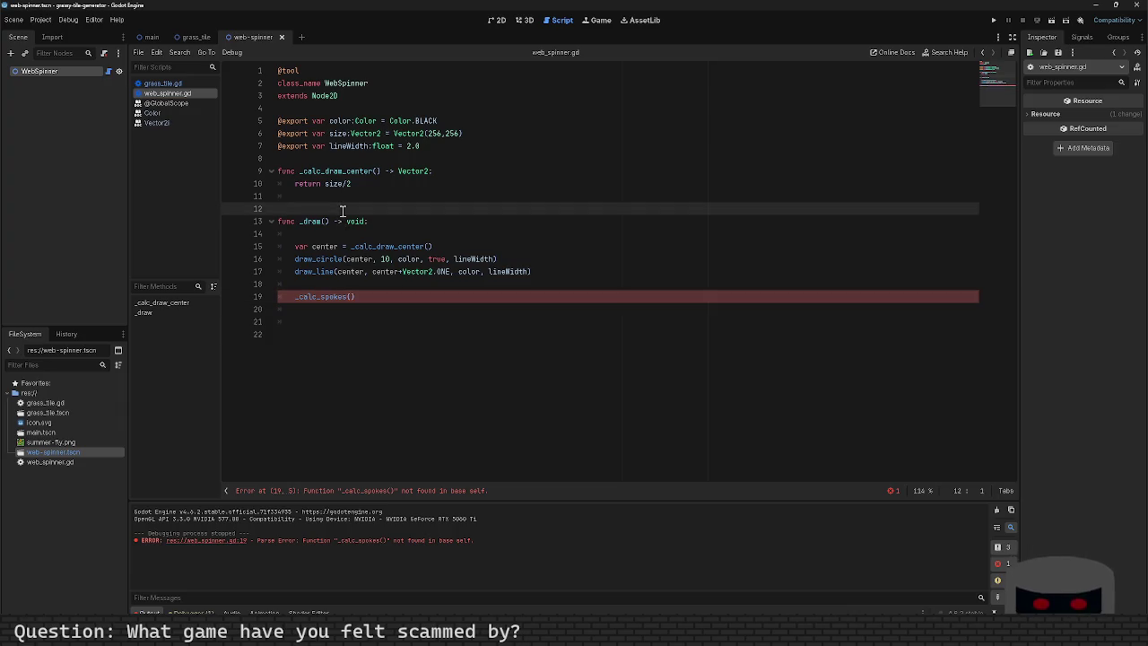
Write the declaration 'func _calc_spokes() -> Array[Vector2]' above _draw.
{"action": "key", "text": "ctrl+shift+Return"}
{"action": "key", "text": "ctrl+shift+Return"}
{"action": "type", "text": "fun"}
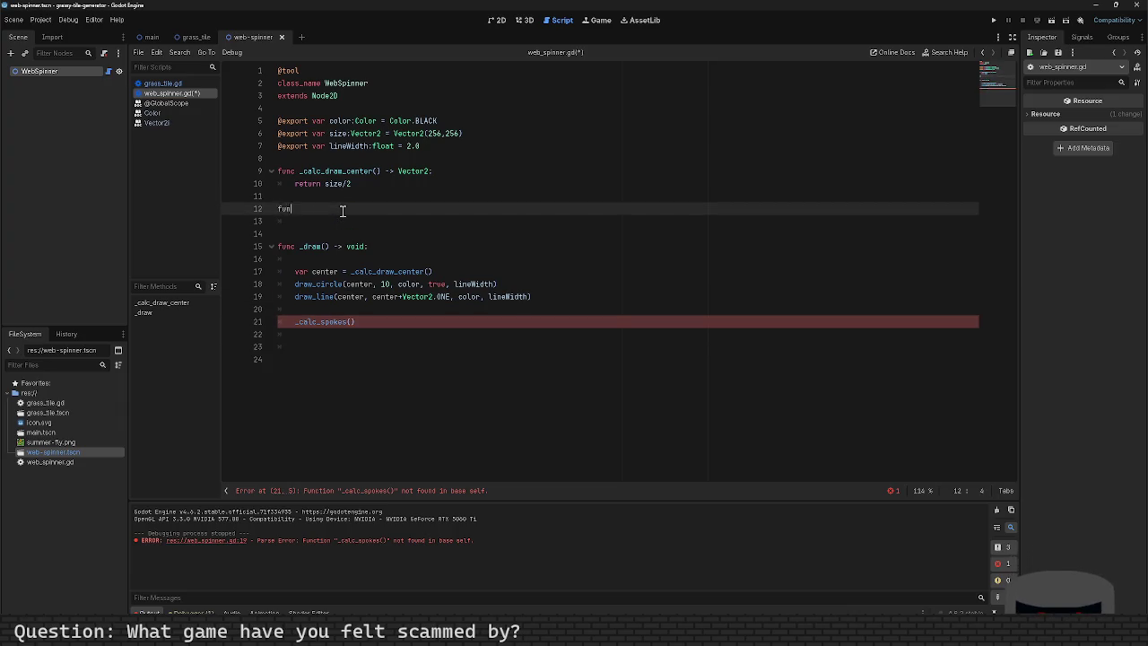
{"action": "type", "text": "c _calc_spo"}
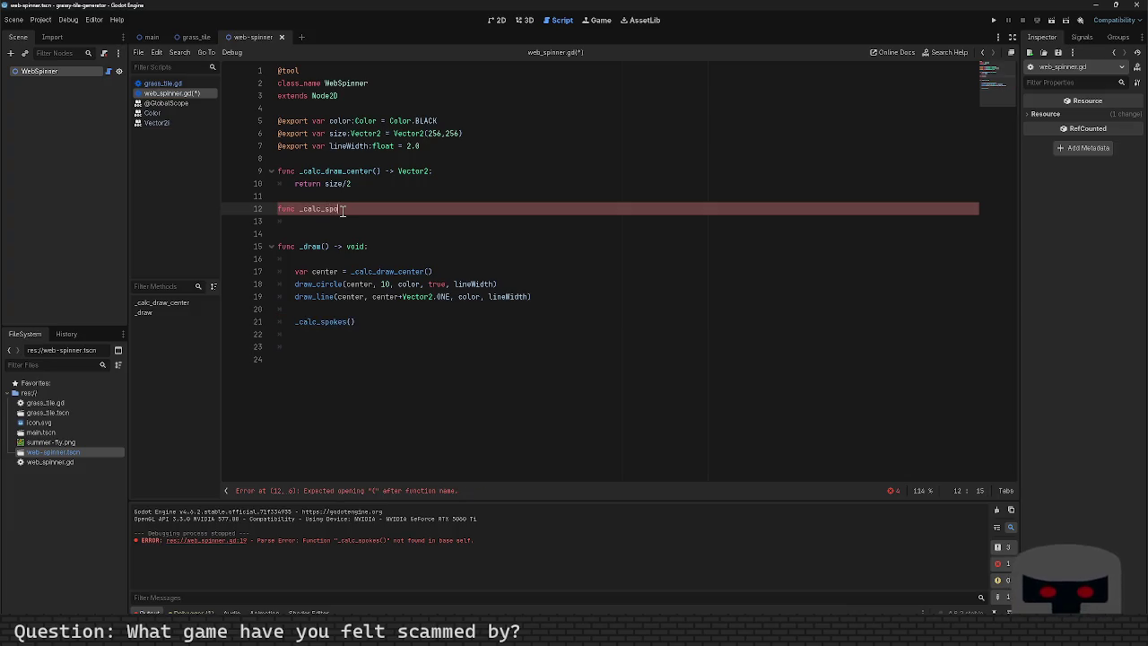
{"action": "type", "text": "kes() -"}
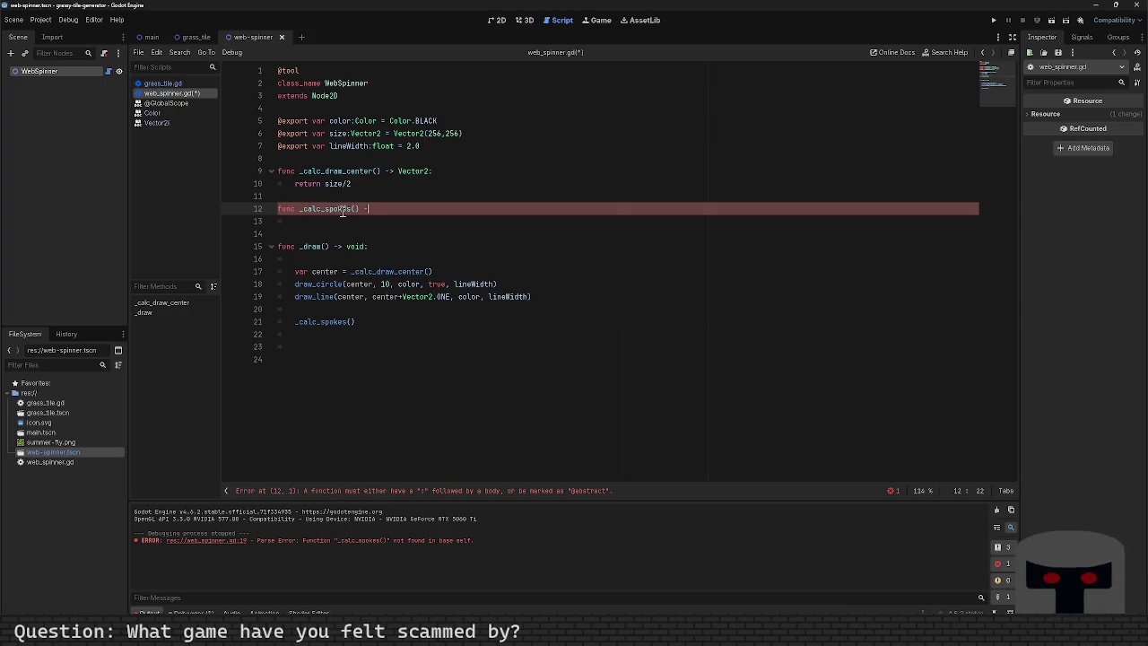
{"action": "type", "text": "> Vect"}
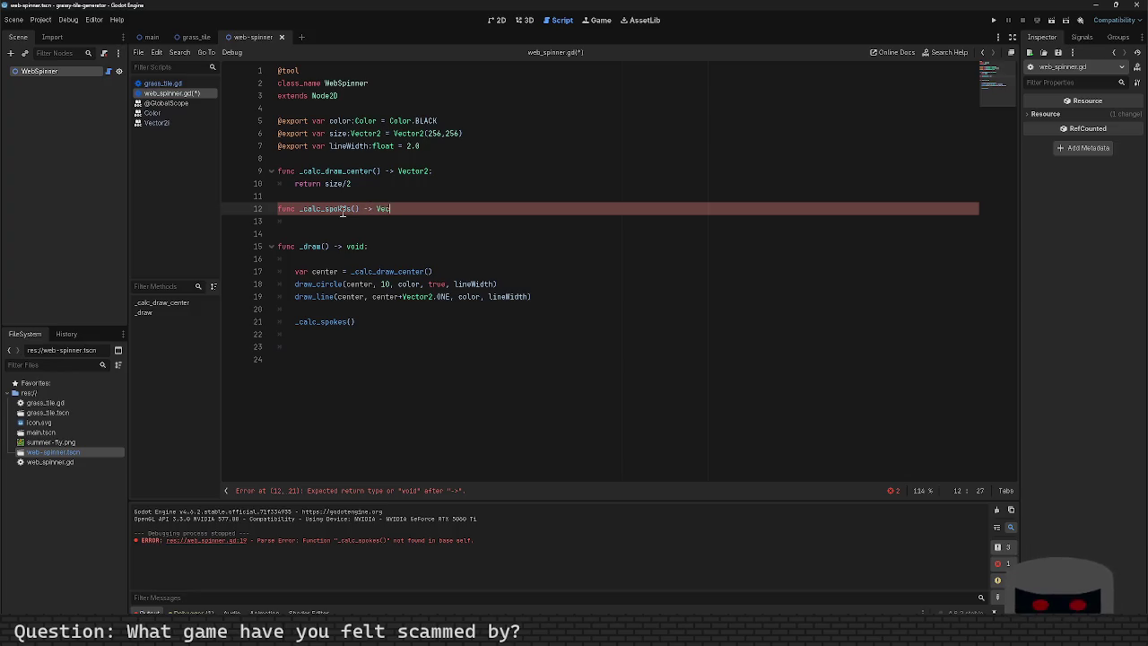
{"action": "key", "text": "BackSpace"}
{"action": "key", "text": "BackSpace"}
{"action": "key", "text": "BackSpace"}
{"action": "type", "text": "rra"}
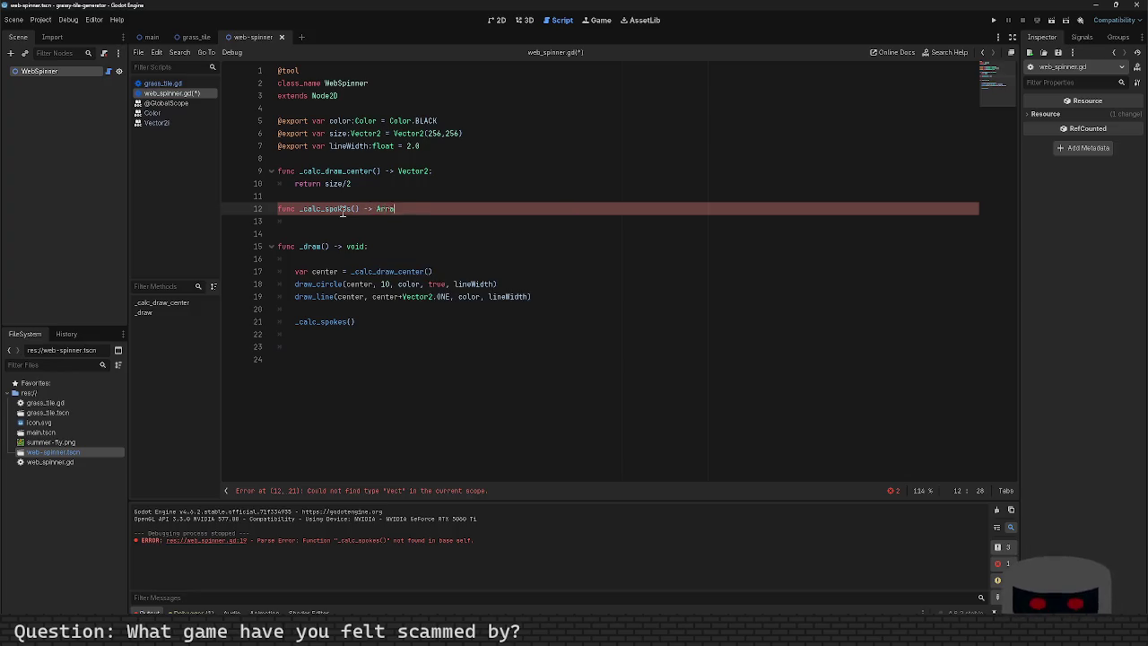
{"action": "type", "text": "y["}
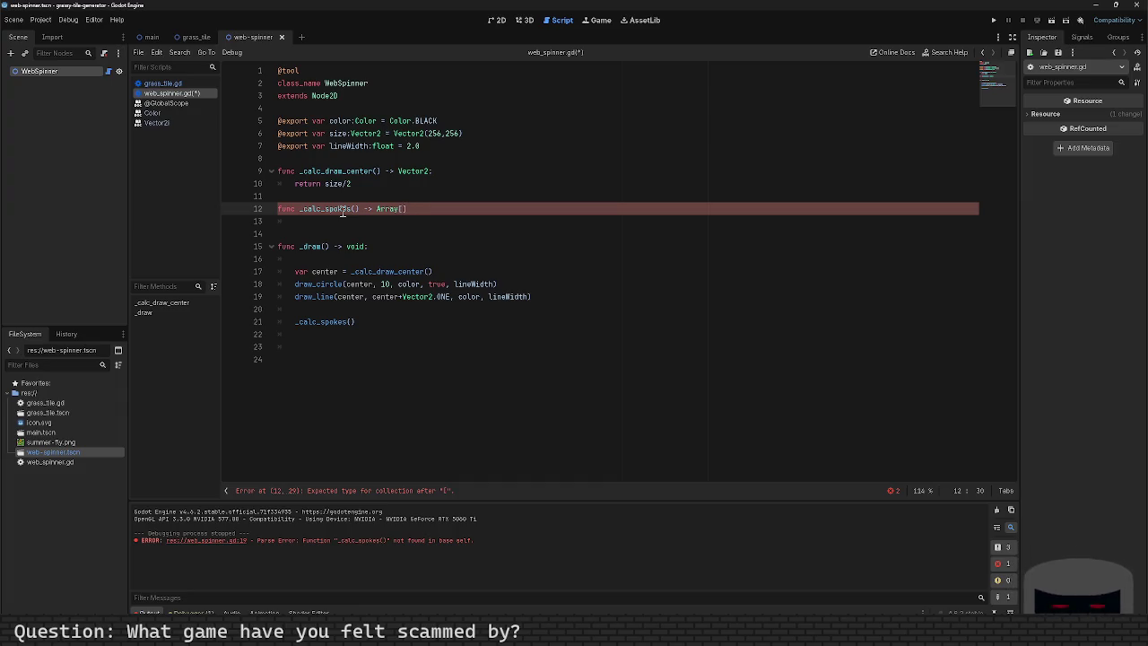
{"action": "type", "text": "Vector2"}
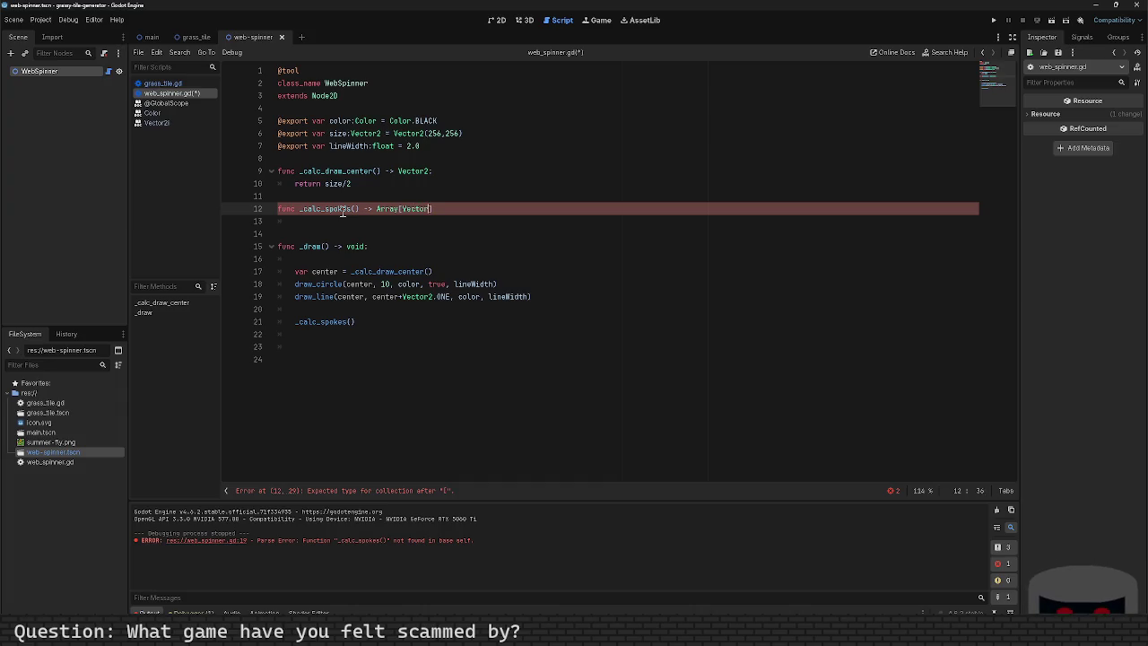
{"action": "key", "text": "Return"}
{"action": "key", "text": "Return"}
Add an indented line below the declaration, then undo the stray 'fair' text and blank lines.
{"action": "key", "text": "Up"}
{"action": "key", "text": "Up"}
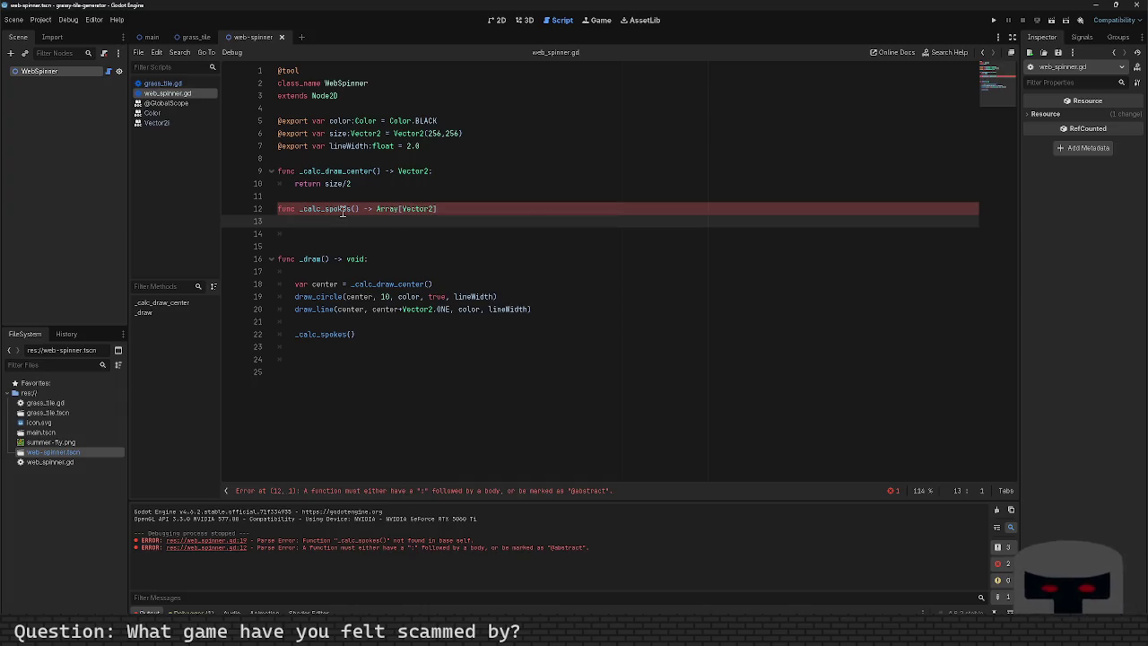
{"action": "key", "text": "Down"}
{"action": "key", "text": "Down"}
{"action": "key", "text": "Tab"}
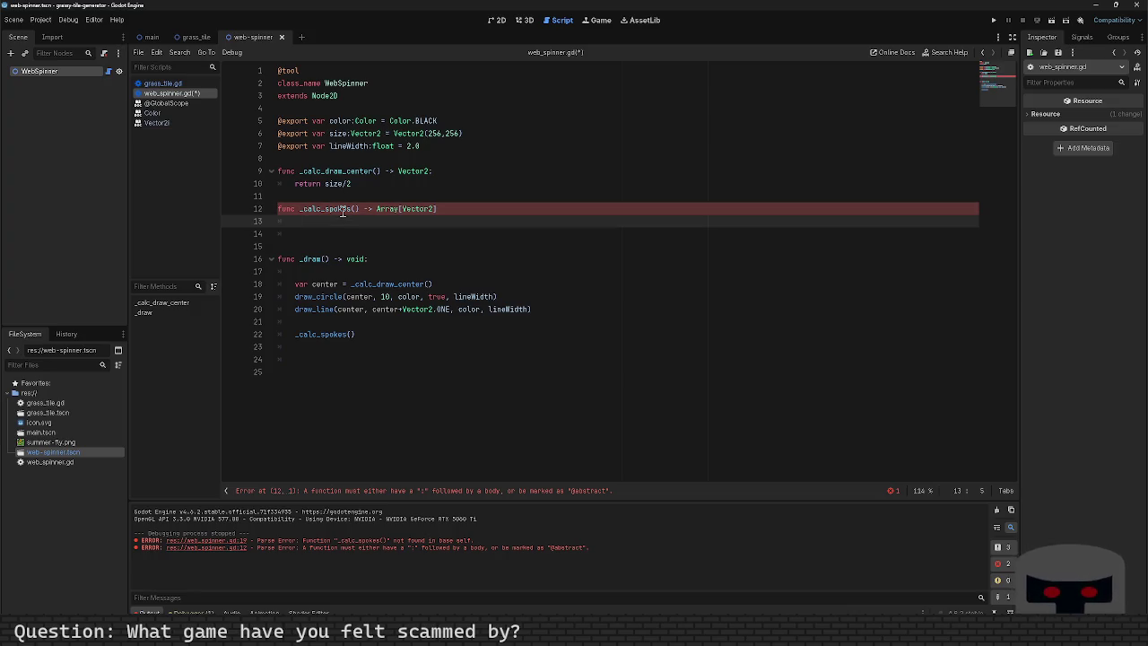
{"action": "key", "text": "Up"}
{"action": "key", "text": "Home"}
{"action": "key", "text": "Return"}
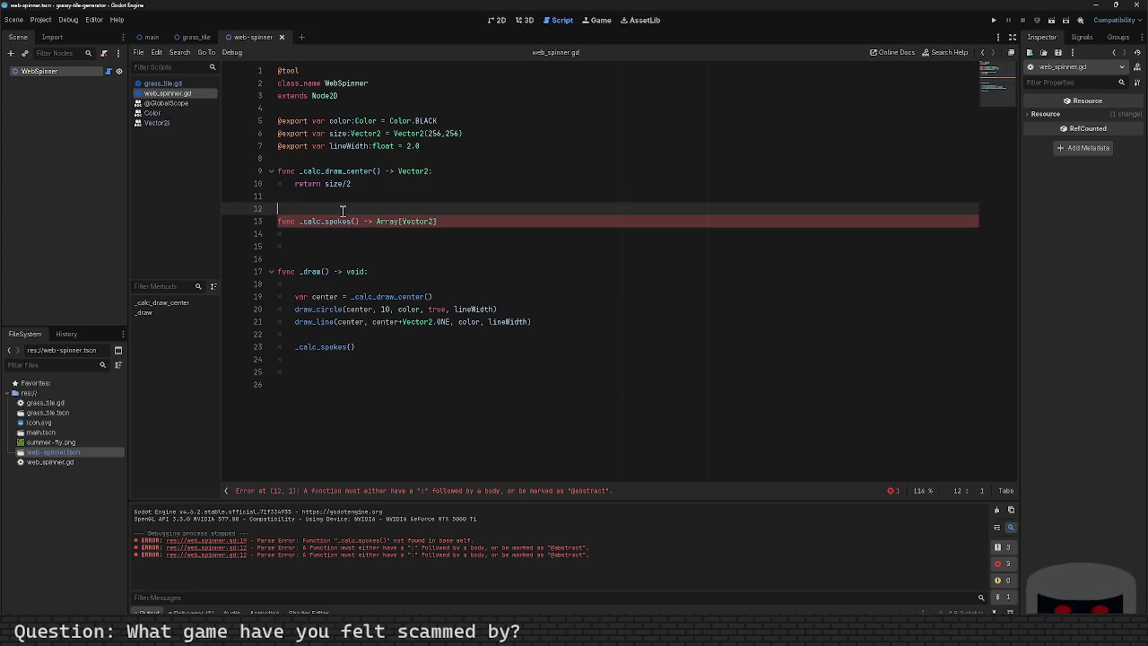
{"action": "key", "text": "Return"}
{"action": "key", "text": "Up"}
{"action": "key", "text": "Up"}
{"action": "type", "text": "fair"}
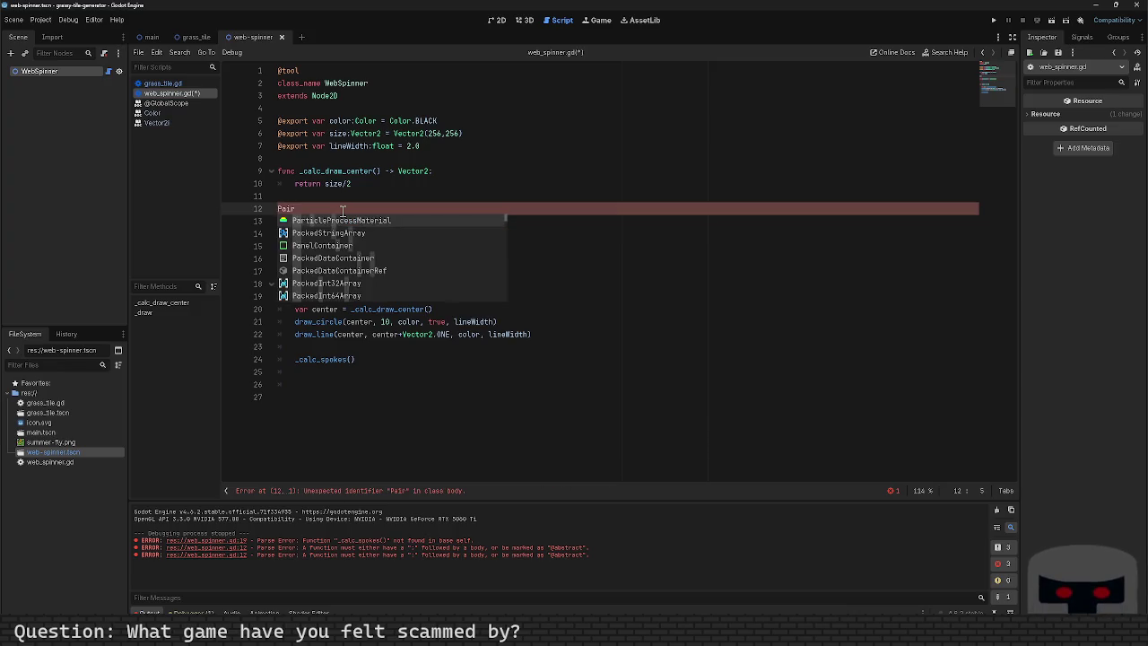
{"action": "key", "text": "ctrl+z"}
{"action": "key", "text": "ctrl+z"}
{"action": "key", "text": "ctrl+z"}
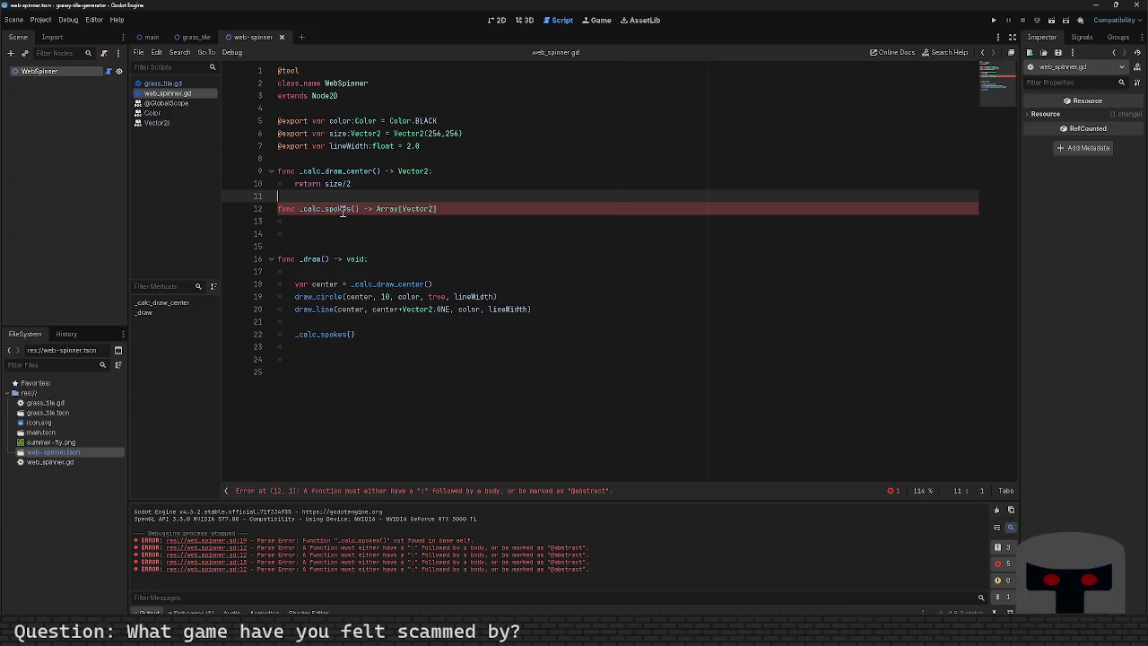
Add the trailing colon to the _calc_spokes declaration and start its indented body.
{"action": "key", "text": "Down"}
{"action": "key", "text": "Down"}
{"action": "key", "text": "Down"}
{"action": "key", "text": "Up"}
{"action": "key", "text": "Left"}
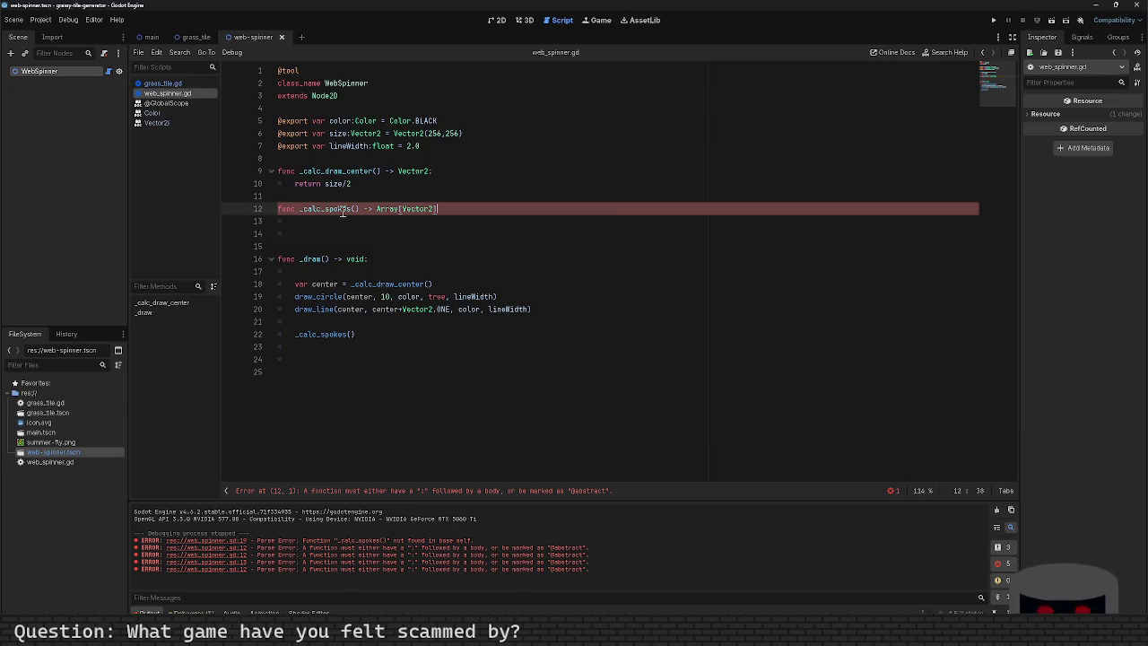
{"action": "type", "text": ":"}
{"action": "key", "text": "Return"}
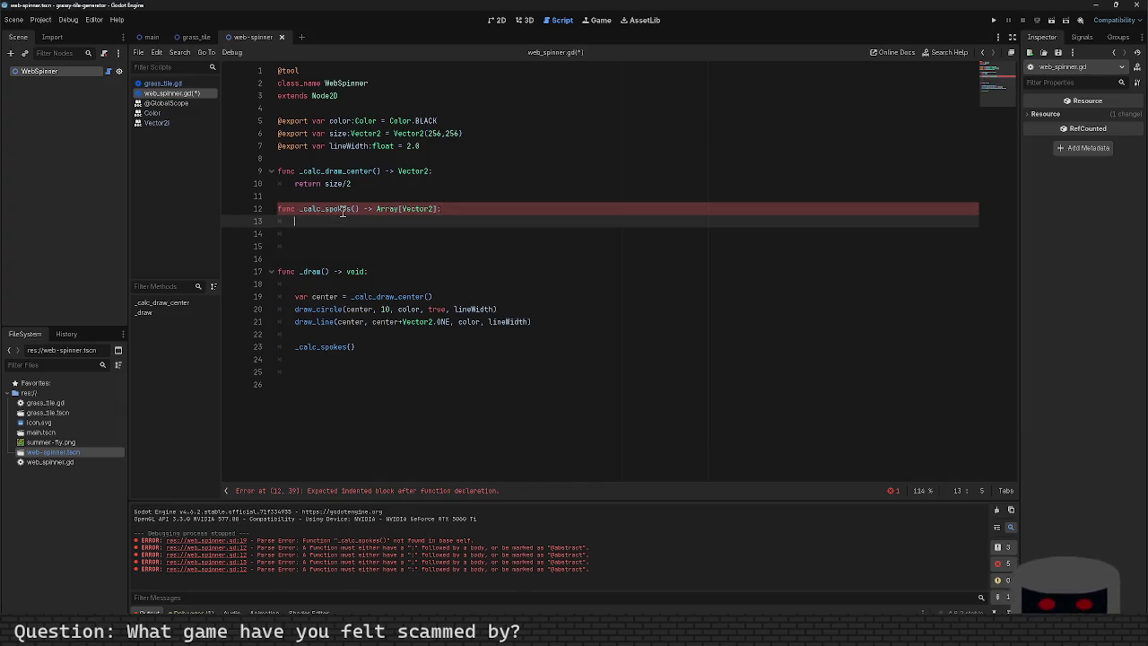